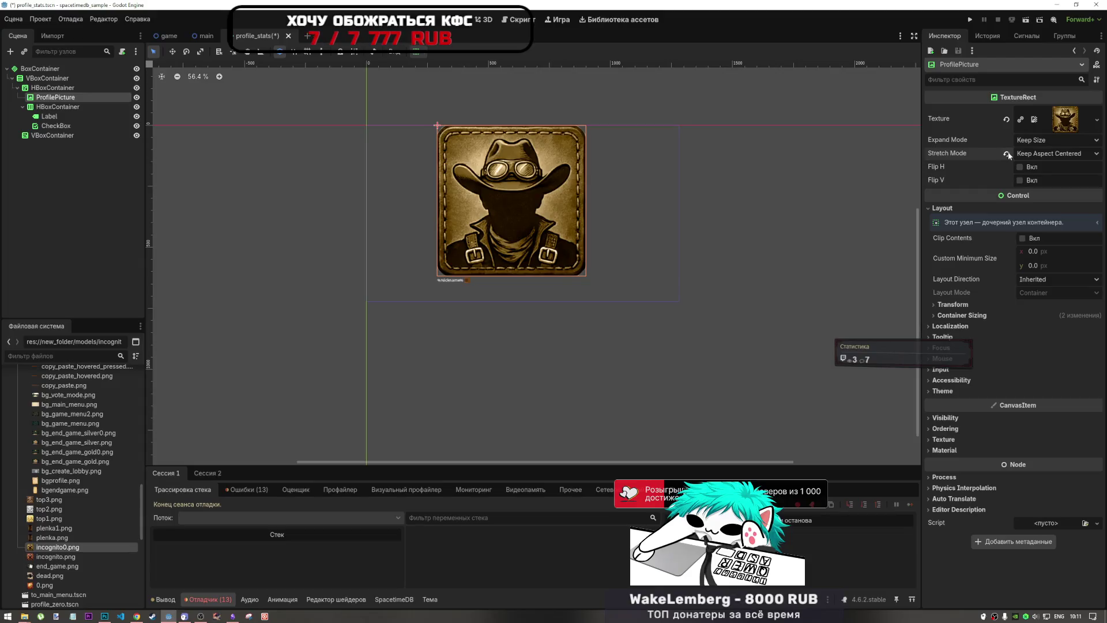
Step: Set ProfilePicture to Fit Width expand, Scale stretch, and a 200 px minimum height
{"action": "left_click", "coordinate": [1034, 171]}
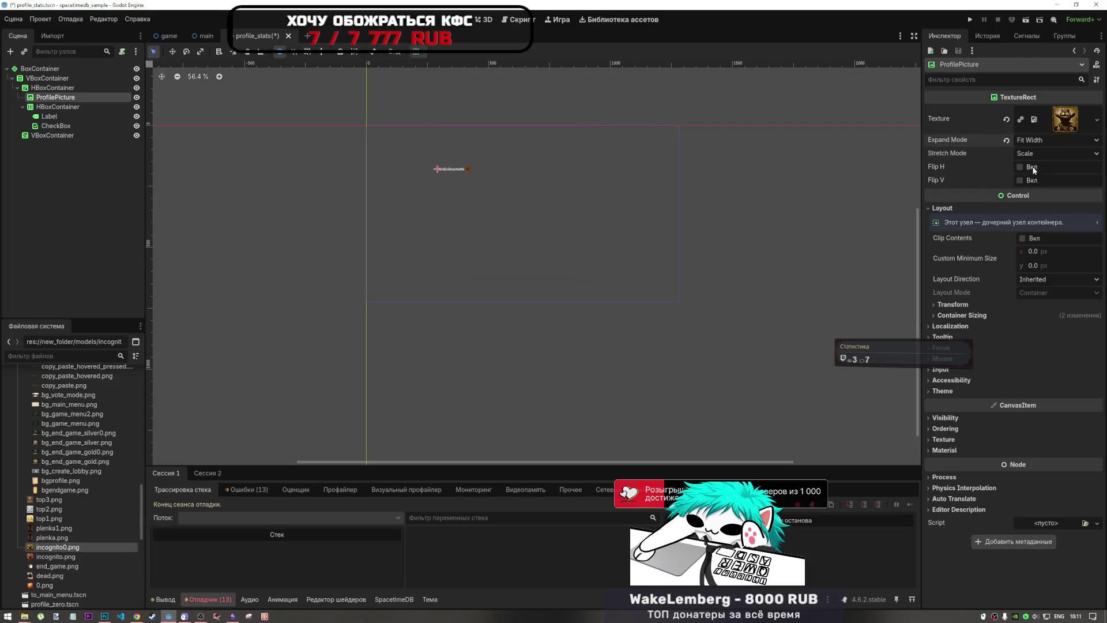
{"action": "left_click", "coordinate": [1037, 256]}
{"action": "type", "text": "300"}
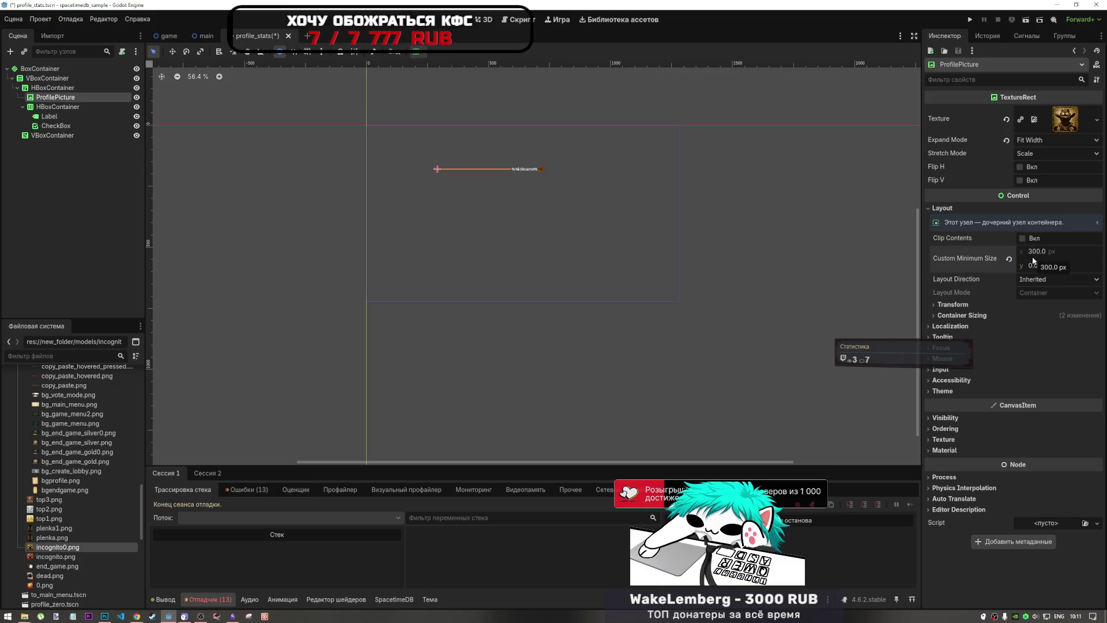
{"action": "key", "text": "ctrl+z"}
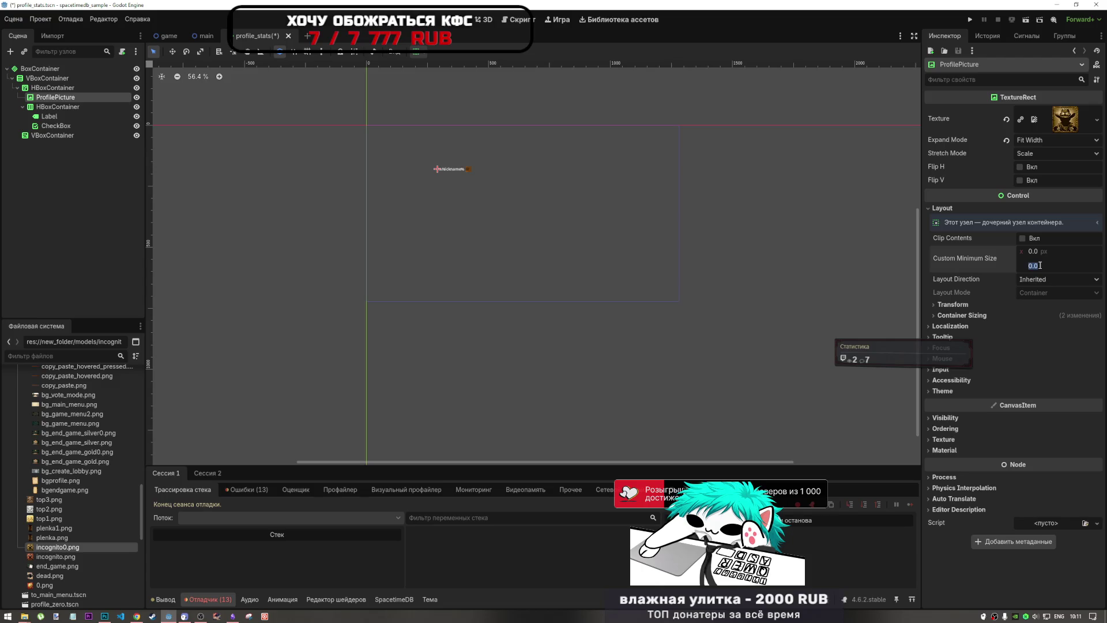
{"action": "type", "text": "200"}
{"action": "key", "text": "Return"}
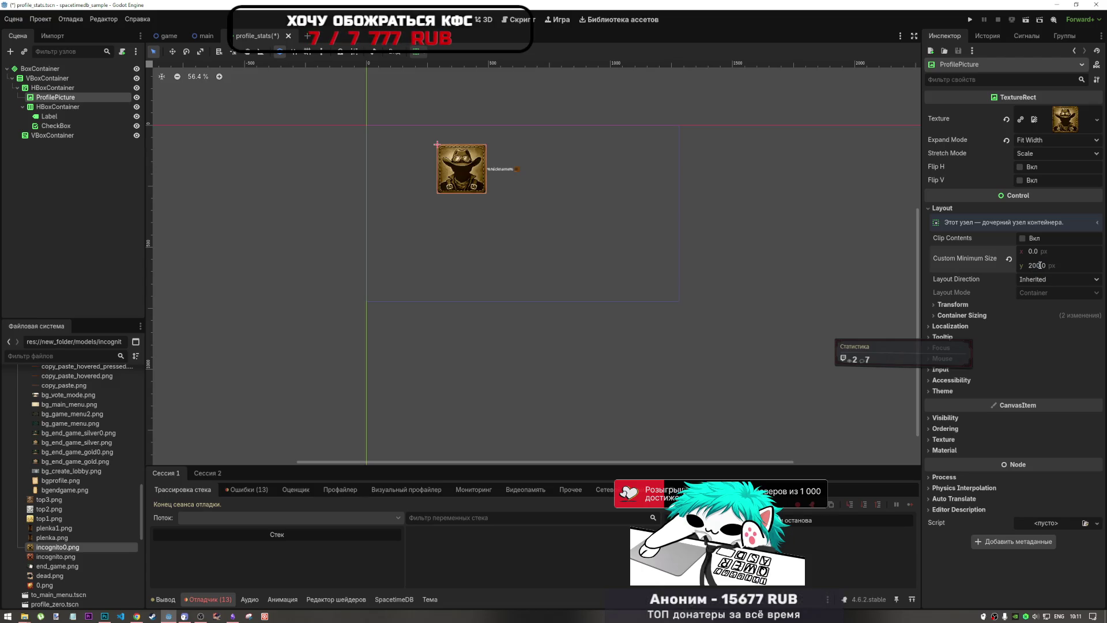
{"action": "scroll", "coordinate": [530, 142], "scroll_direction": "up", "scroll_amount": 3}
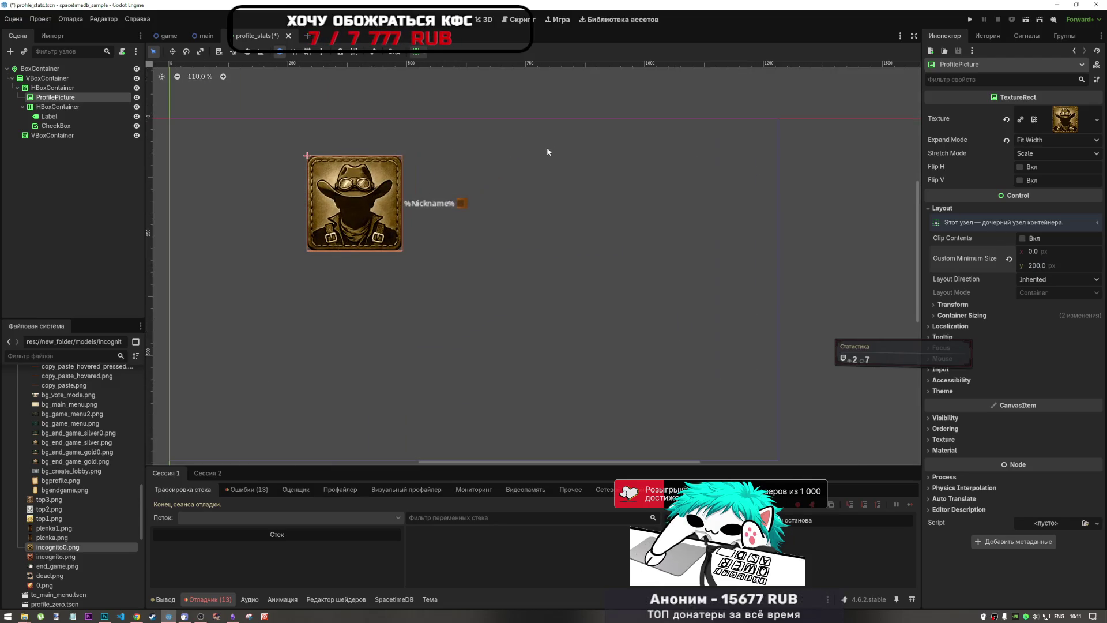
{"action": "left_click", "coordinate": [423, 205]}
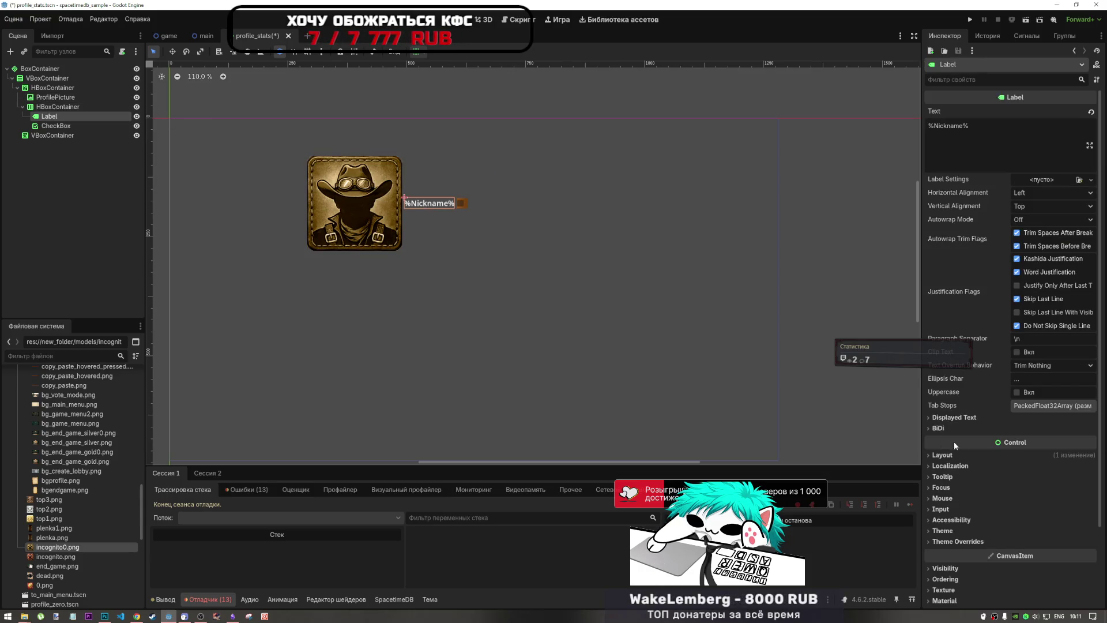
{"action": "left_click", "coordinate": [958, 541]}
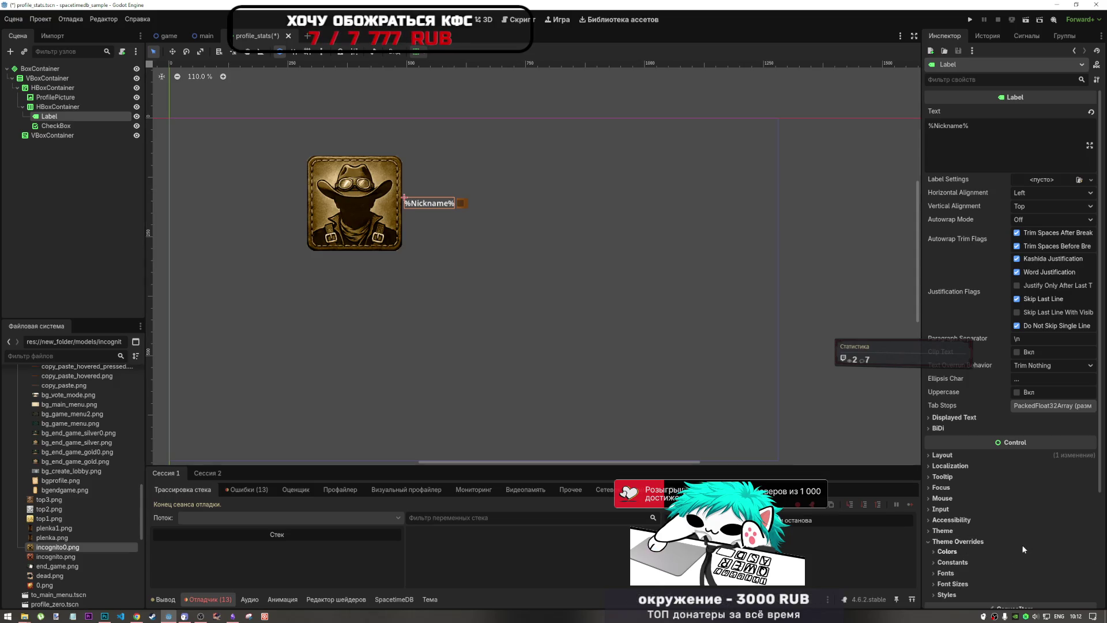
{"action": "scroll", "coordinate": [1024, 550], "scroll_direction": "down", "scroll_amount": 3}
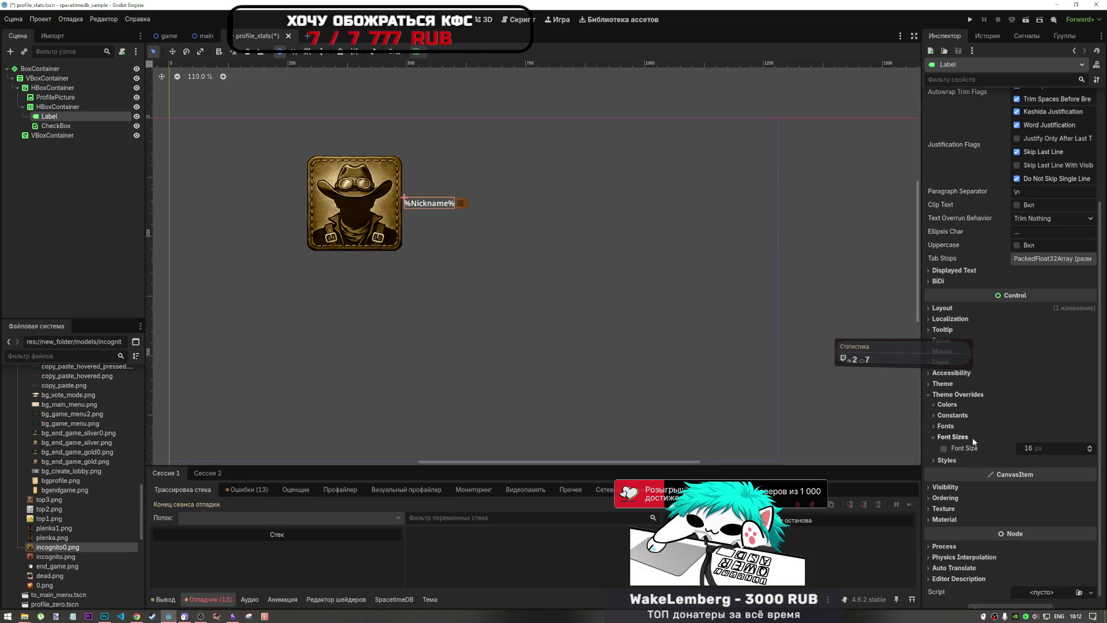
{"action": "left_click", "coordinate": [973, 447]}
{"action": "left_click", "coordinate": [973, 447]}
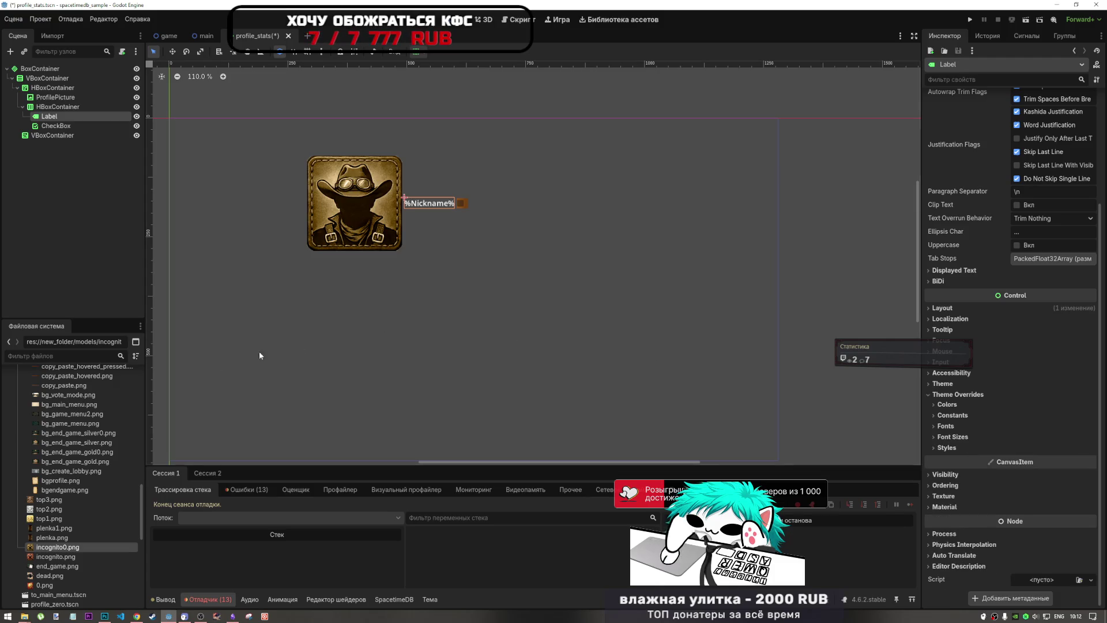
{"action": "left_click", "coordinate": [957, 394]}
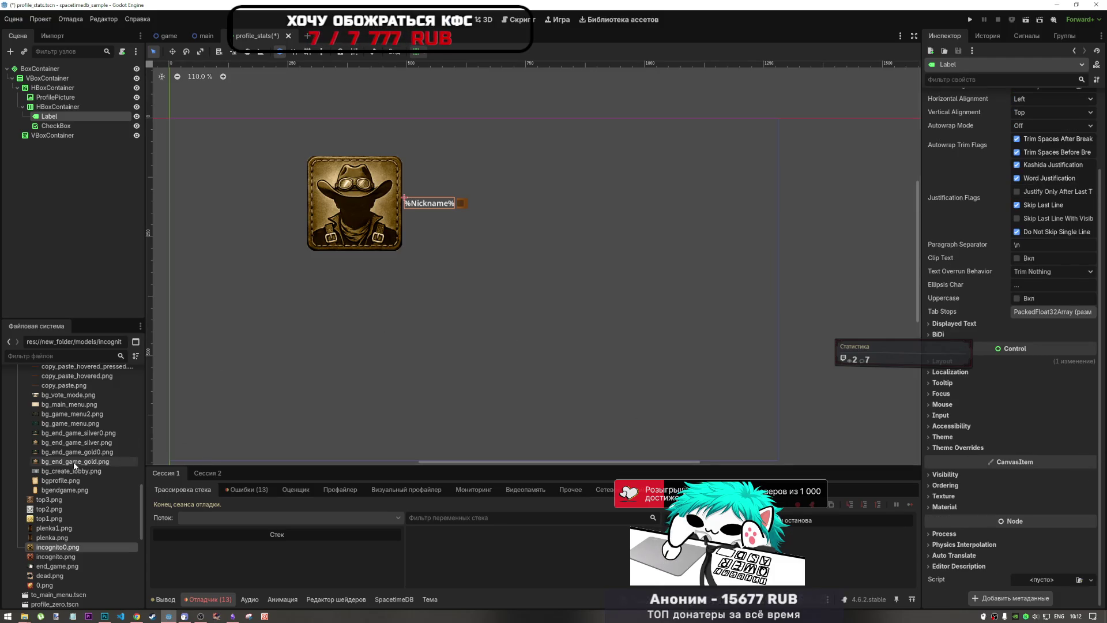
{"action": "scroll", "coordinate": [80, 456], "scroll_direction": "up", "scroll_amount": 15}
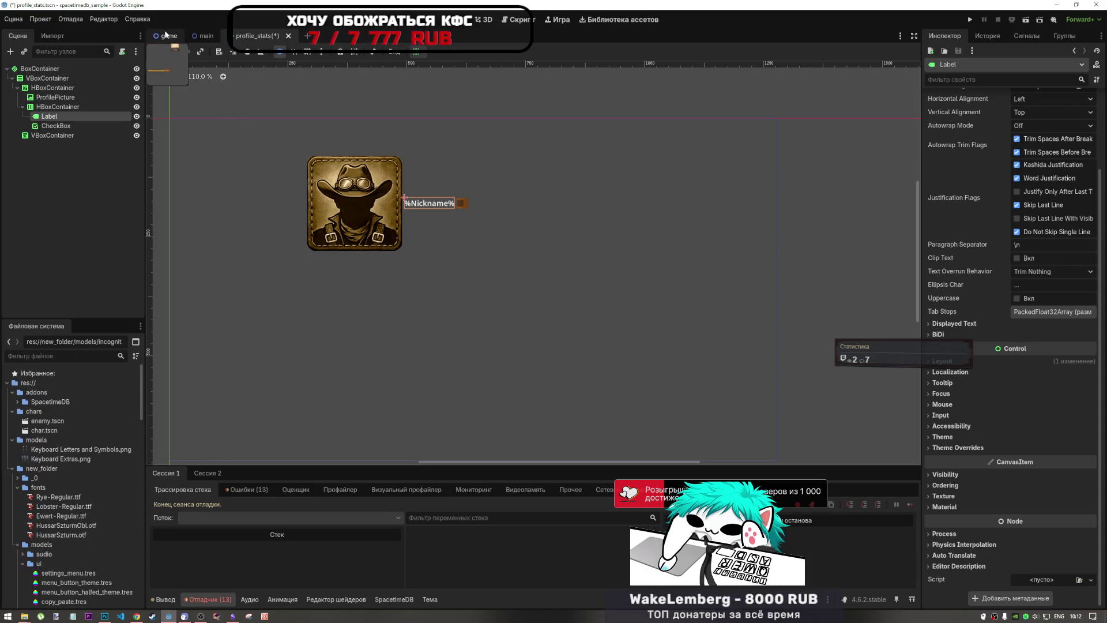
{"action": "left_click", "coordinate": [165, 34]}
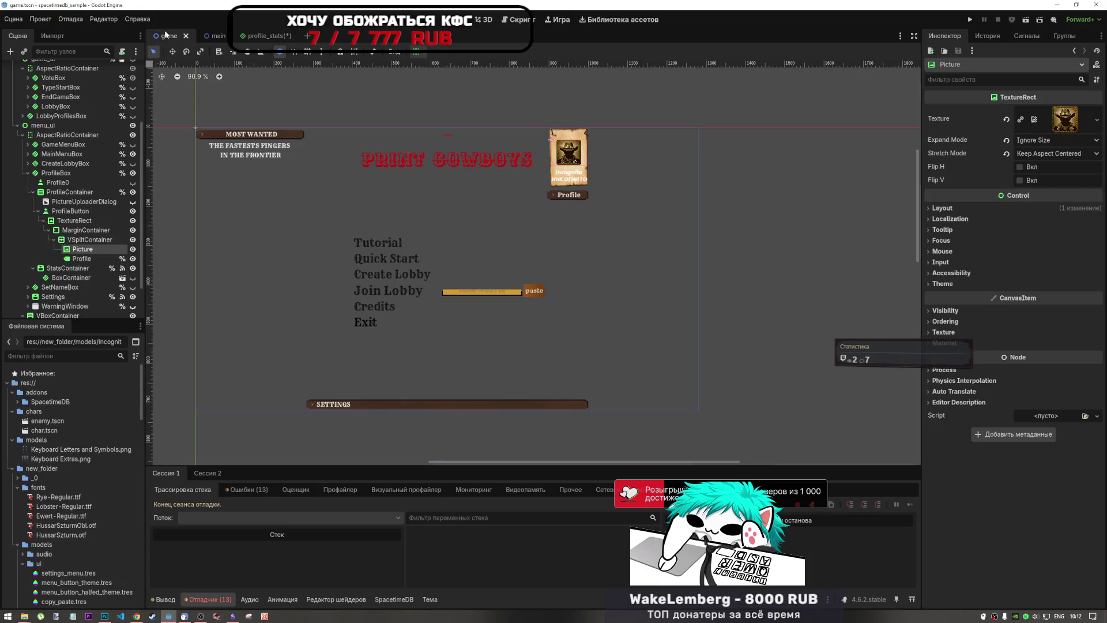
{"action": "left_click", "coordinate": [560, 182]}
{"action": "left_click", "coordinate": [968, 542]}
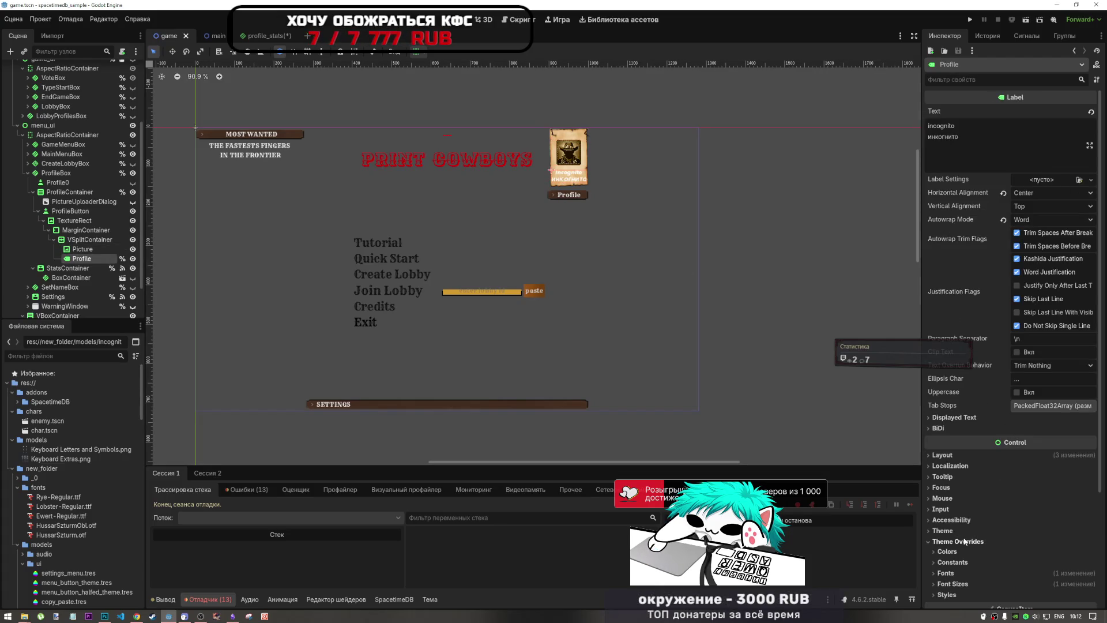
{"action": "scroll", "coordinate": [969, 548], "scroll_direction": "down", "scroll_amount": 3}
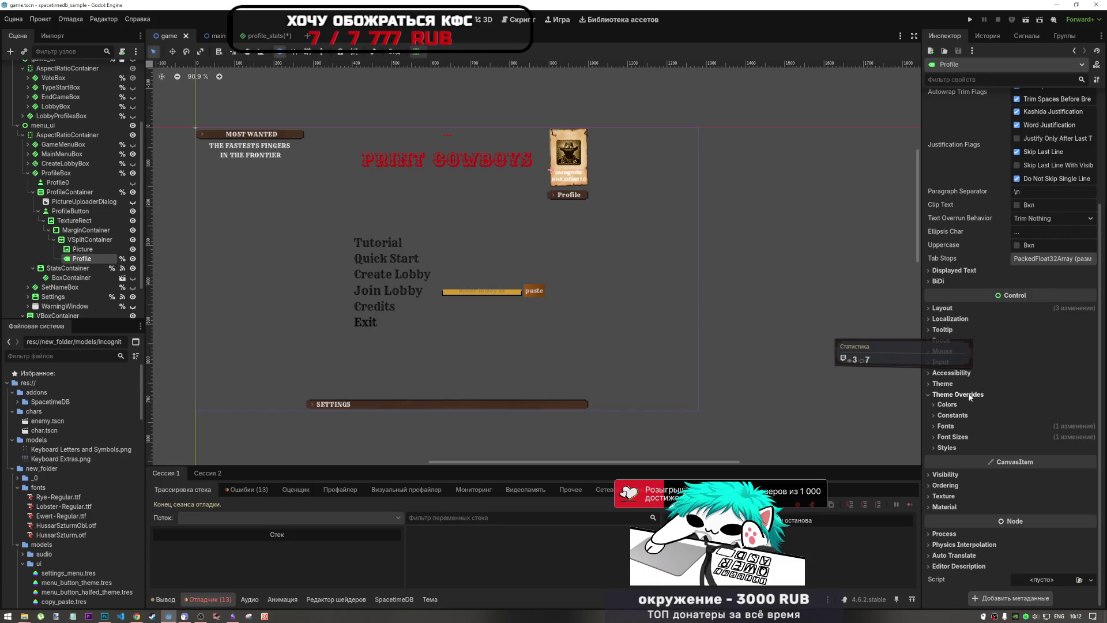
{"action": "scroll", "coordinate": [970, 451], "scroll_direction": "up", "scroll_amount": 1}
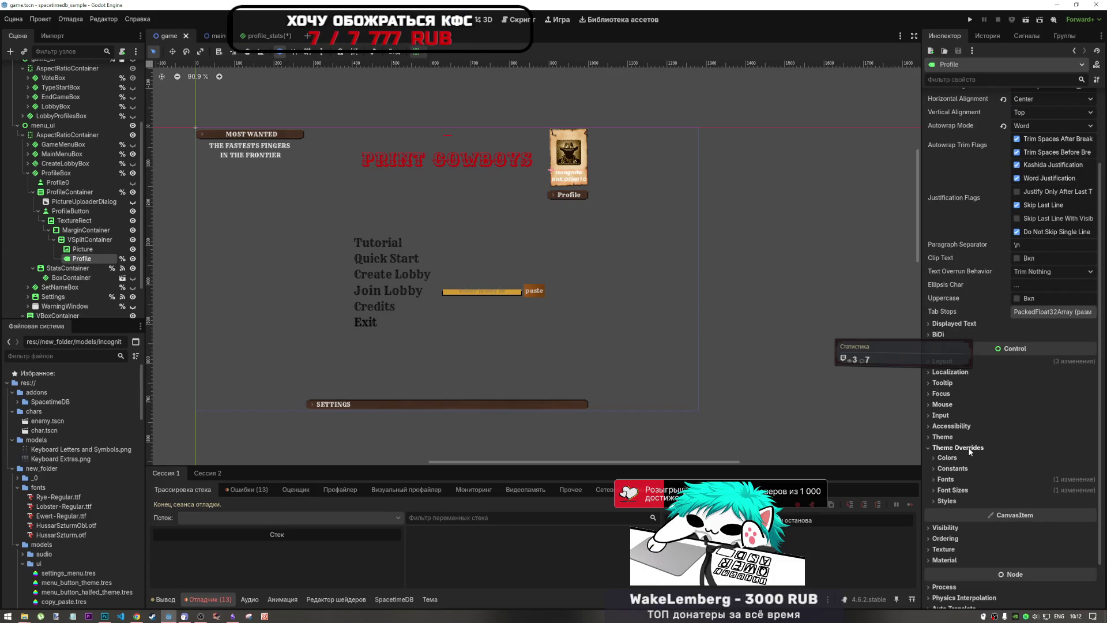
{"action": "left_click", "coordinate": [960, 482]}
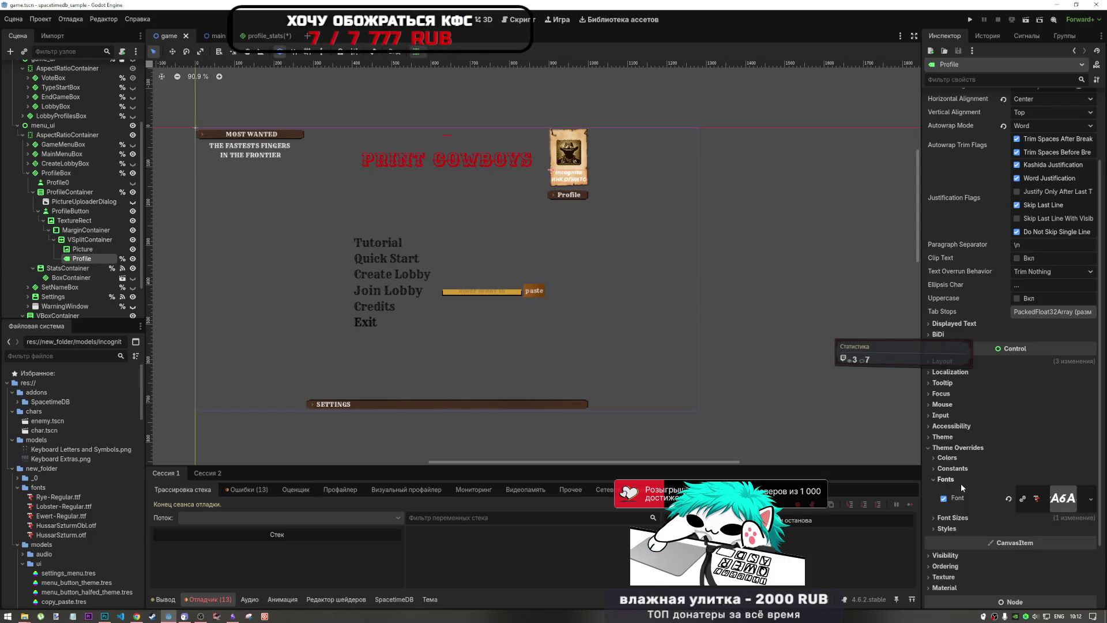
{"action": "left_click", "coordinate": [959, 483]}
{"action": "left_click", "coordinate": [947, 458]}
{"action": "left_click", "coordinate": [947, 458]}
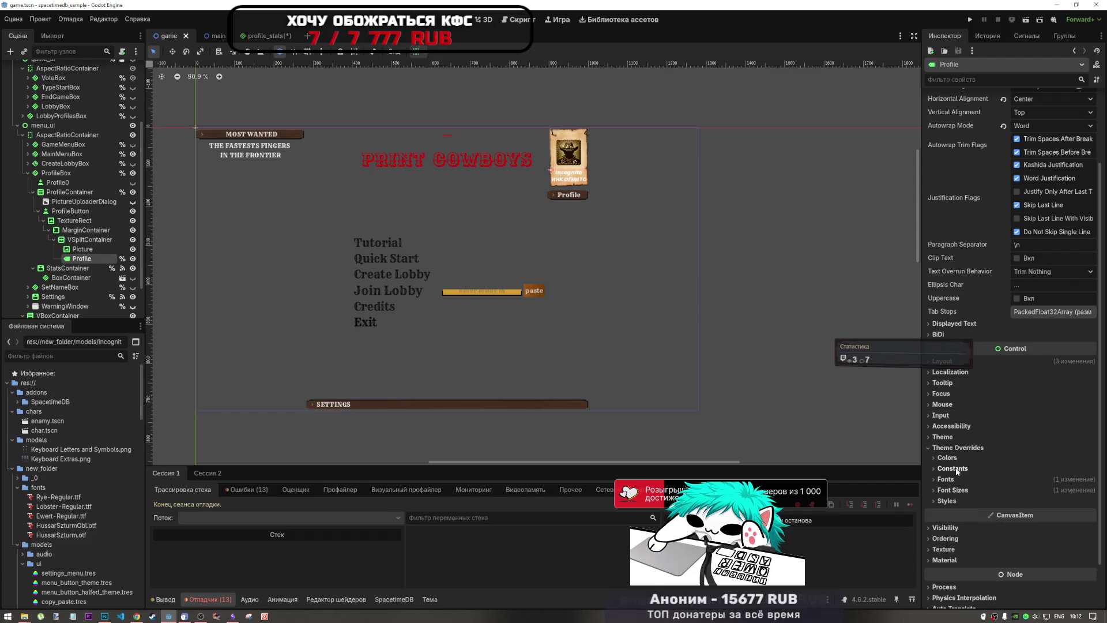
{"action": "left_click", "coordinate": [957, 448]}
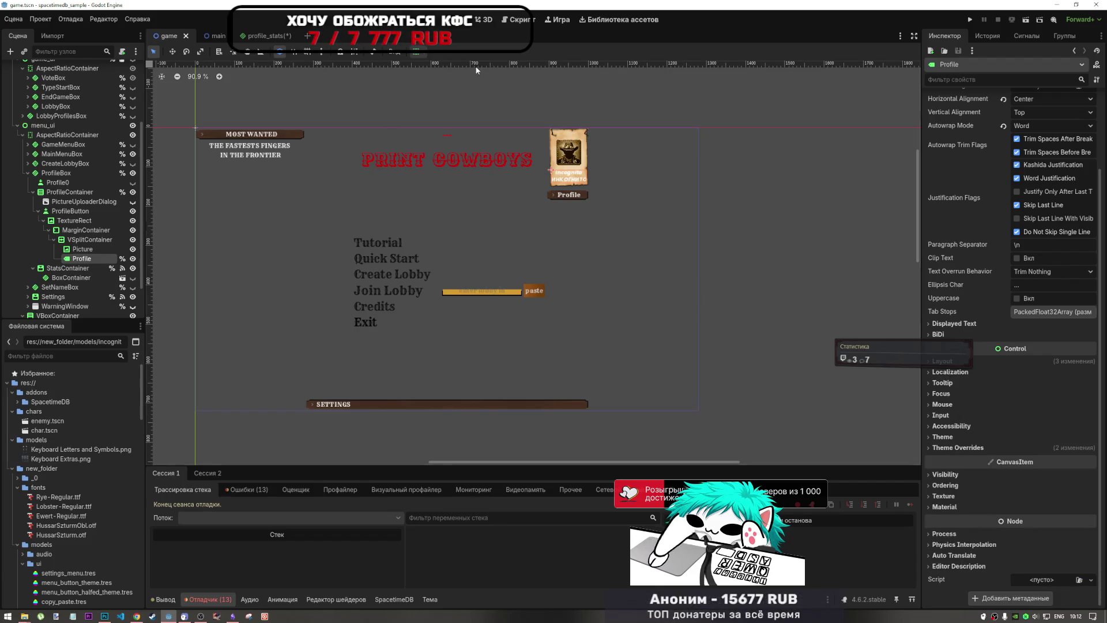
{"action": "left_click", "coordinate": [245, 37]}
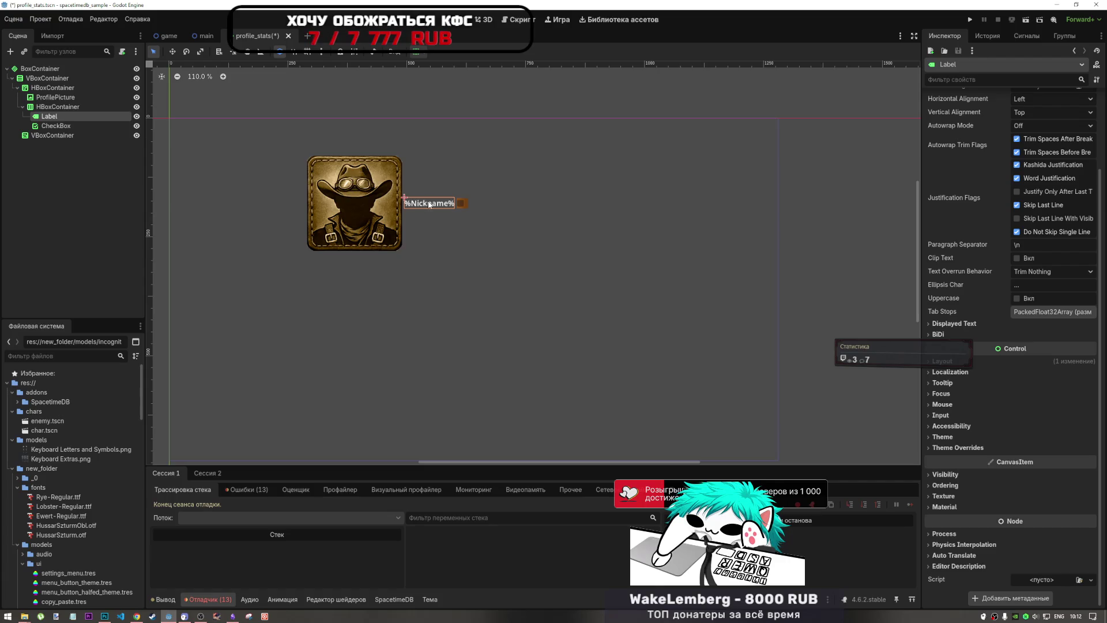
Step: Give the %Nickname% label a HussarSzturm.otf font override
{"action": "left_click", "coordinate": [943, 437]}
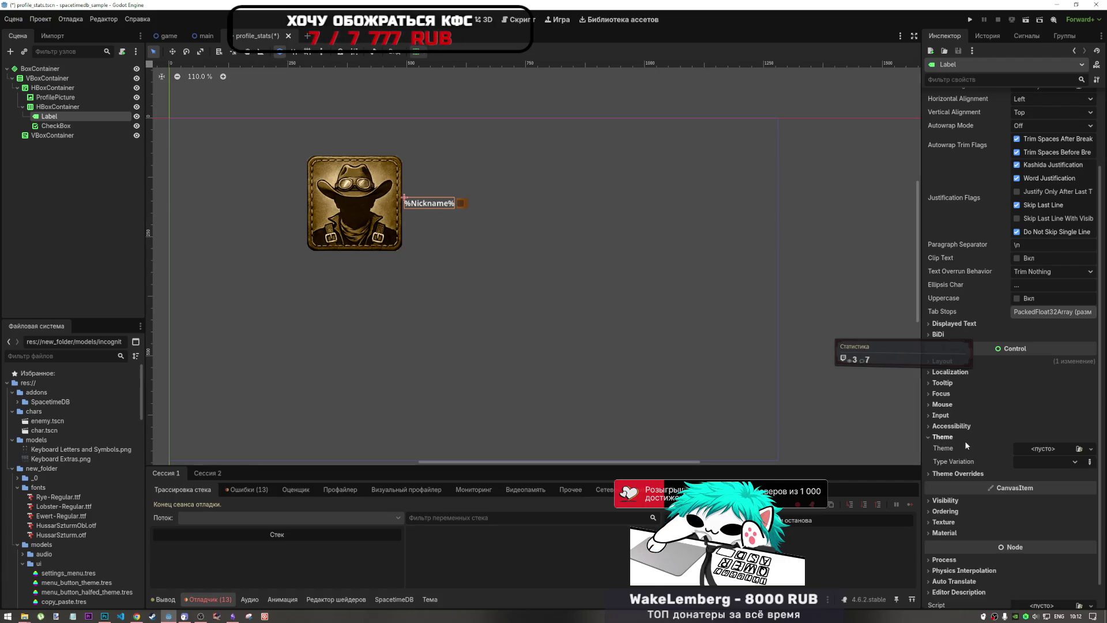
{"action": "left_click", "coordinate": [964, 438]}
{"action": "left_click", "coordinate": [964, 448]}
{"action": "left_click", "coordinate": [967, 480]}
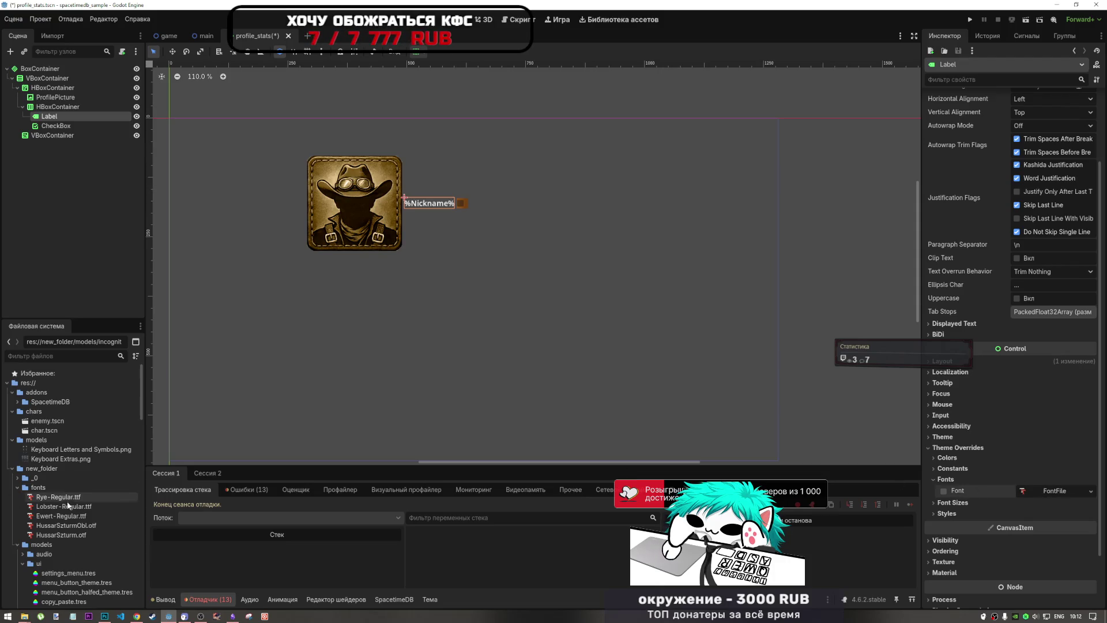
{"action": "mouse_move", "coordinate": [64, 536]}
{"action": "left_mouse_down"}
{"action": "mouse_move", "coordinate": [848, 514]}
{"action": "mouse_move", "coordinate": [1055, 490]}
{"action": "left_mouse_up"}
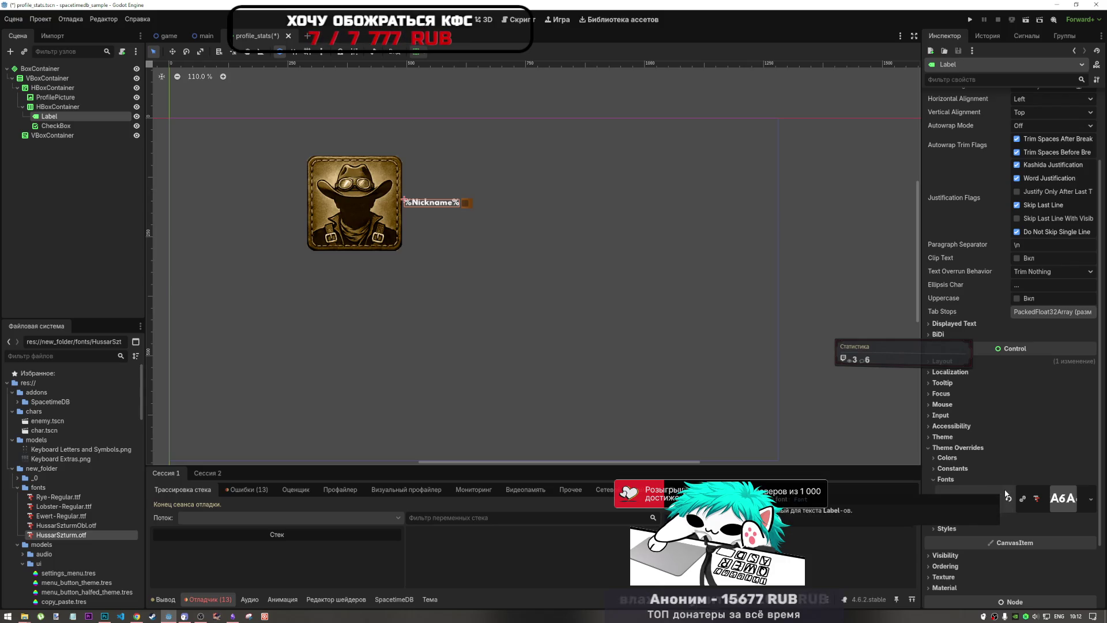
{"action": "left_click_drag", "start_coordinate": [64, 525], "coordinate": [1067, 499]}
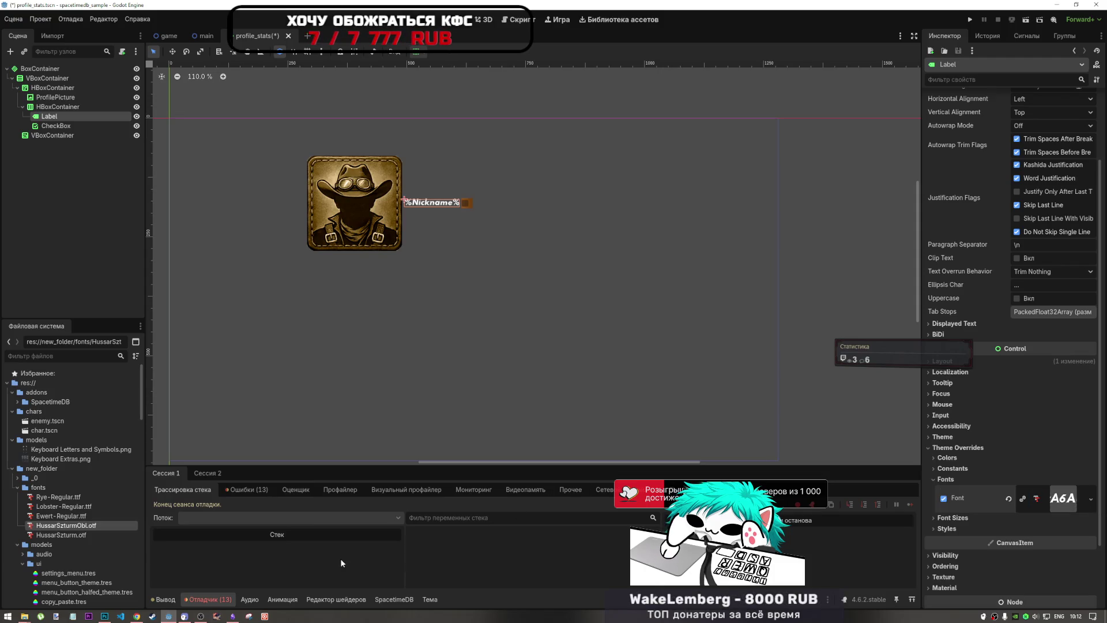
{"action": "left_click_drag", "start_coordinate": [94, 534], "coordinate": [1050, 507]}
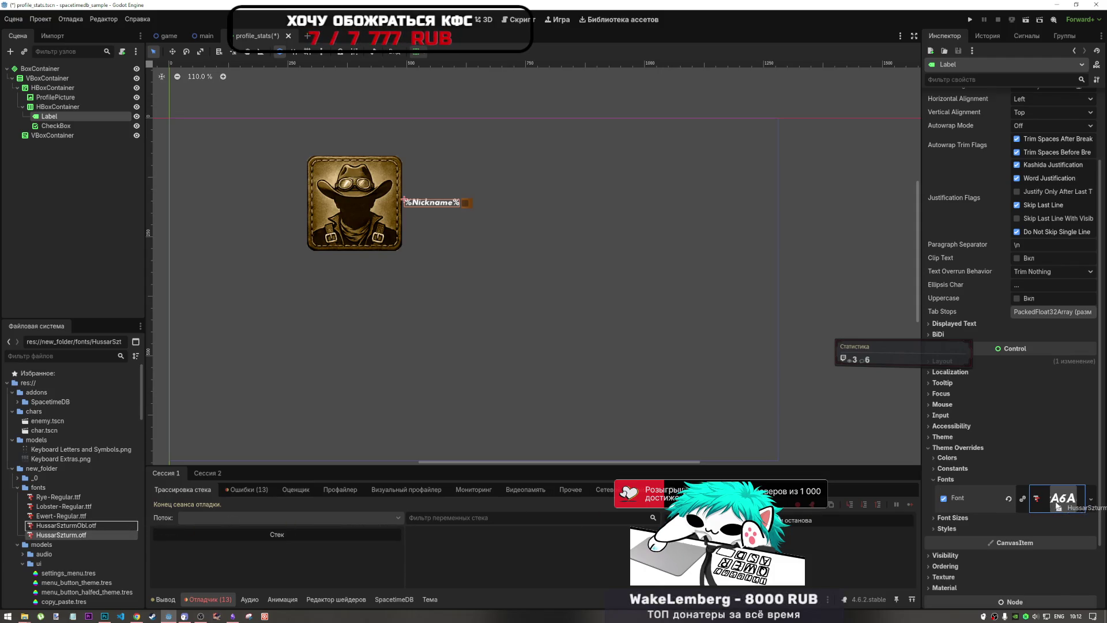
Step: Set the label's font size override to 32
{"action": "left_click", "coordinate": [980, 513]}
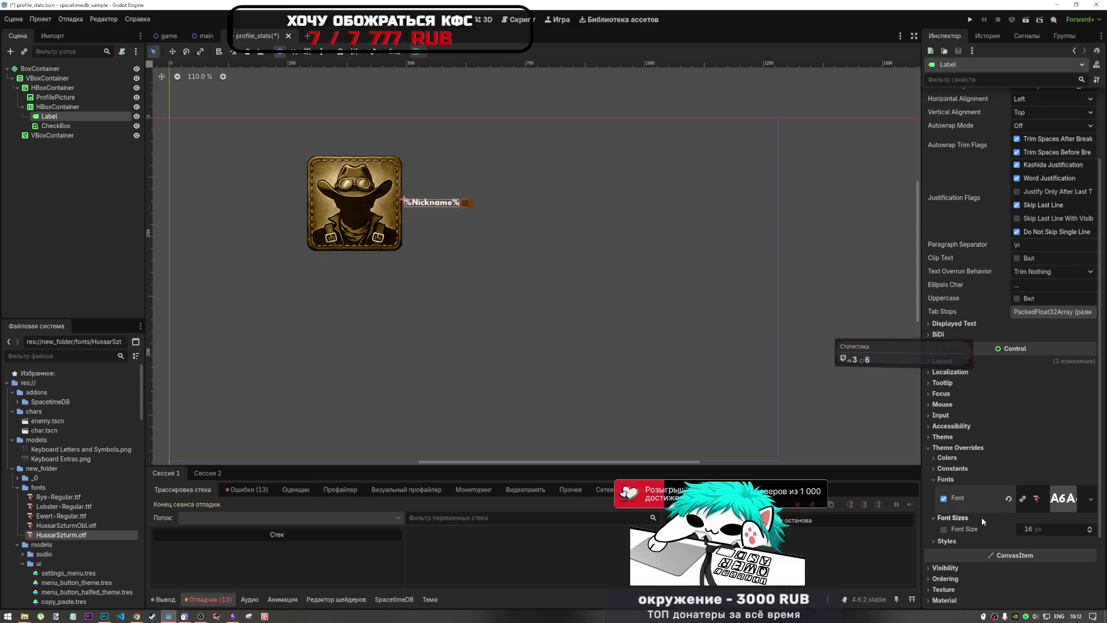
{"action": "type", "text": "45"}
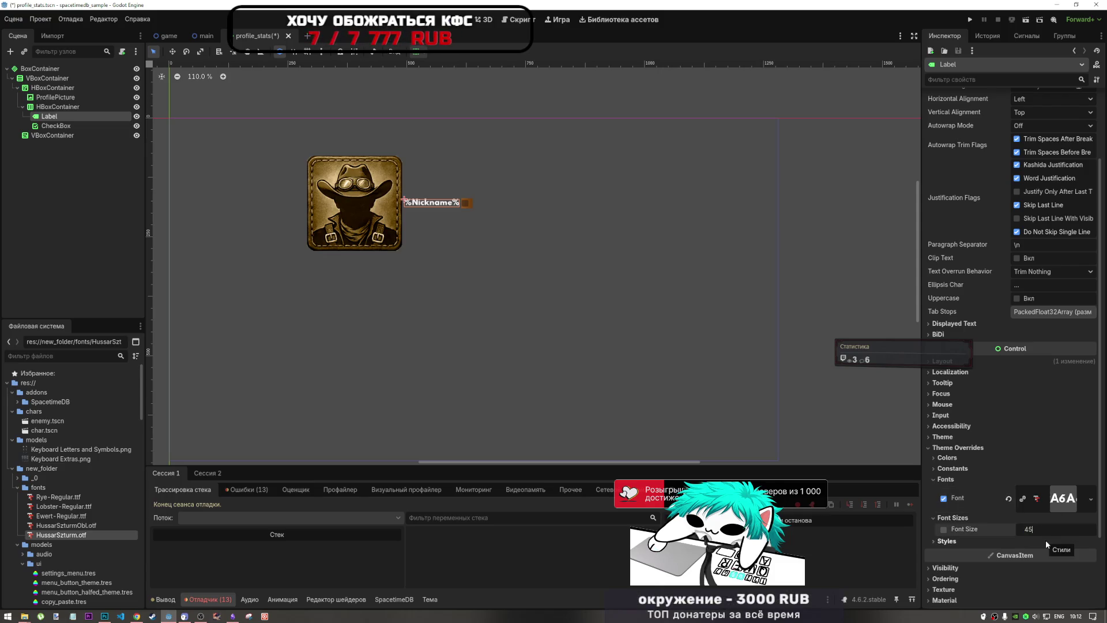
{"action": "key", "text": "Return"}
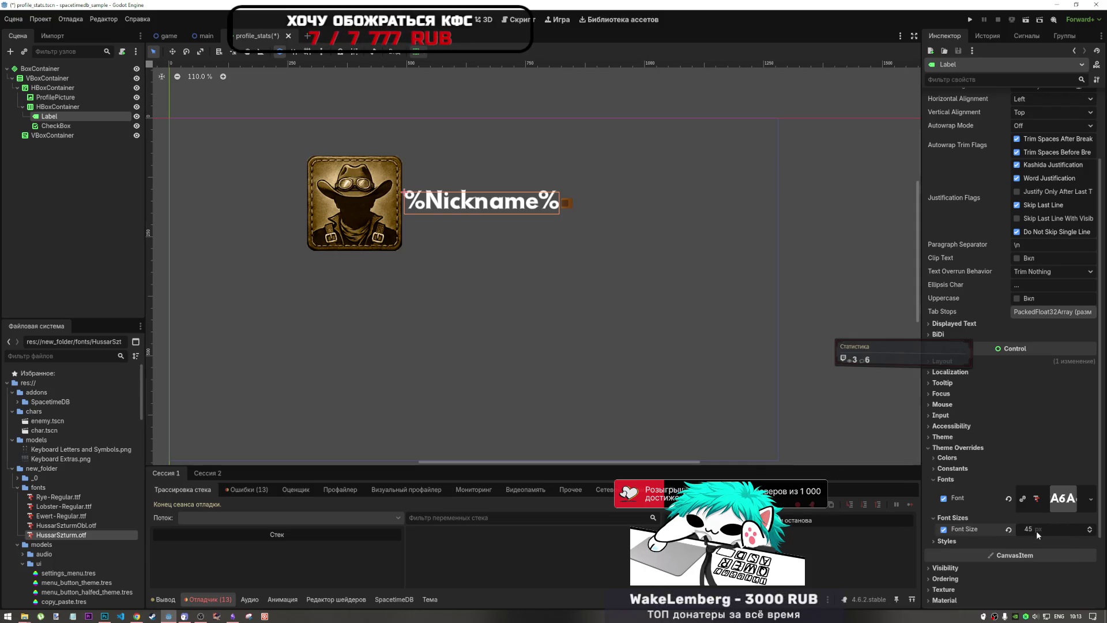
{"action": "left_click", "coordinate": [1036, 530]}
{"action": "type", "text": "35"}
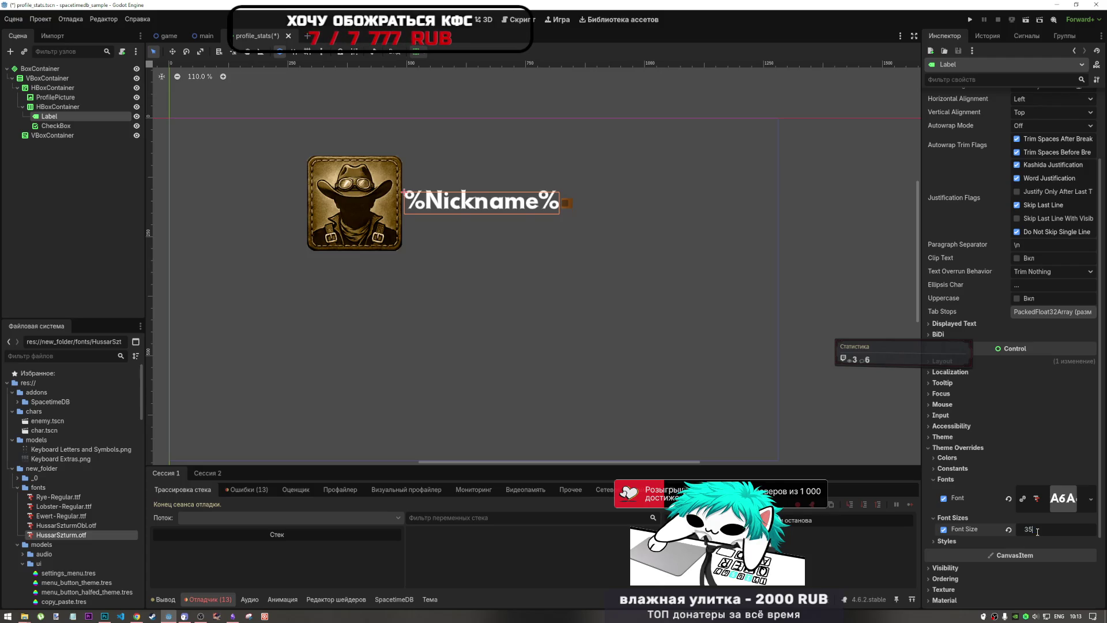
{"action": "key", "text": "Return"}
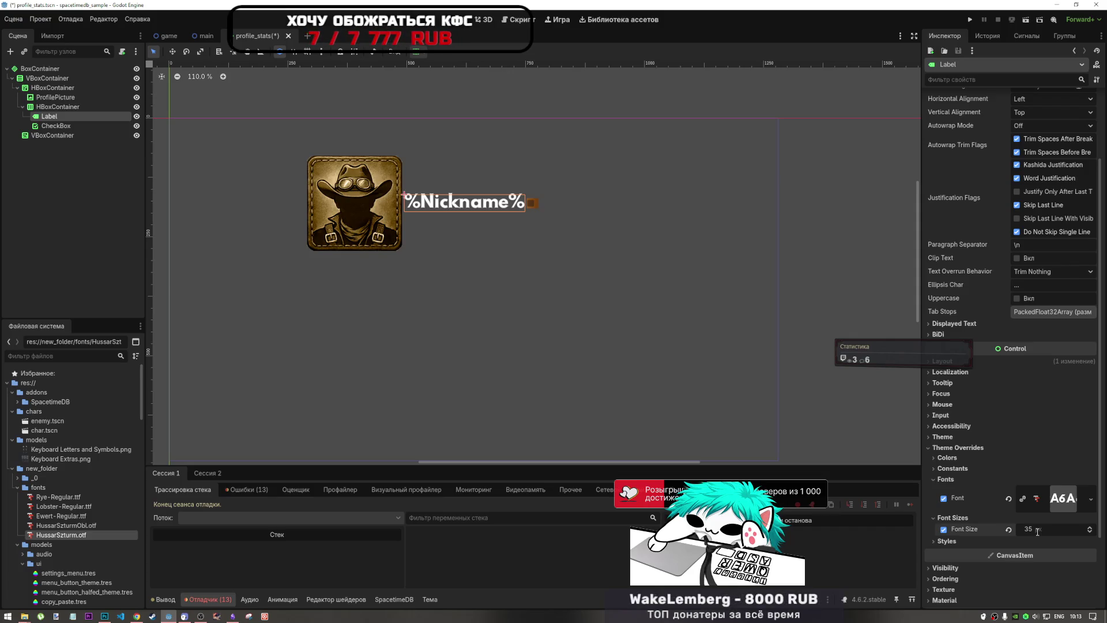
{"action": "type", "text": "32"}
{"action": "key", "text": "Return"}
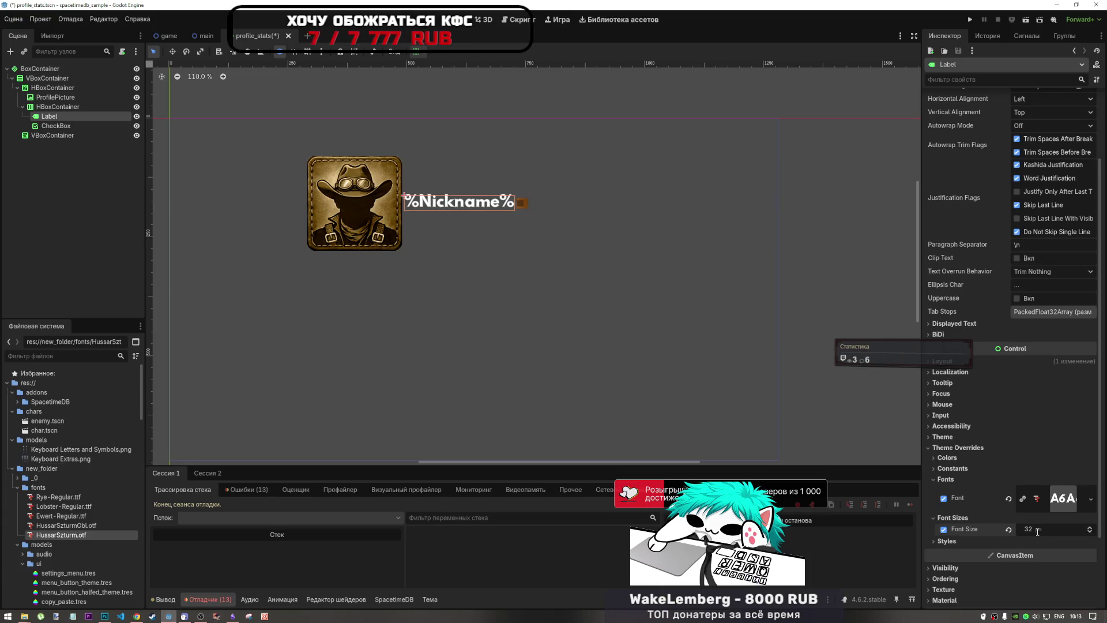
{"action": "left_click", "coordinate": [522, 206]}
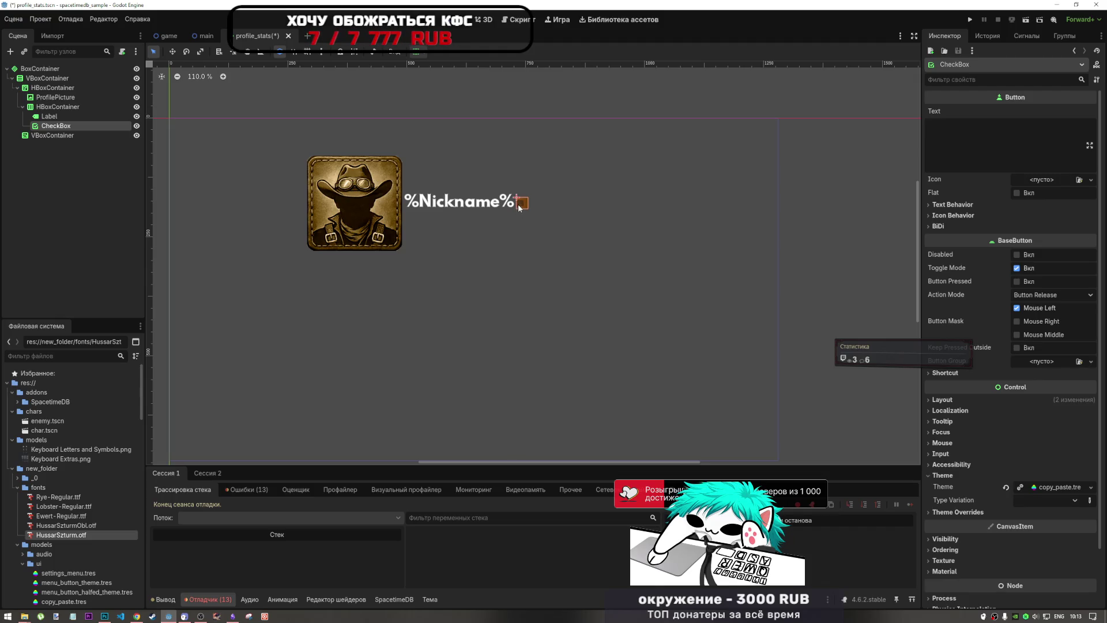
Step: Set the CheckBox text to 'edit', leaving it enabled
{"action": "left_click", "coordinate": [991, 148]}
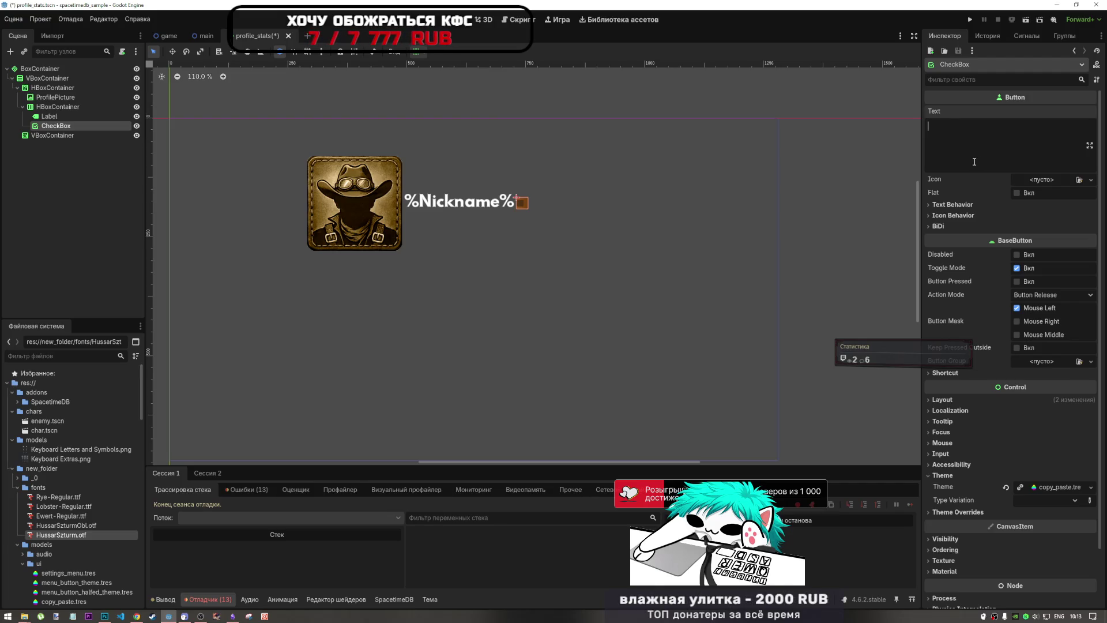
{"action": "type", "text": "edit"}
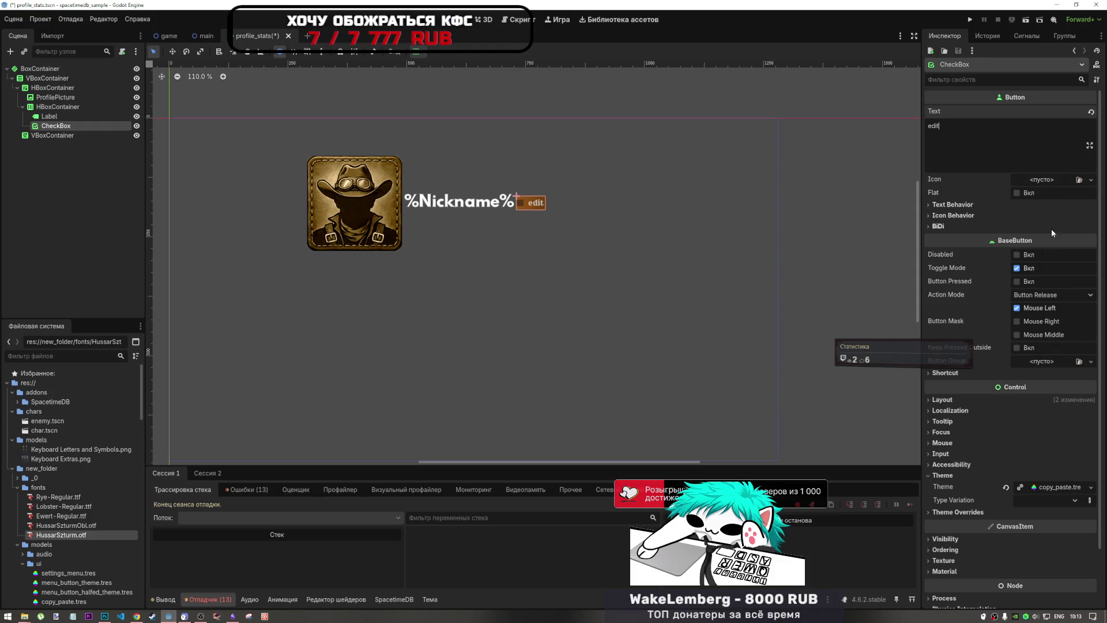
{"action": "left_click", "coordinate": [1022, 254]}
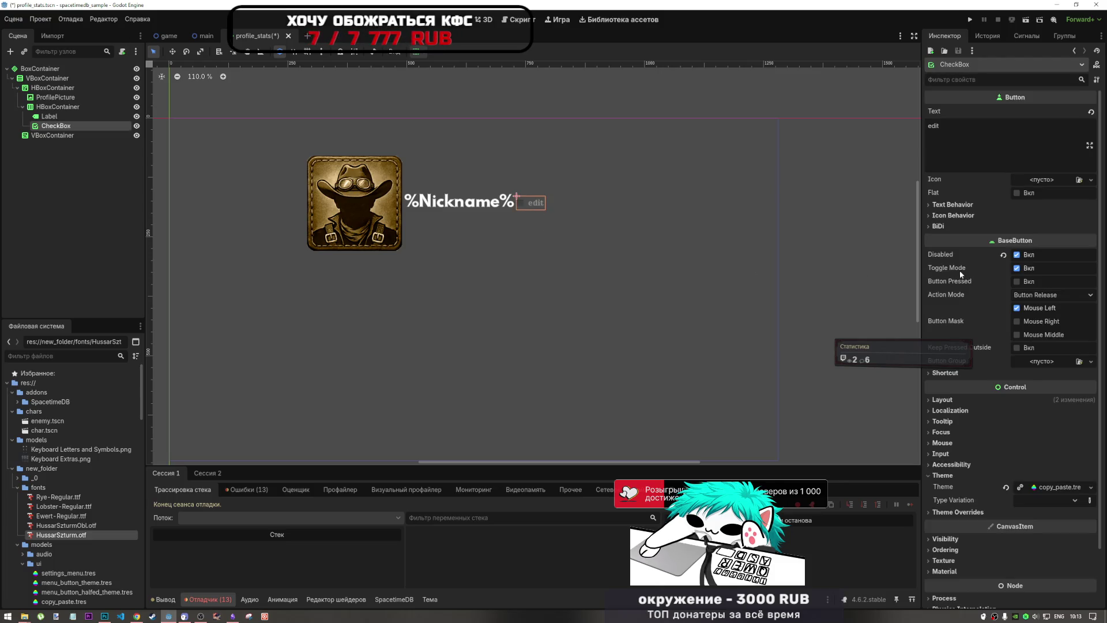
{"action": "left_click", "coordinate": [1017, 254]}
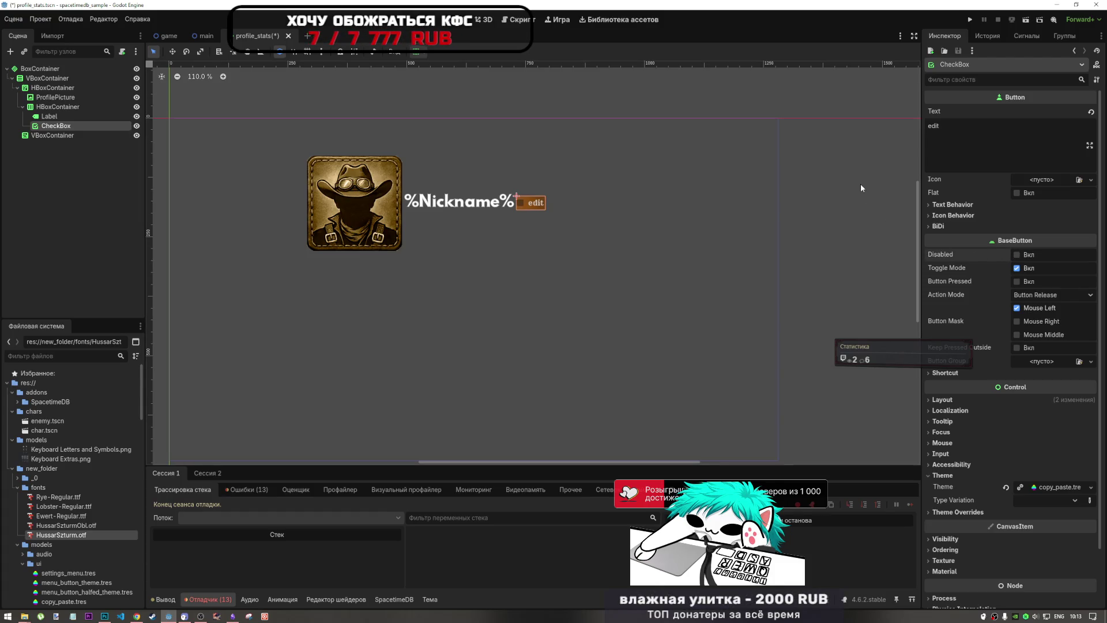
{"action": "left_click", "coordinate": [470, 203]}
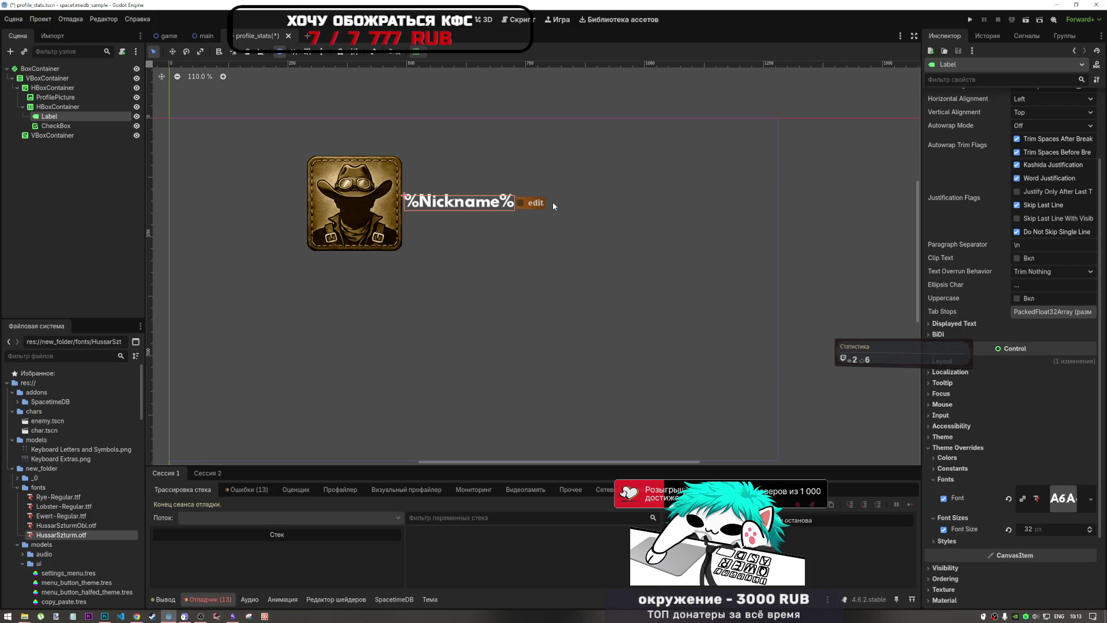
{"action": "scroll", "coordinate": [440, 213], "scroll_direction": "down", "scroll_amount": 4}
{"action": "scroll", "coordinate": [473, 212], "scroll_direction": "up", "scroll_amount": 3}
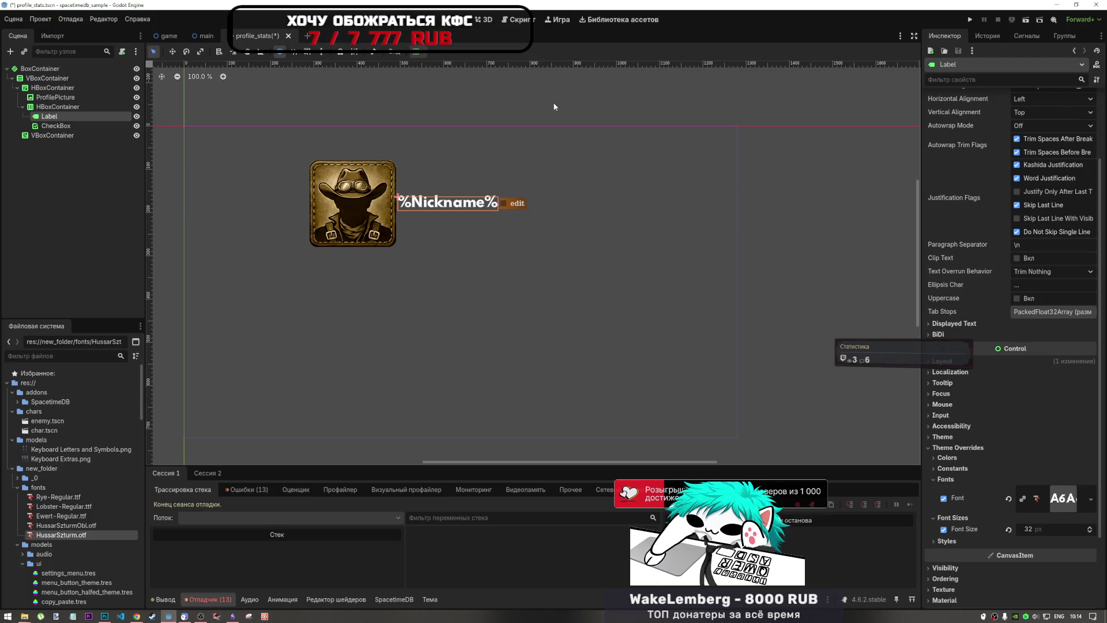
{"action": "mouse_move", "coordinate": [164, 39]}
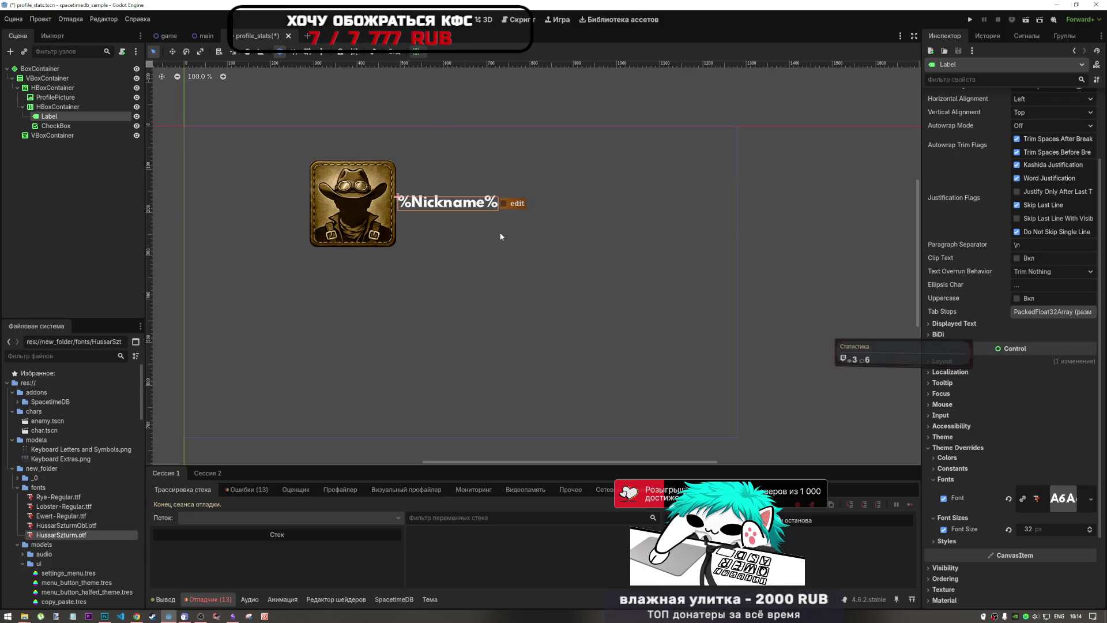
{"action": "left_click", "coordinate": [68, 106]}
{"action": "left_click", "coordinate": [86, 116]}
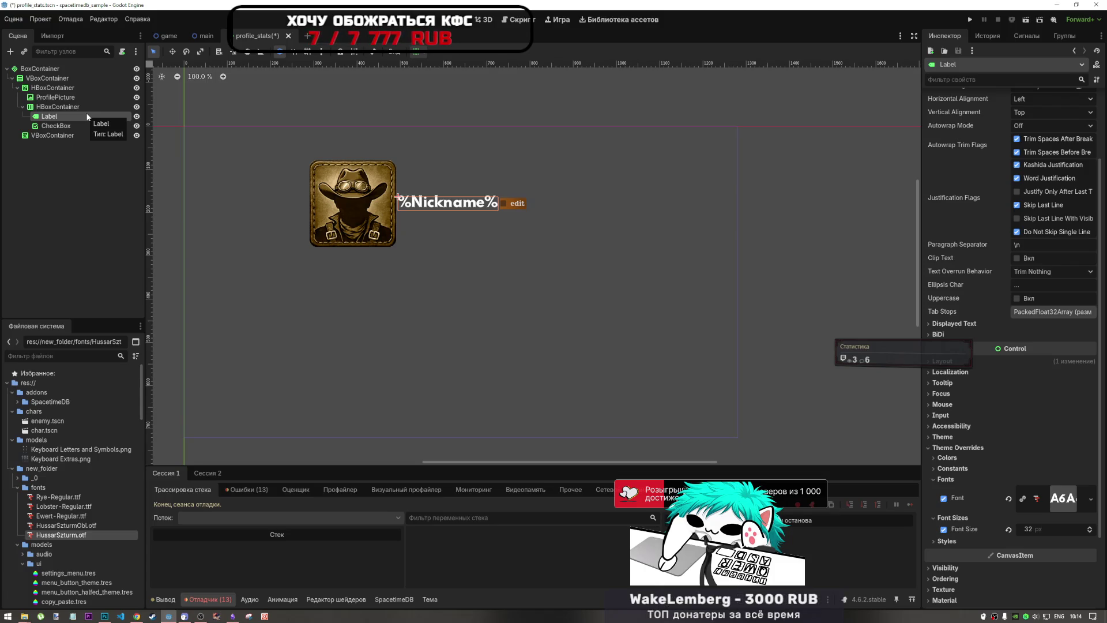
{"action": "scroll", "coordinate": [51, 425], "scroll_direction": "down", "scroll_amount": 3}
{"action": "scroll", "coordinate": [50, 424], "scroll_direction": "up", "scroll_amount": 2}
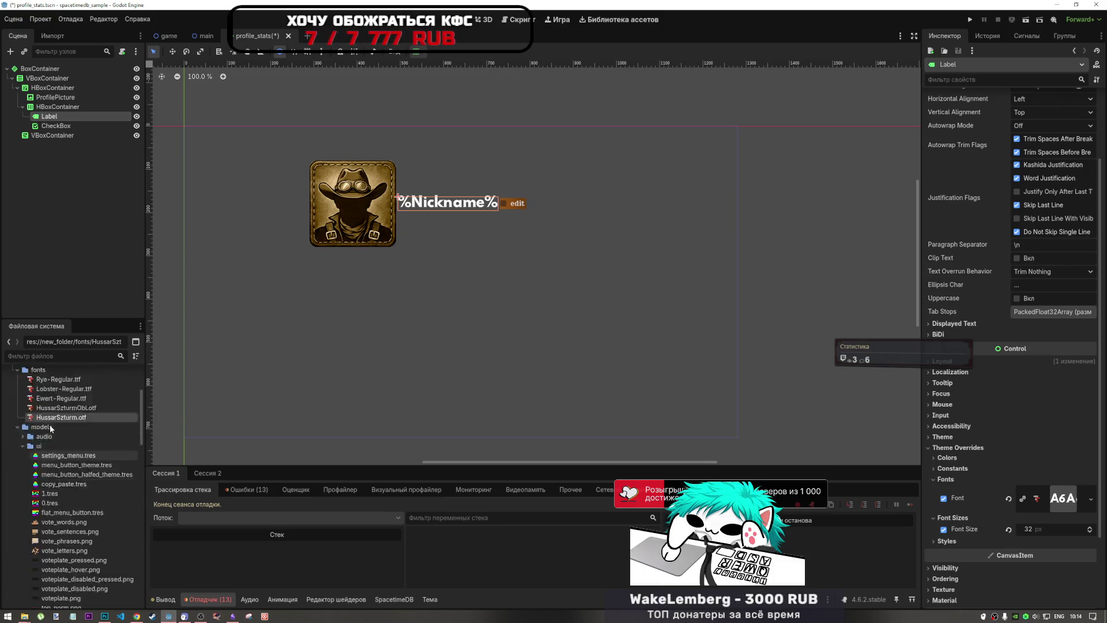
Step: Add a VBoxContainer to the upper HBoxContainer, placed right after ProfilePicture
{"action": "left_click", "coordinate": [45, 106]}
{"action": "left_click", "coordinate": [23, 107]}
{"action": "left_click", "coordinate": [23, 108]}
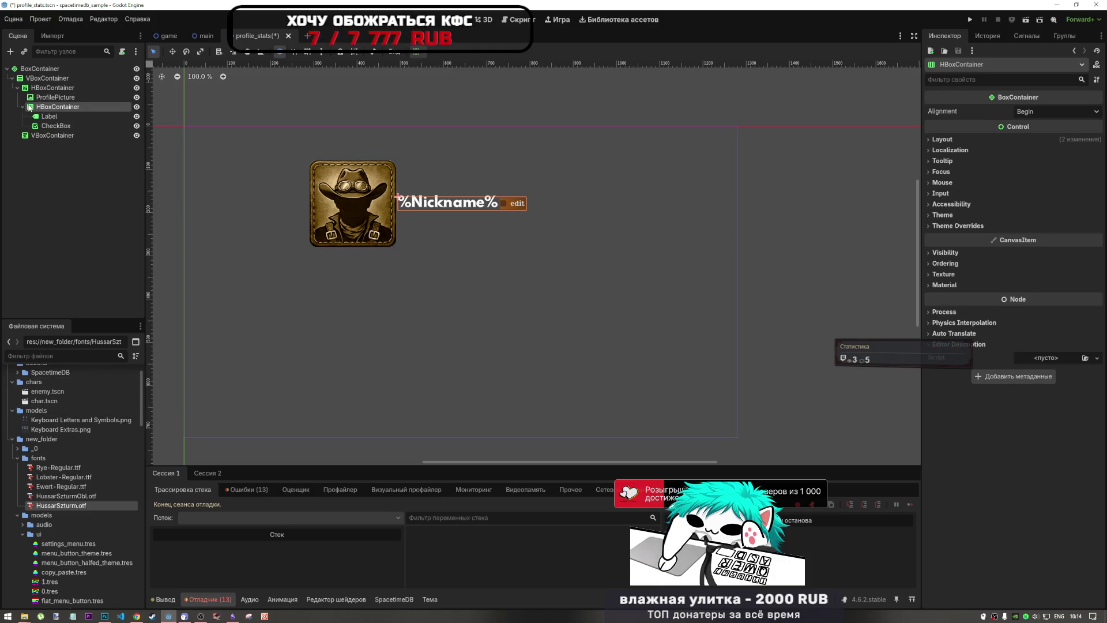
{"action": "left_click", "coordinate": [52, 87]}
{"action": "right_click", "coordinate": [53, 86]}
{"action": "left_click", "coordinate": [108, 96]}
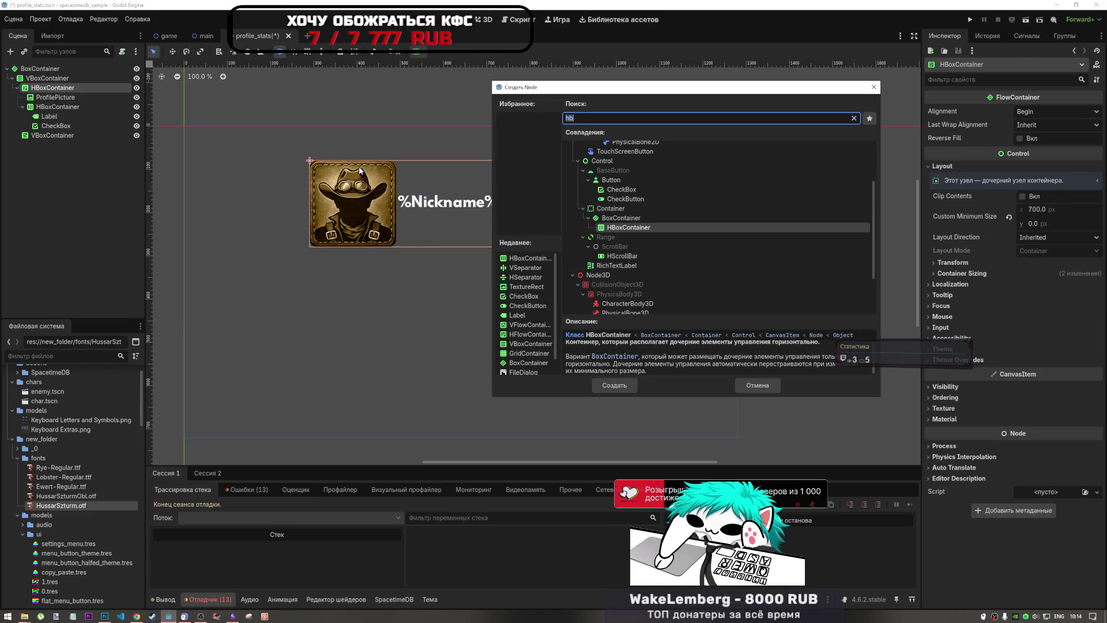
{"action": "type", "text": "v"}
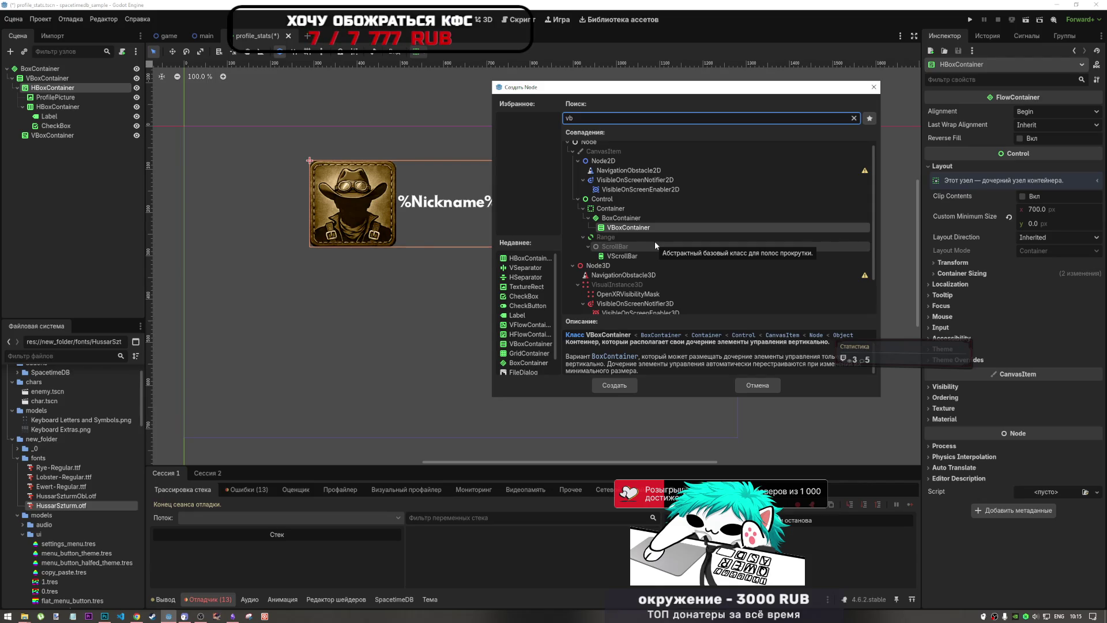
{"action": "left_click", "coordinate": [626, 381]}
{"action": "left_click_drag", "start_coordinate": [61, 137], "coordinate": [70, 108]}
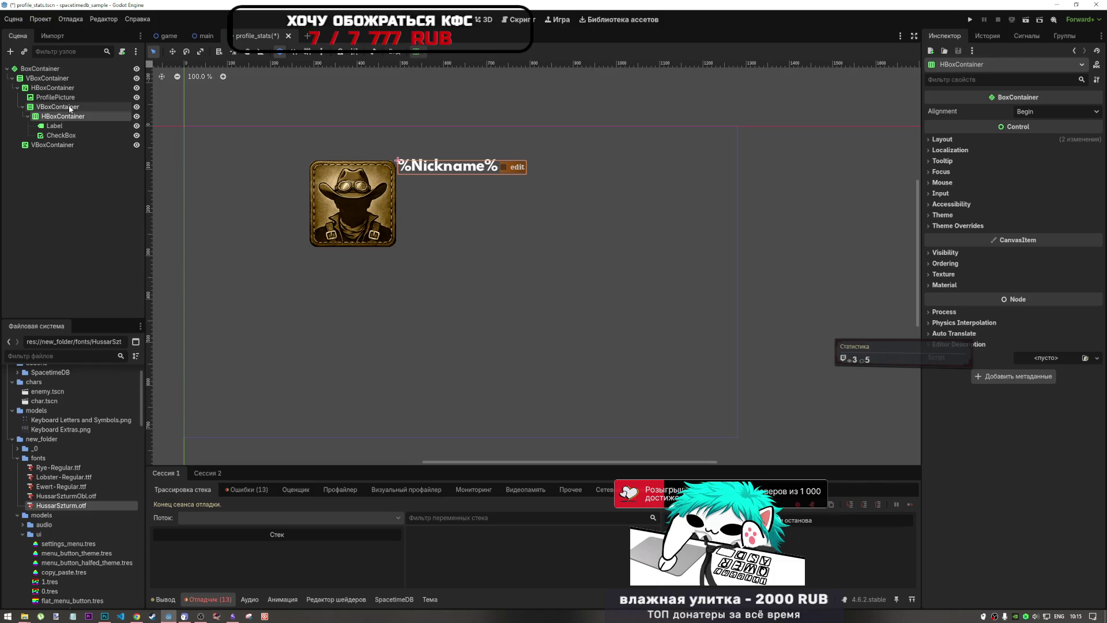
Step: Make the nickname row HBoxContainer expand vertically
{"action": "left_click", "coordinate": [69, 111]}
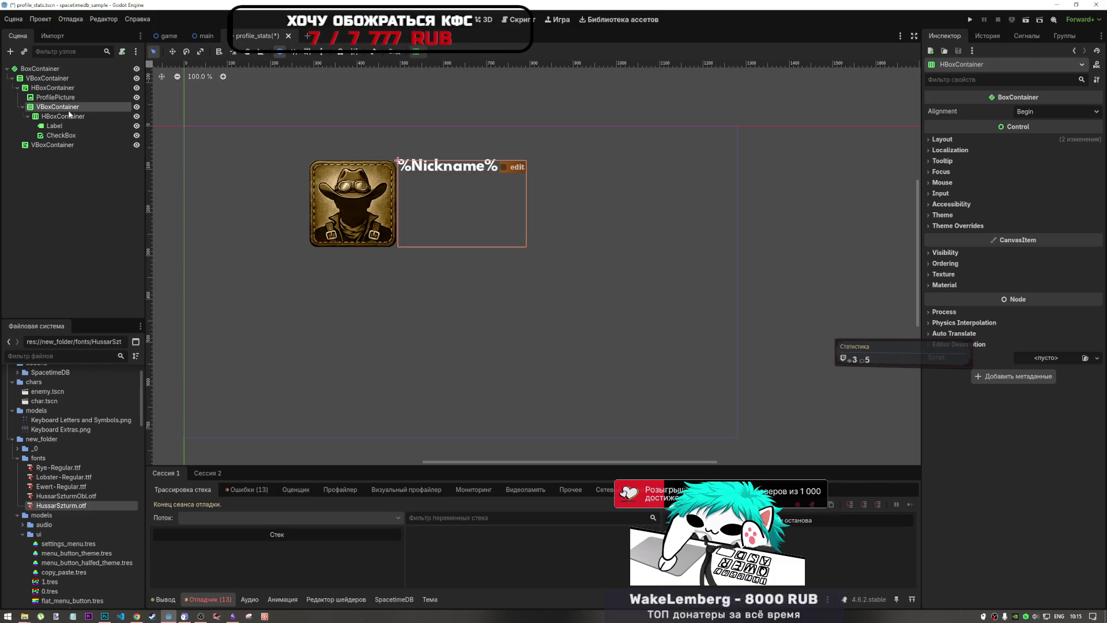
{"action": "left_click", "coordinate": [69, 116]}
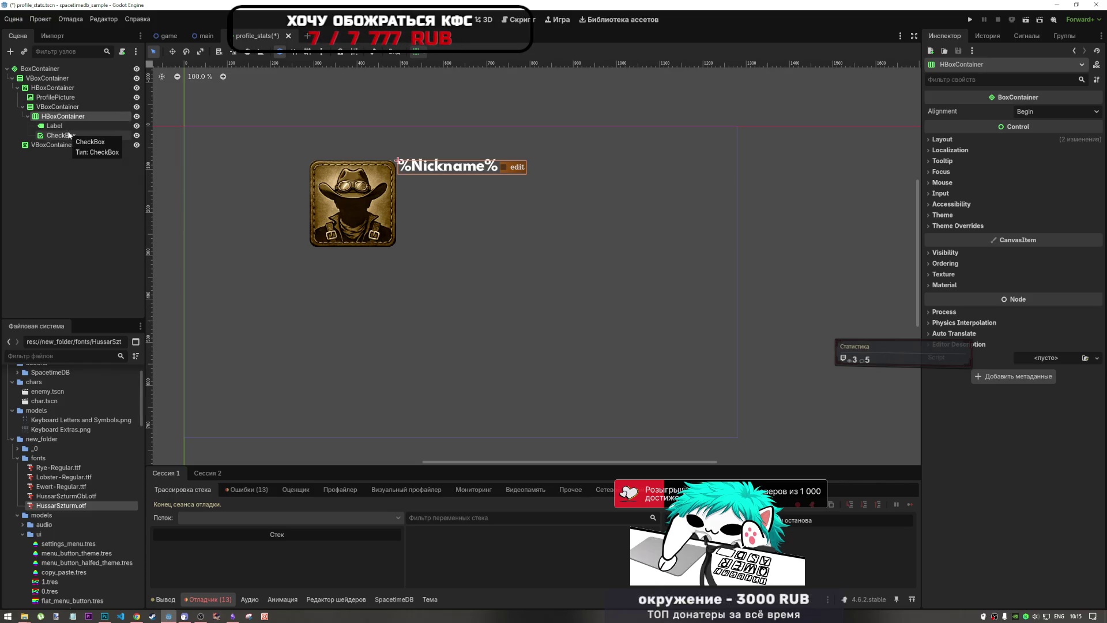
{"action": "left_click", "coordinate": [418, 52]}
{"action": "left_click", "coordinate": [487, 137]}
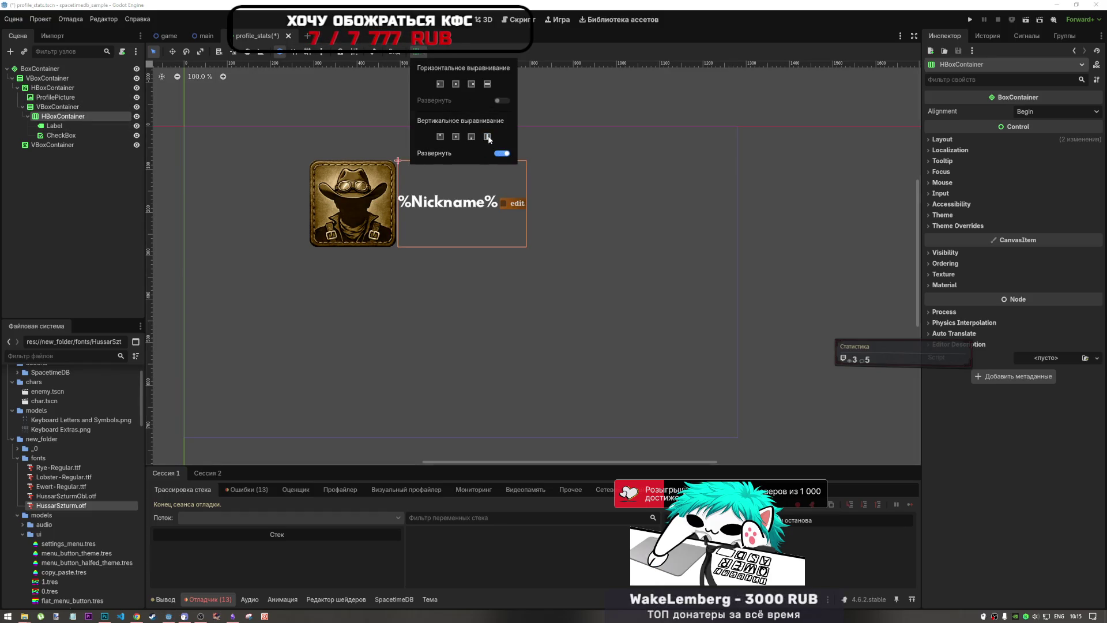
Step: Open the Add Child Node dialog for the VBoxContainer
{"action": "right_click", "coordinate": [72, 110]}
{"action": "left_click", "coordinate": [92, 115]}
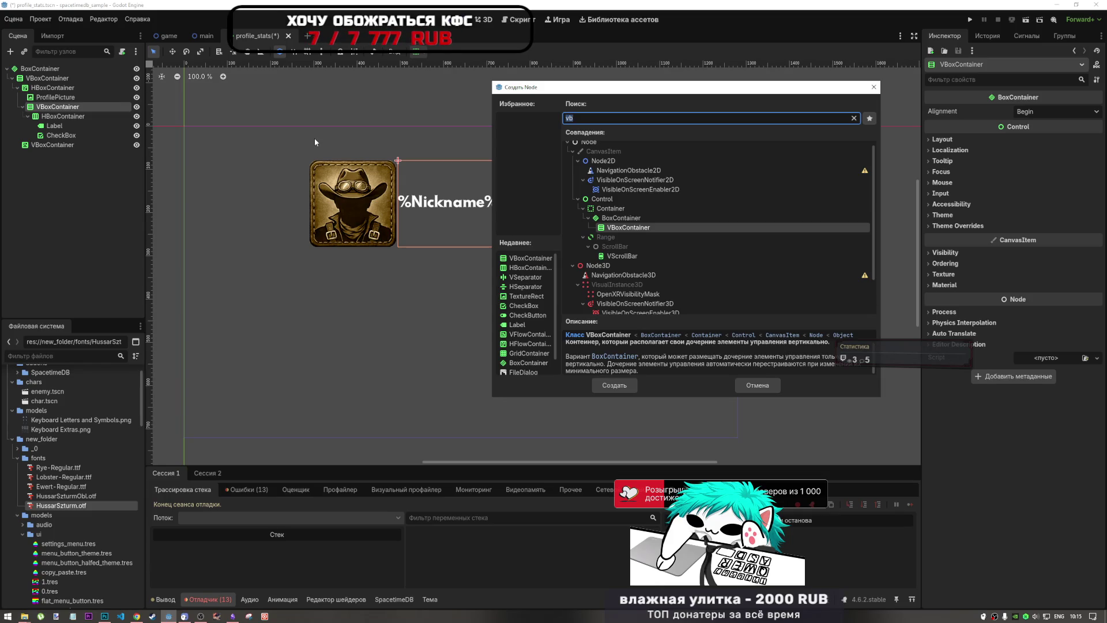
{"action": "left_click", "coordinate": [773, 386]}
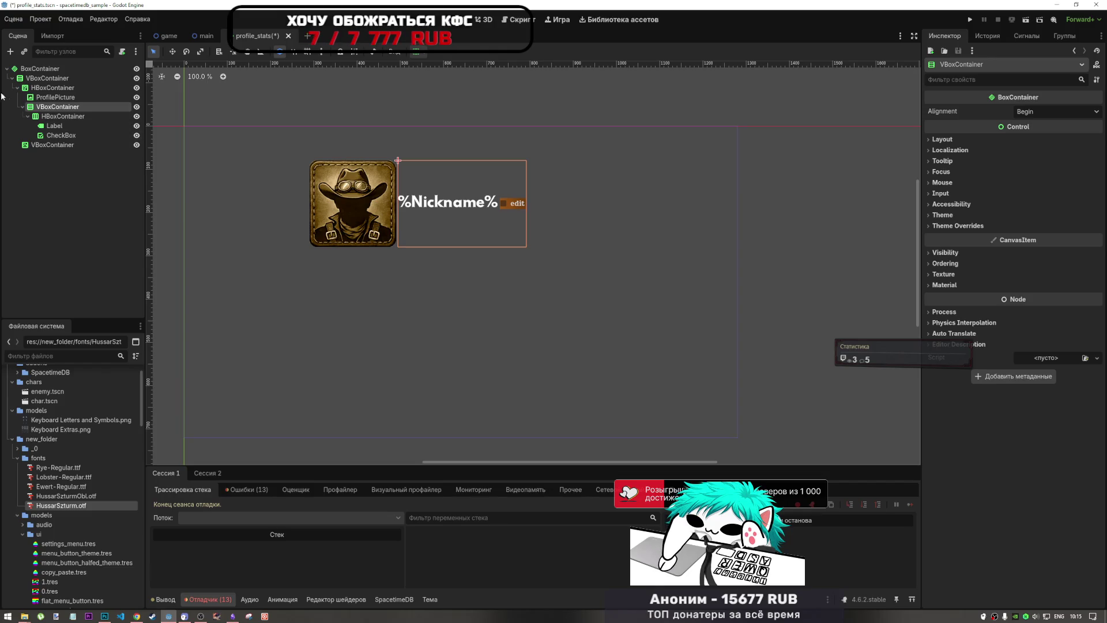
{"action": "right_click", "coordinate": [53, 106]}
{"action": "left_click", "coordinate": [87, 116]}
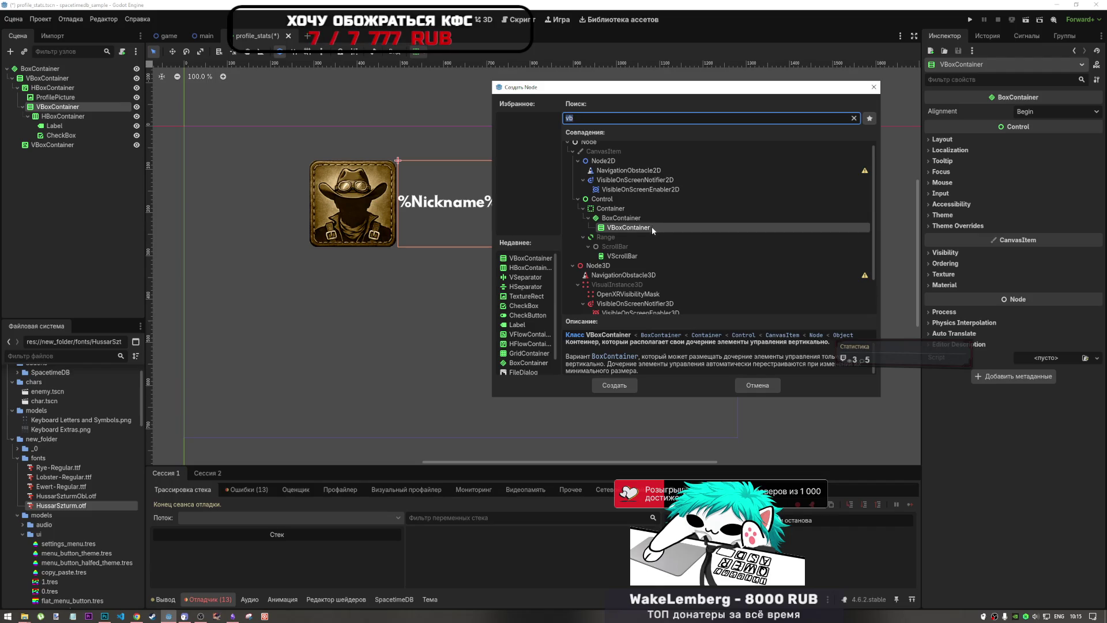
Step: Add an HBoxContainer2 inside the VBoxContainer, below the nickname row
{"action": "left_click", "coordinate": [612, 387]}
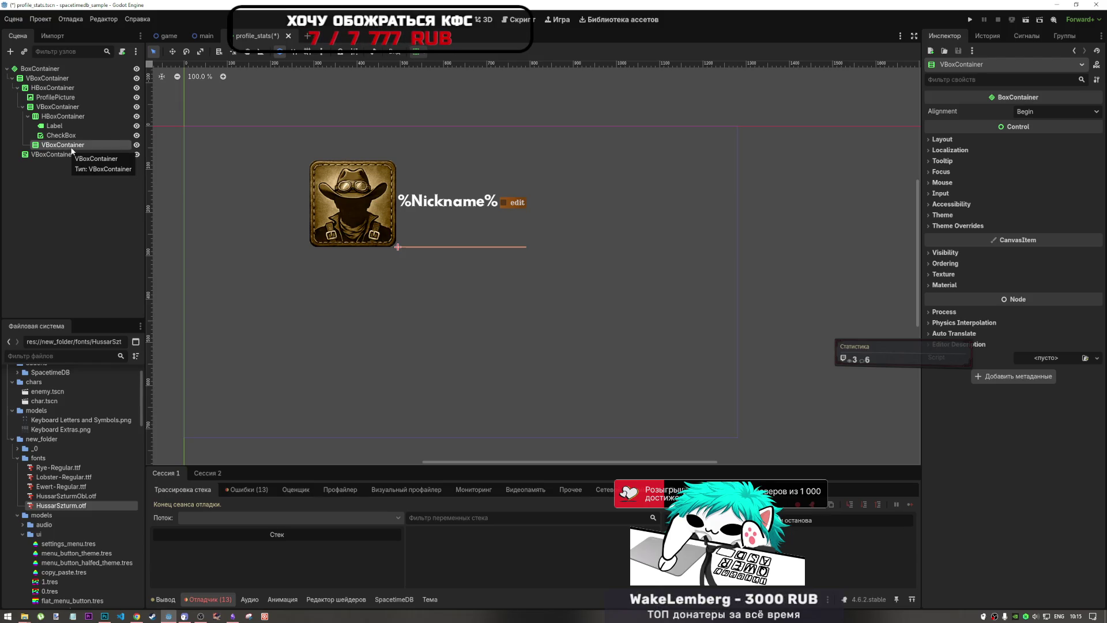
{"action": "key", "text": "ctrl+z"}
{"action": "right_click", "coordinate": [64, 117]}
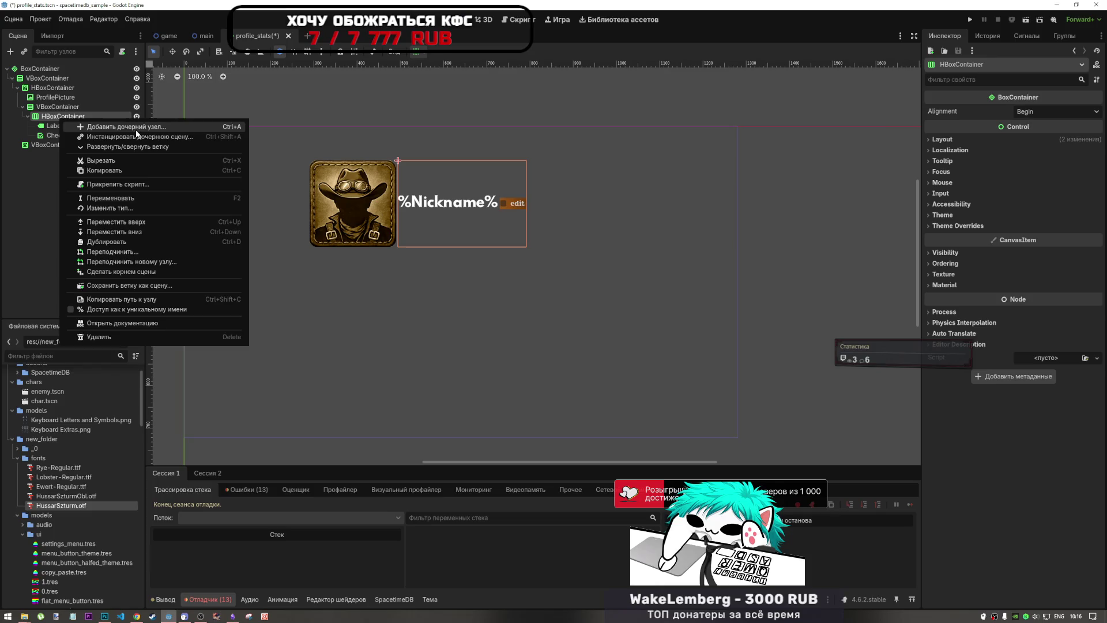
{"action": "left_click", "coordinate": [124, 127]}
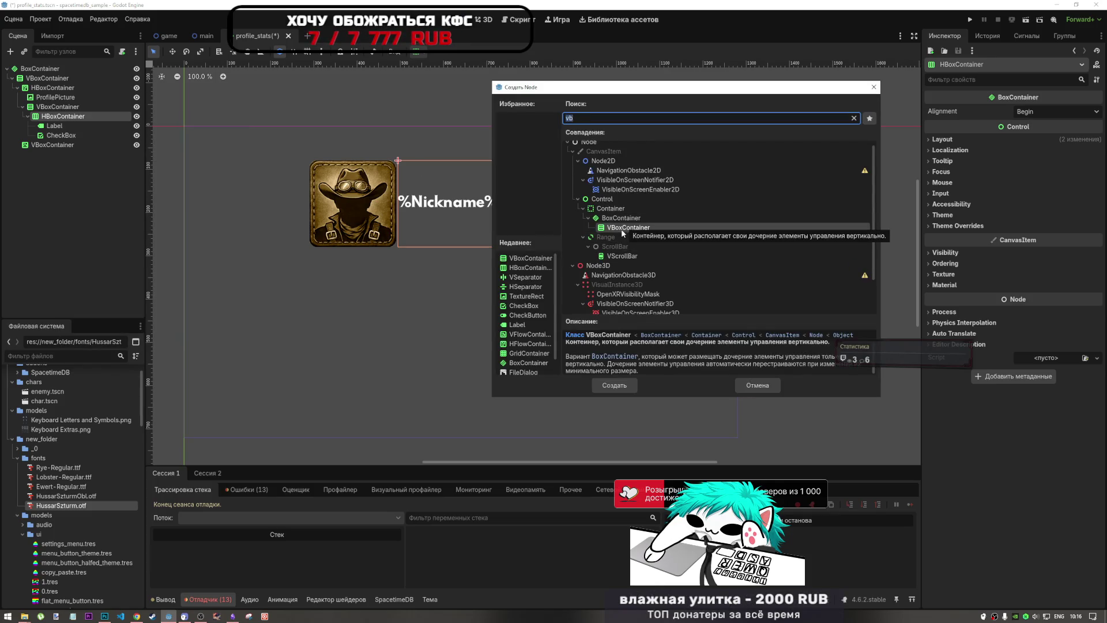
{"action": "left_click", "coordinate": [616, 385]}
{"action": "mouse_move", "coordinate": [63, 144]}
{"action": "left_mouse_down"}
{"action": "mouse_move", "coordinate": [75, 120]}
{"action": "mouse_move", "coordinate": [99, 137]}
{"action": "mouse_move", "coordinate": [77, 132]}
{"action": "mouse_move", "coordinate": [72, 109]}
{"action": "left_mouse_up"}
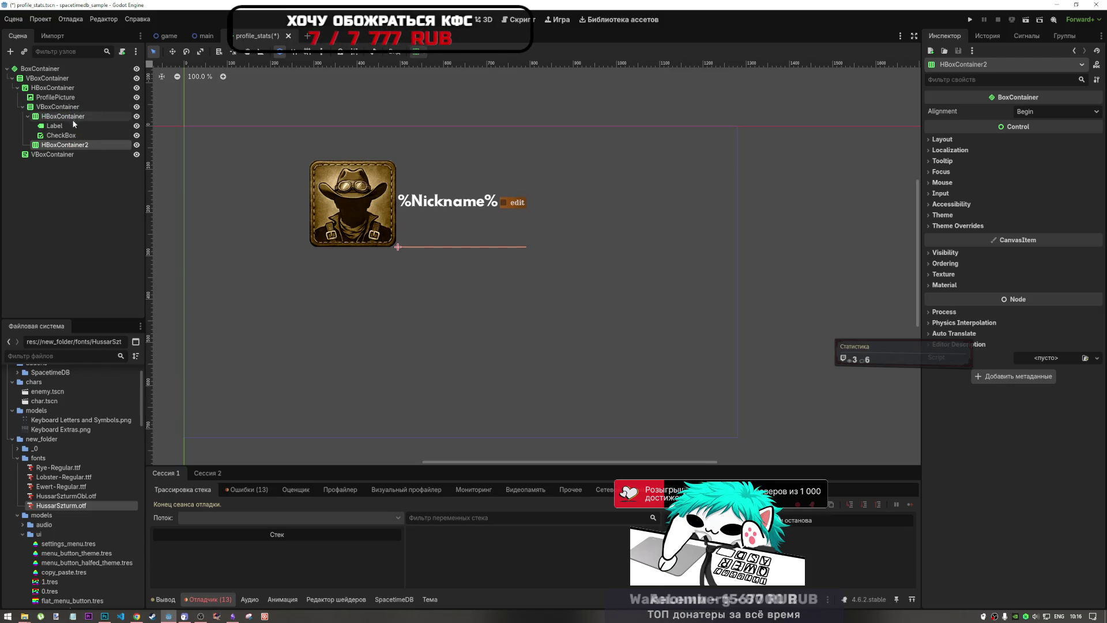
Step: Set HBoxContainer2 to expand vertically
{"action": "left_click", "coordinate": [418, 54]}
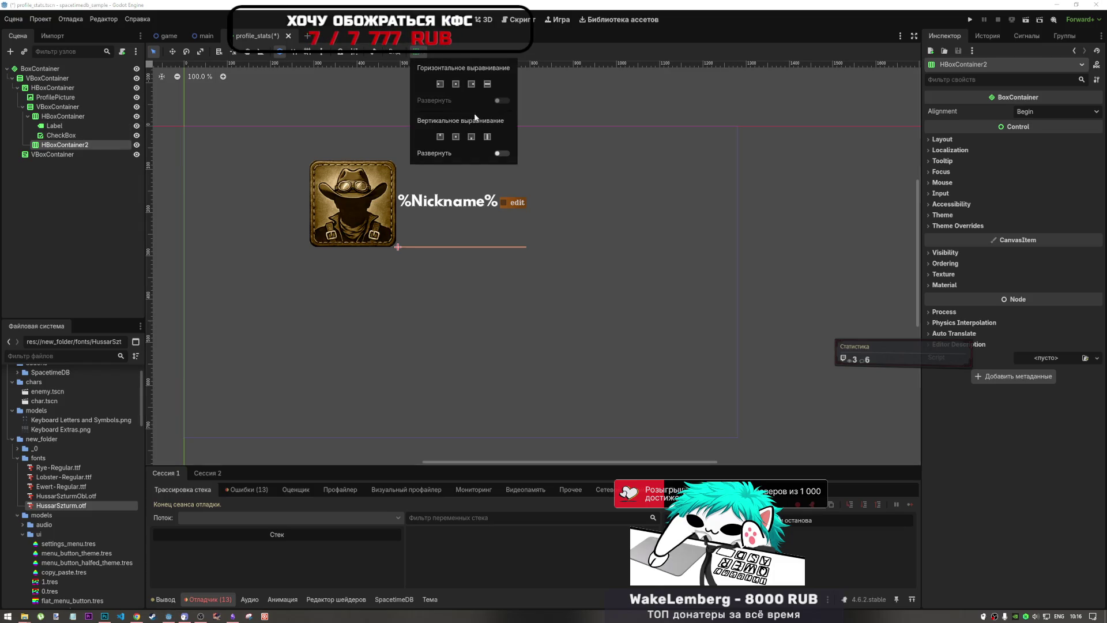
{"action": "left_click", "coordinate": [501, 153]}
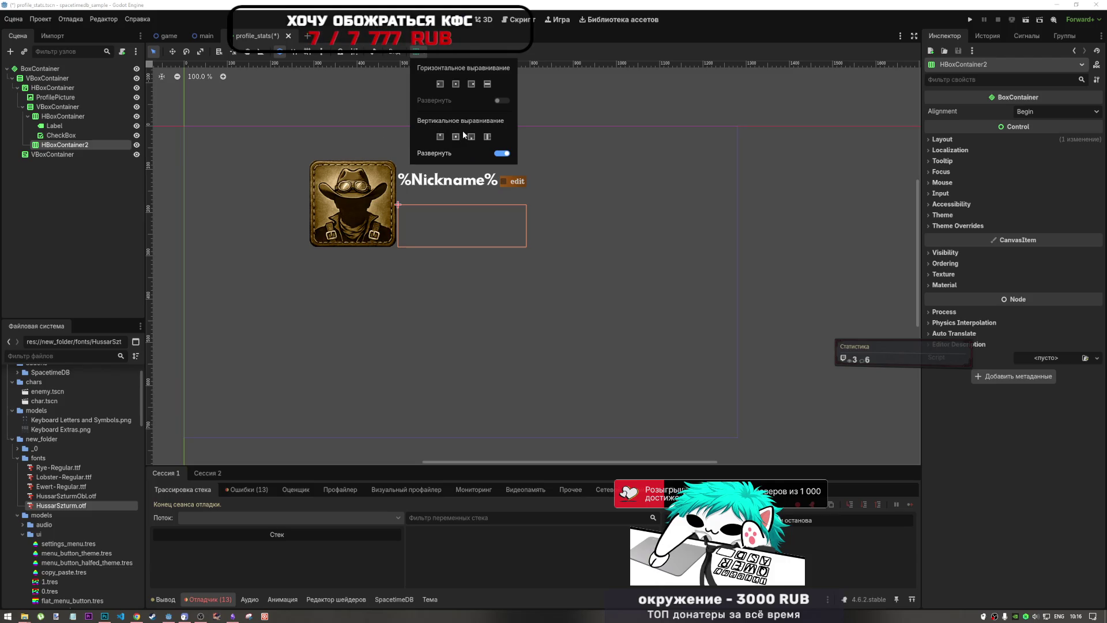
{"action": "left_click", "coordinate": [420, 182]}
{"action": "left_click", "coordinate": [420, 182]}
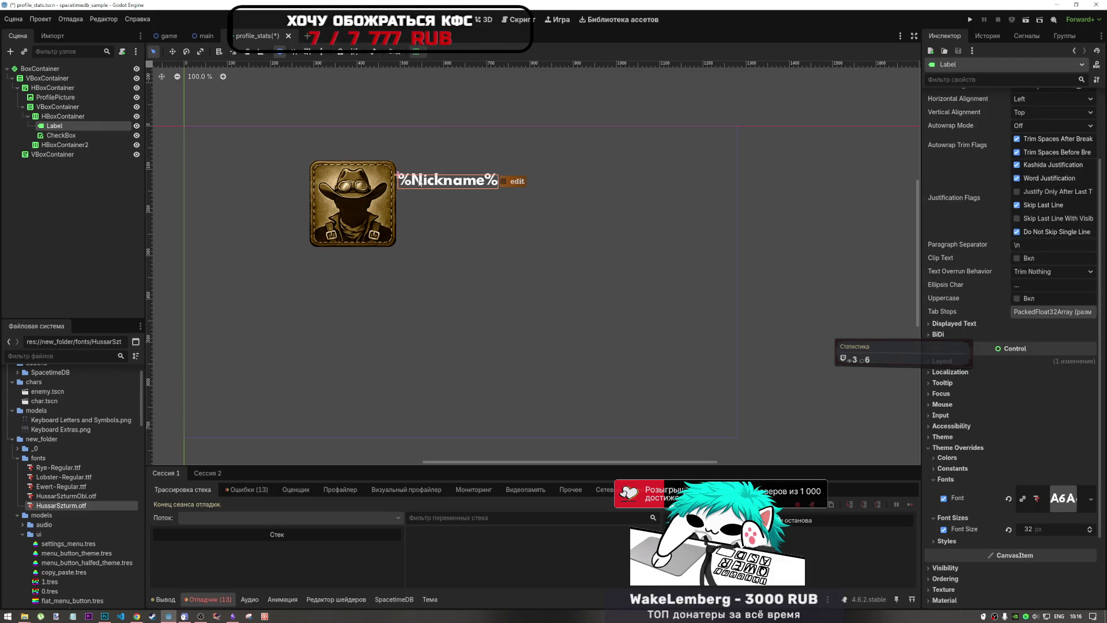
Step: Rename the Label node to Nickname and the CheckBox to EditNickname
{"action": "left_click", "coordinate": [81, 117]}
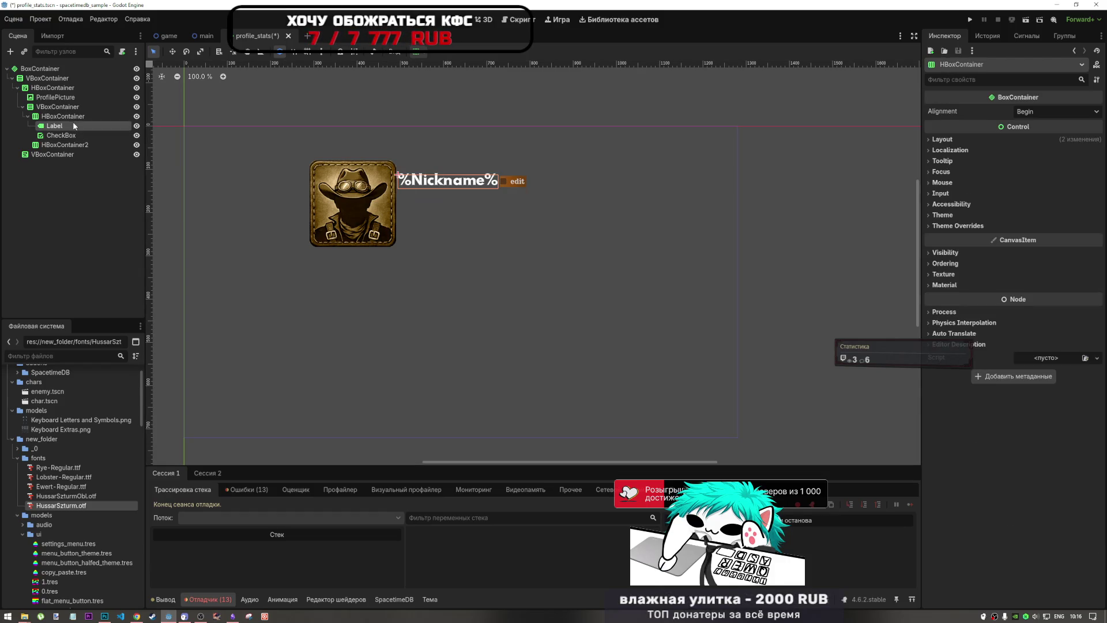
{"action": "double_click", "coordinate": [73, 124]}
{"action": "type", "text": "Nc"}
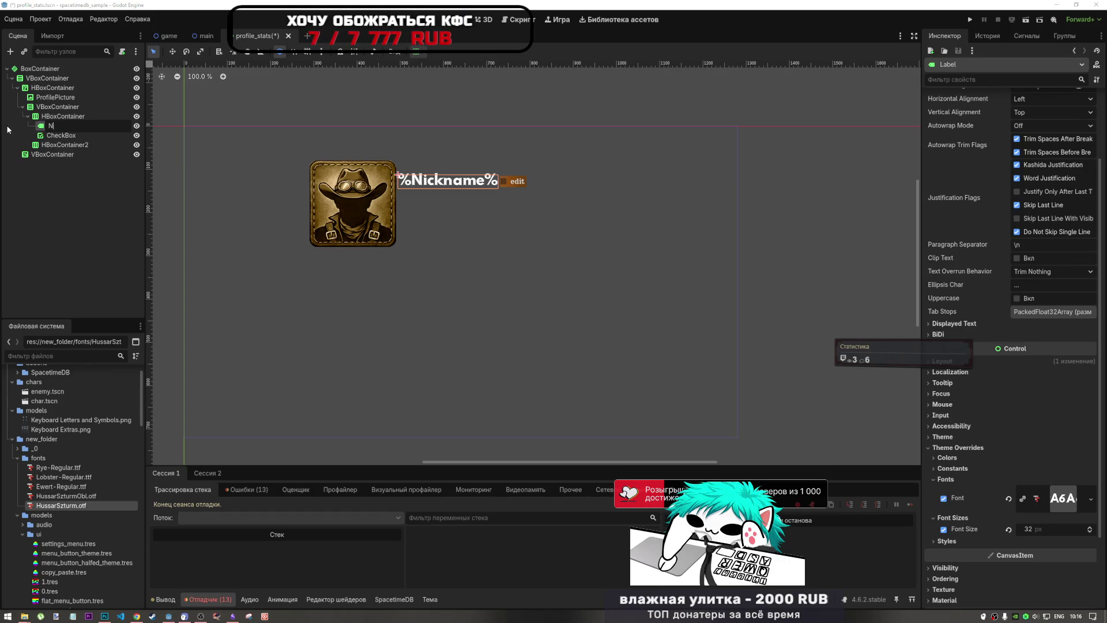
{"action": "key", "text": "BackSpace"}
{"action": "type", "text": "icnkname"}
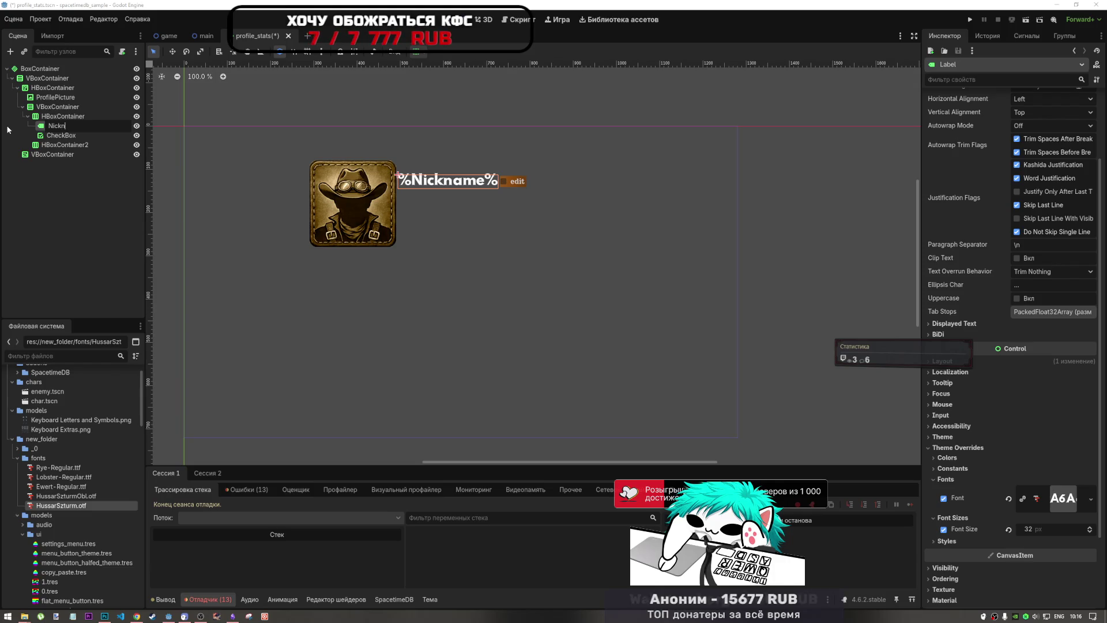
{"action": "key", "text": "Return"}
{"action": "double_click", "coordinate": [61, 135]}
{"action": "type", "text": "Edit"}
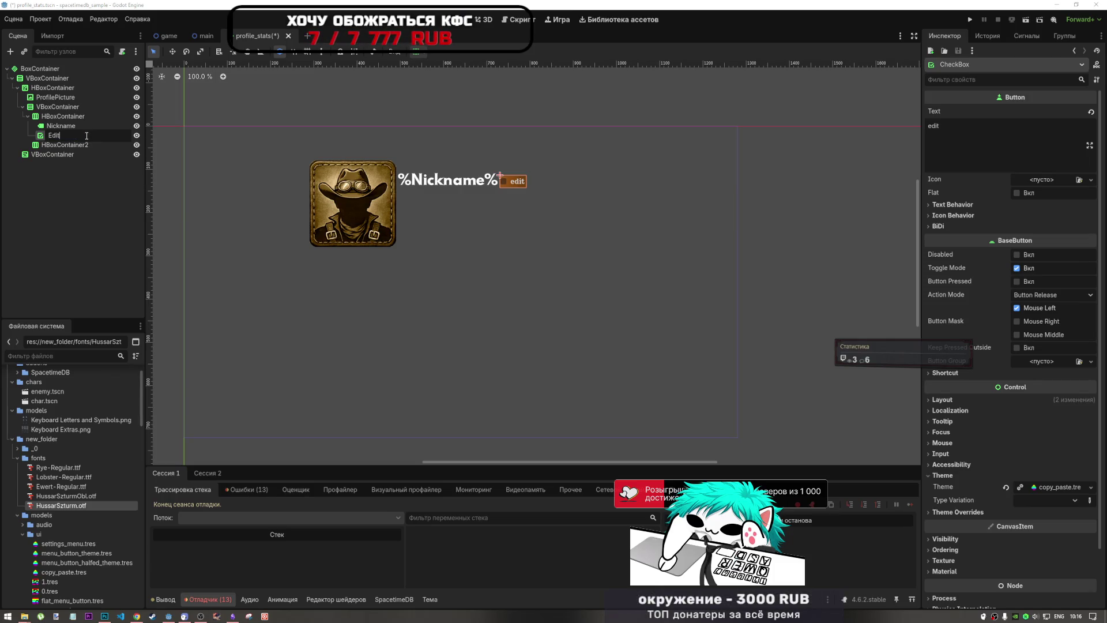
{"action": "type", "text": "Nickname"}
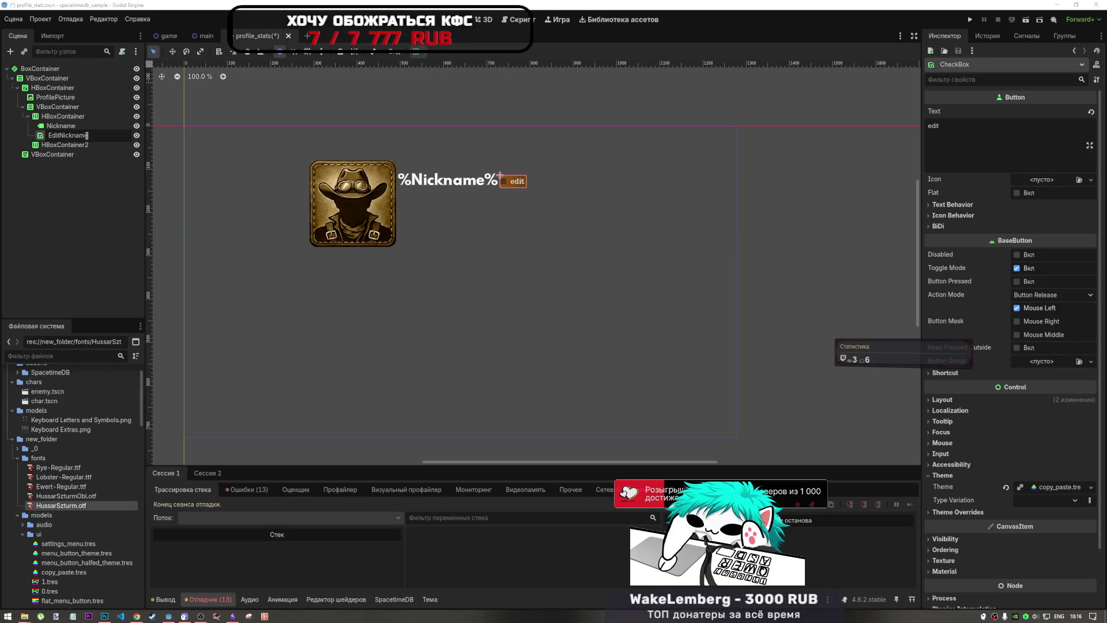
{"action": "key", "text": "Return"}
{"action": "left_click", "coordinate": [55, 146]}
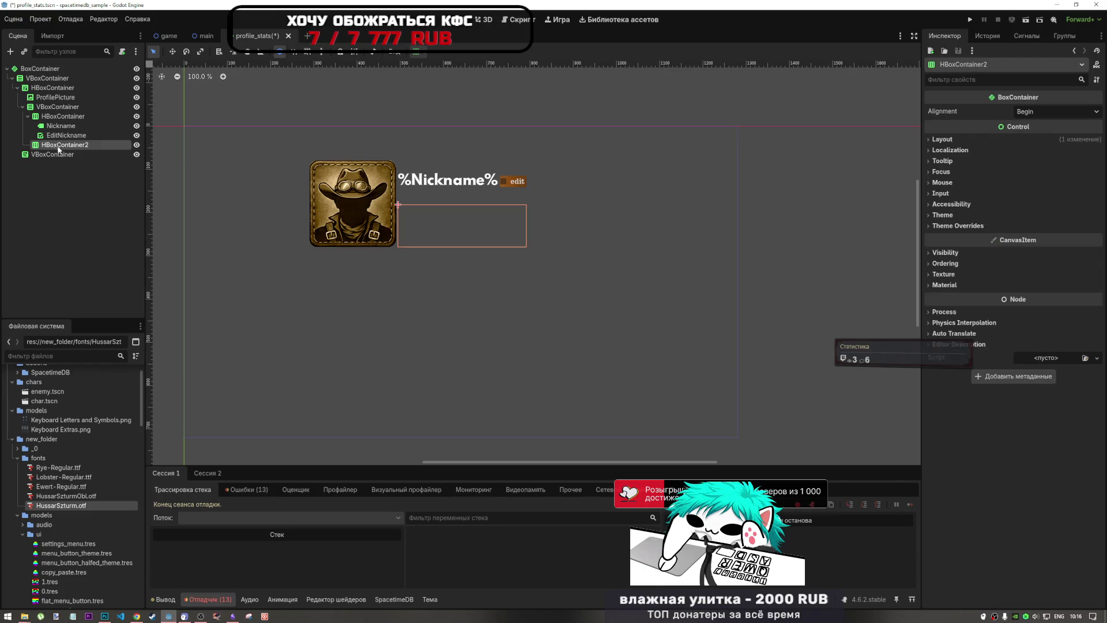
Step: Review the scene's containers and save profile_stats.tscn with Ctrl+S
{"action": "left_click", "coordinate": [76, 117]}
{"action": "left_click", "coordinate": [77, 117]}
{"action": "left_click", "coordinate": [50, 110]}
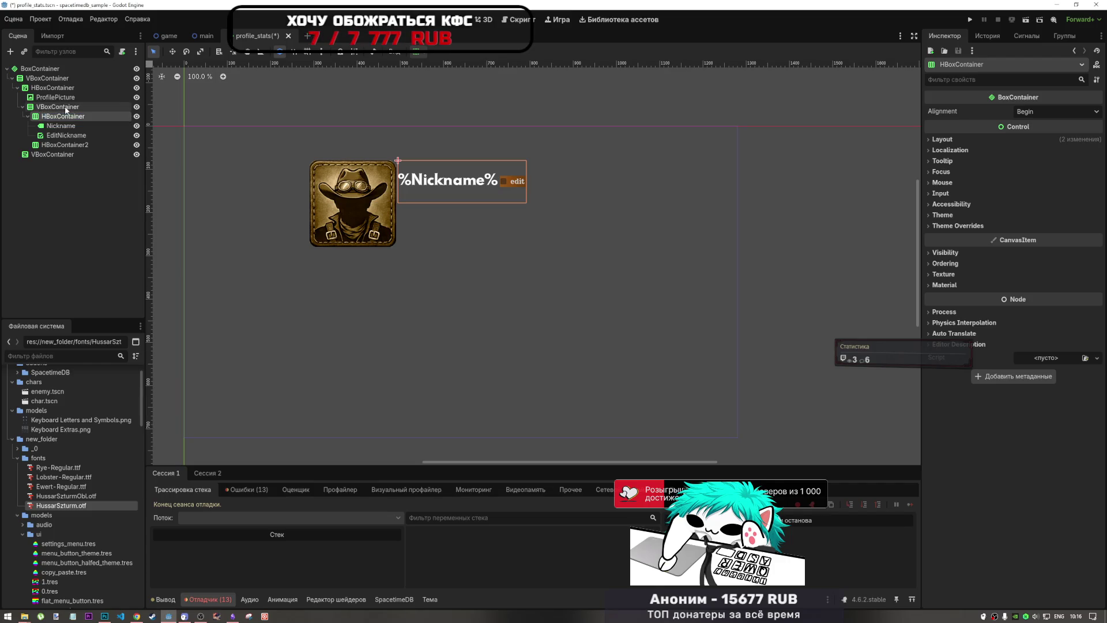
{"action": "left_click", "coordinate": [73, 95]}
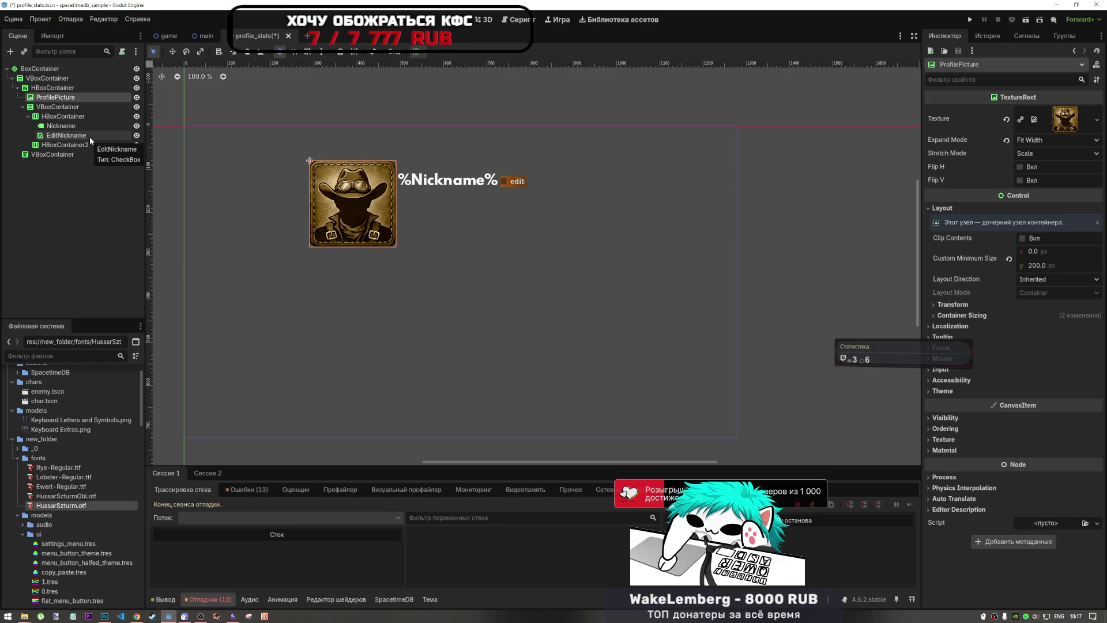
{"action": "left_click", "coordinate": [58, 107]}
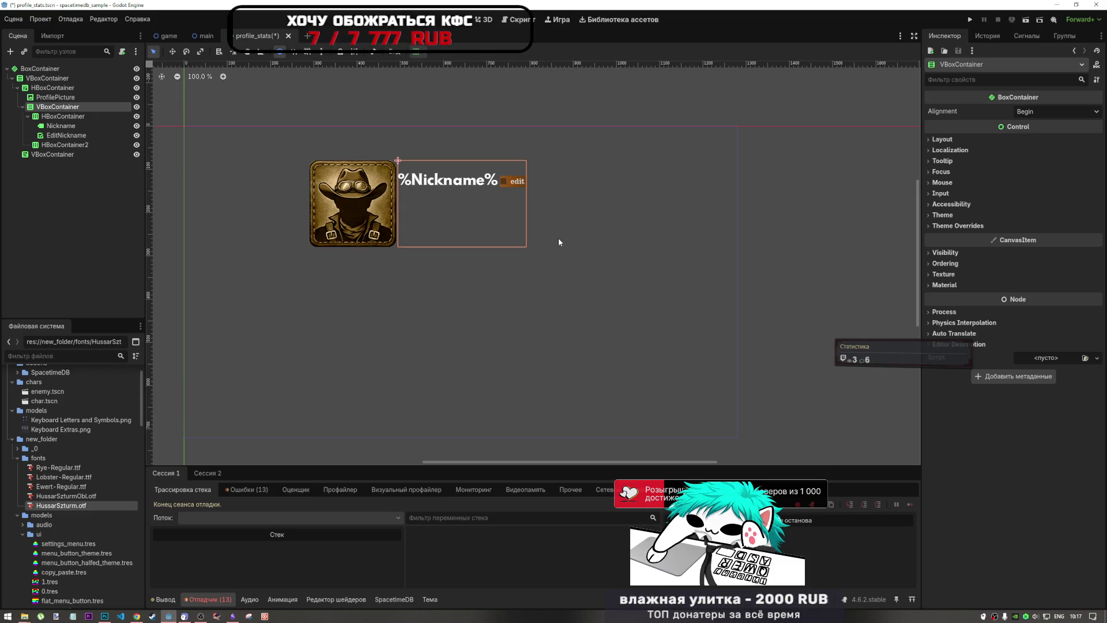
{"action": "key", "text": "ctrl+s"}
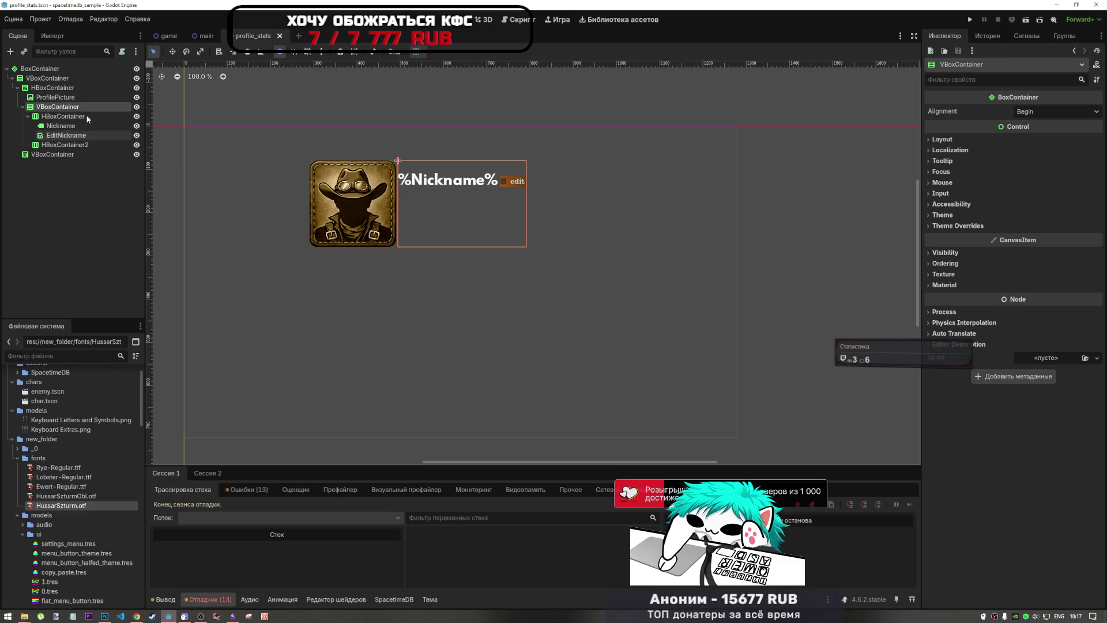
{"action": "left_click", "coordinate": [75, 87]}
{"action": "left_click", "coordinate": [72, 108]}
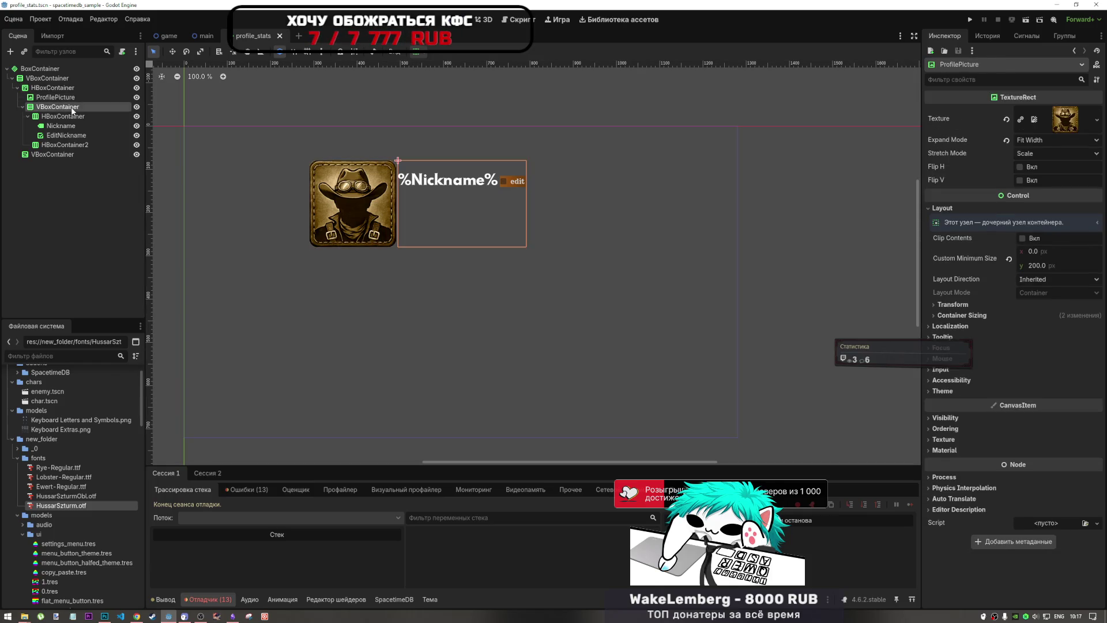
{"action": "left_click", "coordinate": [72, 147]}
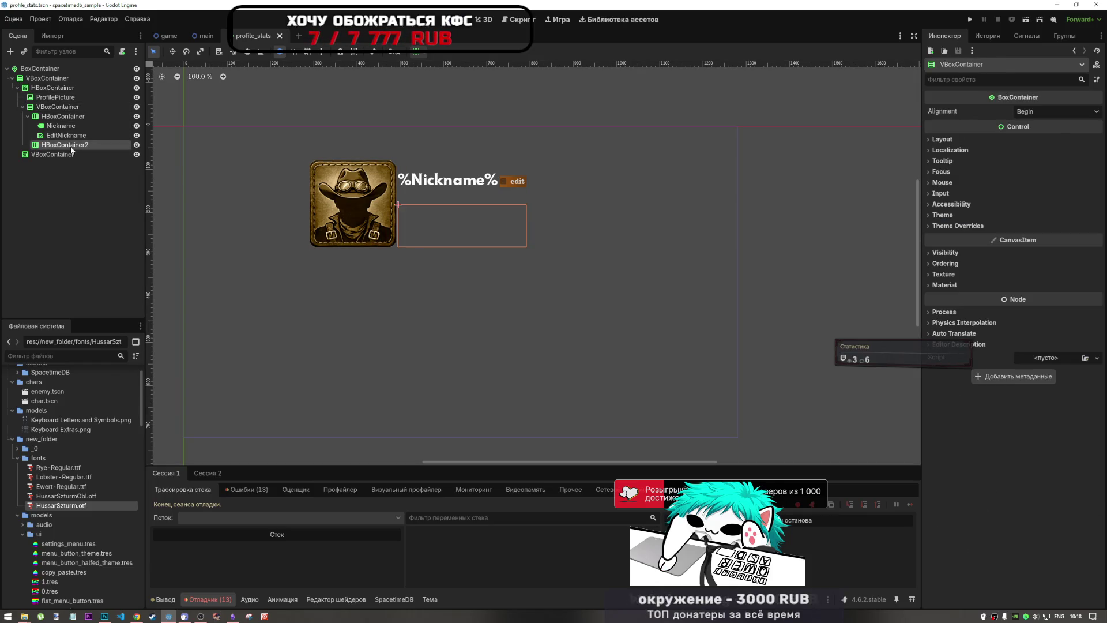
{"action": "left_click", "coordinate": [71, 154]}
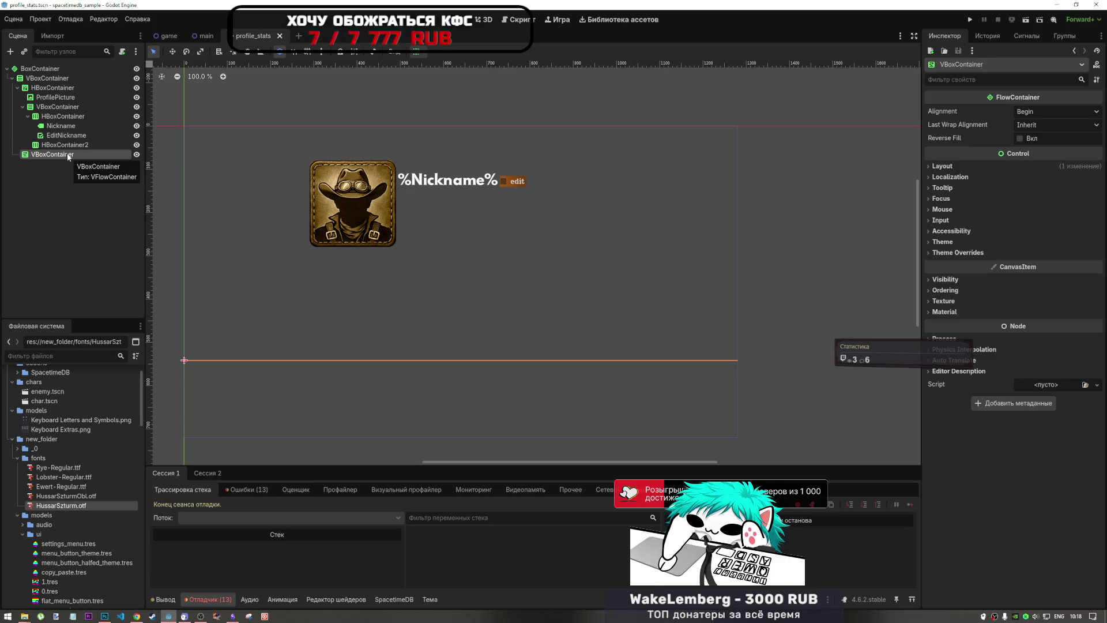
Step: Bring up the bottom VBoxContainer's node actions menu in the Scene dock
{"action": "right_click", "coordinate": [60, 152]}
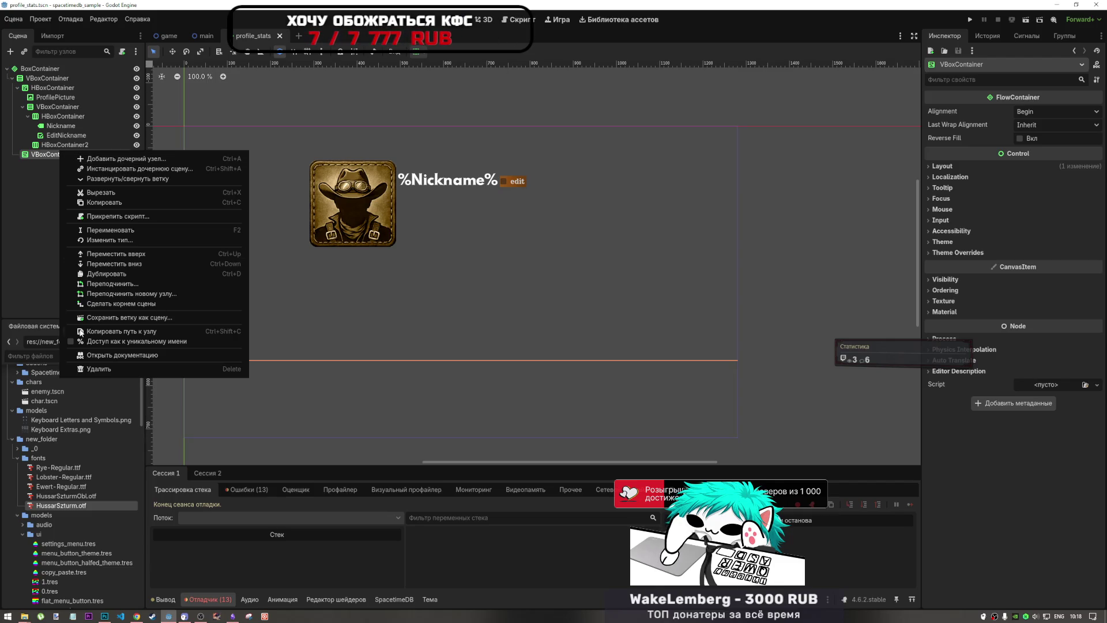
{"action": "left_click", "coordinate": [45, 164]}
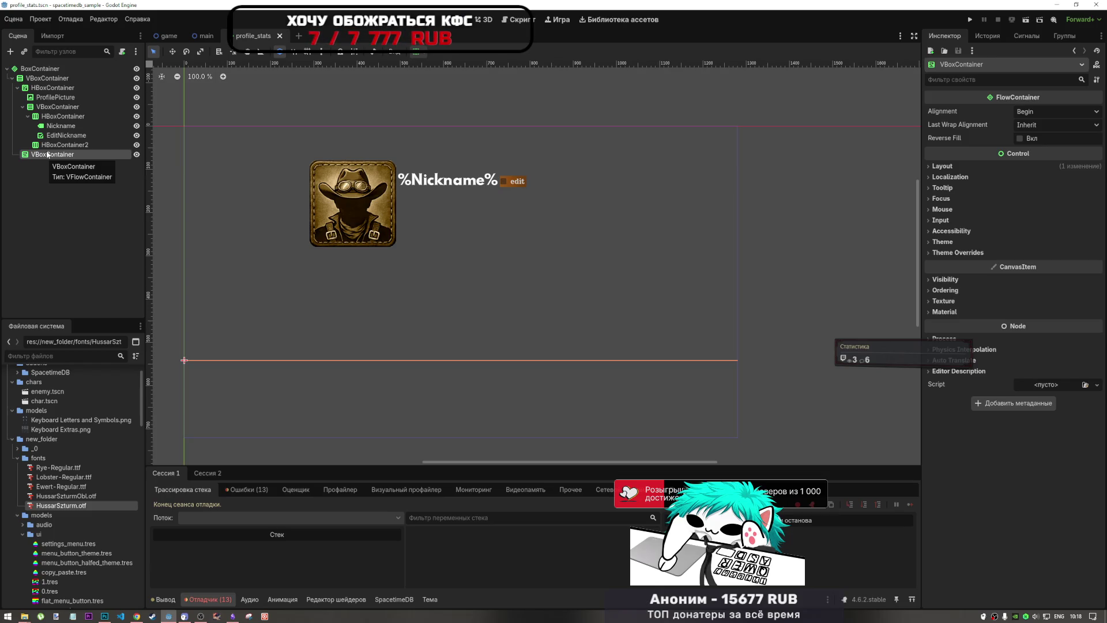
{"action": "right_click", "coordinate": [48, 154]}
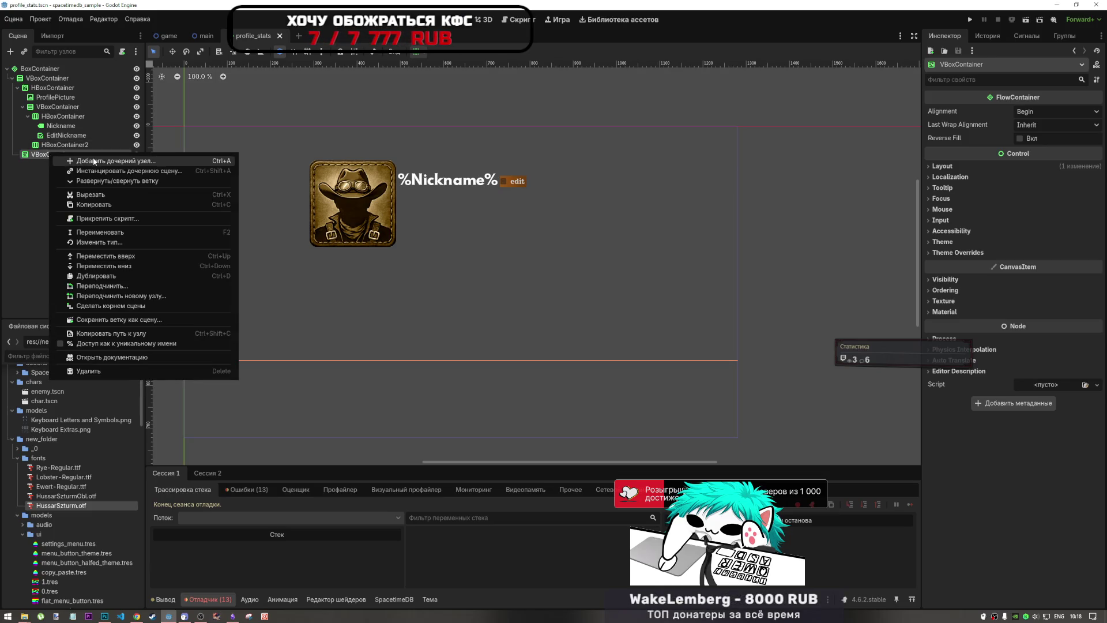
Step: Add a Label node inside the bottom VBoxContainer
{"action": "left_click", "coordinate": [94, 161]}
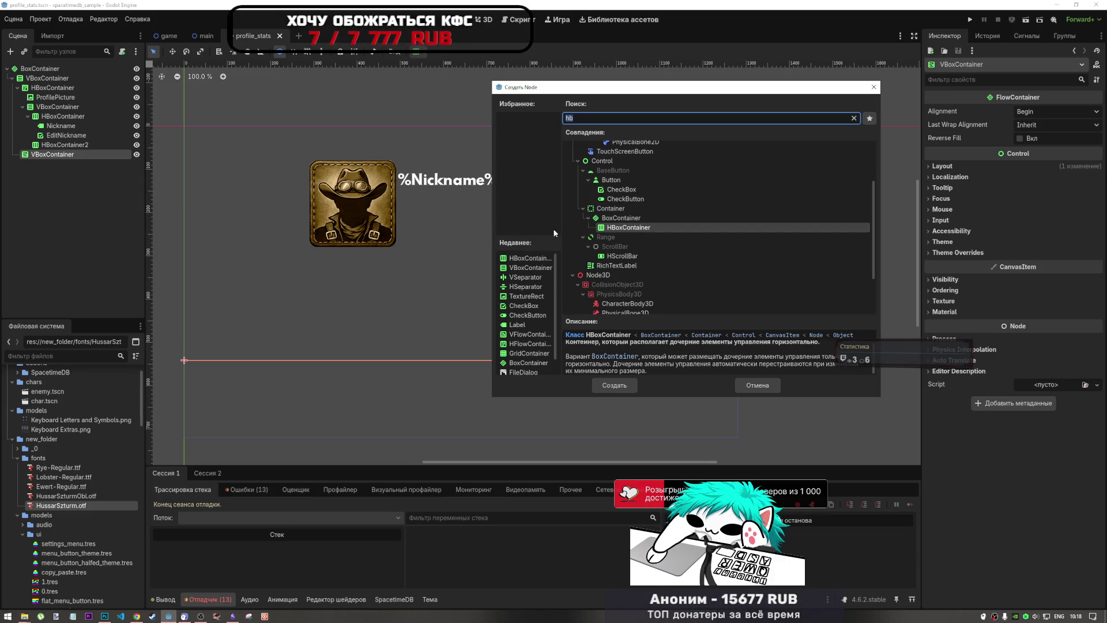
{"action": "scroll", "coordinate": [737, 206], "scroll_direction": "down", "scroll_amount": 2}
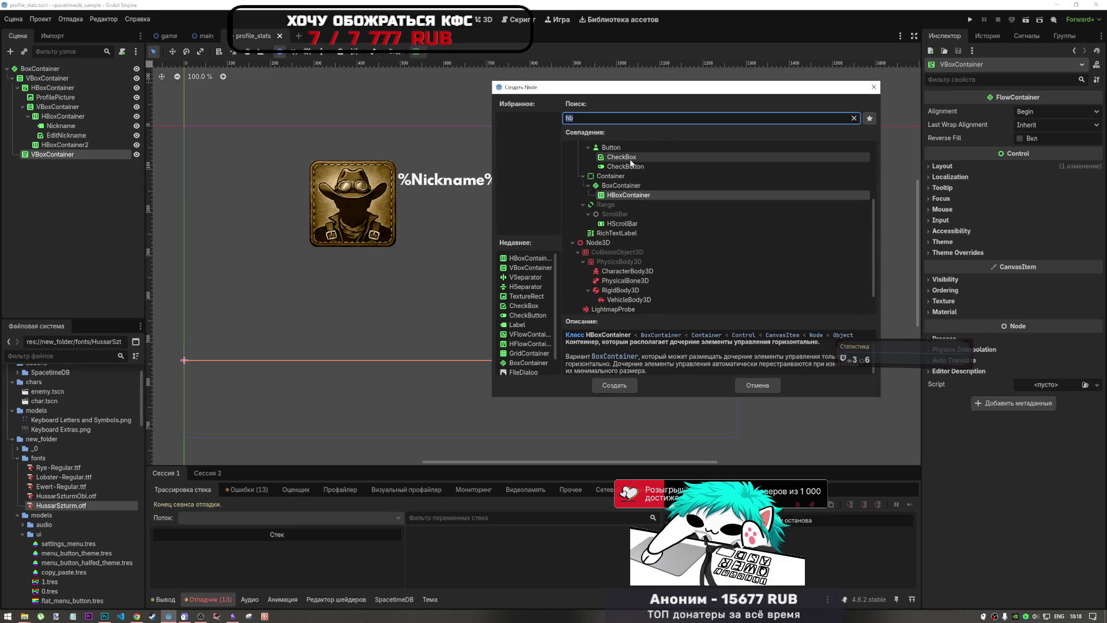
{"action": "type", "text": "label"}
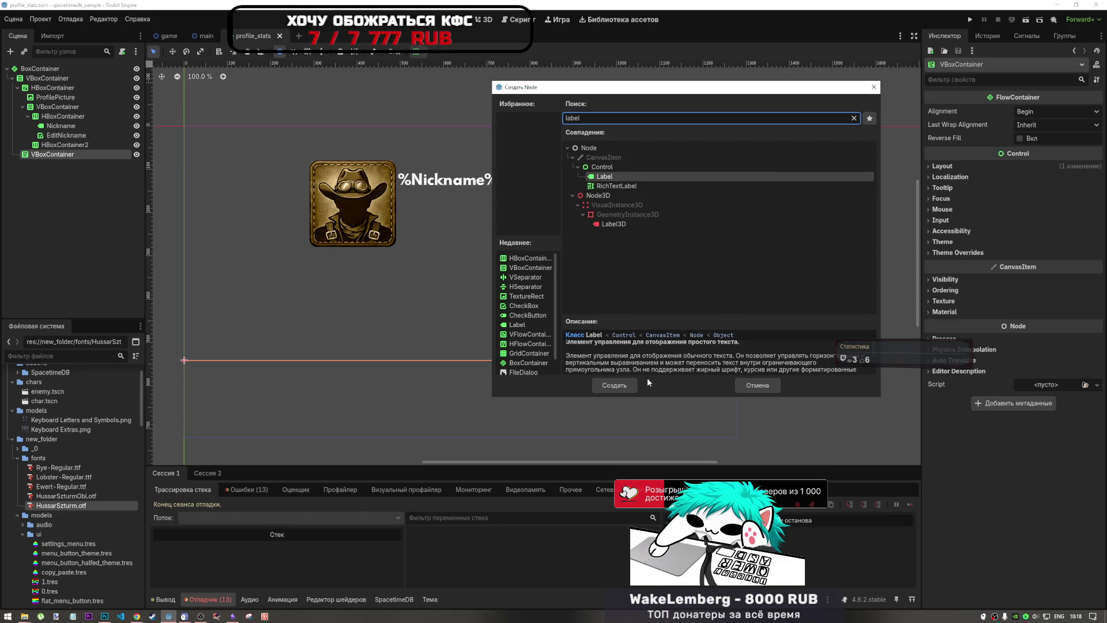
{"action": "left_click", "coordinate": [614, 385]}
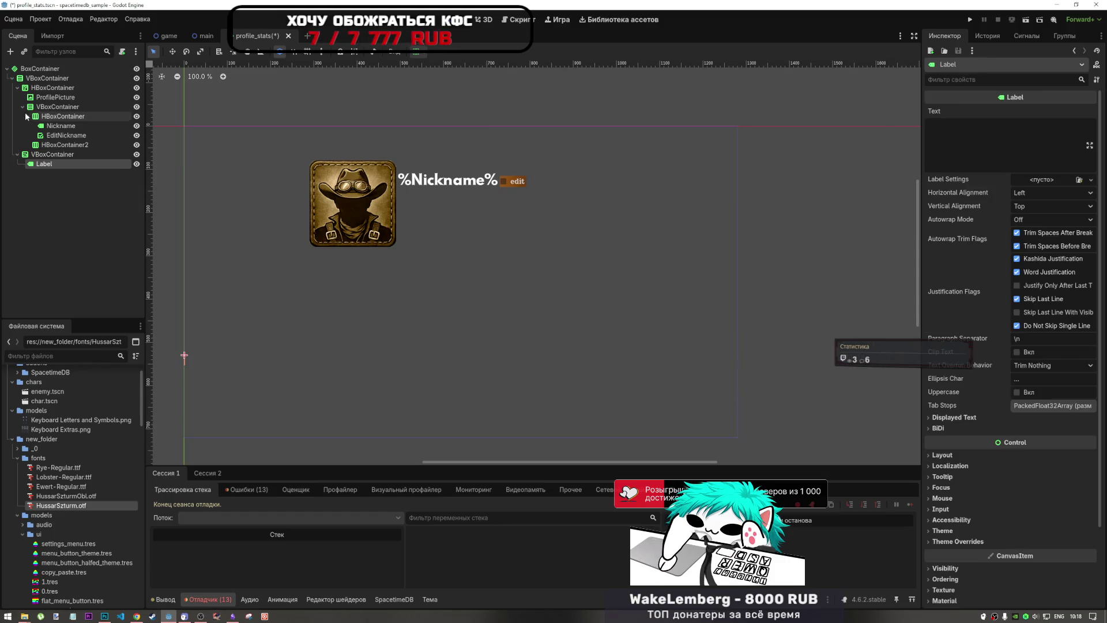
Step: Undo a nested Label and duplicate the Label as Label2
{"action": "right_click", "coordinate": [60, 163]}
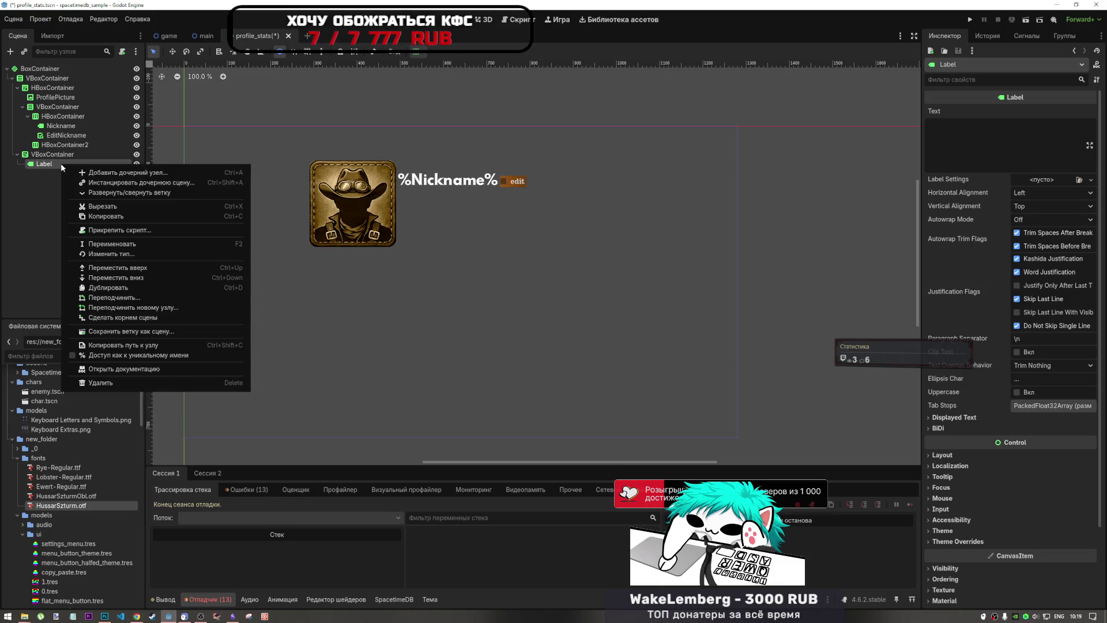
{"action": "left_click", "coordinate": [65, 172]}
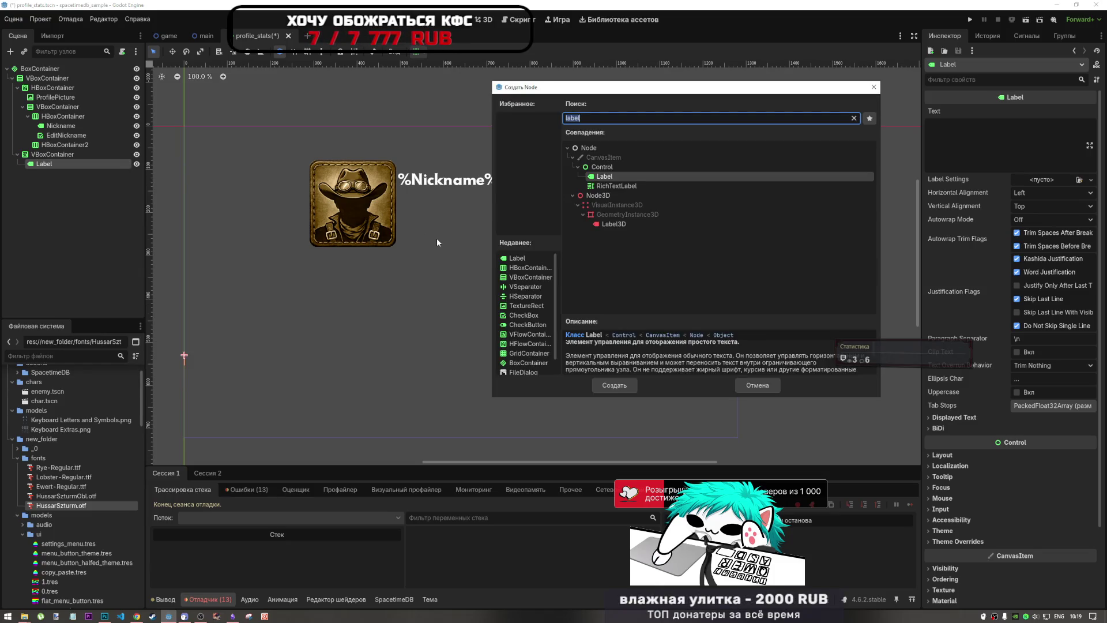
{"action": "left_click", "coordinate": [631, 383]}
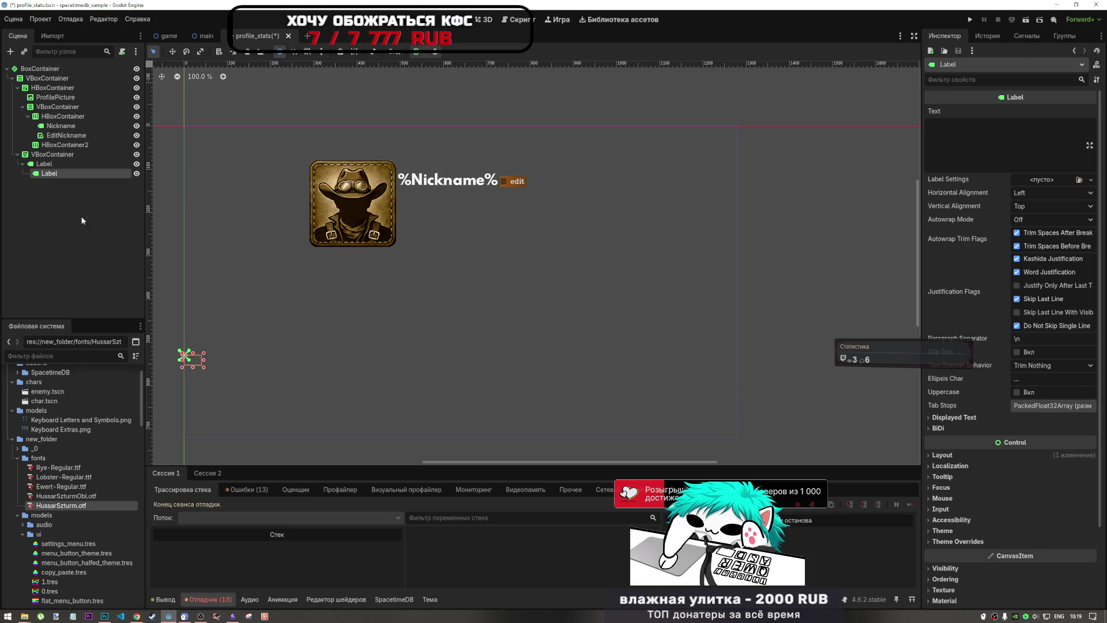
{"action": "key", "text": "ctrl+z"}
{"action": "key", "text": "ctrl+d"}
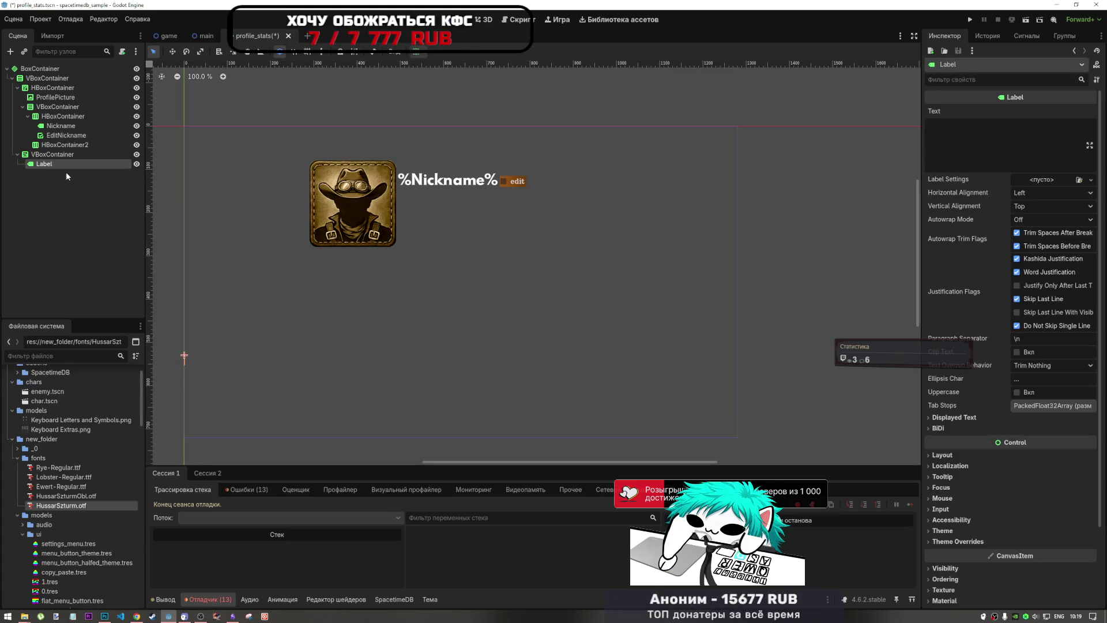
{"action": "left_click", "coordinate": [56, 163]}
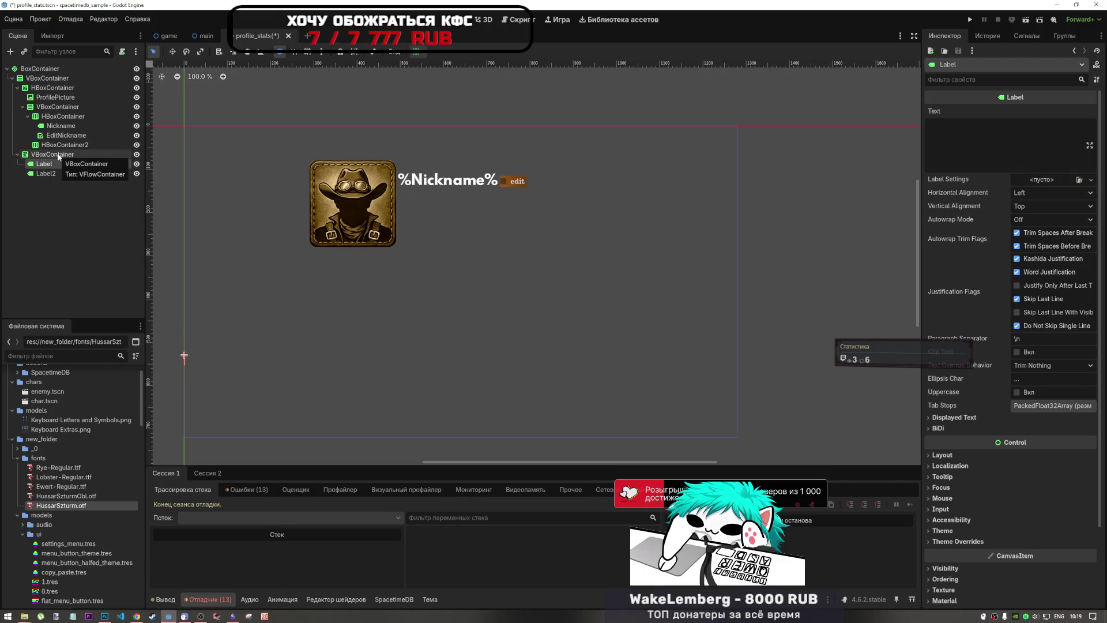
Step: Change the bottom VBoxContainer's type to HFlowContainer
{"action": "right_click", "coordinate": [61, 155]}
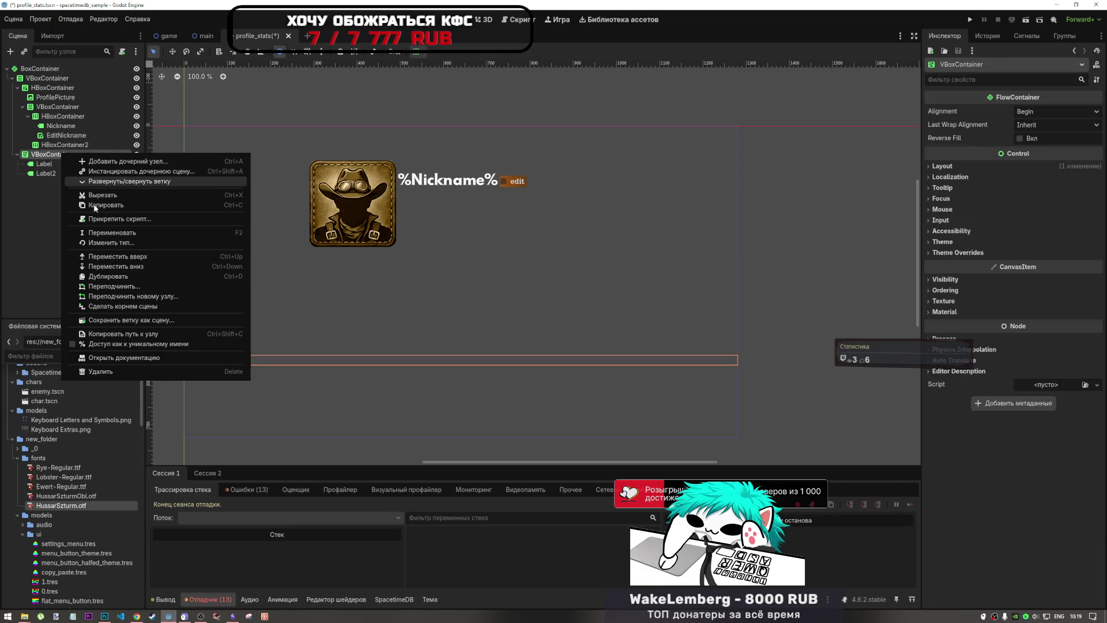
{"action": "left_click", "coordinate": [125, 244]}
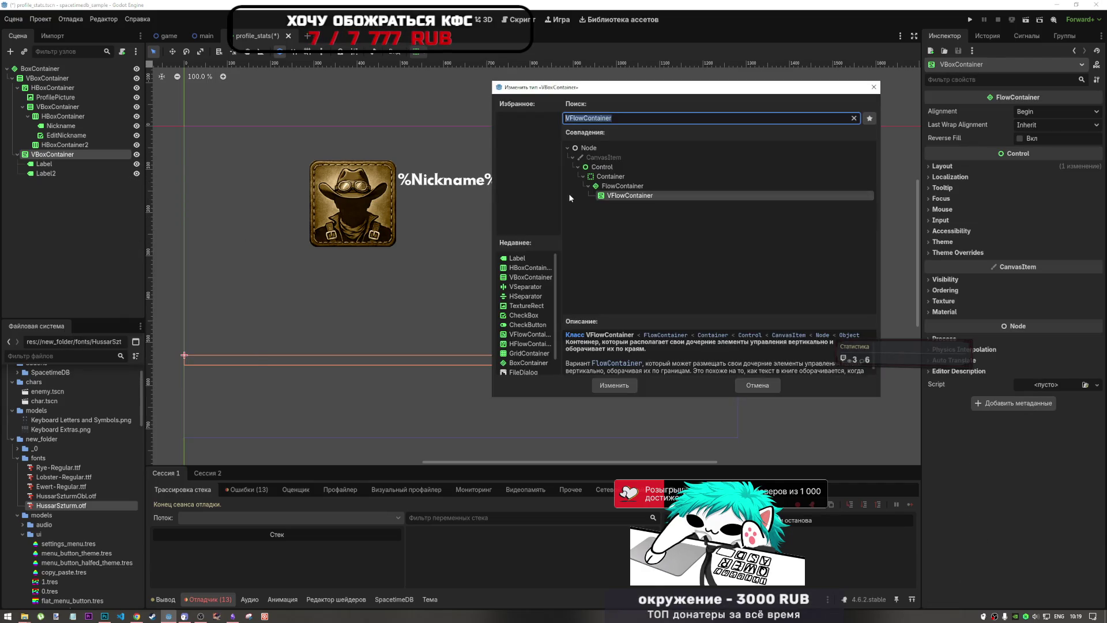
{"action": "type", "text": "hg"}
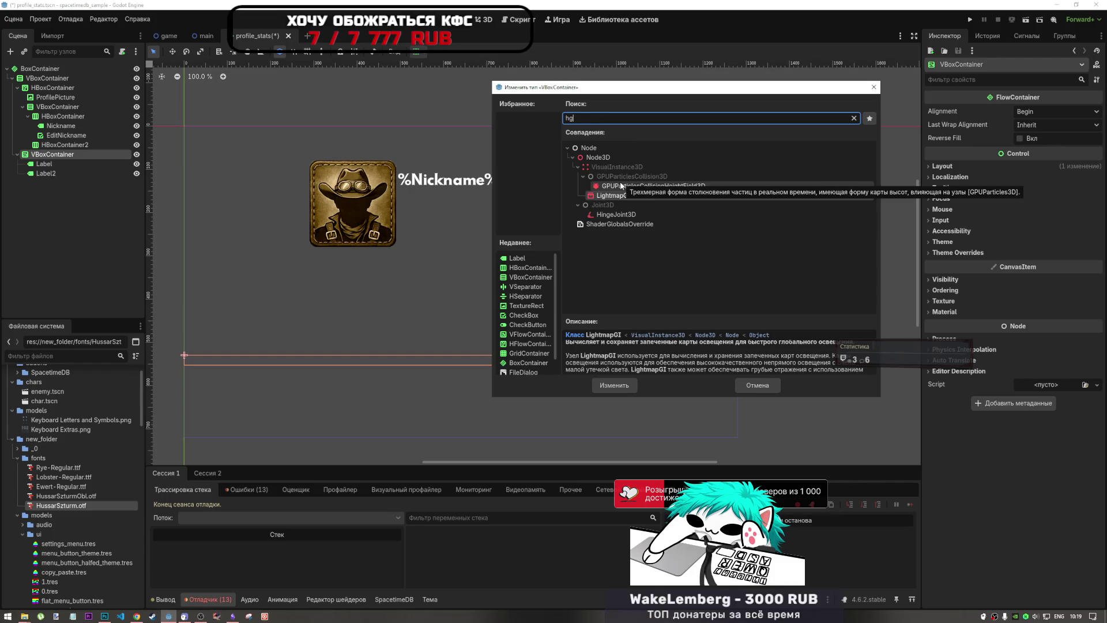
{"action": "key", "text": "BackSpace"}
{"action": "type", "text": "flo"}
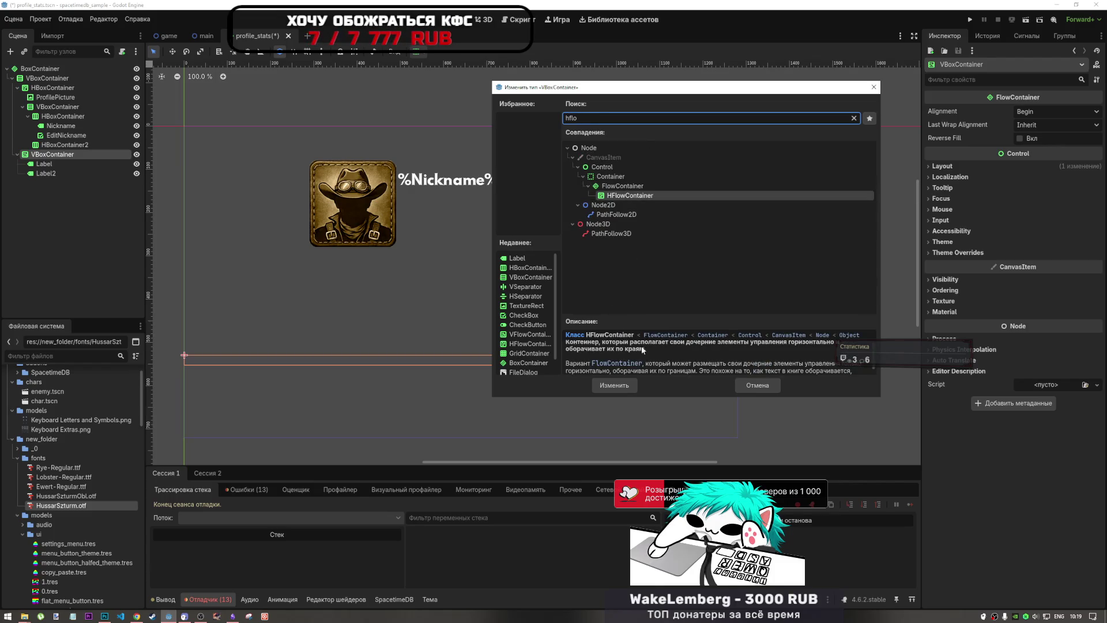
{"action": "left_click", "coordinate": [614, 386]}
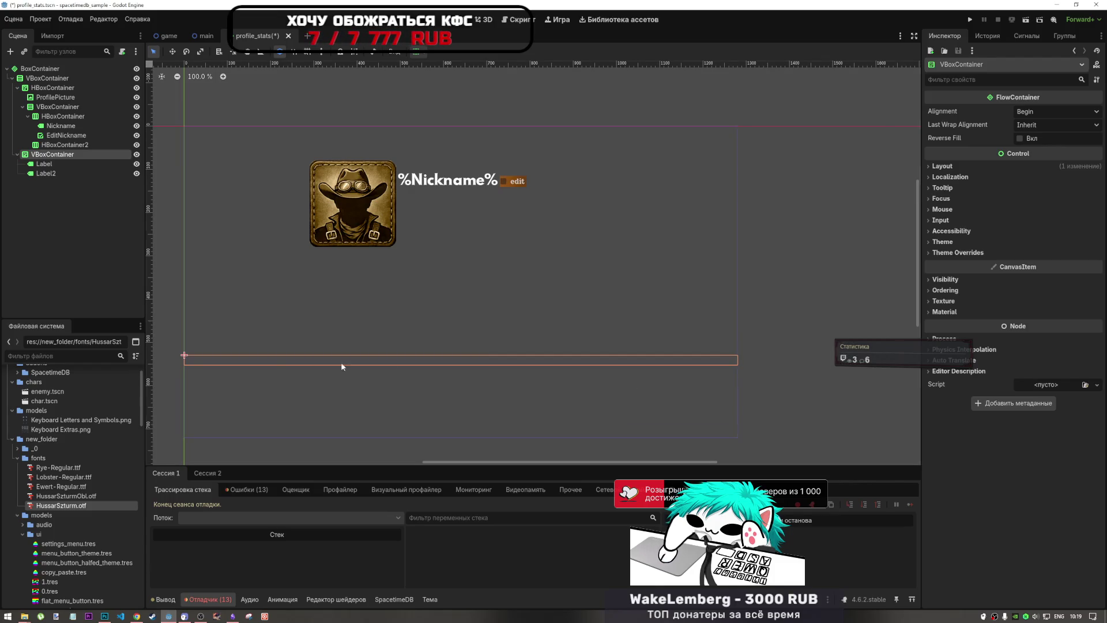
Step: Give both labels the text 123123
{"action": "left_click", "coordinate": [56, 162]}
{"action": "left_click", "coordinate": [54, 175]}
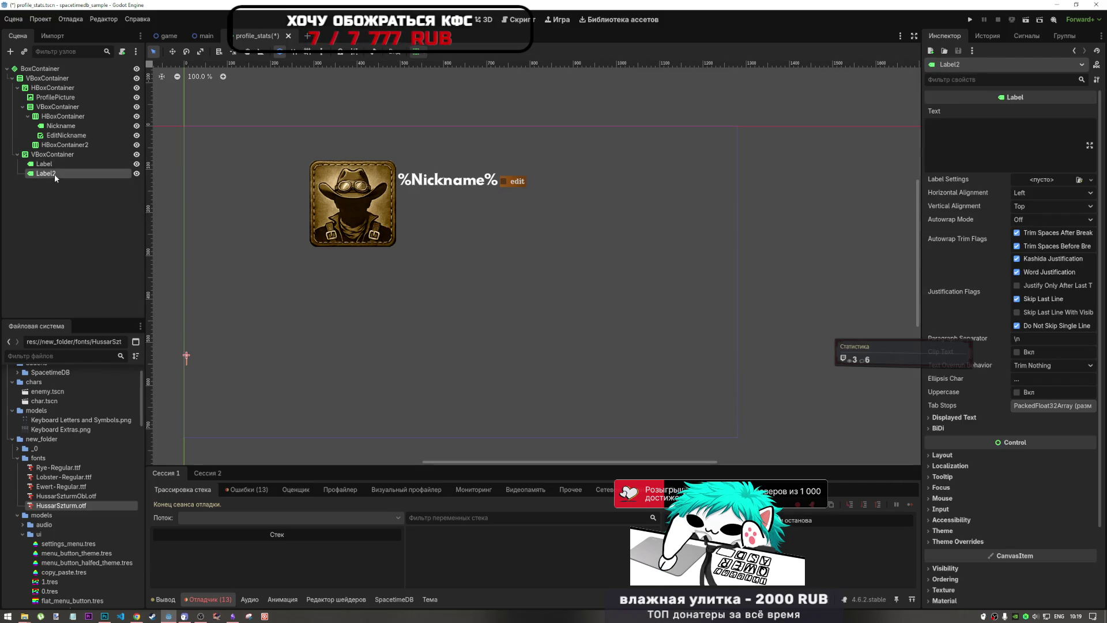
{"action": "left_click", "coordinate": [57, 165]}
{"action": "type", "text": "123123"}
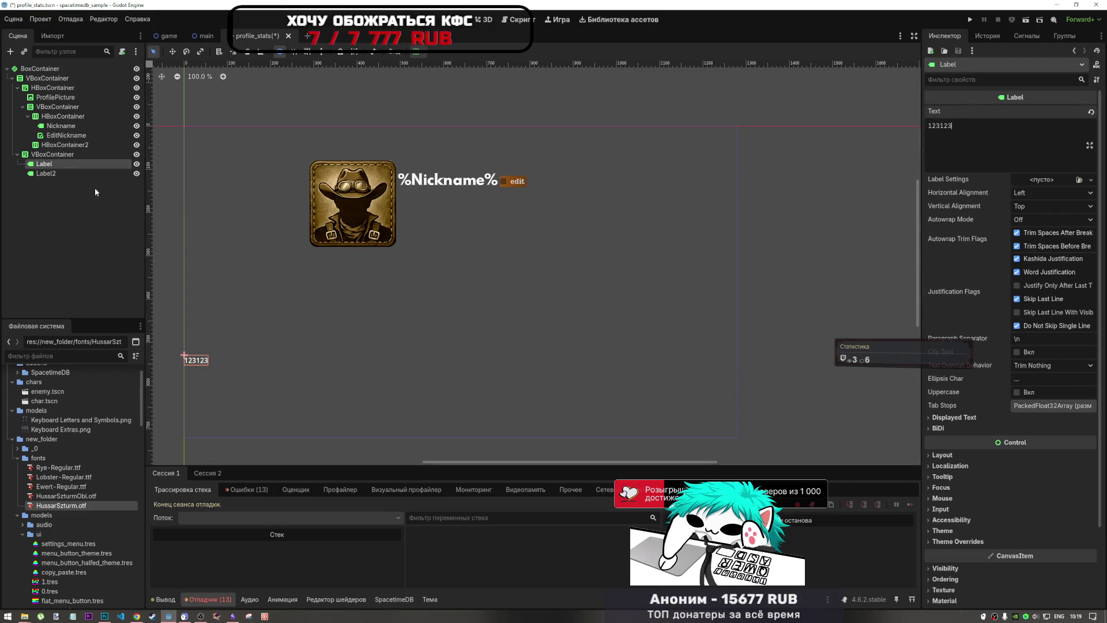
{"action": "left_click", "coordinate": [72, 174]}
{"action": "type", "text": "123123"}
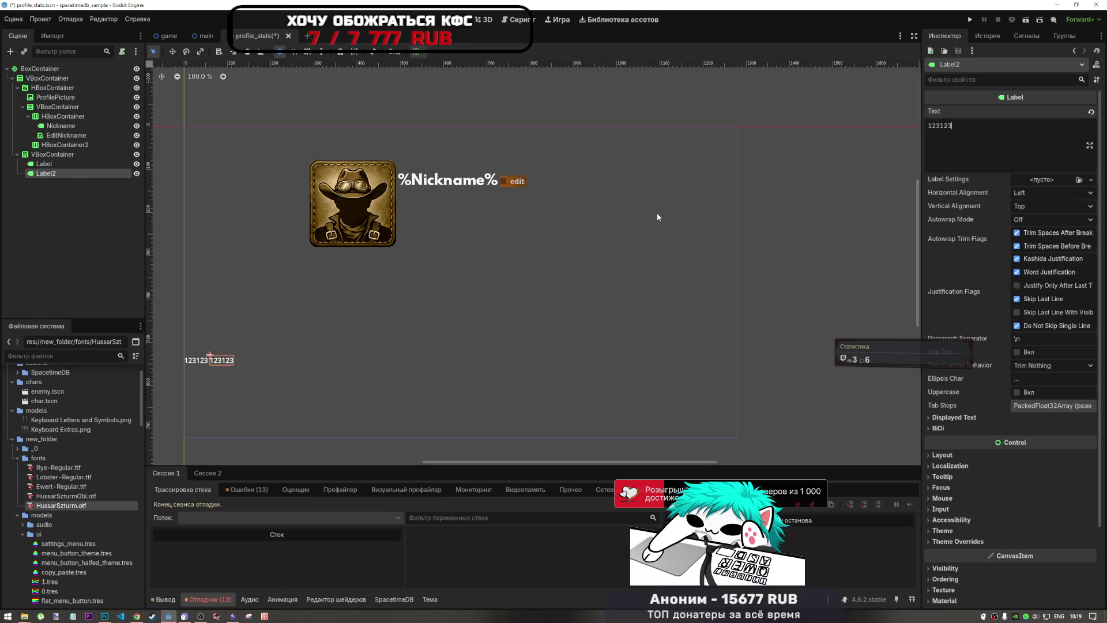
Step: Centre the labels horizontally in their container
{"action": "left_click", "coordinate": [53, 154]}
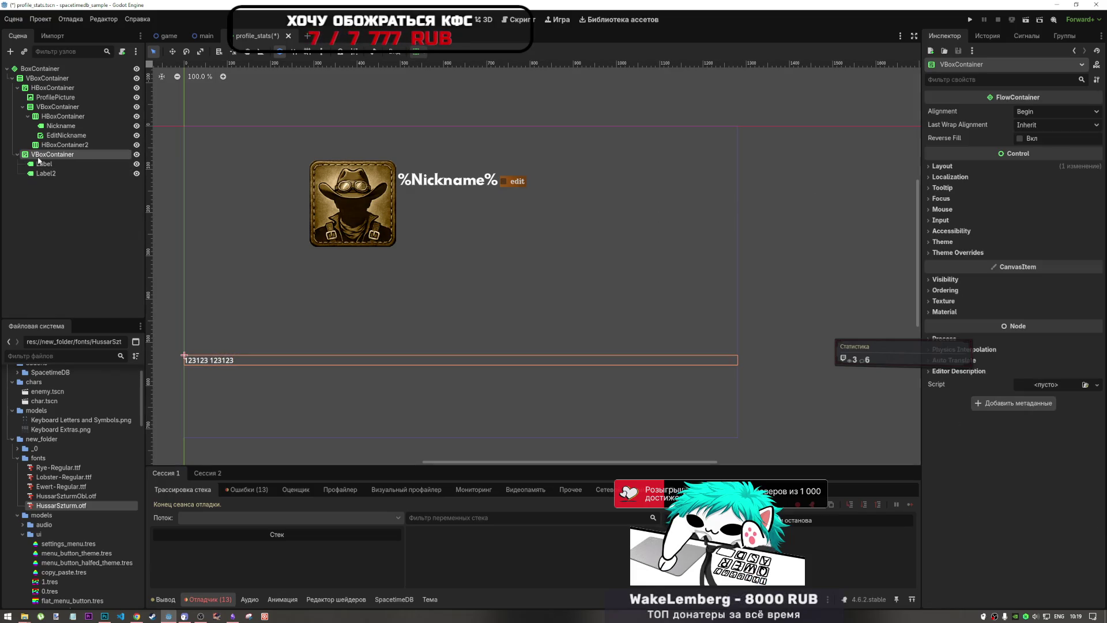
{"action": "left_click", "coordinate": [416, 51]}
{"action": "left_click", "coordinate": [456, 84]}
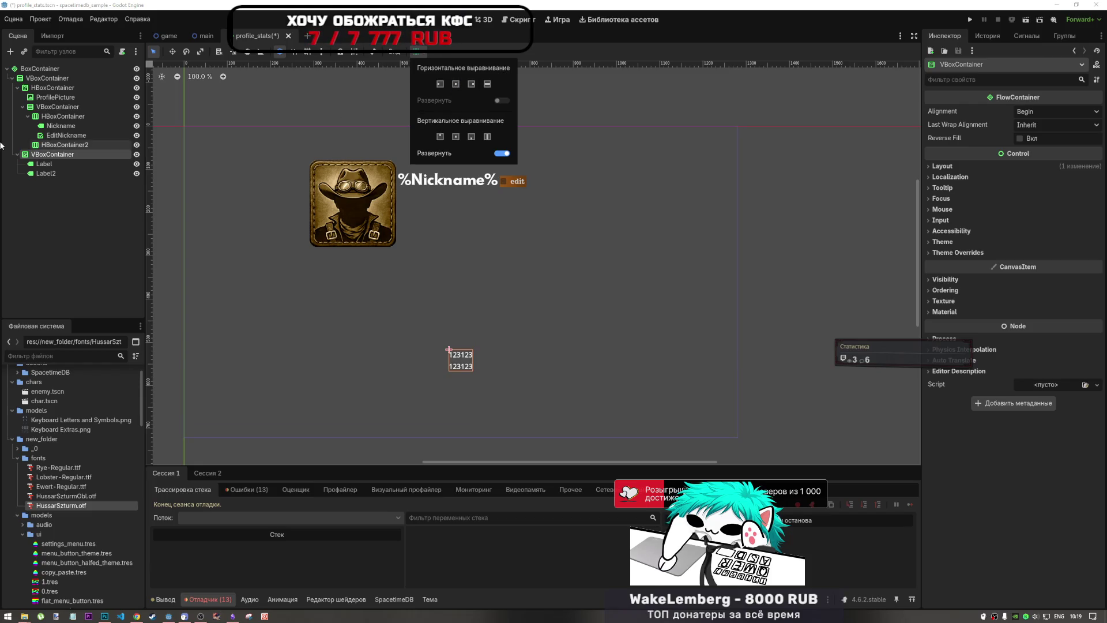
{"action": "left_click", "coordinate": [38, 154]}
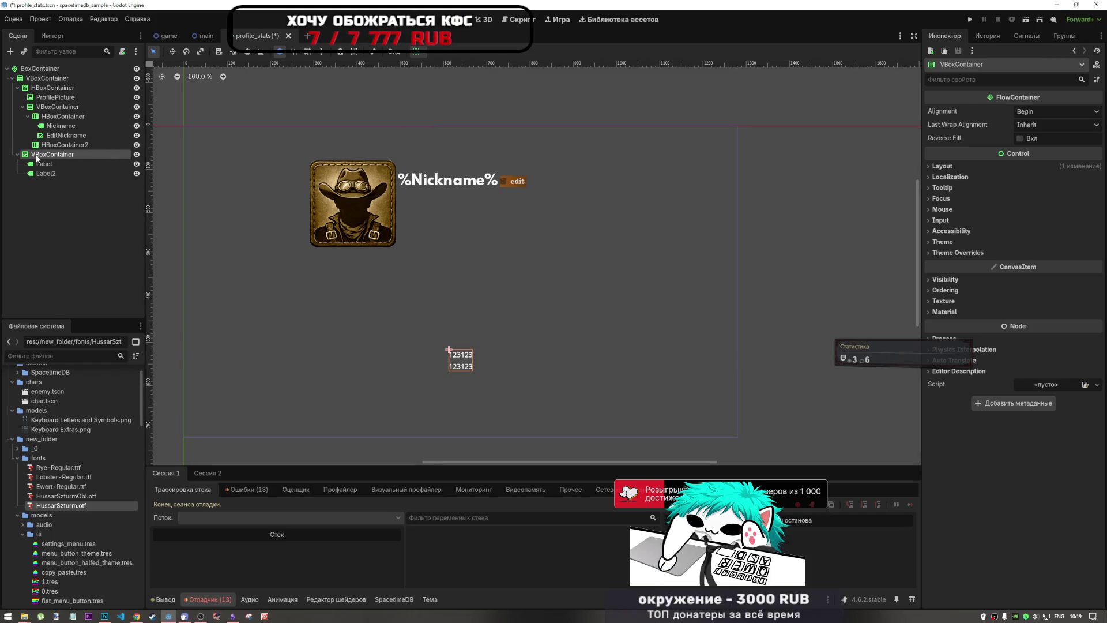
Step: Rename the labels' container to HFlowContainer
{"action": "double_click", "coordinate": [36, 155]}
{"action": "left_click_drag", "start_coordinate": [48, 154], "coordinate": [25, 164]}
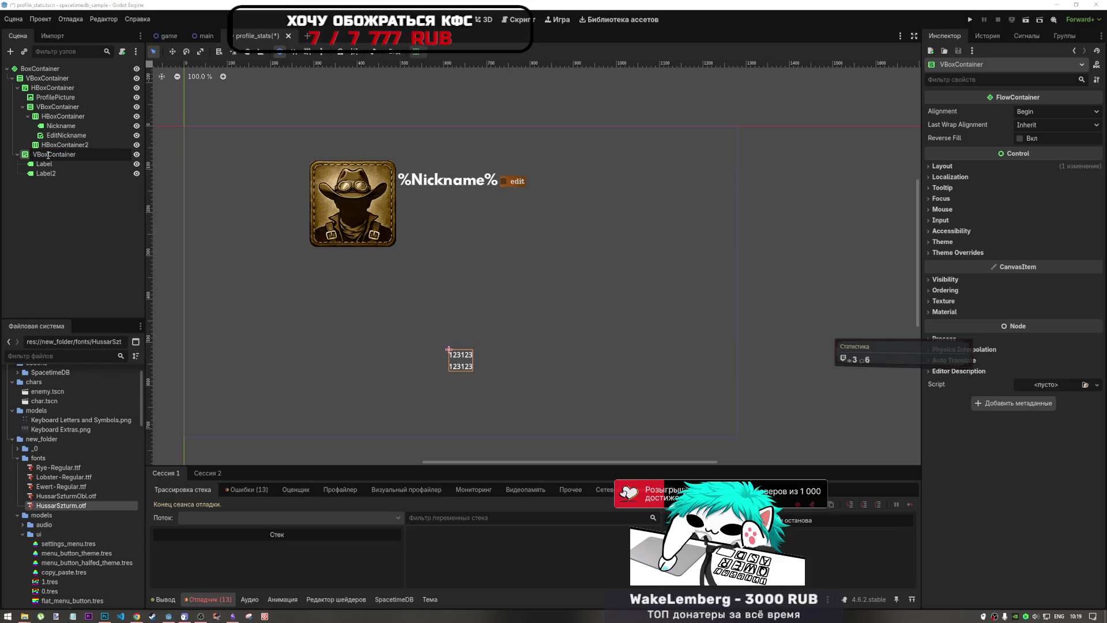
{"action": "type", "text": "Hf"}
{"action": "key", "text": "BackSpace"}
{"action": "type", "text": "Fl"}
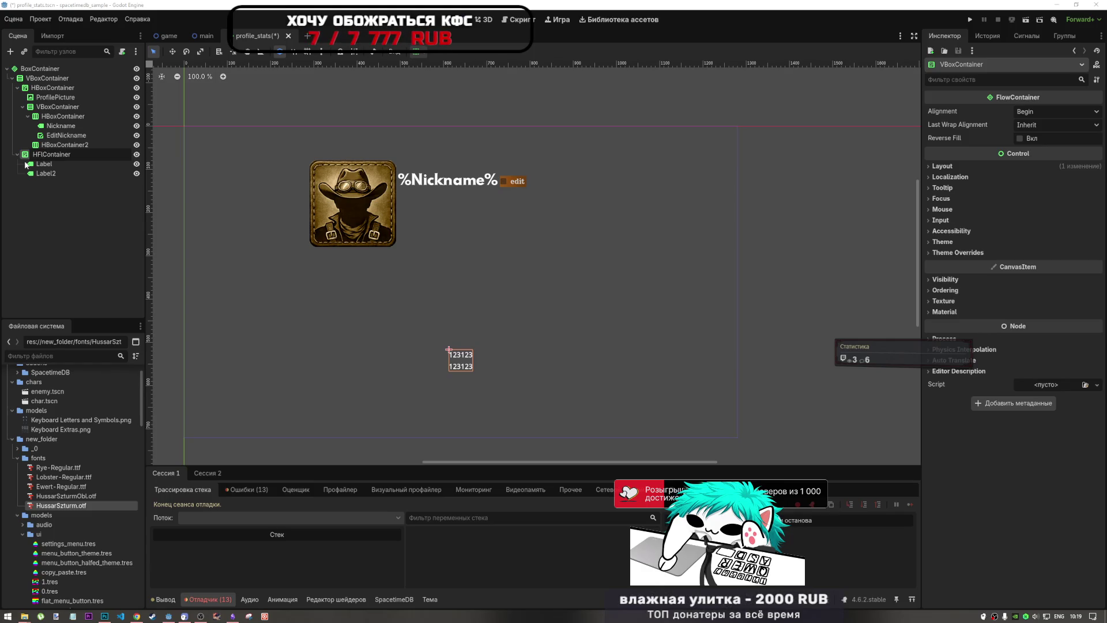
{"action": "type", "text": "ow"}
{"action": "key", "text": "Return"}
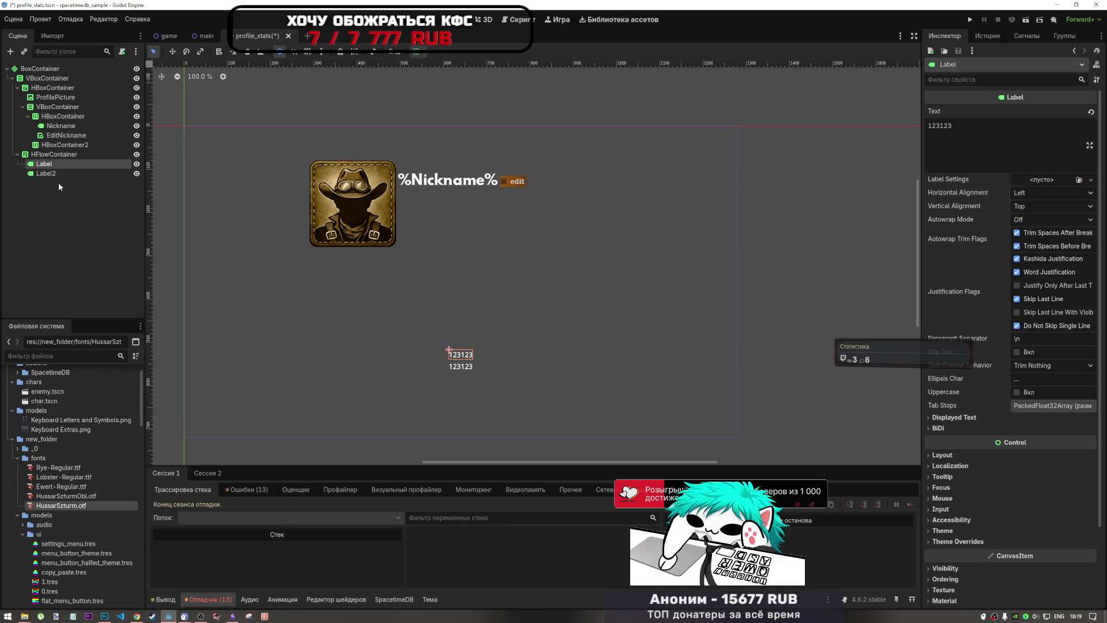
{"action": "left_click", "coordinate": [67, 159]}
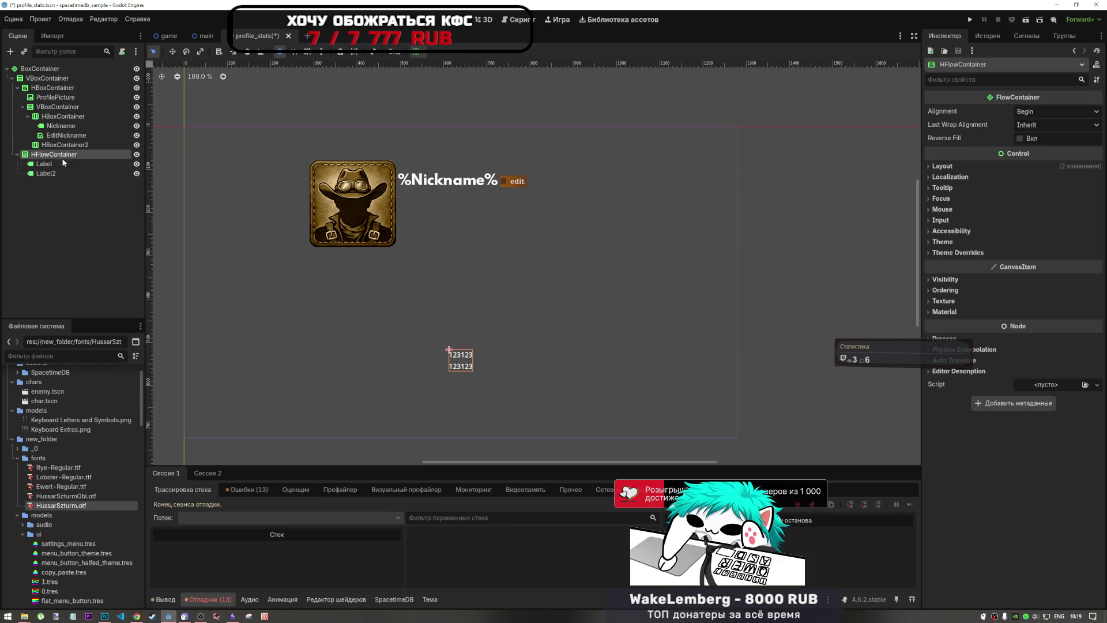
{"action": "left_click", "coordinate": [58, 90]}
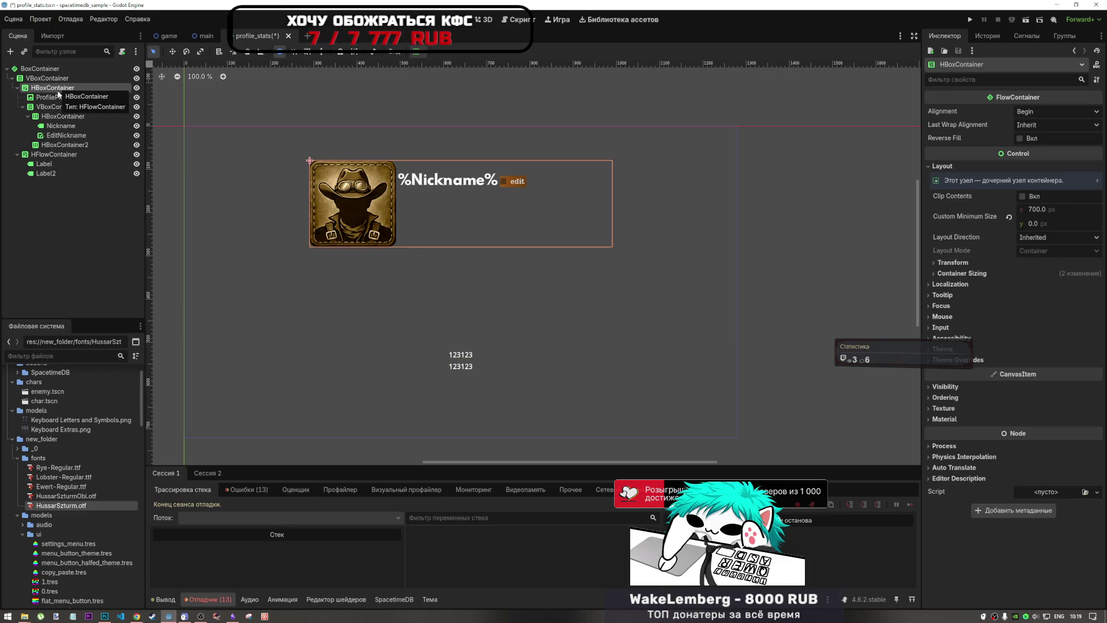
Step: Give HFlowContainer a 700 px custom minimum width so both 123123 labels share one line
{"action": "left_click", "coordinate": [55, 155]}
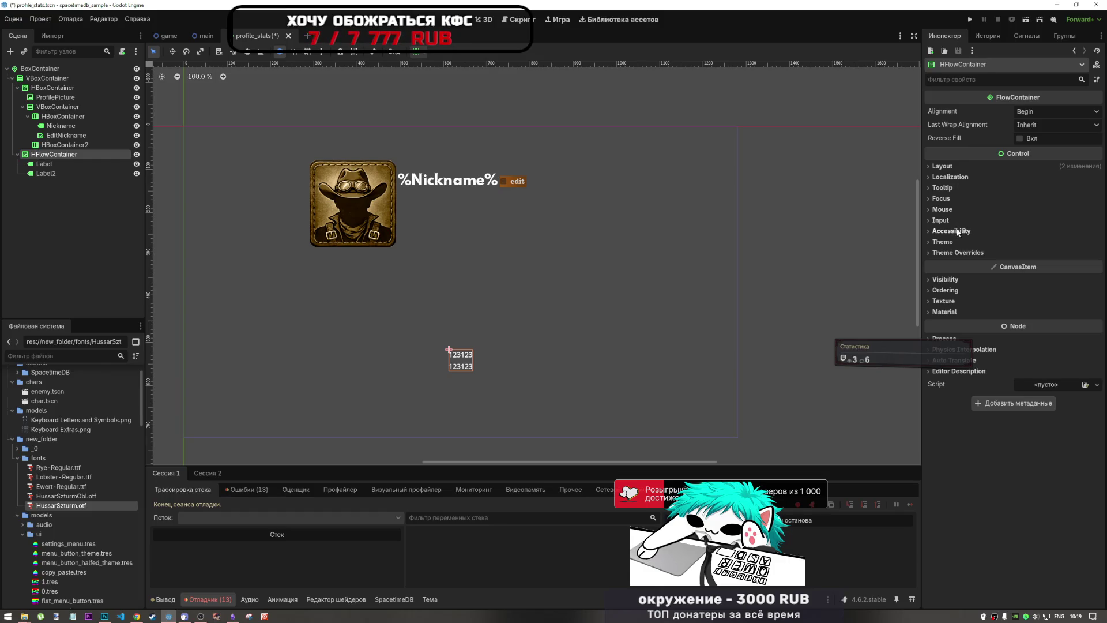
{"action": "left_click", "coordinate": [942, 166]}
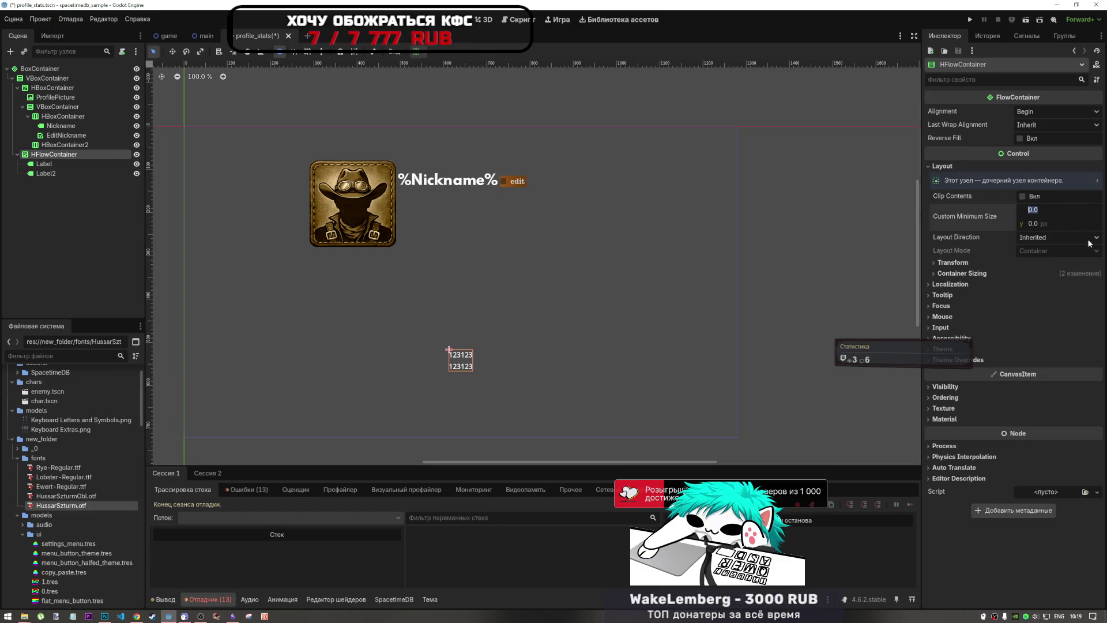
{"action": "type", "text": "700"}
{"action": "key", "text": "Return"}
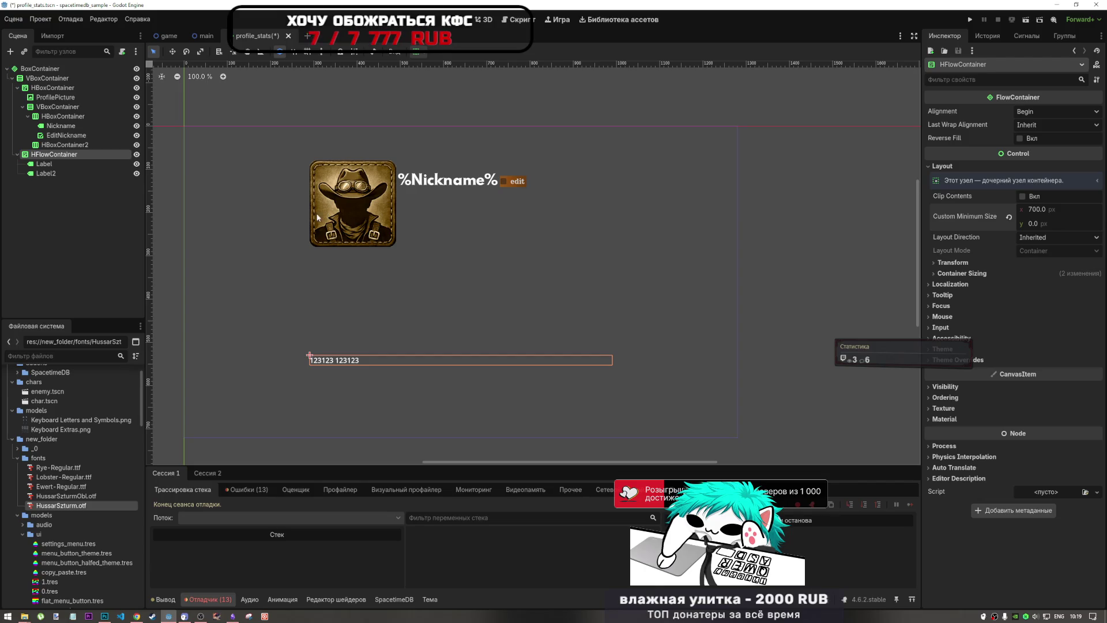
{"action": "left_click", "coordinate": [116, 167]}
{"action": "left_click", "coordinate": [112, 158]}
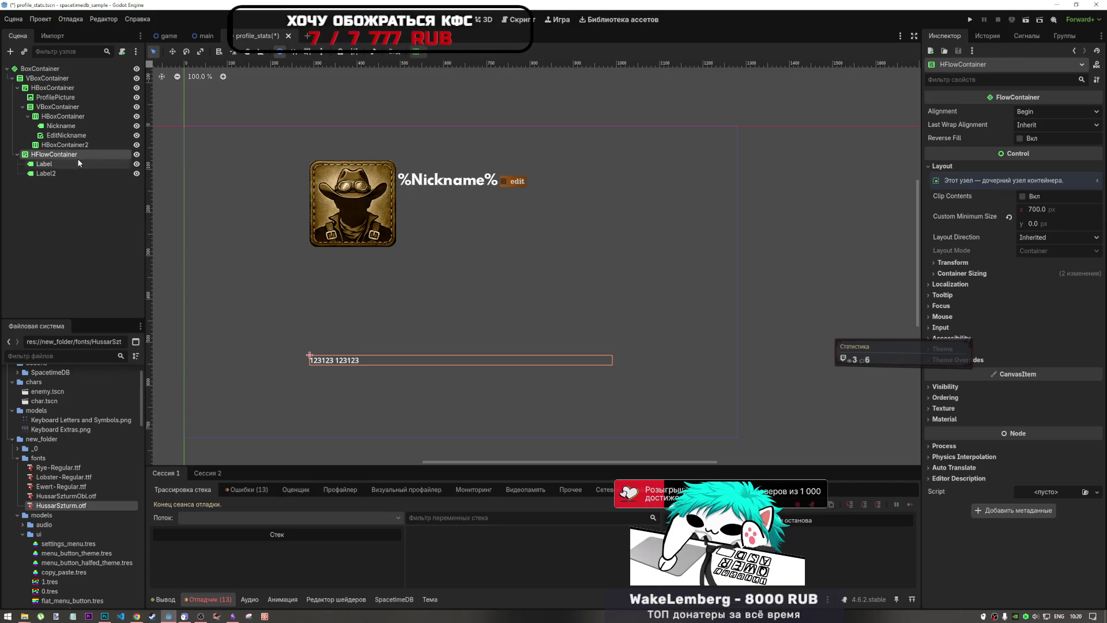
Step: Add a GridContainer as a child of HFlowContainer
{"action": "right_click", "coordinate": [73, 155]}
{"action": "left_click", "coordinate": [102, 165]}
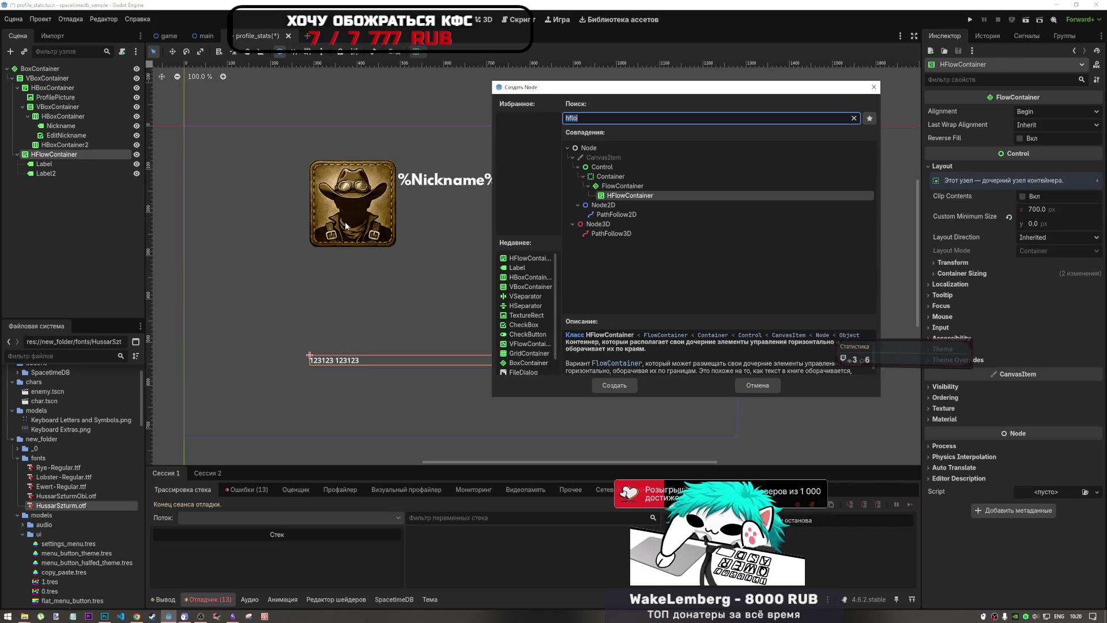
{"action": "type", "text": "groid"}
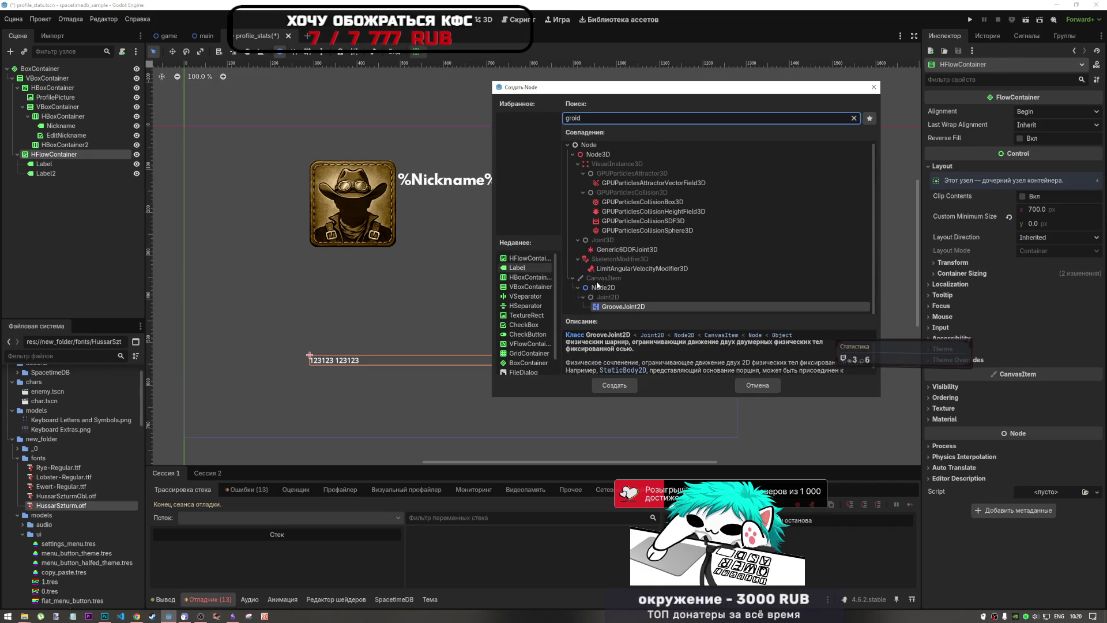
{"action": "key", "text": "BackSpace"}
{"action": "key", "text": "BackSpace"}
{"action": "key", "text": "BackSpace"}
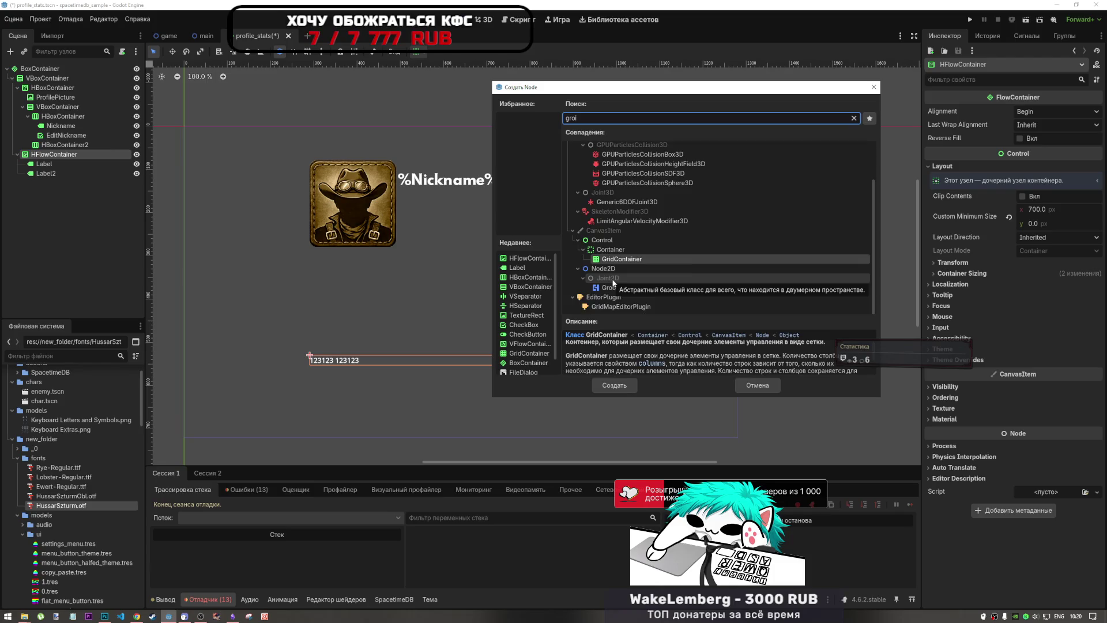
{"action": "type", "text": "i"}
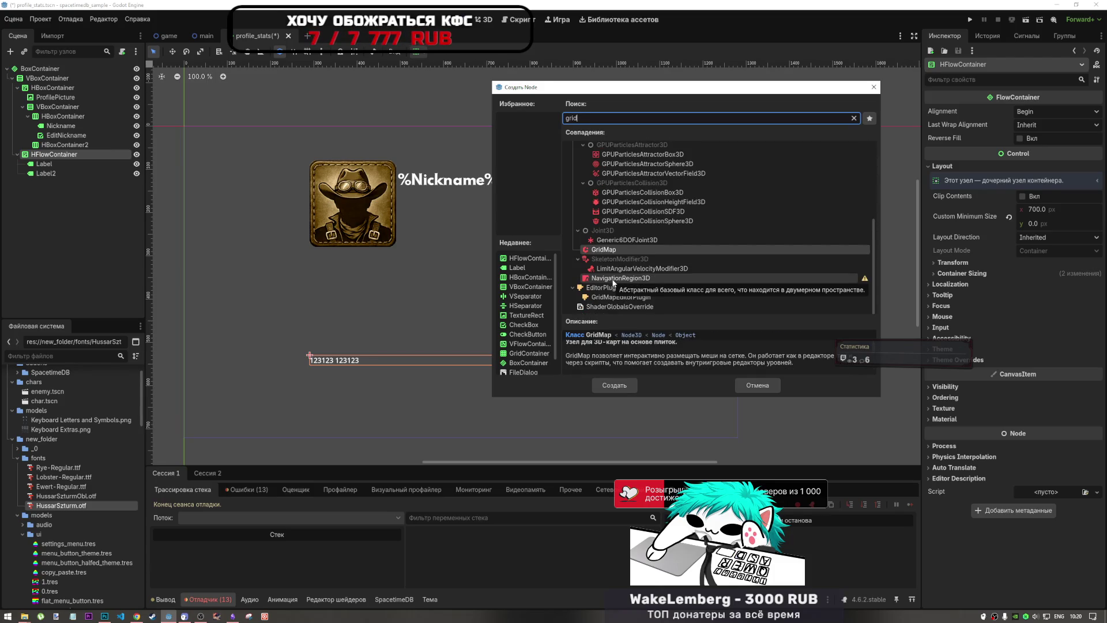
{"action": "scroll", "coordinate": [614, 282], "scroll_direction": "up", "scroll_amount": 5}
{"action": "left_click", "coordinate": [676, 243]}
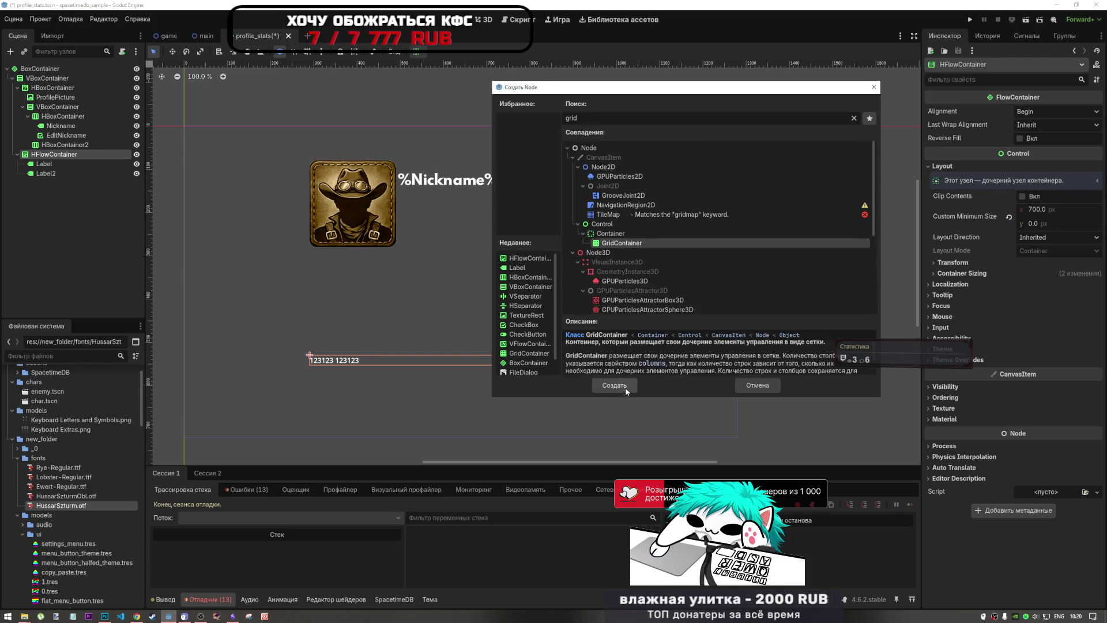
{"action": "left_click", "coordinate": [625, 388]}
Step: Move Label and Label2 into the new GridContainer
{"action": "left_click", "coordinate": [44, 164]}
{"action": "left_click", "coordinate": [46, 173], "text": "shift"}
{"action": "left_click_drag", "start_coordinate": [45, 173], "coordinate": [59, 184]}
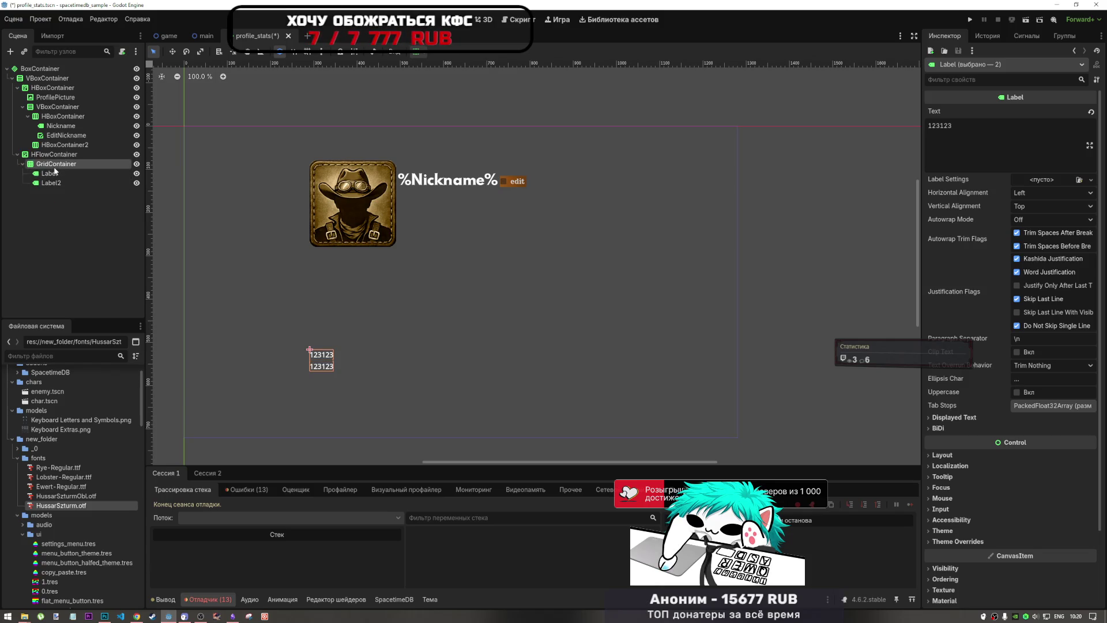
Step: Set the GridContainer's Columns to 2
{"action": "left_click", "coordinate": [56, 163]}
{"action": "left_click", "coordinate": [1087, 111]}
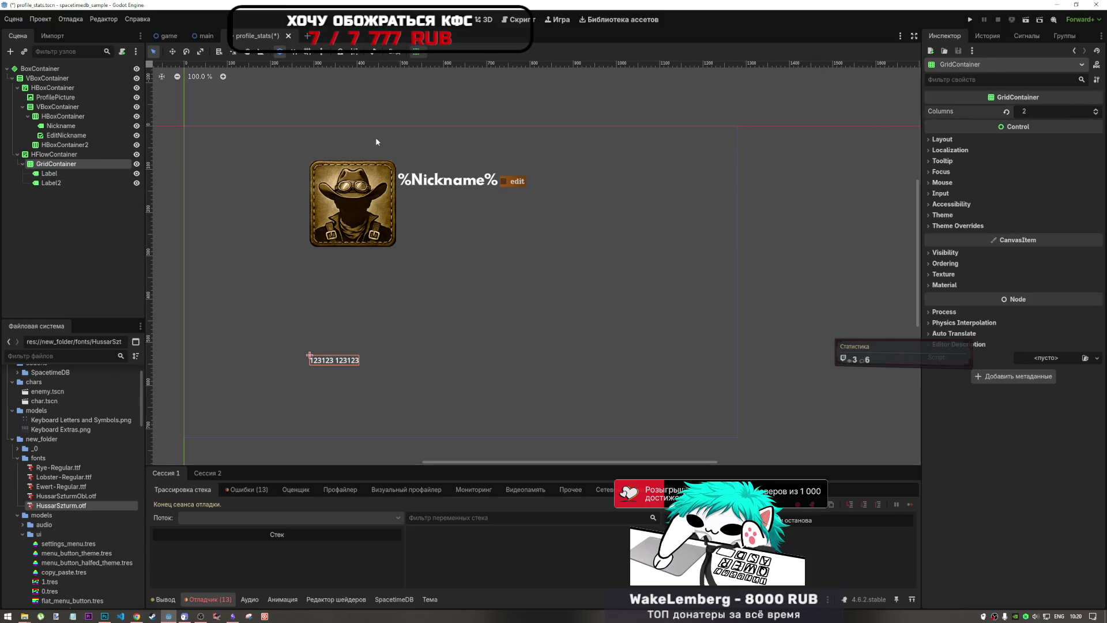
{"action": "left_click", "coordinate": [87, 165]}
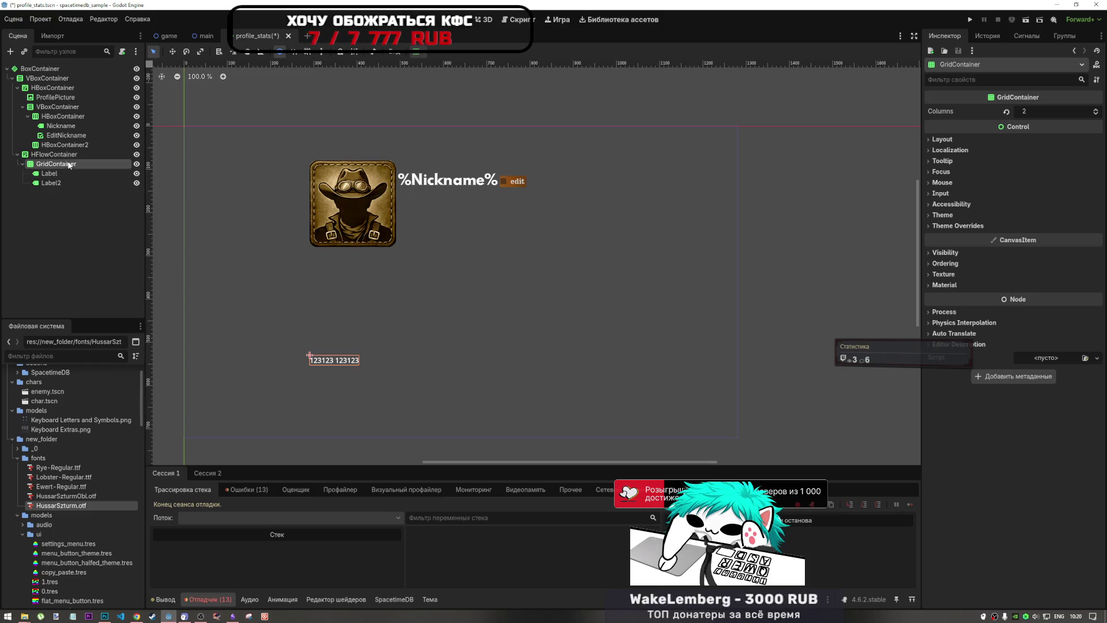
Step: Change the first label's text from 123123 to %Stat%
{"action": "left_click", "coordinate": [69, 155]}
{"action": "left_click", "coordinate": [73, 173]}
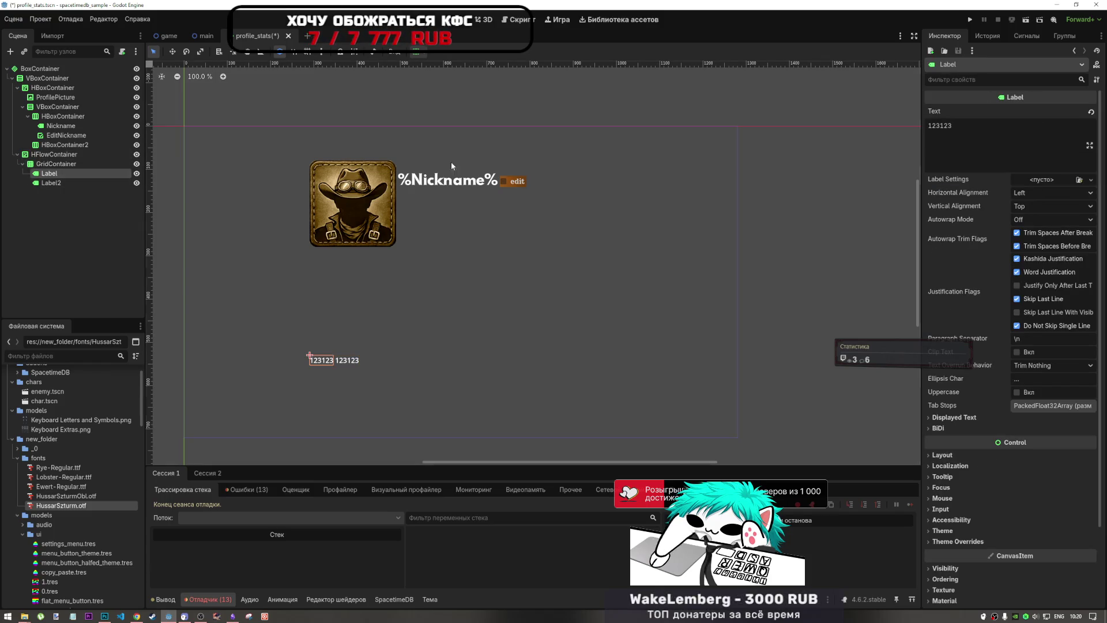
{"action": "double_click", "coordinate": [939, 126]}
{"action": "key", "text": "alt+shift"}
{"action": "type", "text": "№"}
{"action": "key", "text": "BackSpace"}
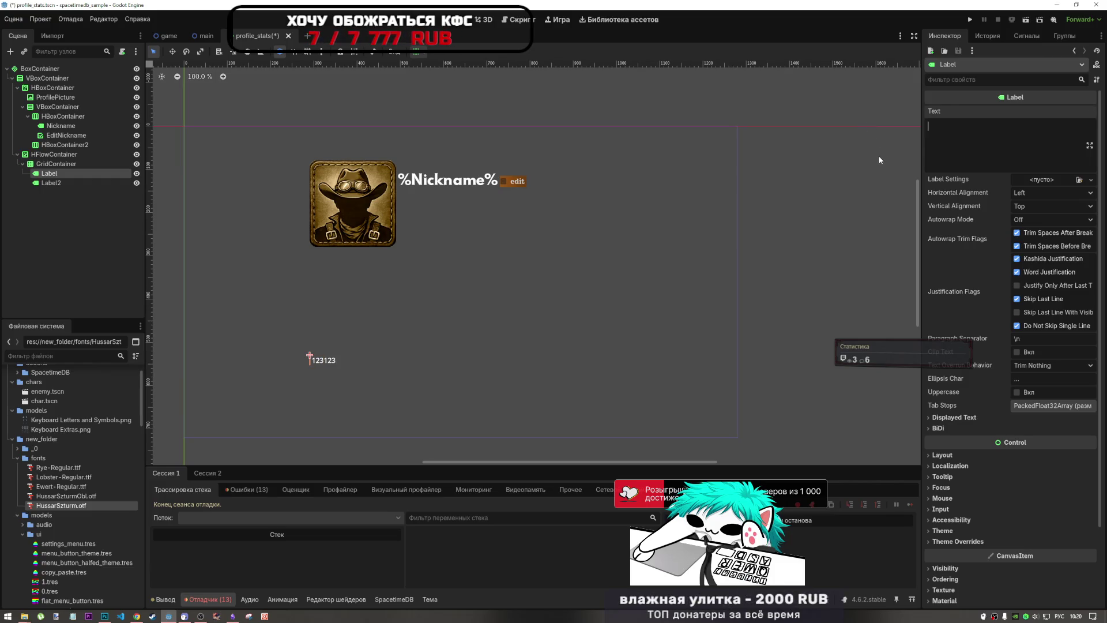
{"action": "type", "text": "%"}
{"action": "type", "text": "ы"}
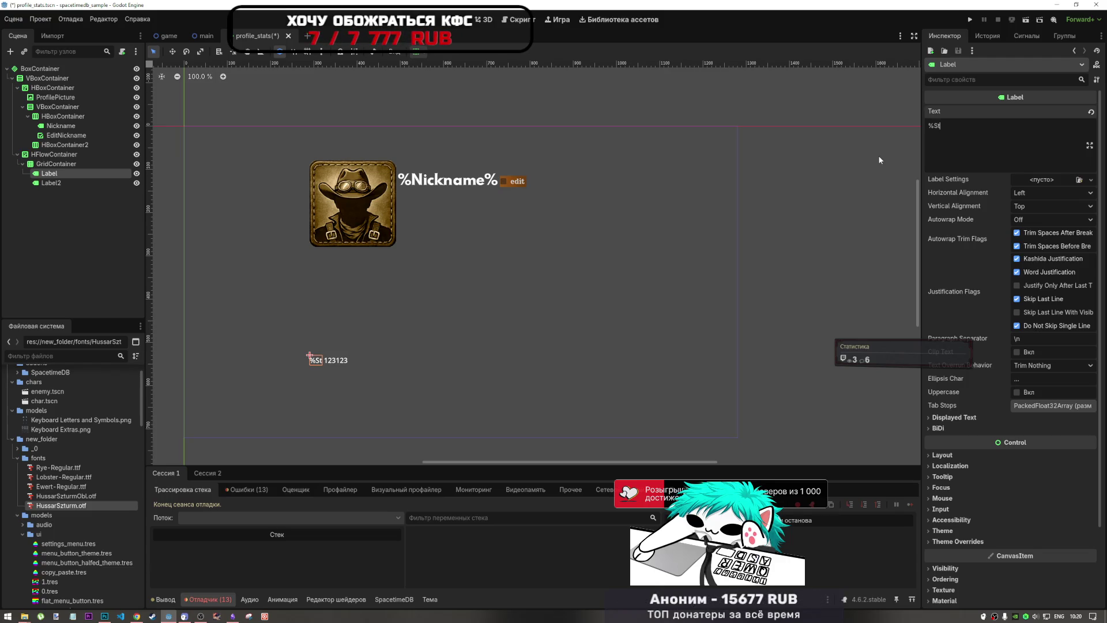
{"action": "type", "text": "tat"}
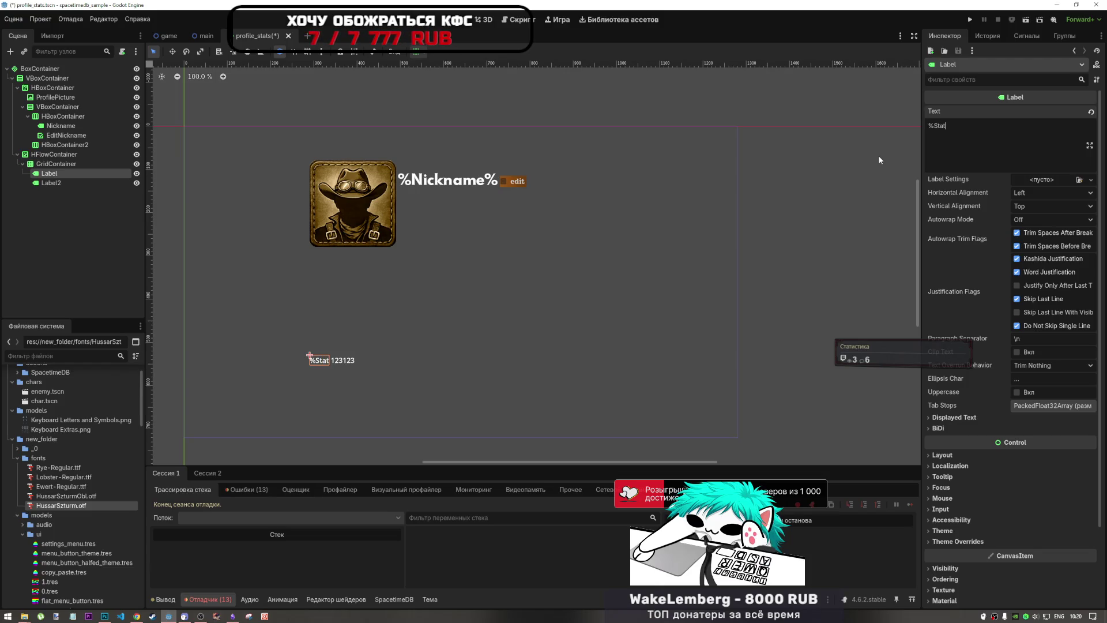
{"action": "type", "text": "%"}
{"action": "left_click", "coordinate": [350, 361]}
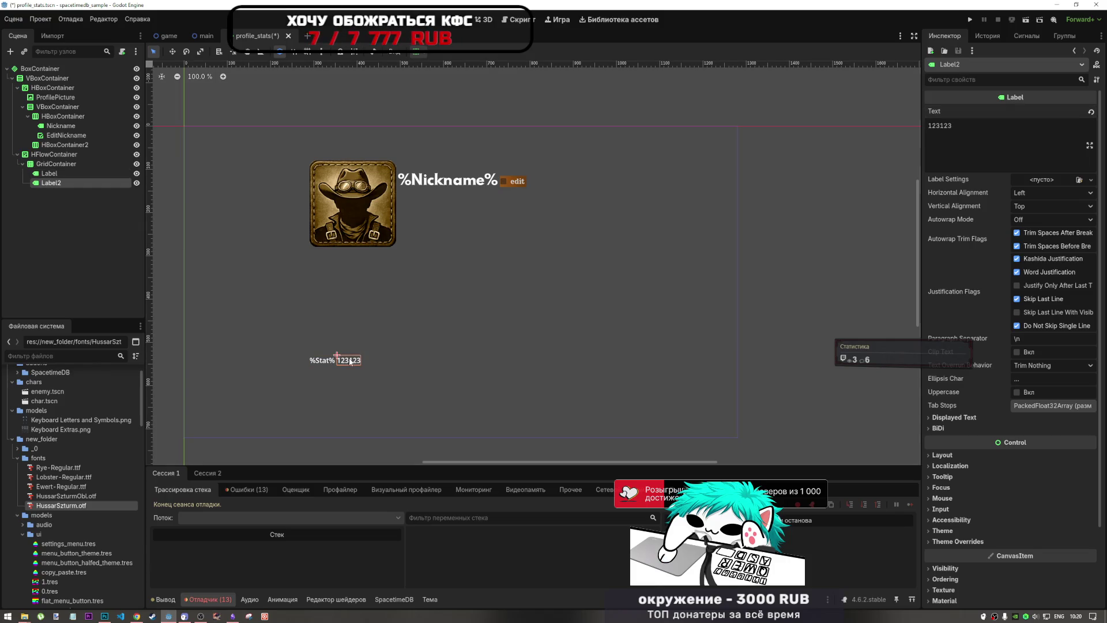
Step: Set Label2's text to %Value% and rename the first label to Stat
{"action": "double_click", "coordinate": [939, 126]}
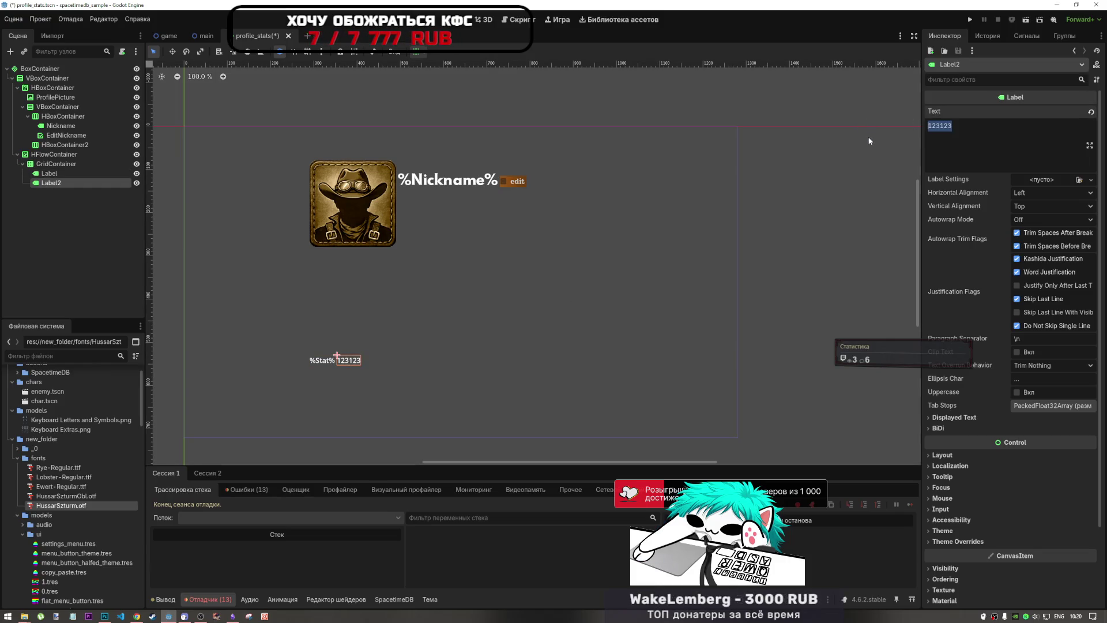
{"action": "type", "text": "%%"}
{"action": "type", "text": "alue%"}
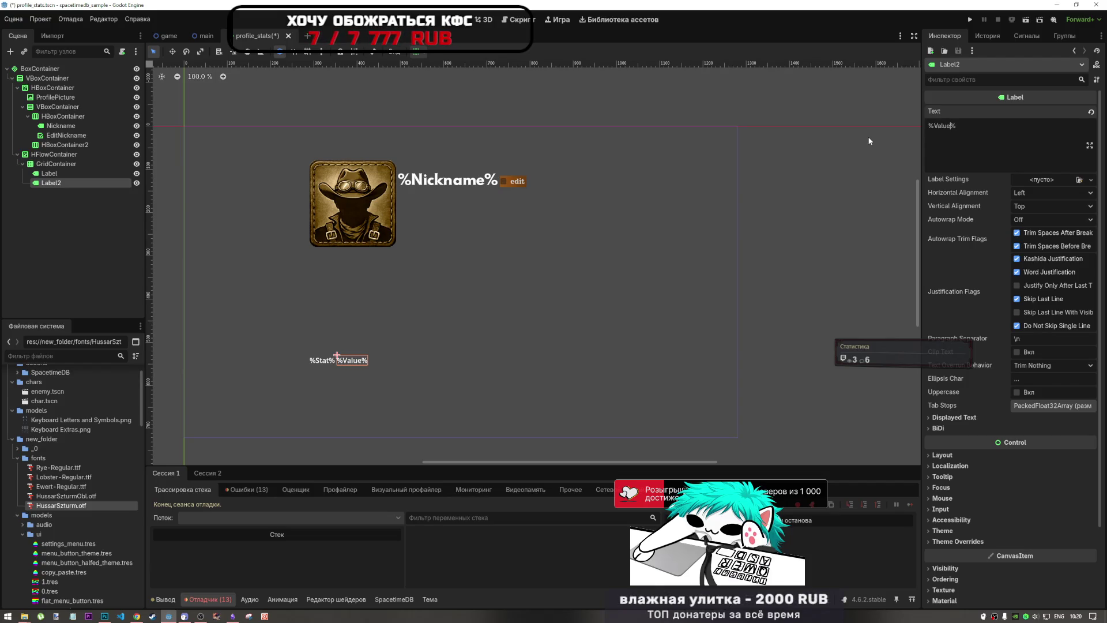
{"action": "double_click", "coordinate": [52, 172]}
{"action": "type", "text": "Stat"}
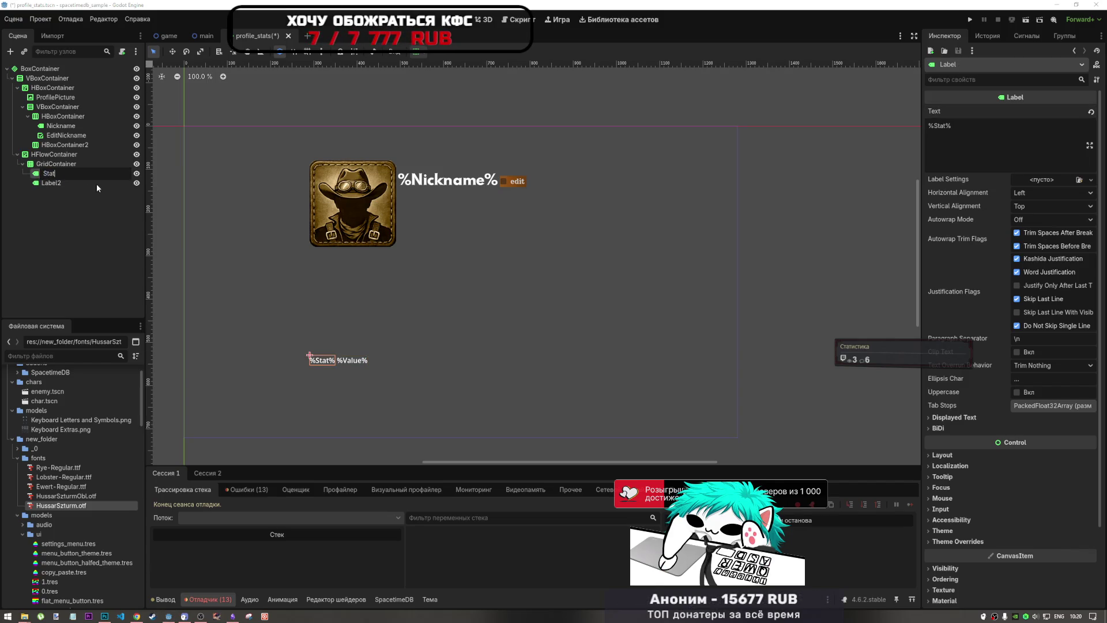
{"action": "key", "text": "Return"}
Step: Rename Label2 to Value
{"action": "left_click", "coordinate": [58, 182]}
{"action": "left_click", "coordinate": [58, 182]}
{"action": "type", "text": "lue"}
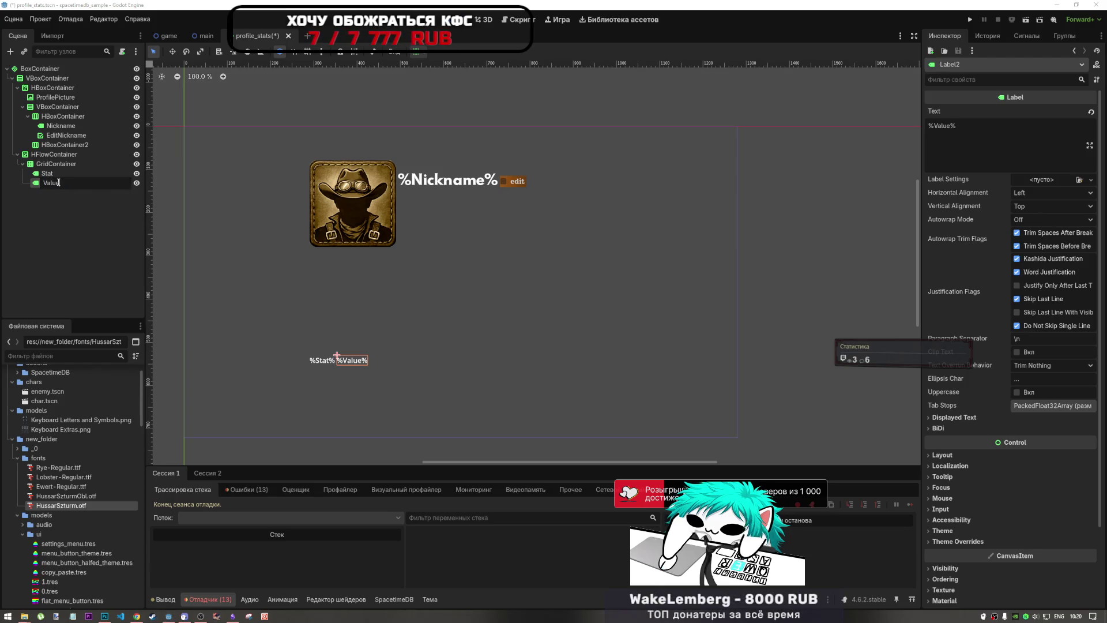
{"action": "key", "text": "Return"}
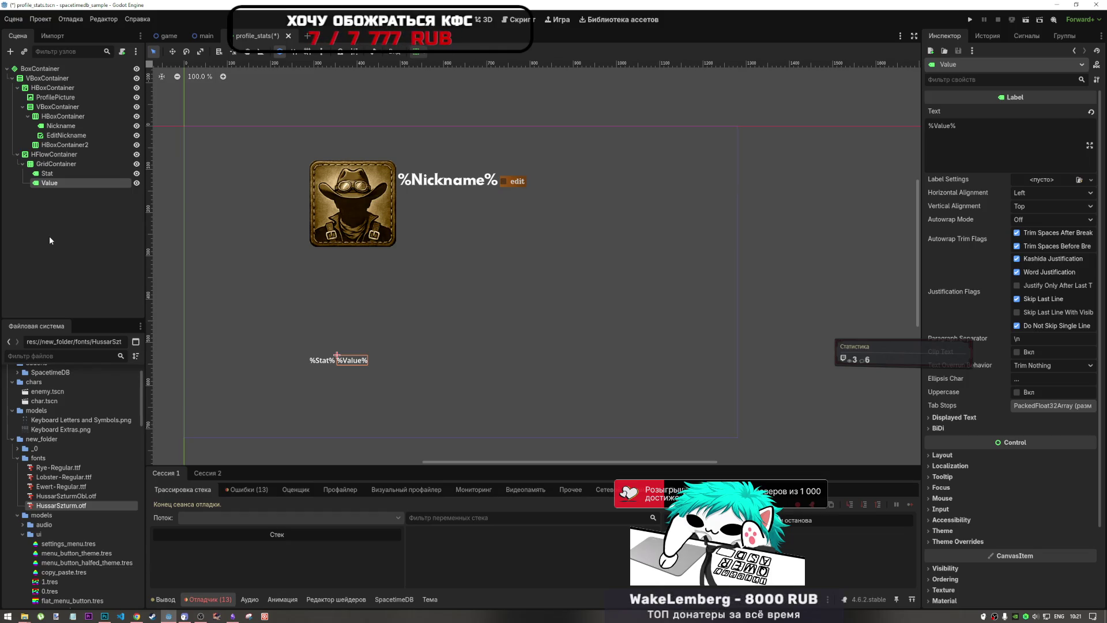
{"action": "left_click", "coordinate": [98, 164]}
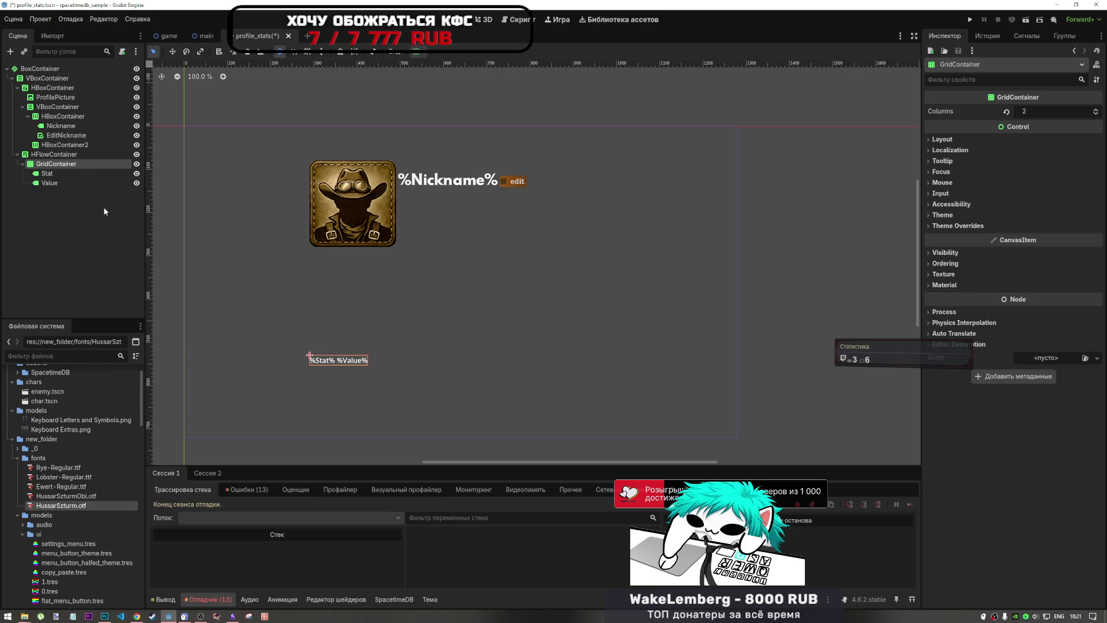
Step: Duplicate the stat GridContainer so HFlowContainer holds five %Stat% %Value% pairs
{"action": "key", "text": "ctrl+d"}
{"action": "key", "text": "ctrl+d"}
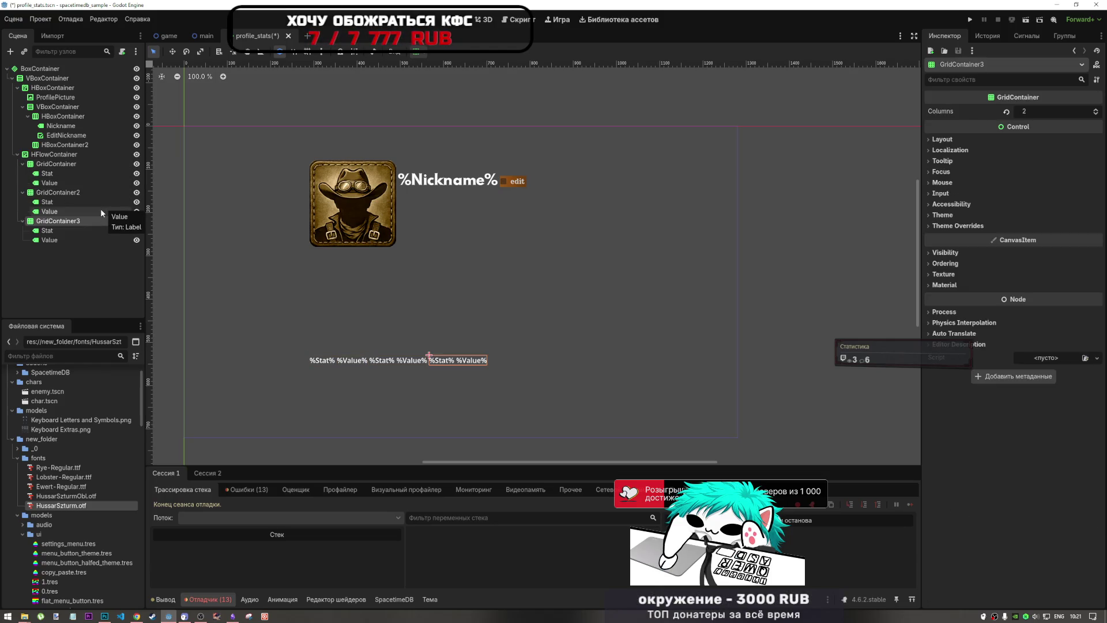
{"action": "key", "text": "ctrl+d"}
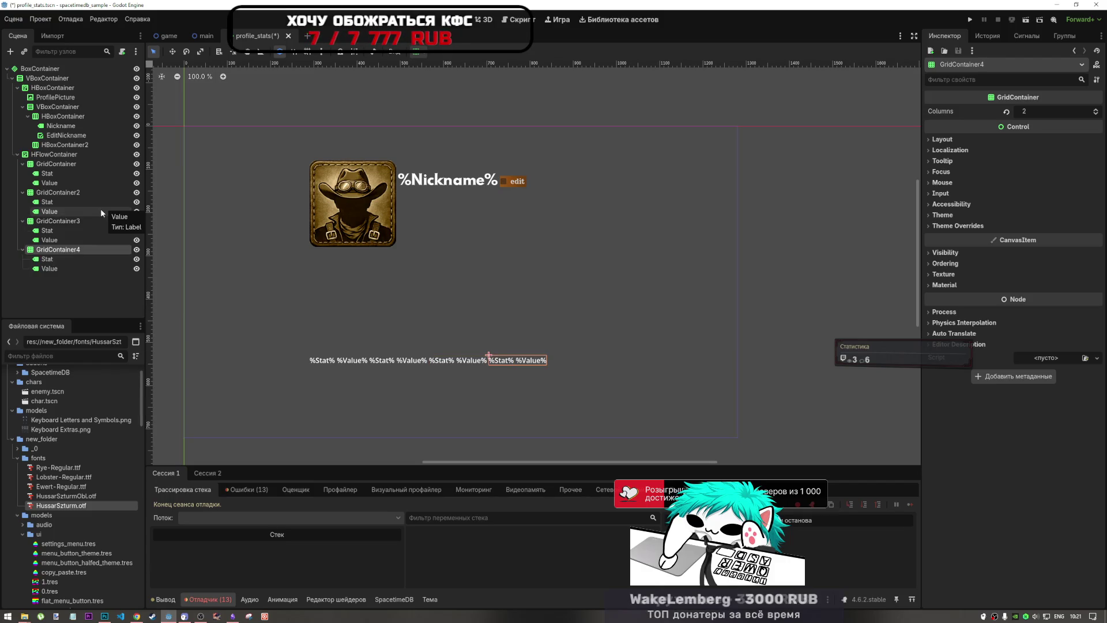
{"action": "key", "text": "ctrl+d"}
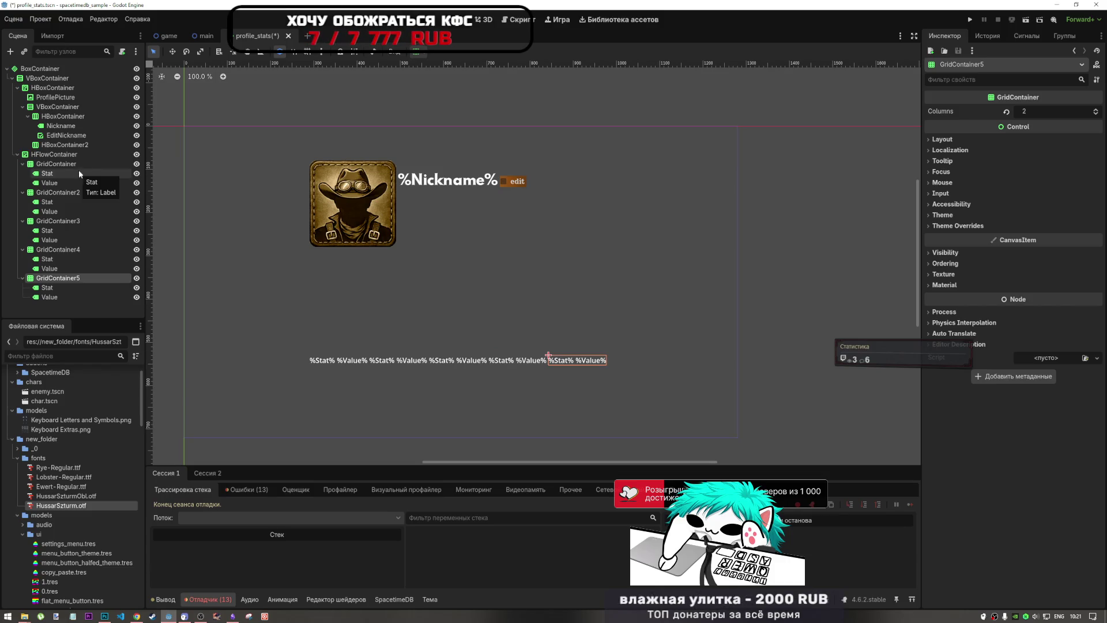
{"action": "left_click", "coordinate": [79, 156]}
{"action": "right_click", "coordinate": [79, 157]}
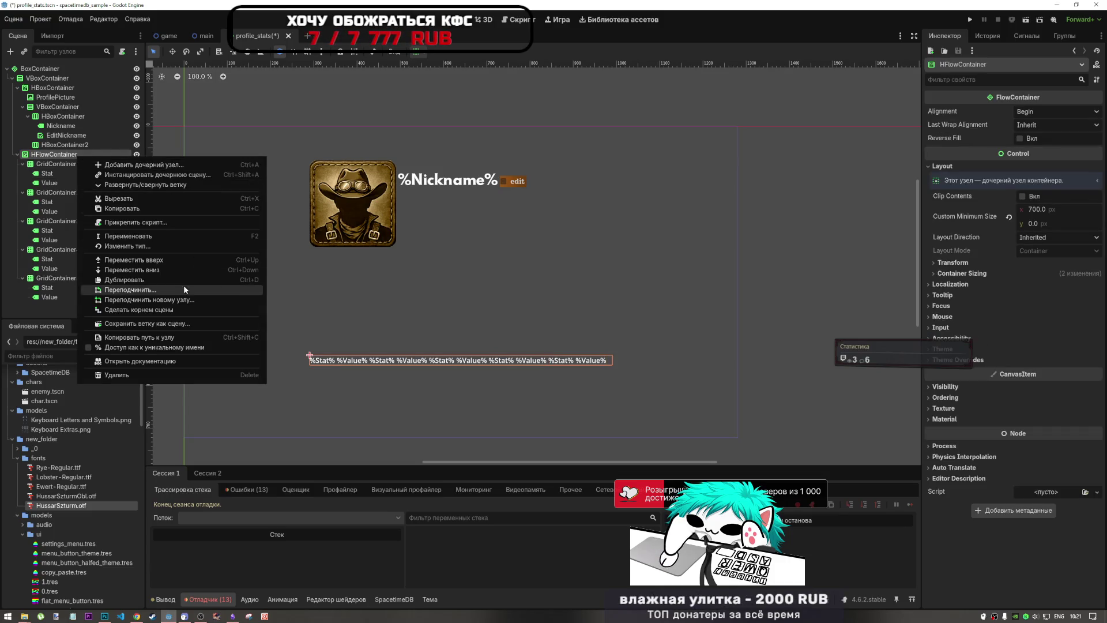
Step: Change HFlowContainer's type to VBoxContainer, after briefly trying HBoxContainer
{"action": "left_click", "coordinate": [139, 246]}
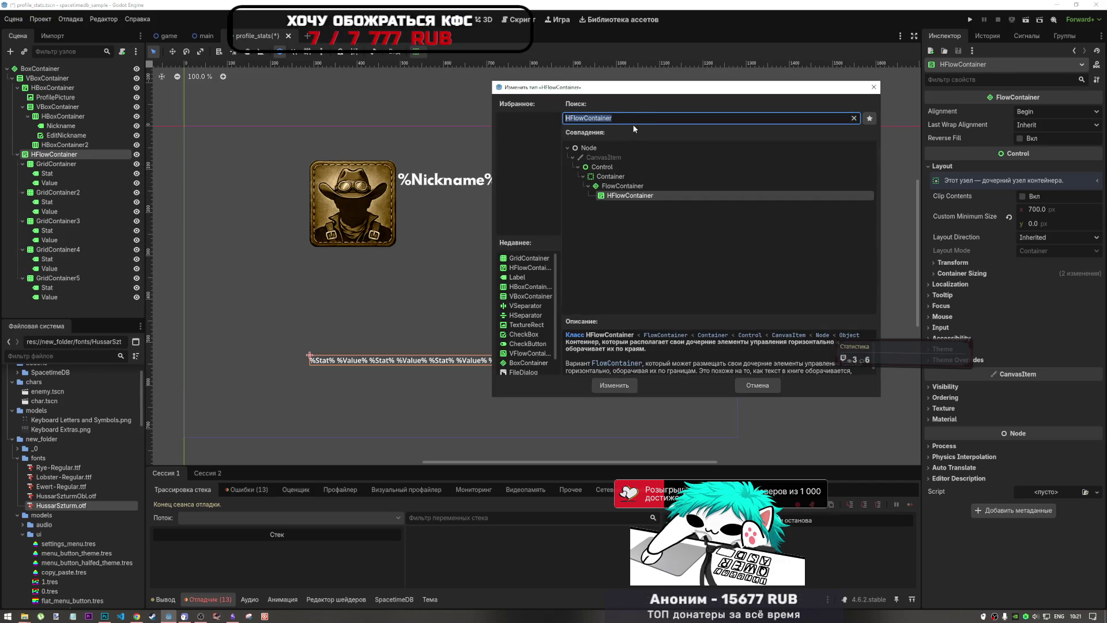
{"action": "type", "text": "hb"}
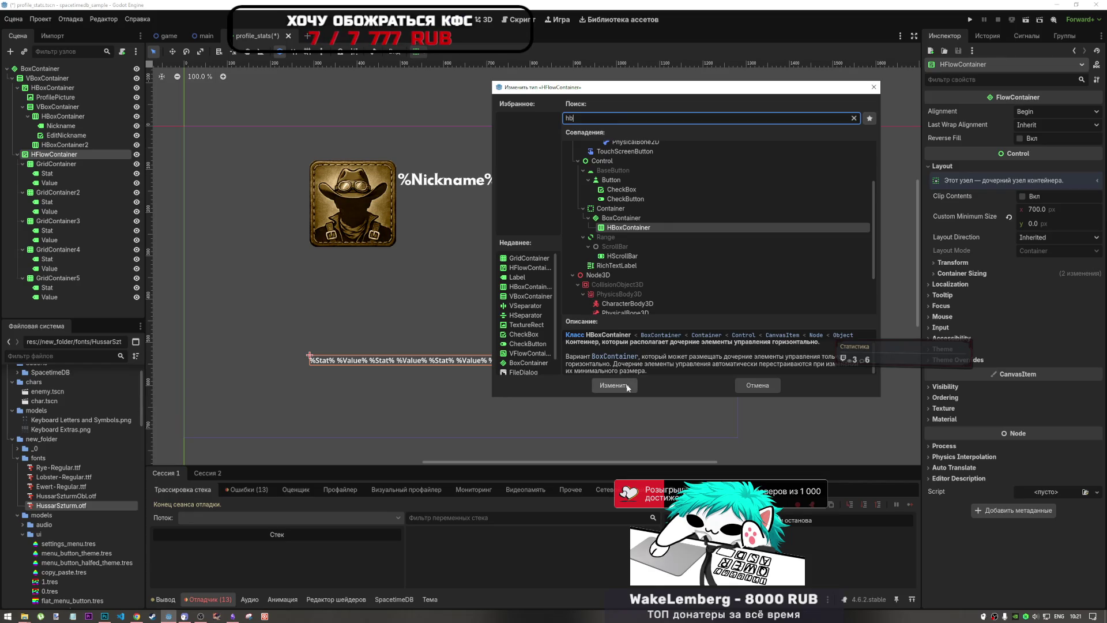
{"action": "left_click", "coordinate": [626, 385]}
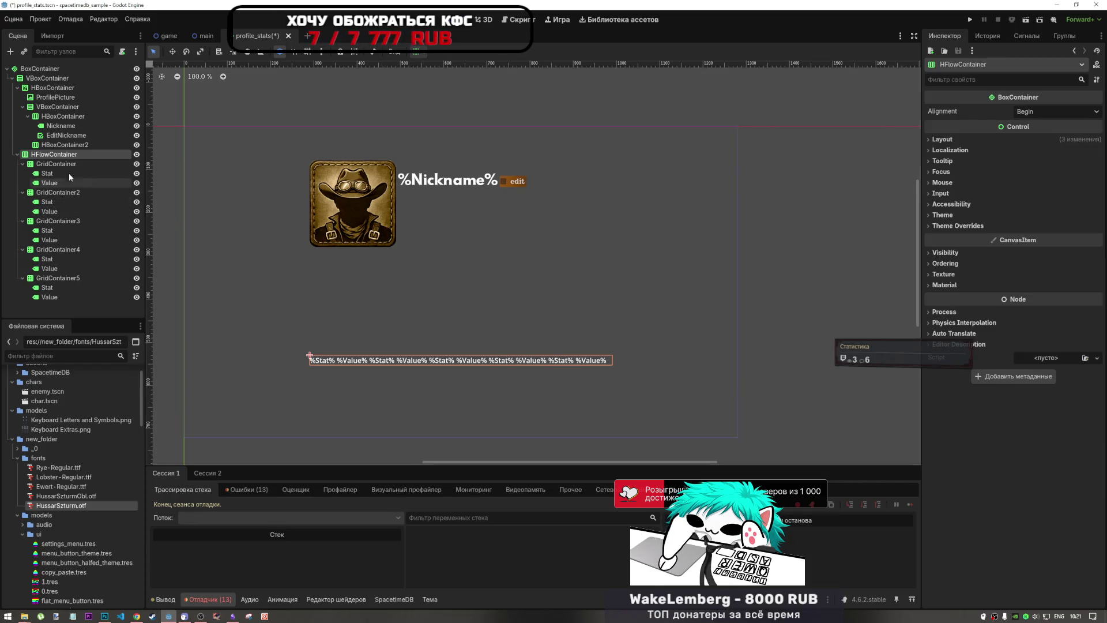
{"action": "right_click", "coordinate": [57, 157]}
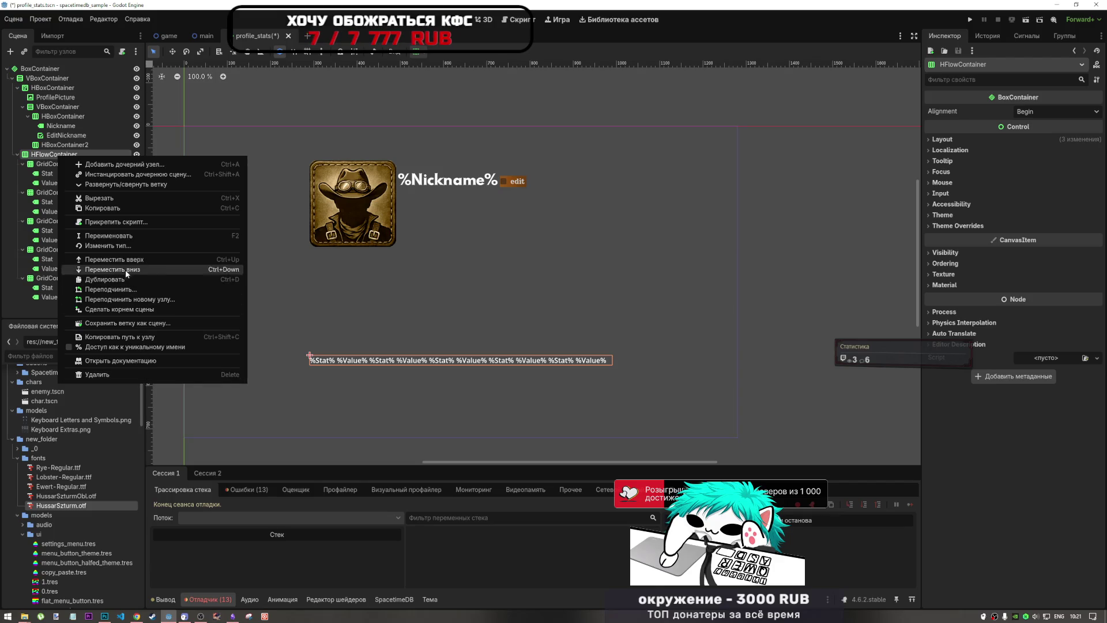
{"action": "left_click", "coordinate": [115, 246]}
{"action": "left_click", "coordinate": [639, 208]}
{"action": "left_click", "coordinate": [614, 385]}
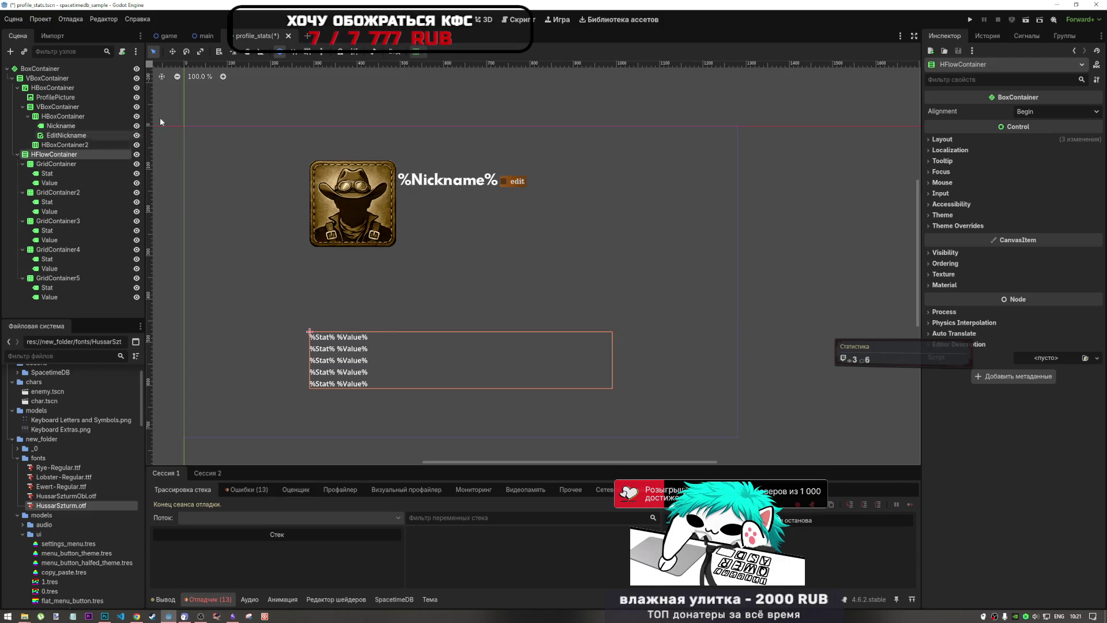
Step: Try turning off vertical Expand in the container sizing options, then undo it
{"action": "left_click", "coordinate": [416, 52]}
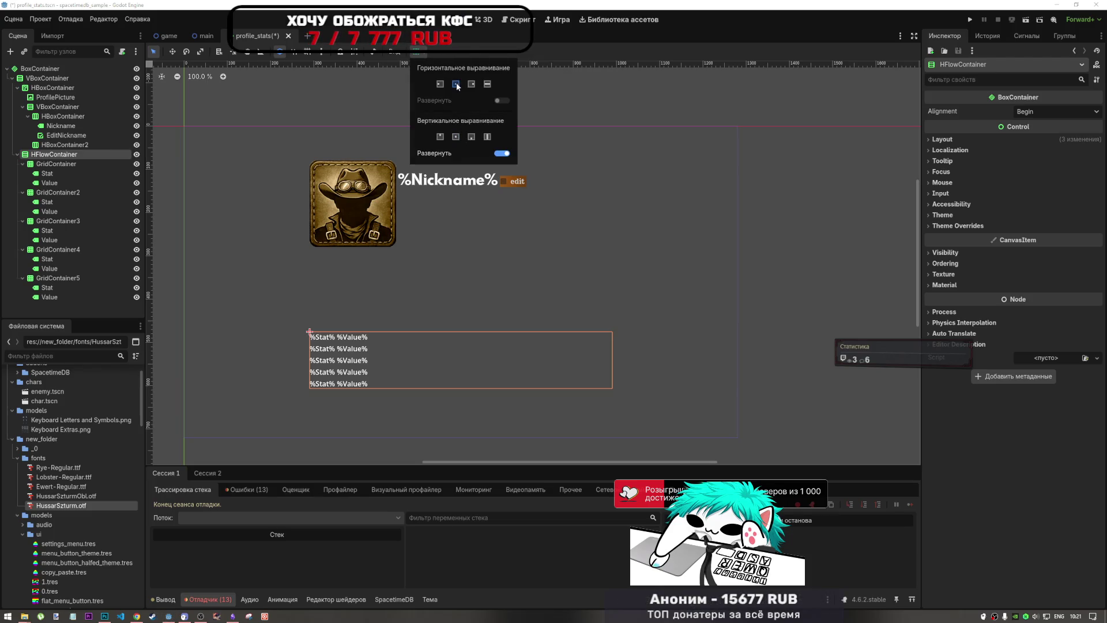
{"action": "left_click", "coordinate": [502, 154]}
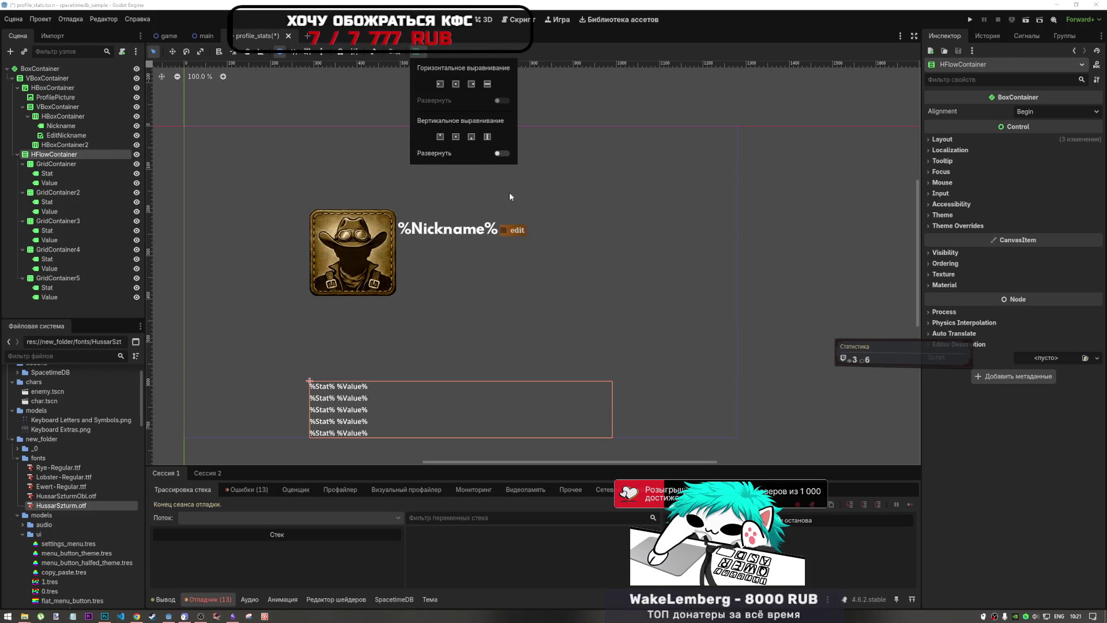
{"action": "left_click", "coordinate": [584, 211]}
{"action": "key", "text": "ctrl+z"}
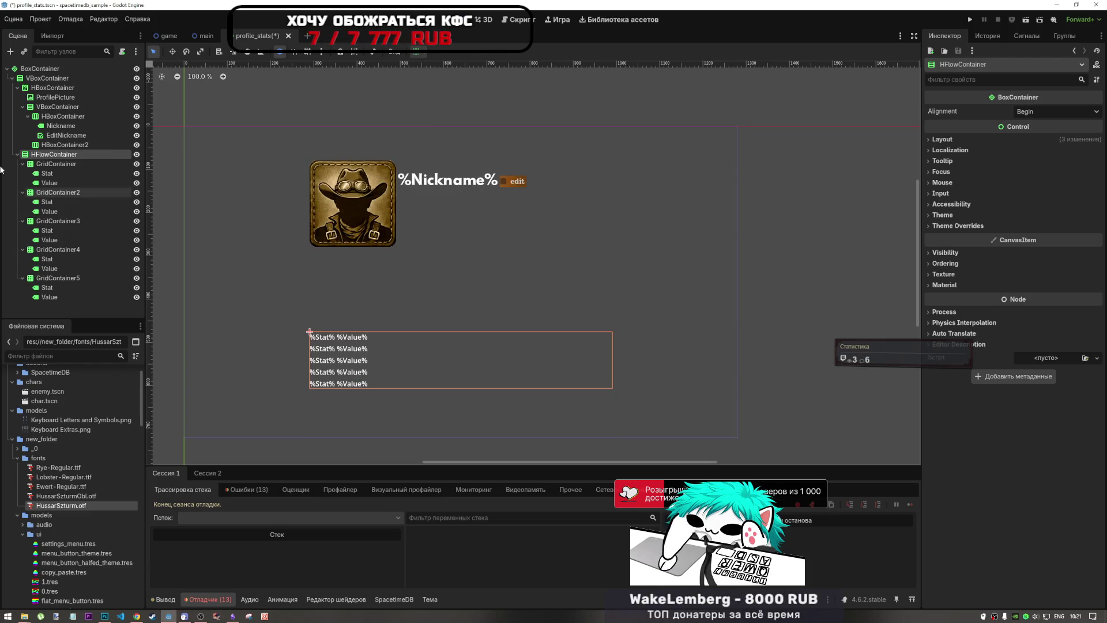
{"action": "left_click", "coordinate": [59, 165]}
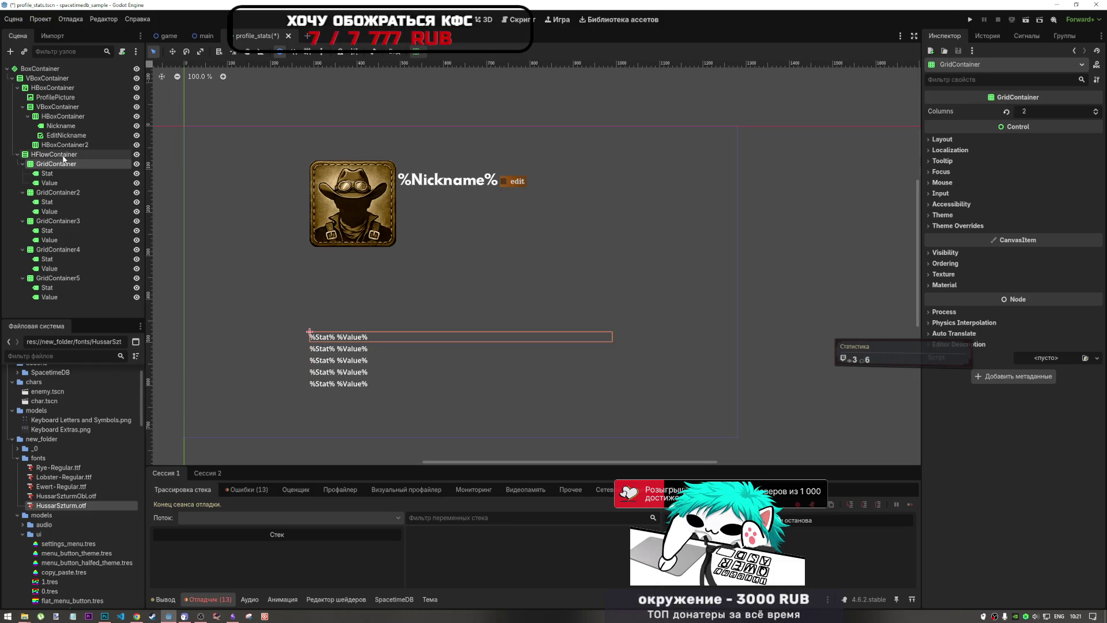
{"action": "left_click", "coordinate": [63, 156]}
Step: Keep vertical Expand on and set the stats container's vertical alignment to Begin
{"action": "left_click", "coordinate": [415, 50]}
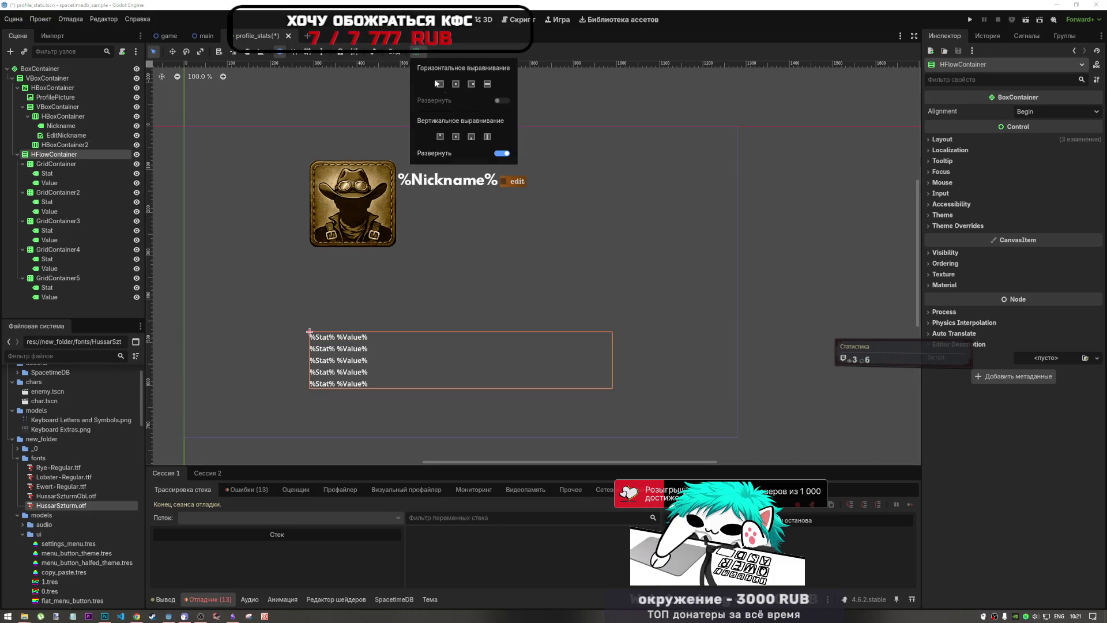
{"action": "left_click", "coordinate": [502, 153]}
{"action": "left_click", "coordinate": [501, 152]}
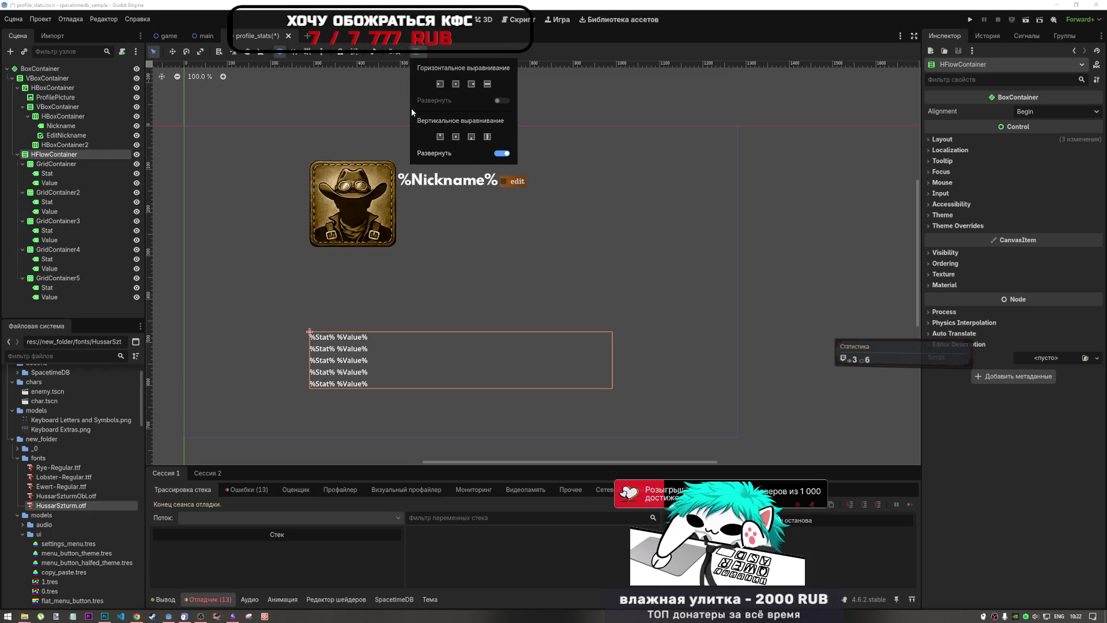
{"action": "left_click", "coordinate": [440, 84]}
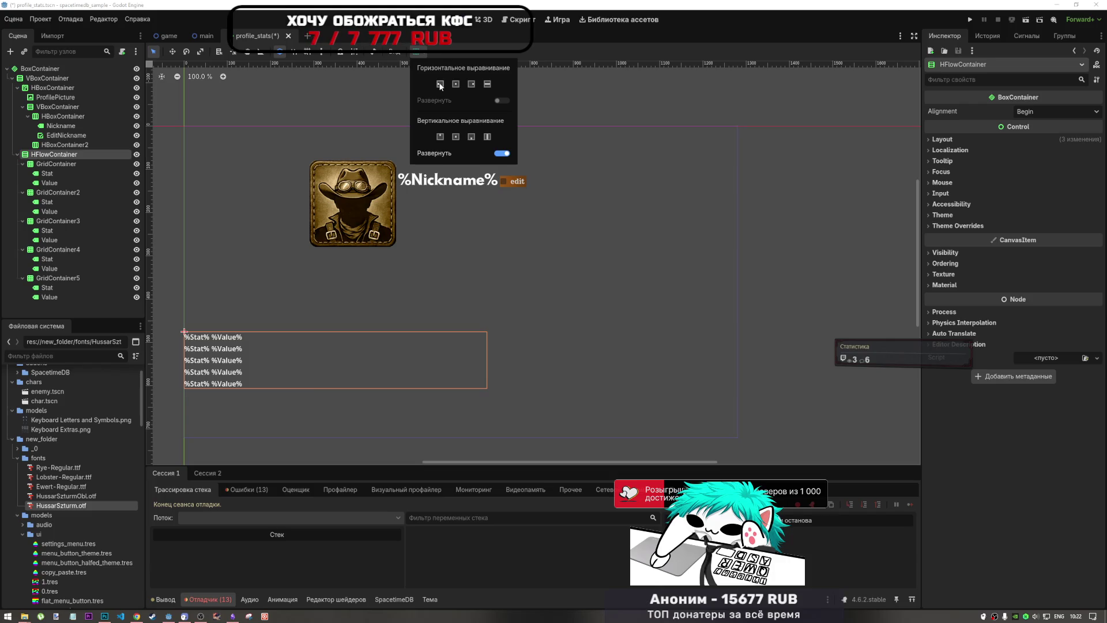
{"action": "left_click", "coordinate": [461, 84]}
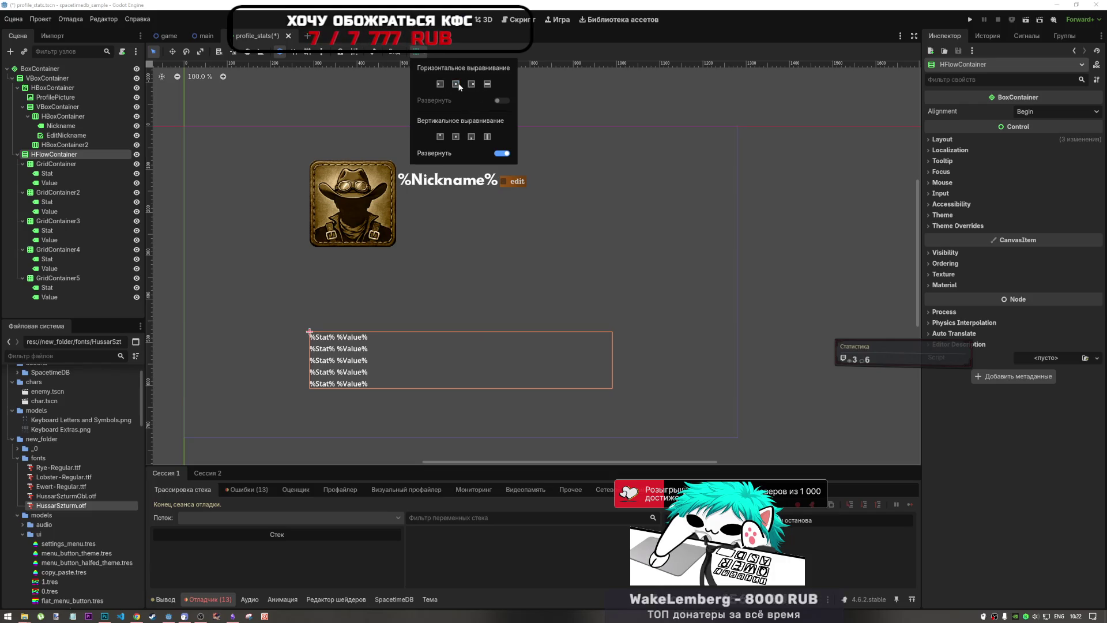
{"action": "left_click", "coordinate": [439, 138]}
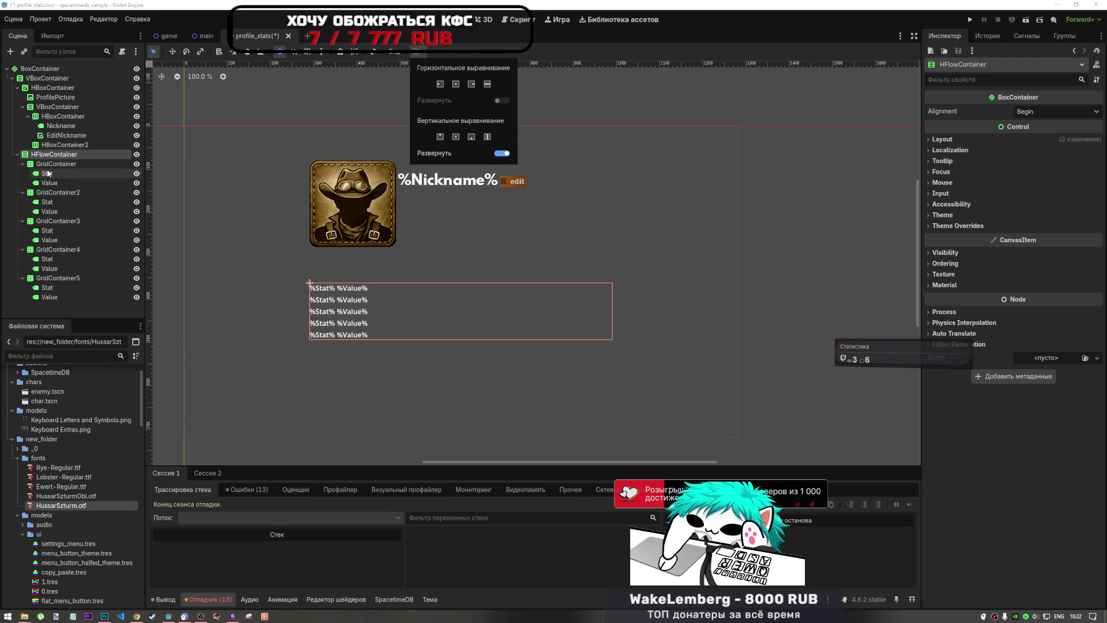
{"action": "left_click", "coordinate": [61, 171]}
Step: Inspect the first grid's Stat label without renaming it, then switch to the game scene
{"action": "left_click", "coordinate": [60, 166]}
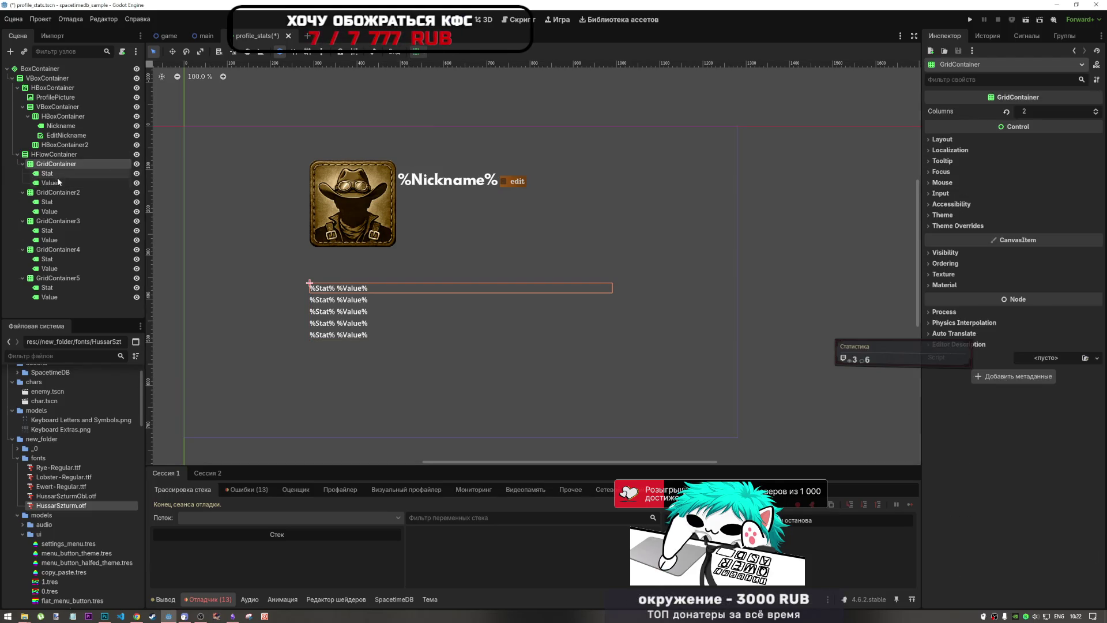
{"action": "left_click", "coordinate": [49, 174]}
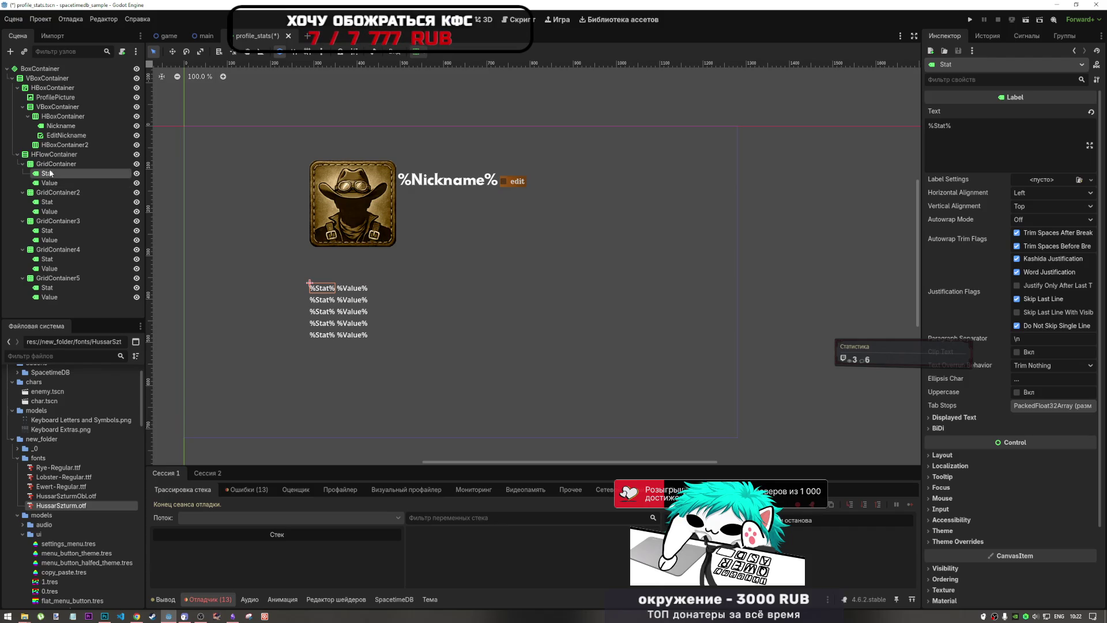
{"action": "left_click", "coordinate": [50, 183]}
{"action": "left_click", "coordinate": [48, 173]}
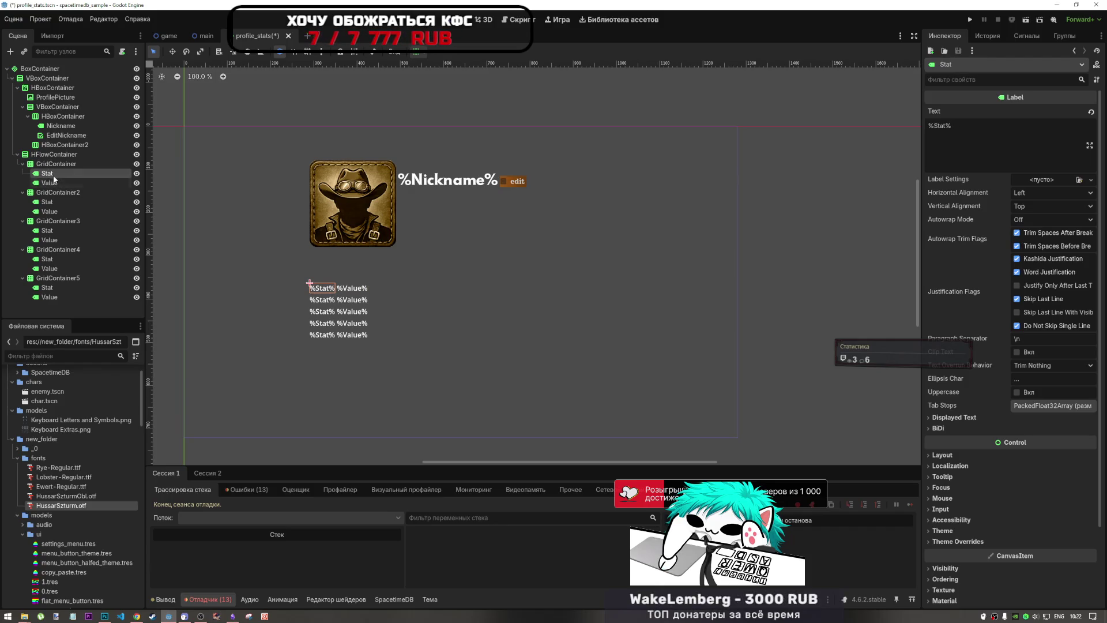
{"action": "left_click", "coordinate": [57, 165]}
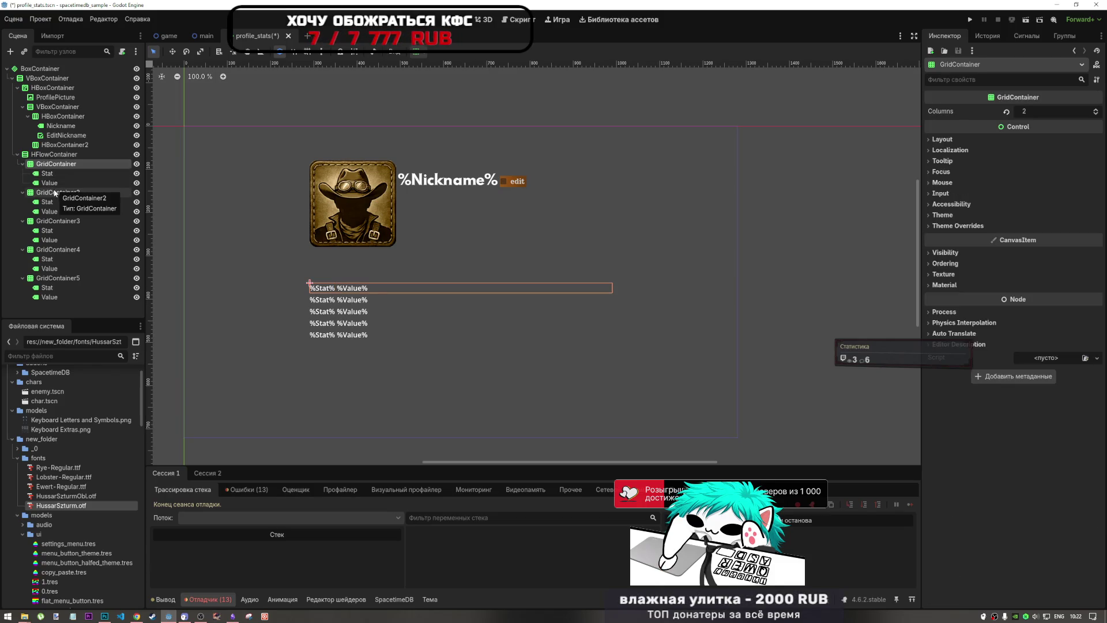
{"action": "left_click", "coordinate": [51, 177]}
{"action": "left_click", "coordinate": [48, 174]}
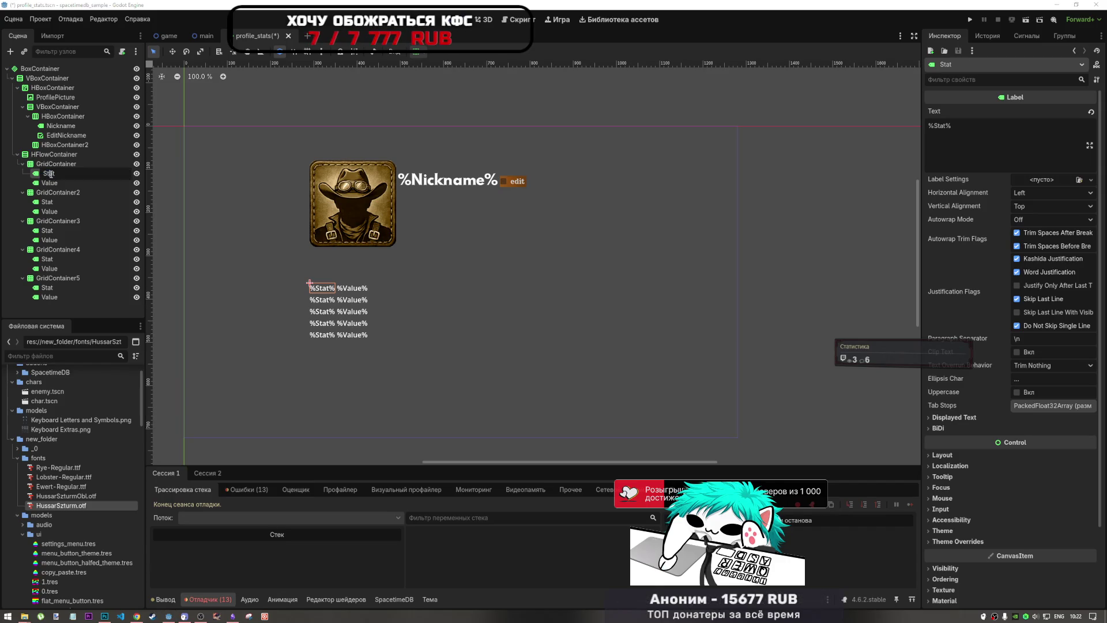
{"action": "key", "text": "Escape"}
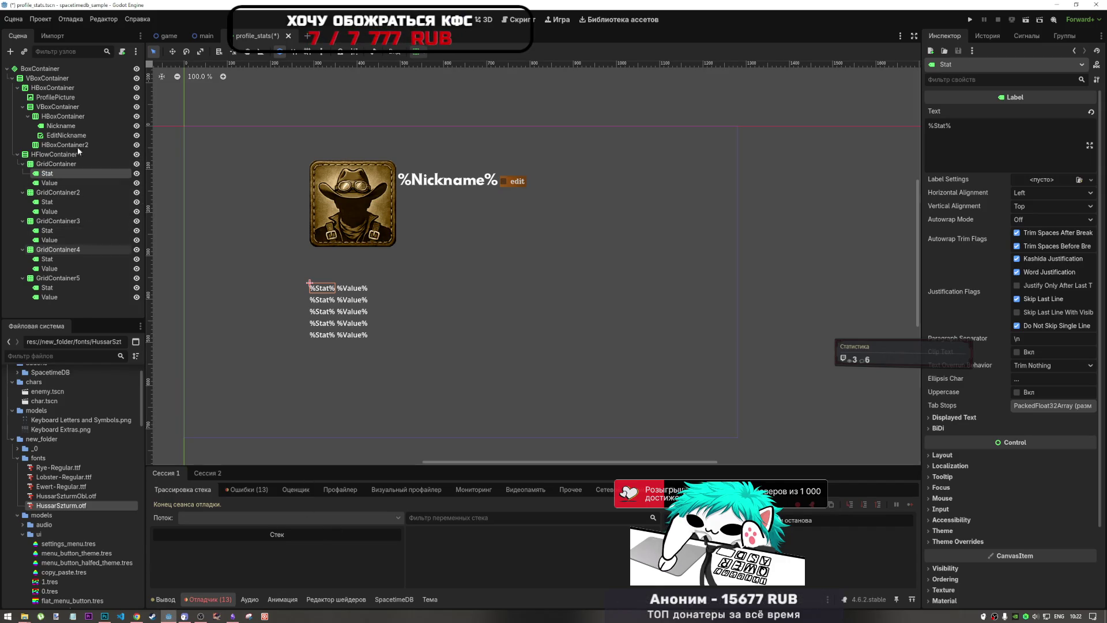
{"action": "left_click", "coordinate": [161, 34]}
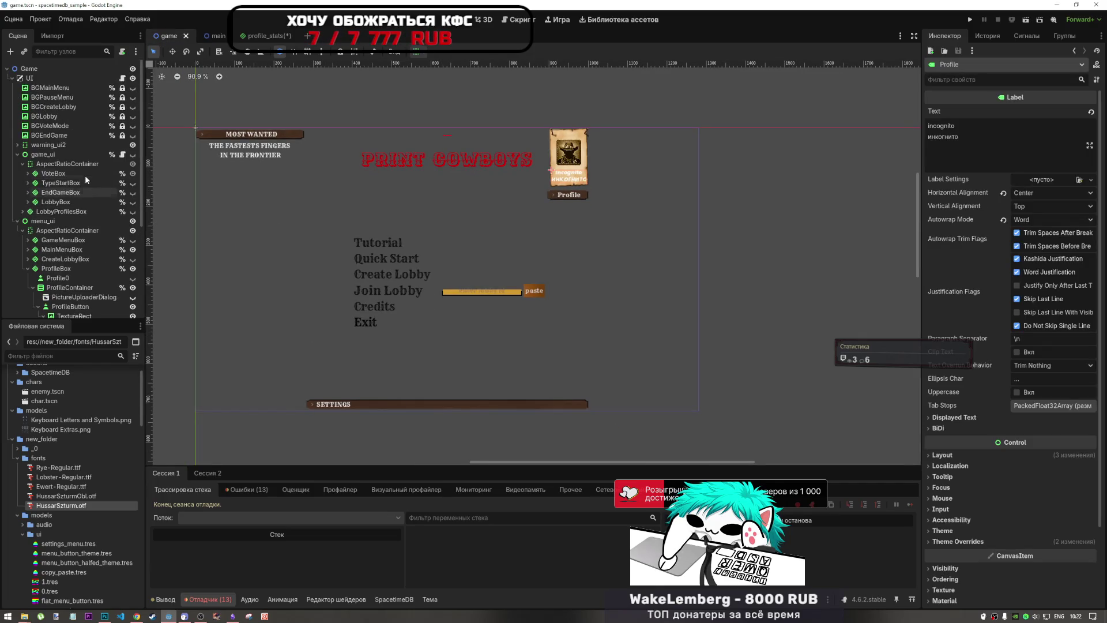
Step: Collapse menu_ui's AspectRatioContainer and toggle the Top30 node's visibility
{"action": "left_click", "coordinate": [23, 167]}
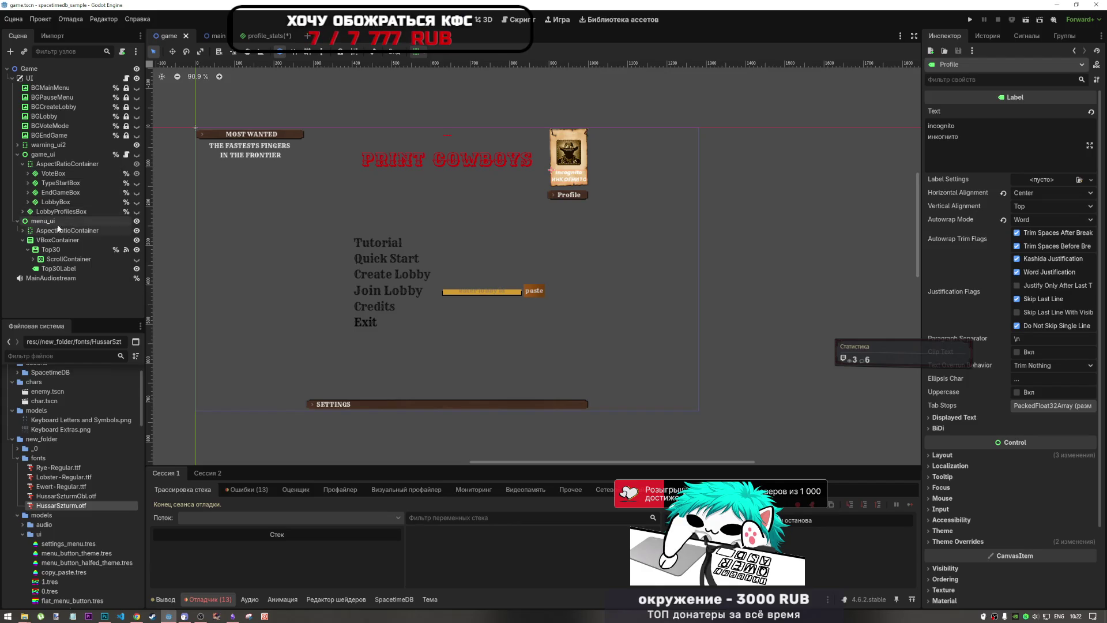
{"action": "left_click", "coordinate": [126, 249]}
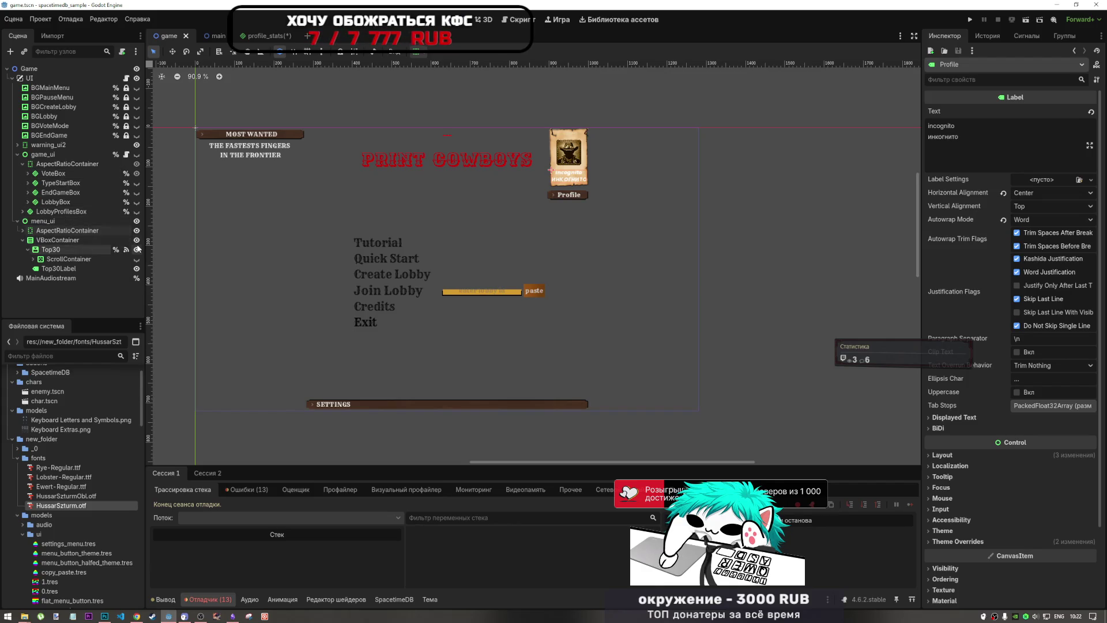
{"action": "left_click", "coordinate": [21, 231]}
{"action": "left_click", "coordinate": [23, 231]}
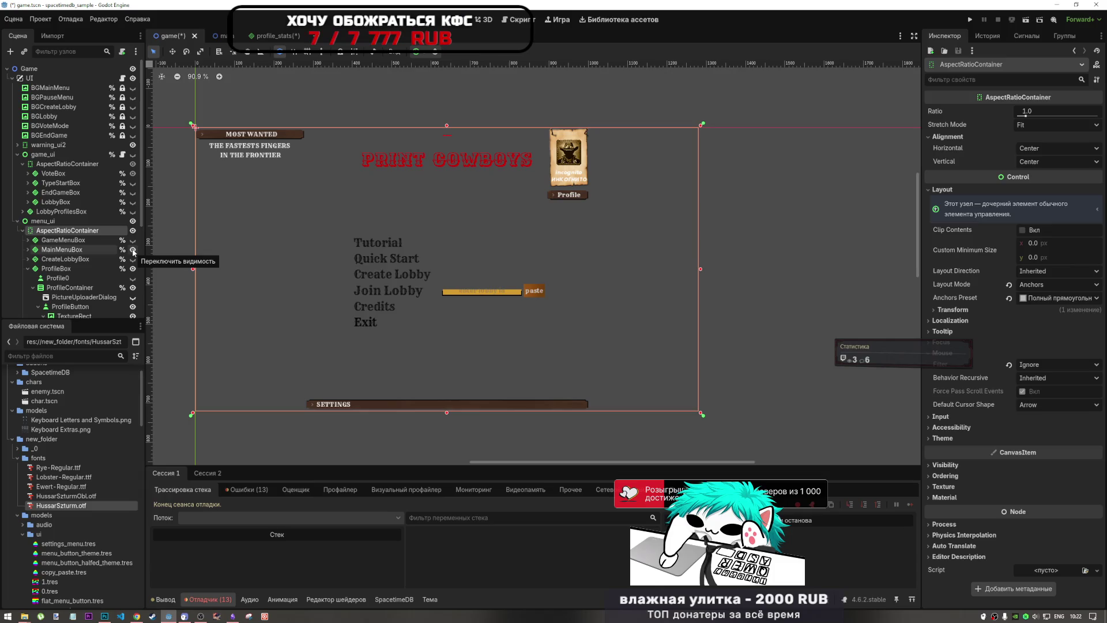
{"action": "left_click", "coordinate": [23, 231]}
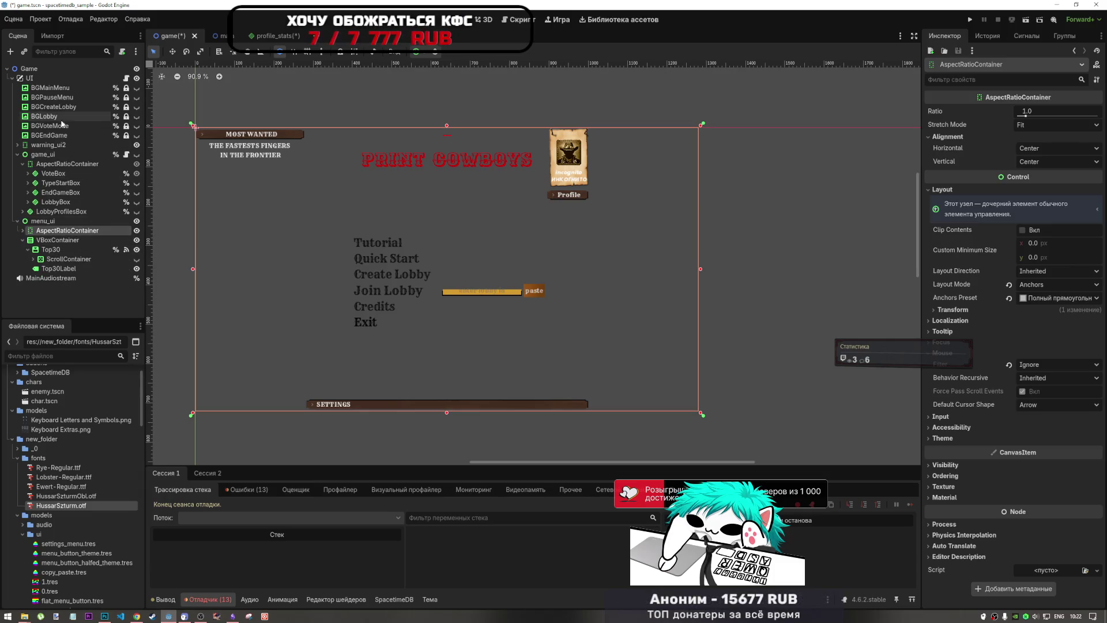
Step: Show game_ui's container, hide the main menu and VoteBox, and select Name & Rank
{"action": "left_click", "coordinate": [18, 155]}
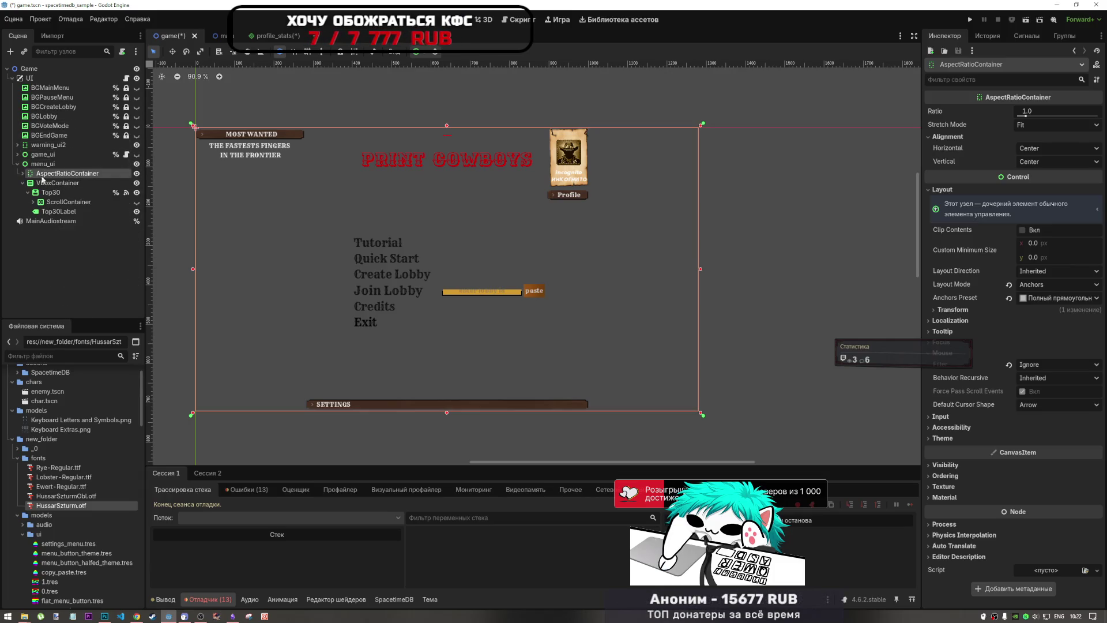
{"action": "left_click", "coordinate": [18, 154]}
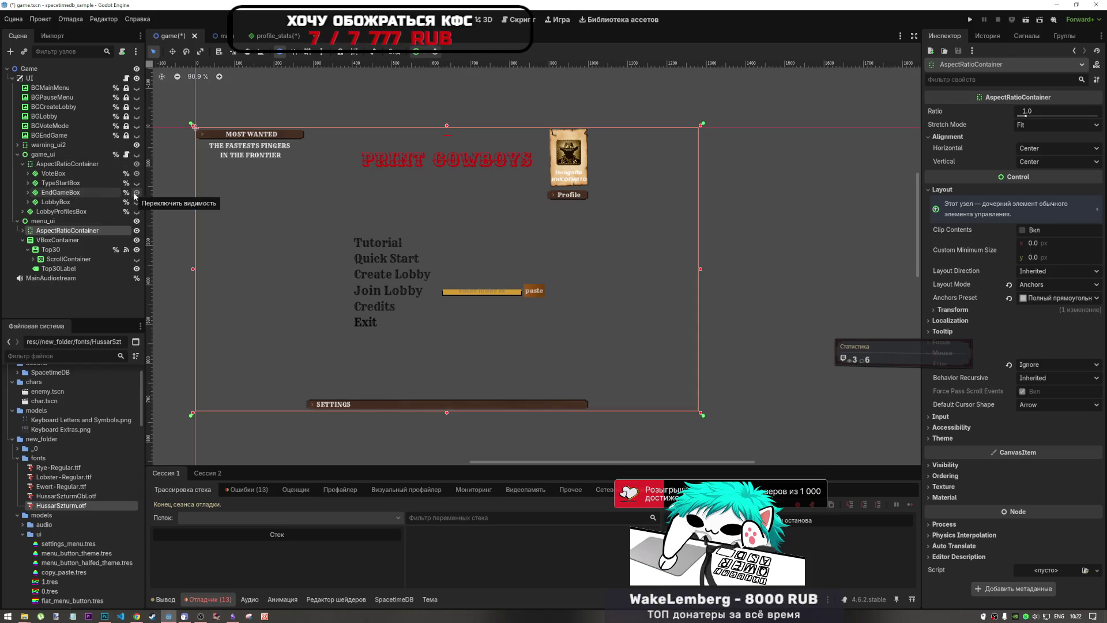
{"action": "left_click", "coordinate": [137, 163]}
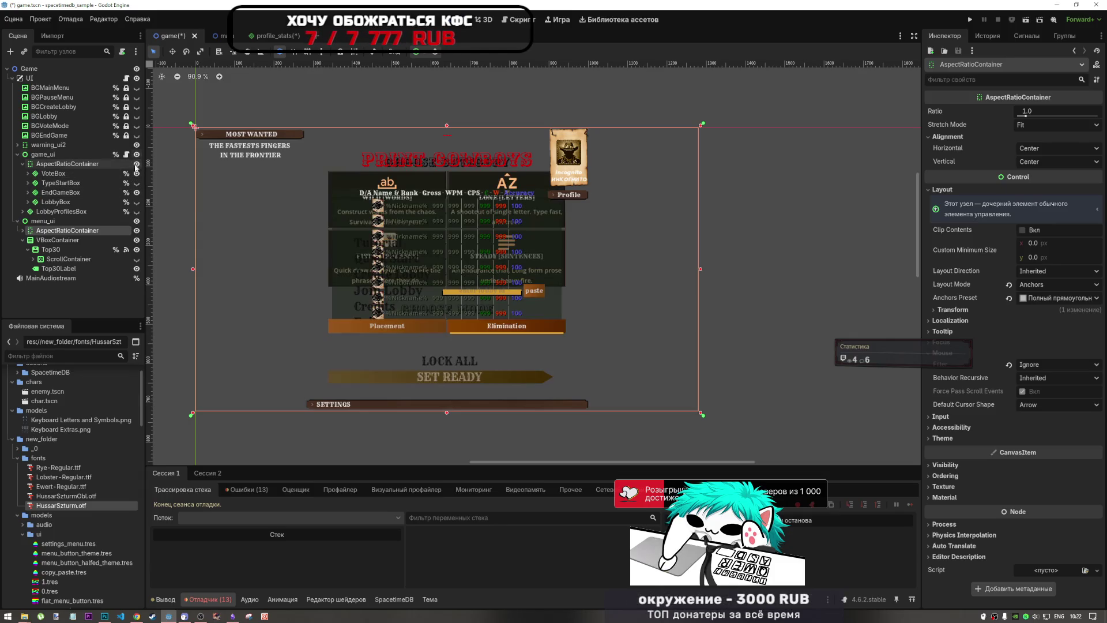
{"action": "left_click", "coordinate": [136, 220]}
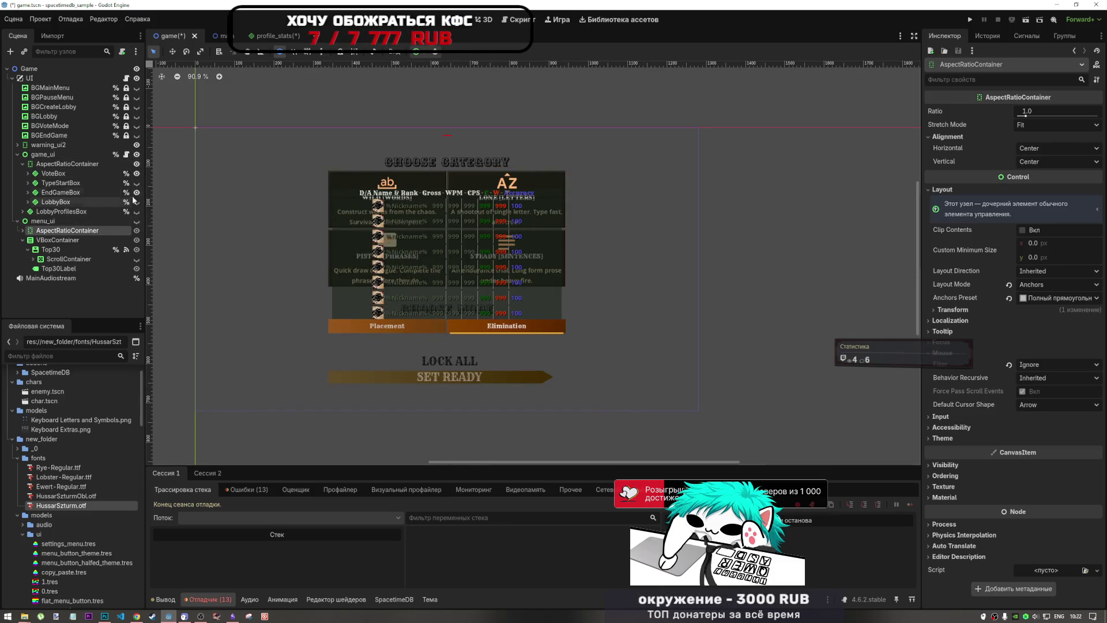
{"action": "left_click", "coordinate": [136, 173]}
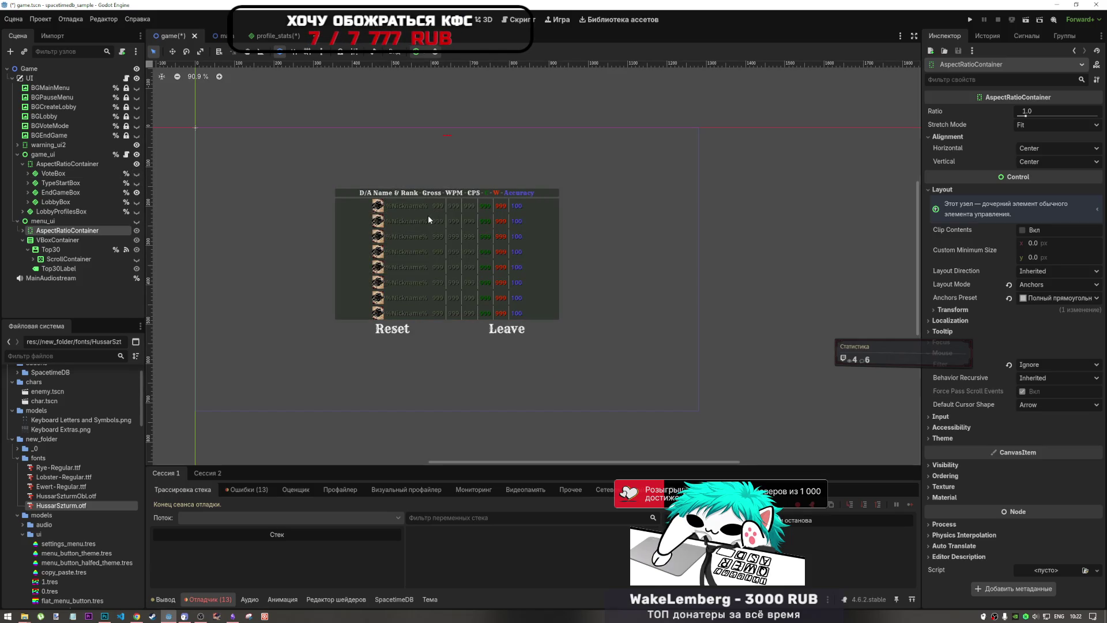
{"action": "left_click", "coordinate": [396, 193]}
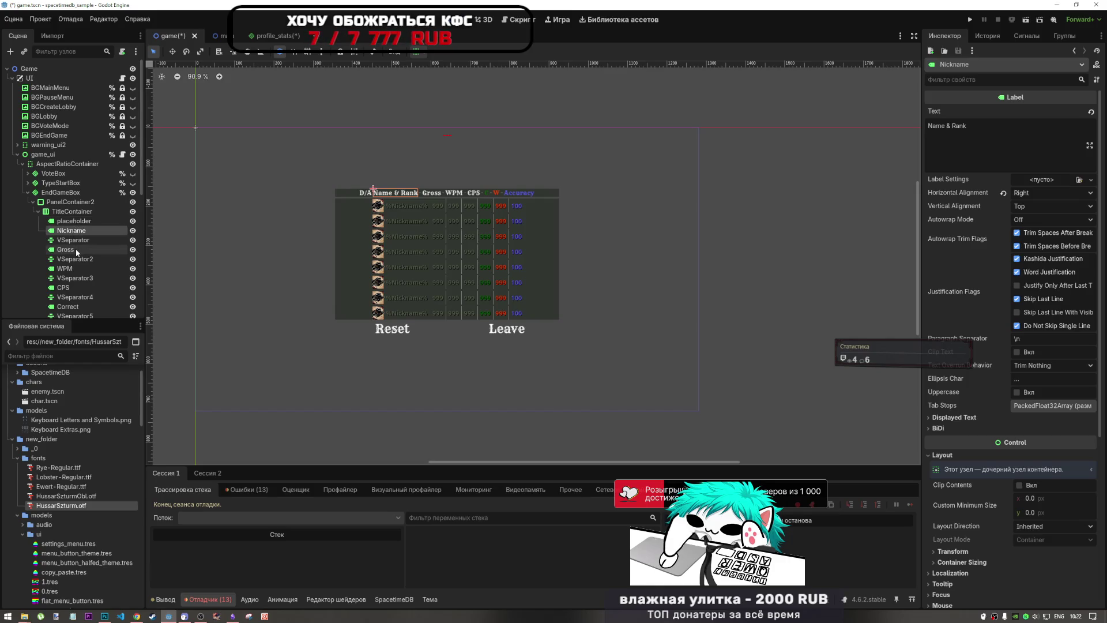
Step: Multi-select the D/A, Name & Rank, Gross, WPM, CPS, Correct, Wrong and Accuracy header labels
{"action": "left_click", "coordinate": [74, 222]}
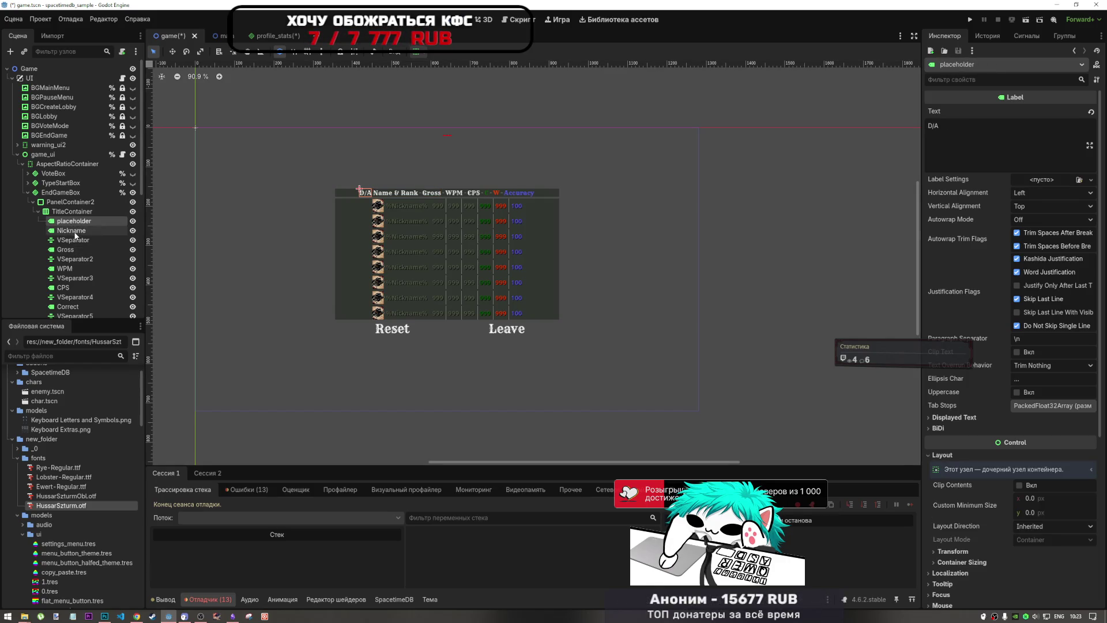
{"action": "left_click", "coordinate": [75, 231], "text": "ctrl"}
{"action": "left_click", "coordinate": [76, 249], "text": "ctrl"}
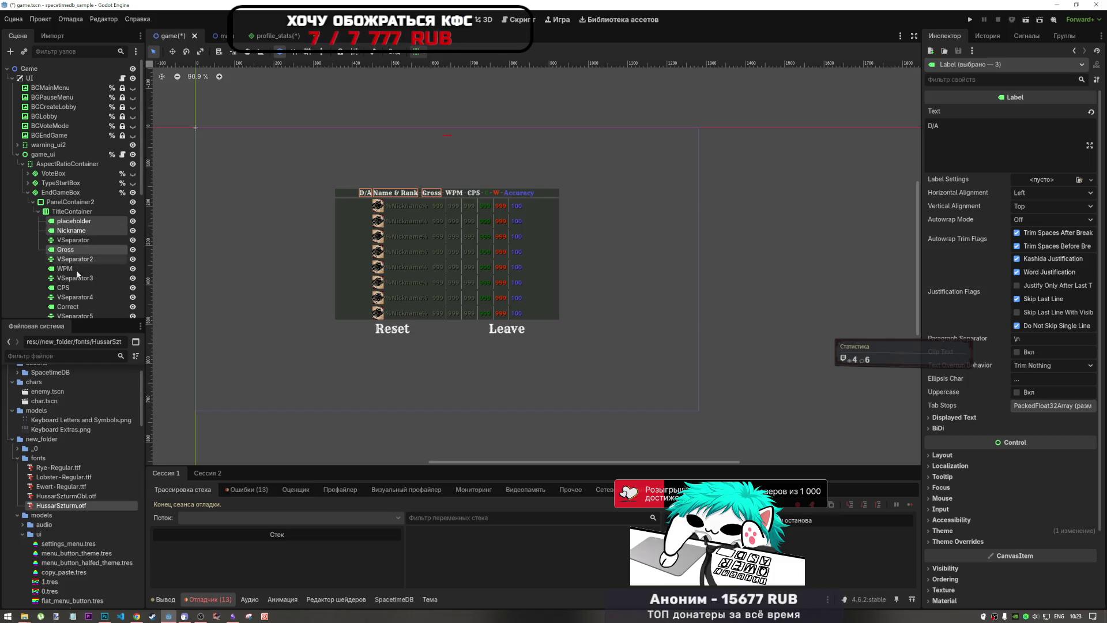
{"action": "left_click", "coordinate": [76, 278], "text": "ctrl"}
{"action": "left_click", "coordinate": [75, 278], "text": "ctrl"}
{"action": "left_click", "coordinate": [72, 269], "text": "ctrl"}
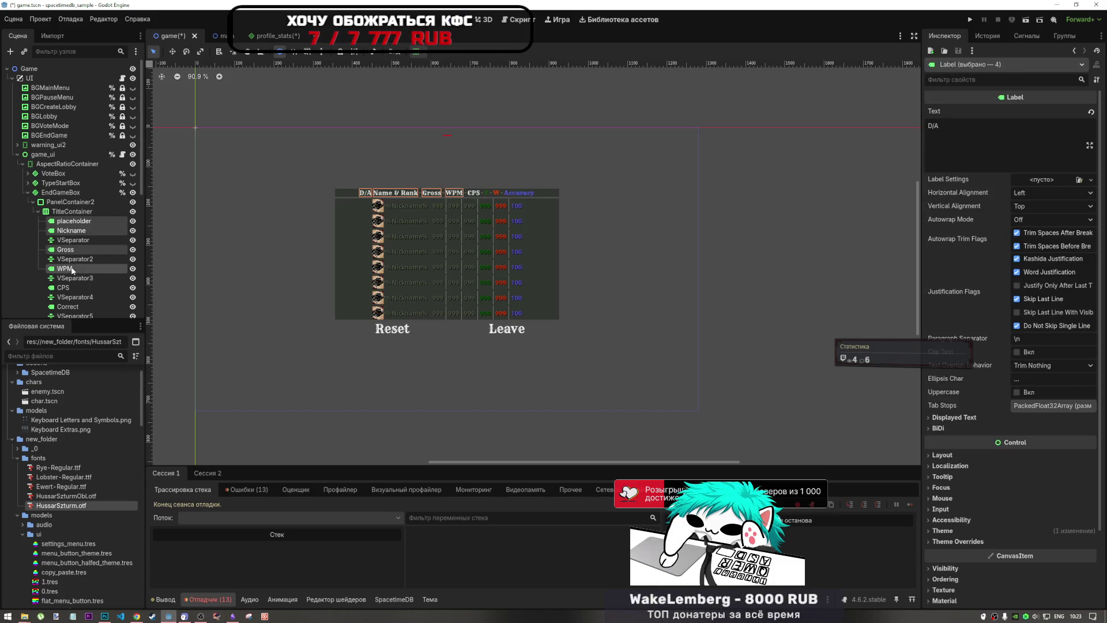
{"action": "scroll", "coordinate": [74, 268], "scroll_direction": "down", "scroll_amount": 1}
{"action": "left_click", "coordinate": [72, 255], "text": "ctrl"}
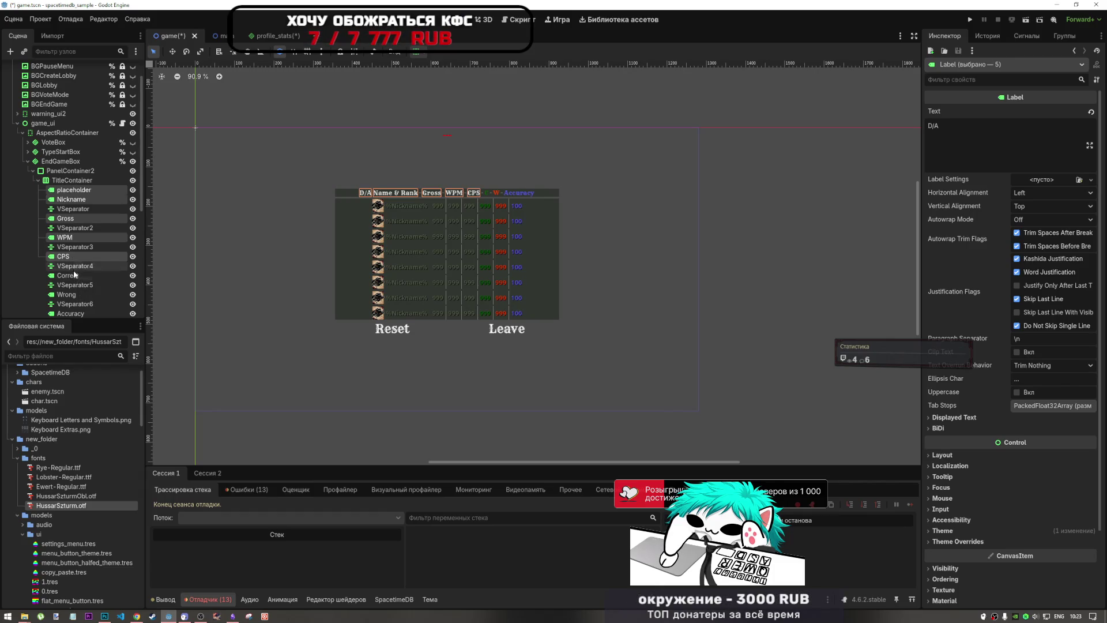
{"action": "left_click", "coordinate": [73, 277], "text": "ctrl"}
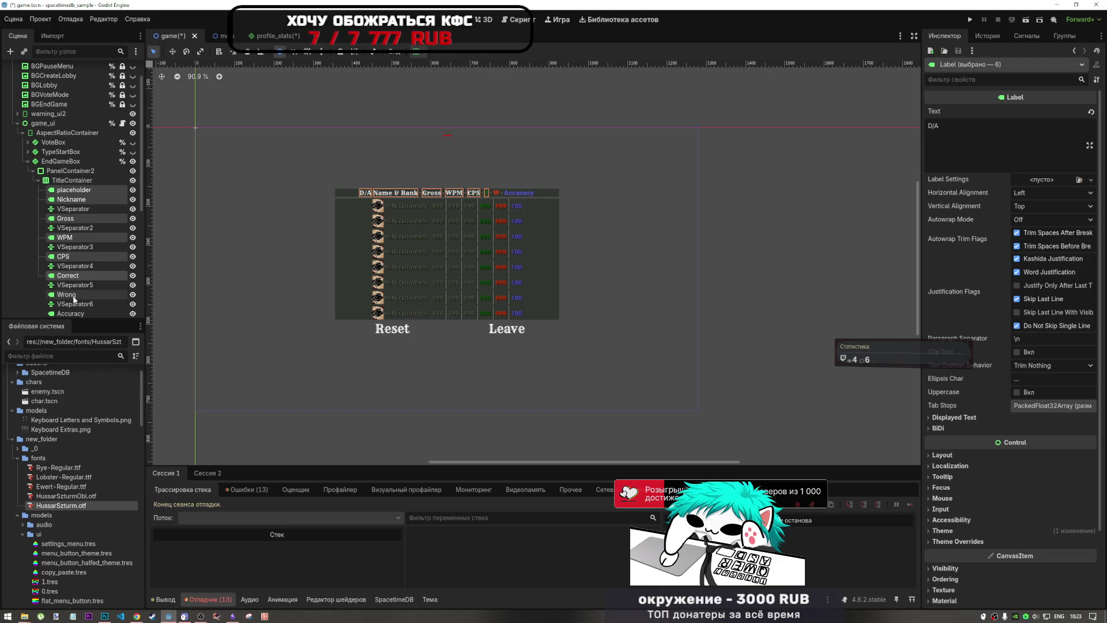
{"action": "left_click", "coordinate": [74, 295], "text": "ctrl"}
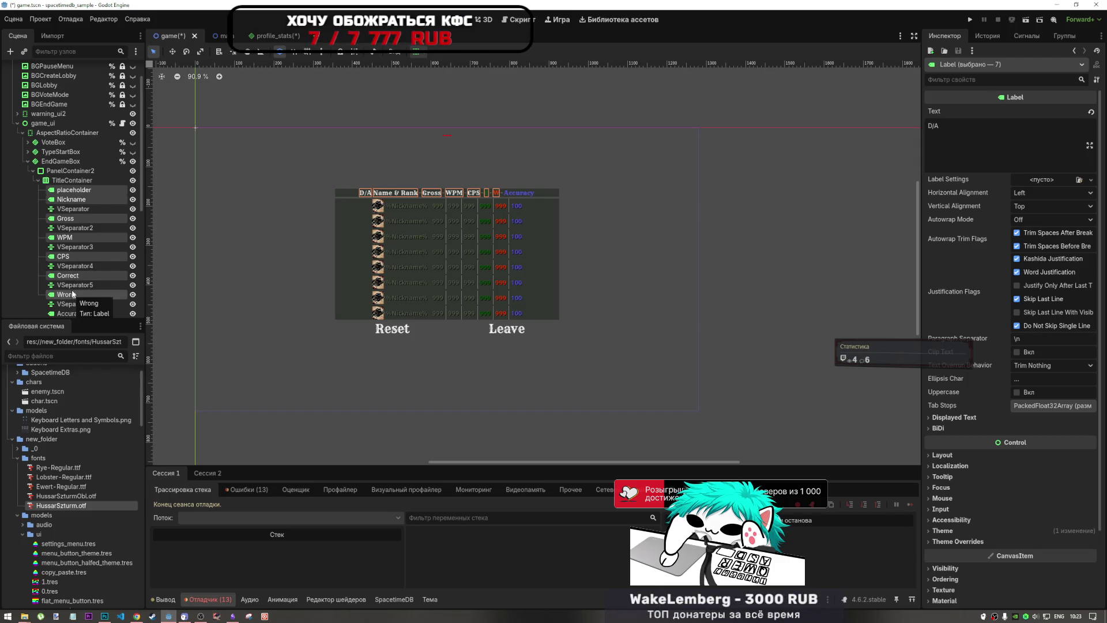
{"action": "scroll", "coordinate": [74, 293], "scroll_direction": "down", "scroll_amount": 1}
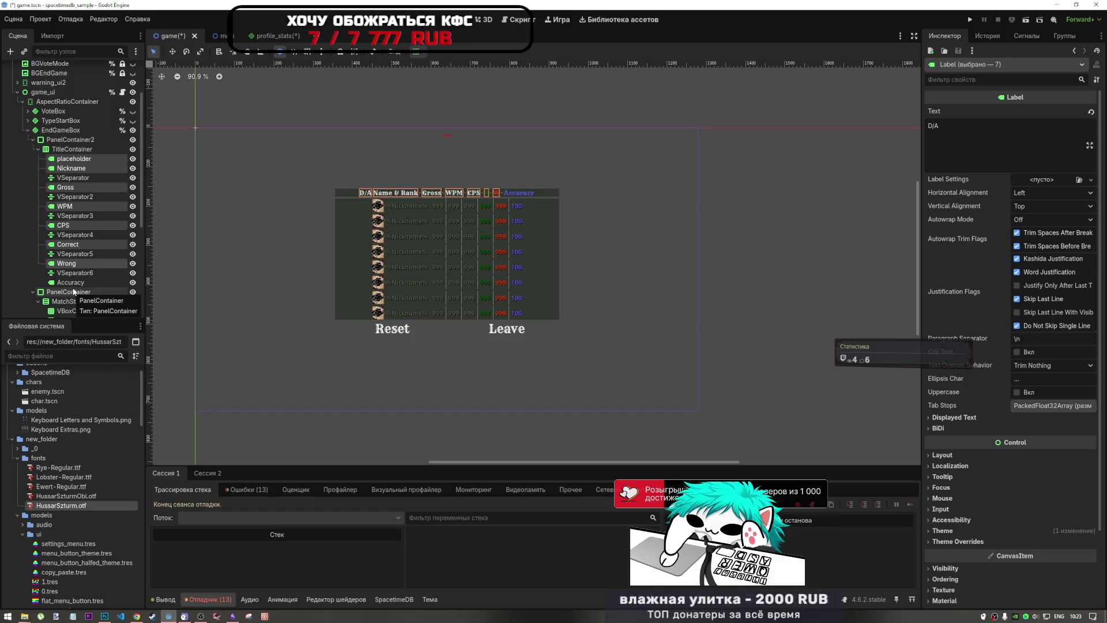
{"action": "left_click", "coordinate": [76, 282], "text": "ctrl"}
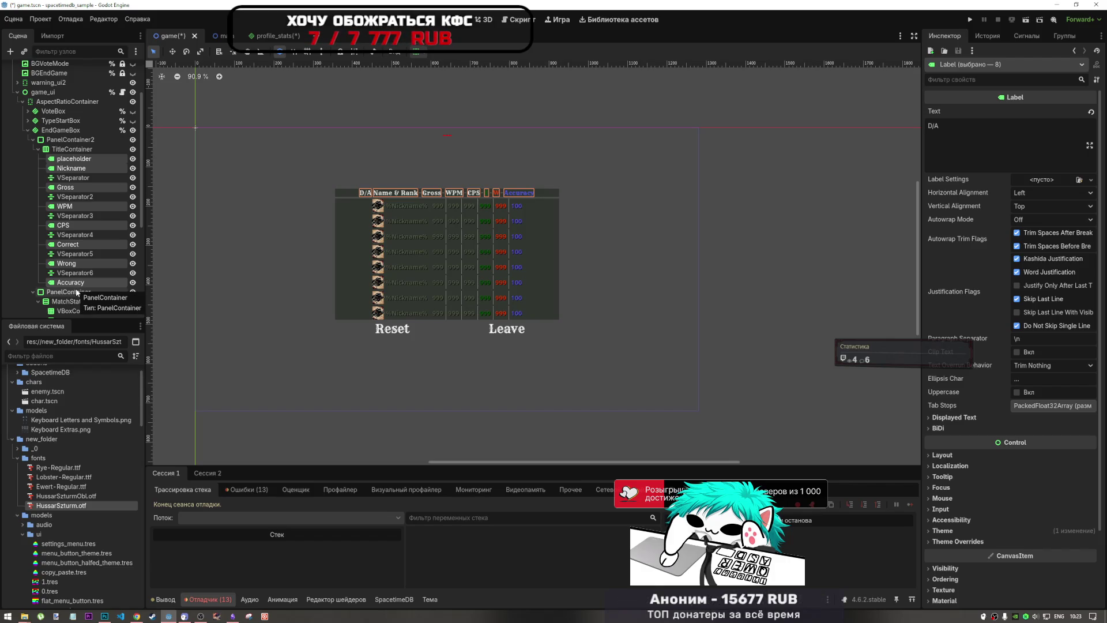
Step: Paste the copied header labels into HFlowContainer in the profile_stats scene
{"action": "left_click", "coordinate": [269, 35]}
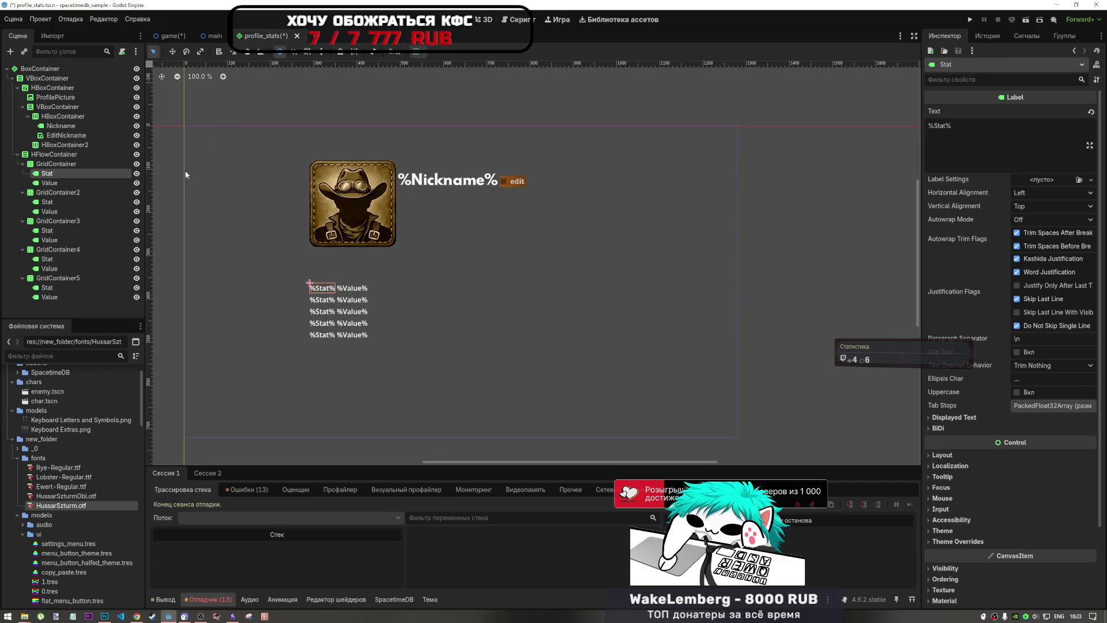
{"action": "left_click", "coordinate": [54, 154]}
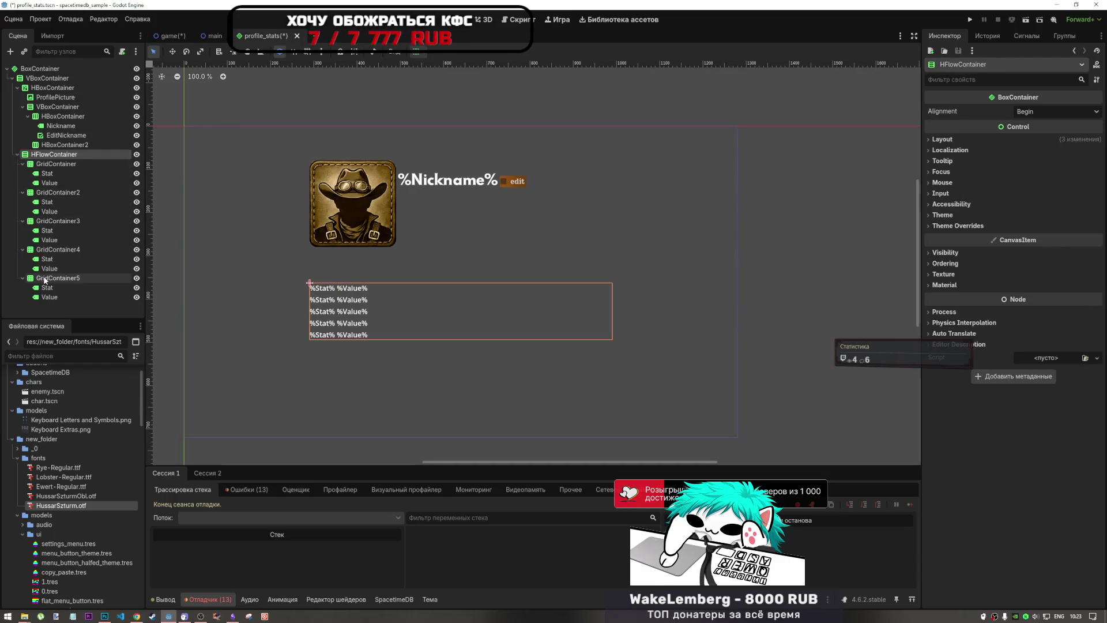
{"action": "key", "text": "ctrl+v"}
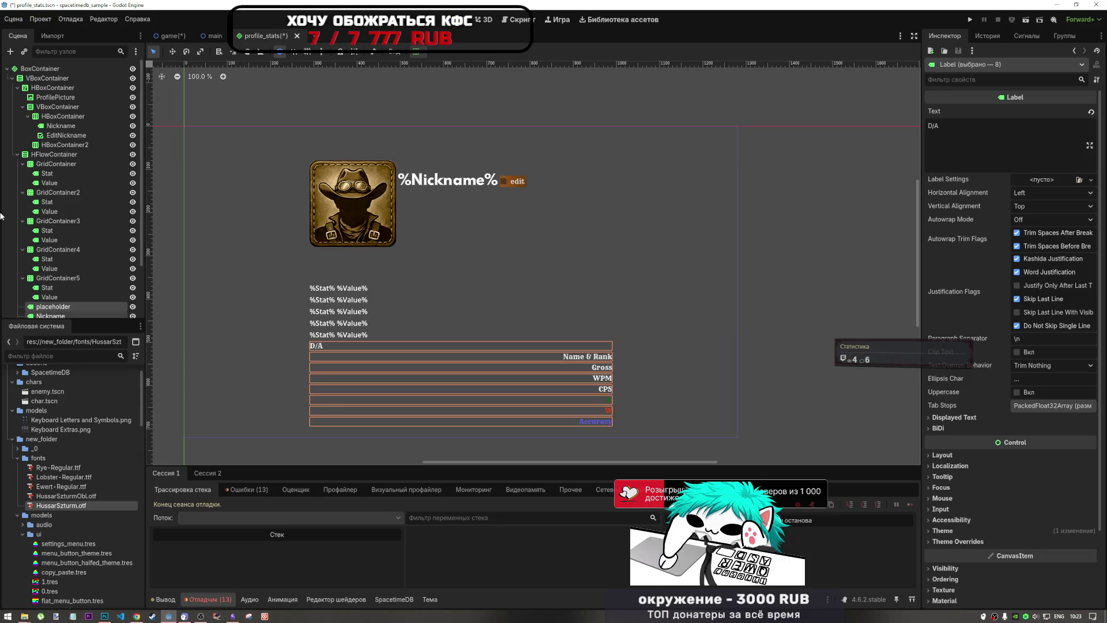
Step: Delete the pasted D/A placeholder label
{"action": "left_click", "coordinate": [75, 299]}
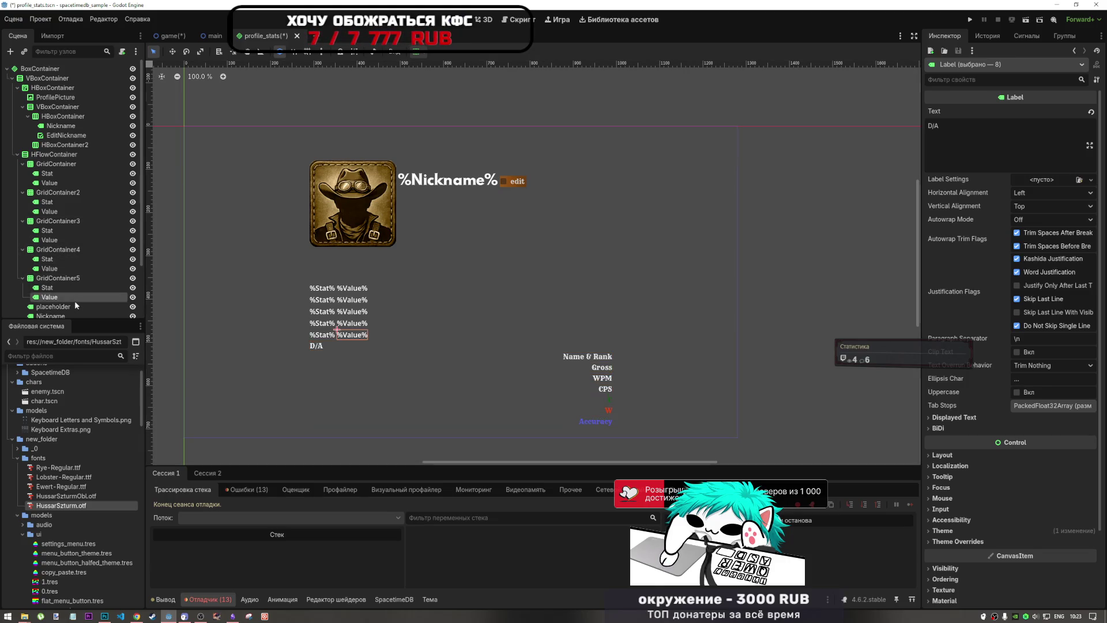
{"action": "left_click", "coordinate": [73, 307]}
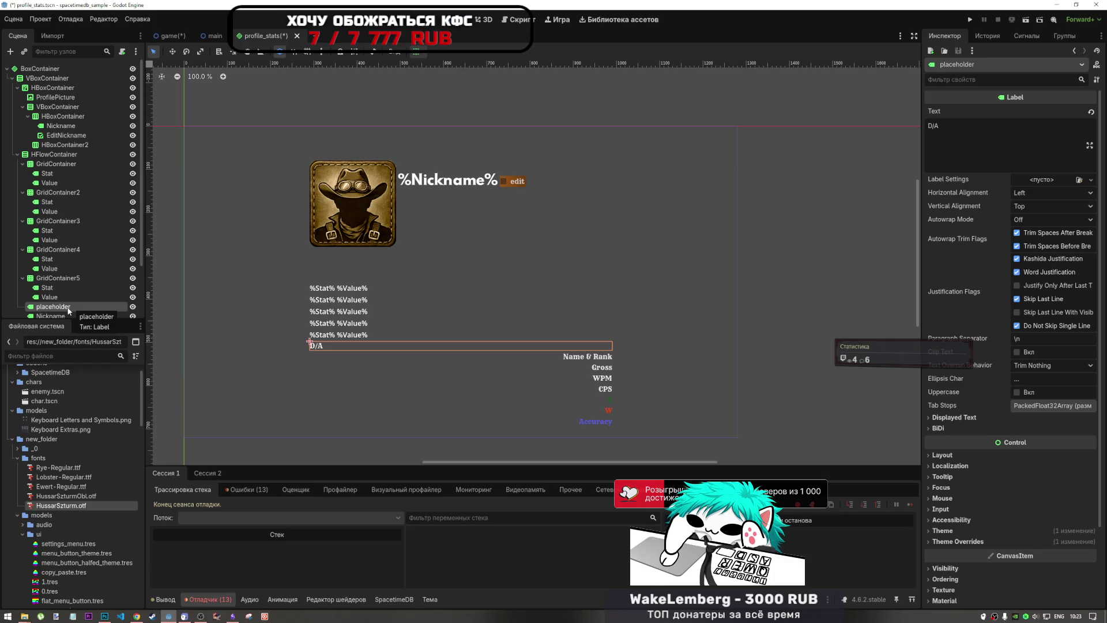
{"action": "left_click", "coordinate": [68, 306]}
{"action": "double_click", "coordinate": [60, 304]}
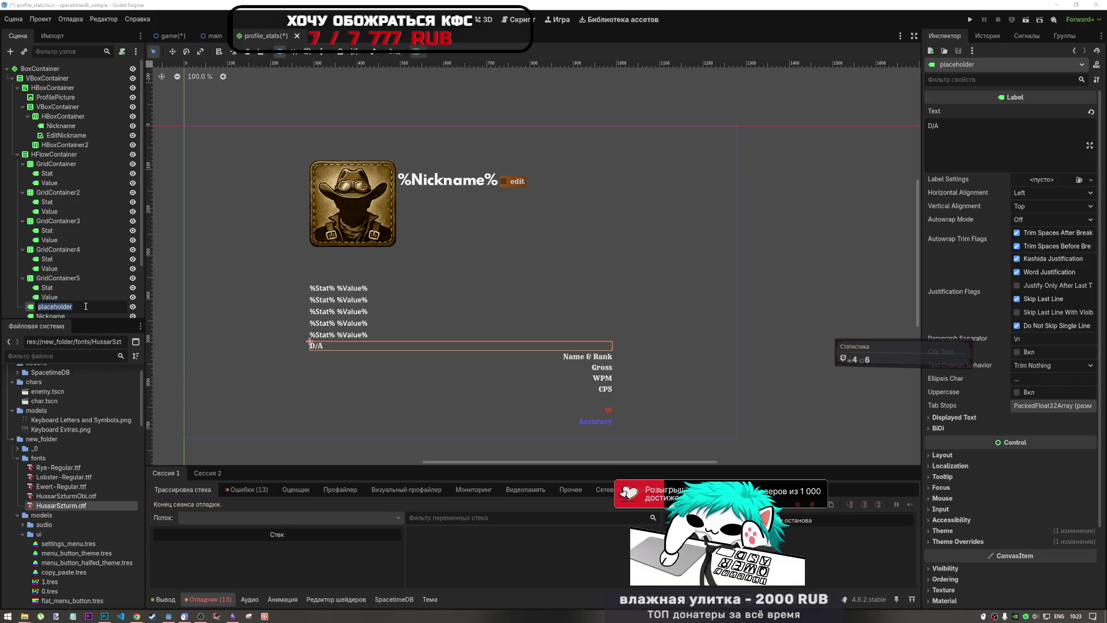
{"action": "key", "text": "Escape"}
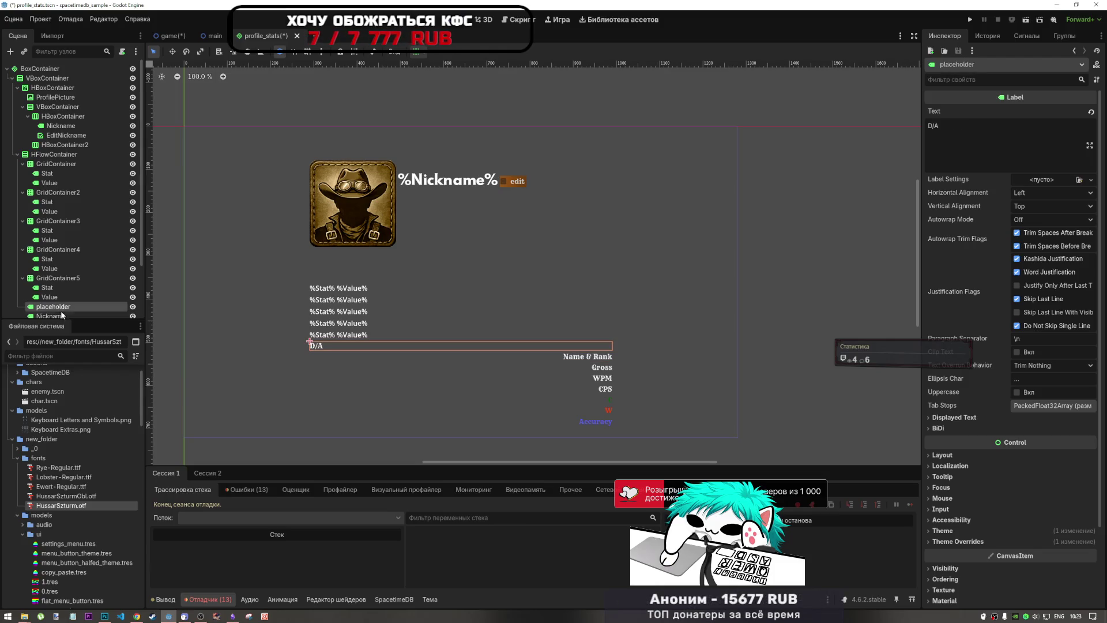
{"action": "key", "text": "Delete"}
{"action": "key", "text": "Return"}
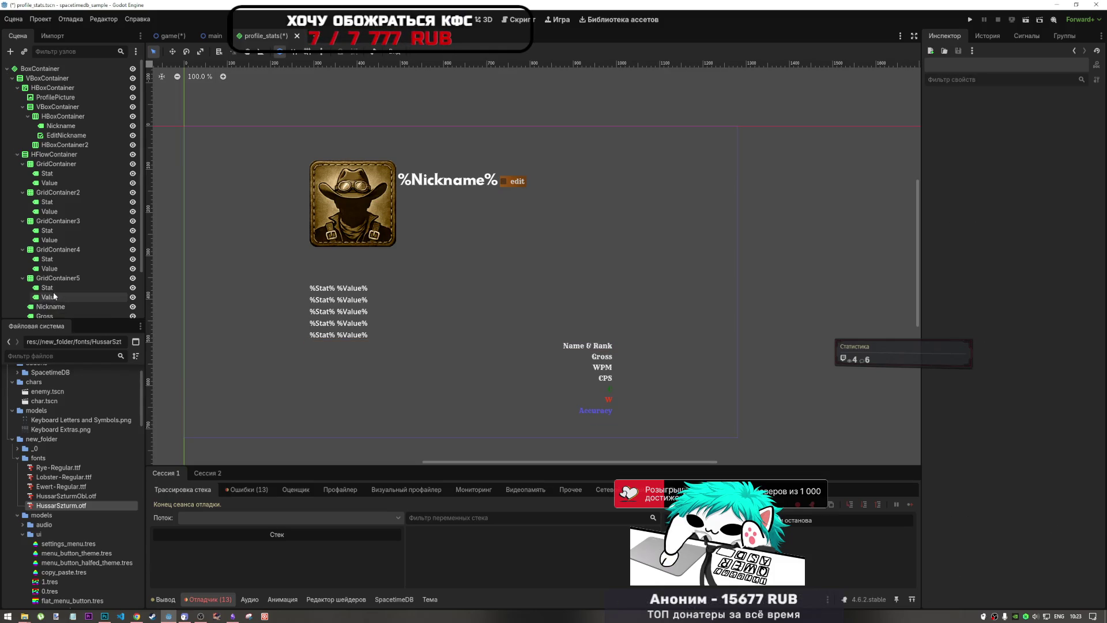
{"action": "scroll", "coordinate": [55, 298], "scroll_direction": "down", "scroll_amount": 3}
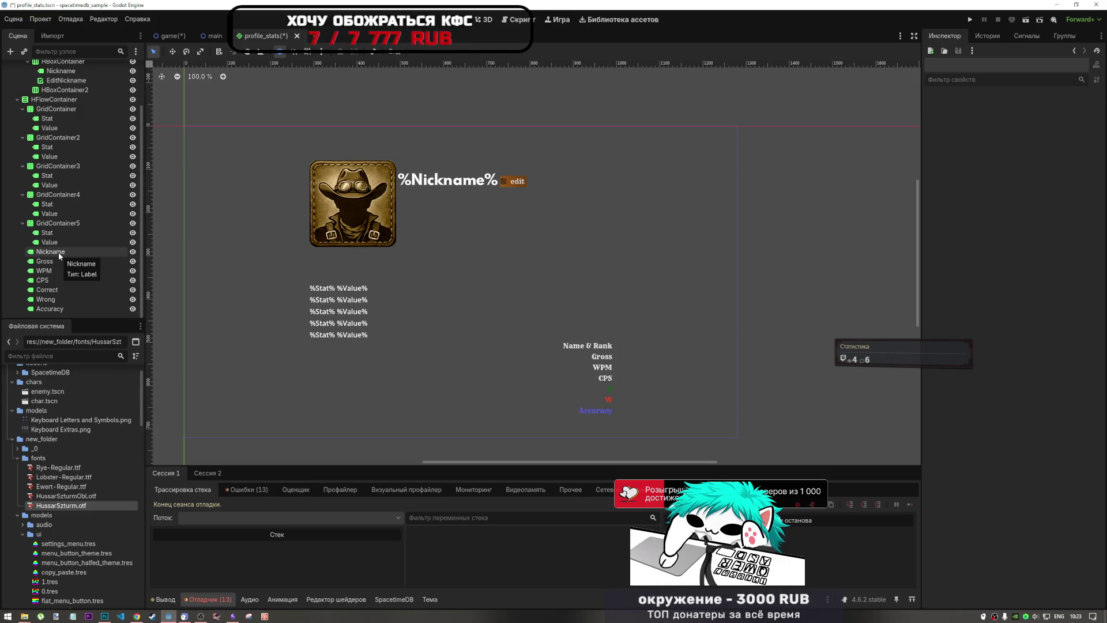
Step: Rename the copied Correct and Wrong labels to Win and Lose
{"action": "left_click", "coordinate": [51, 290]}
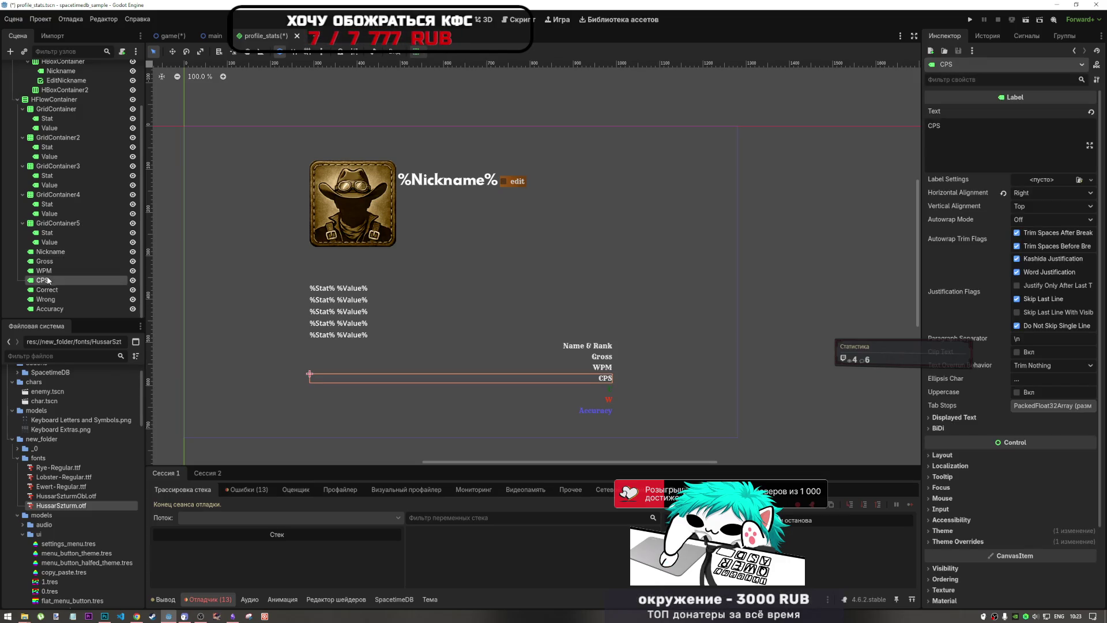
{"action": "left_click", "coordinate": [52, 290]}
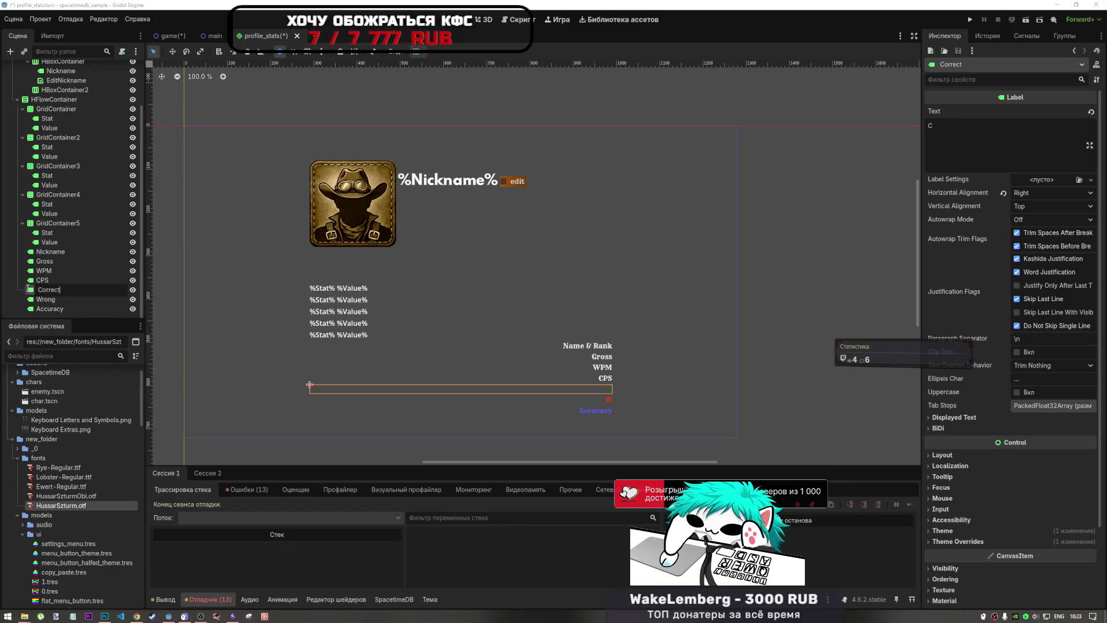
{"action": "type", "text": "Win"}
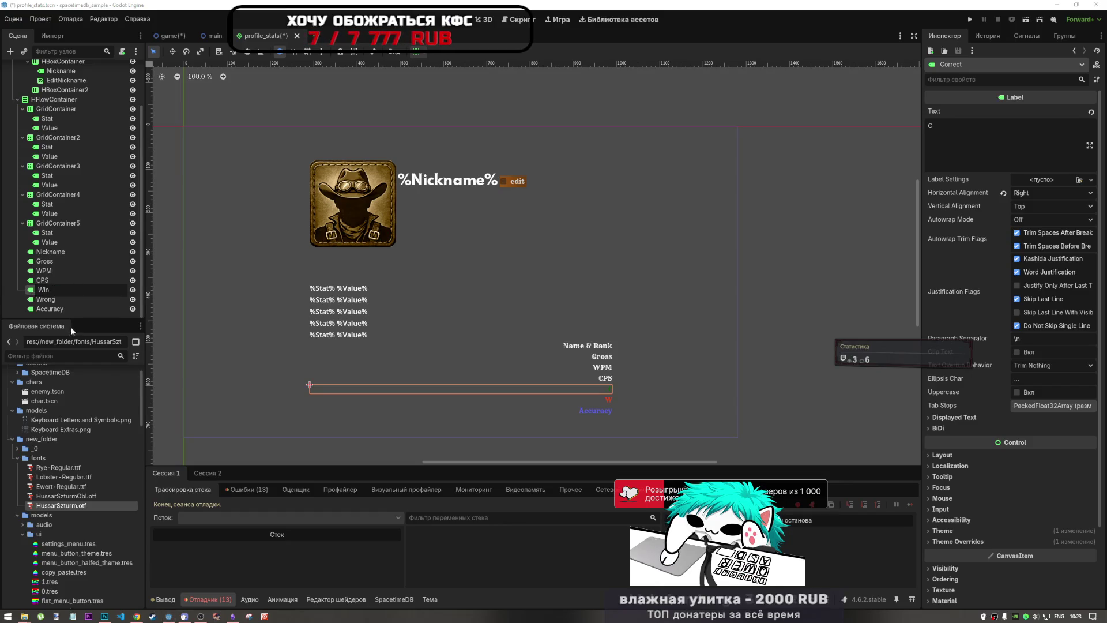
{"action": "left_click", "coordinate": [60, 300]}
{"action": "left_click", "coordinate": [55, 299]}
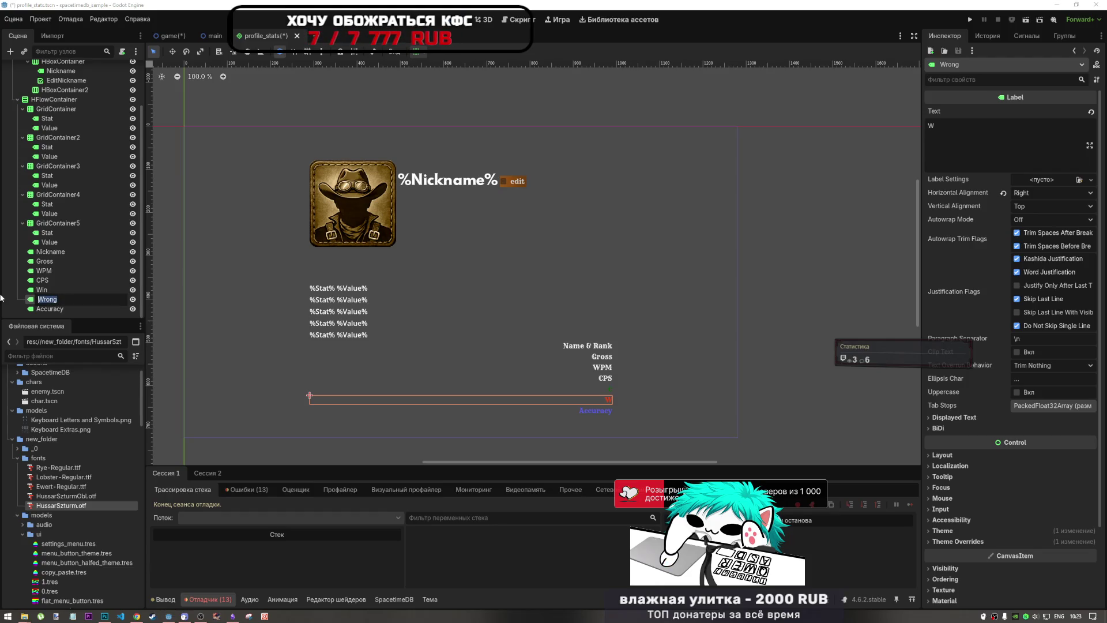
{"action": "type", "text": "Lose"}
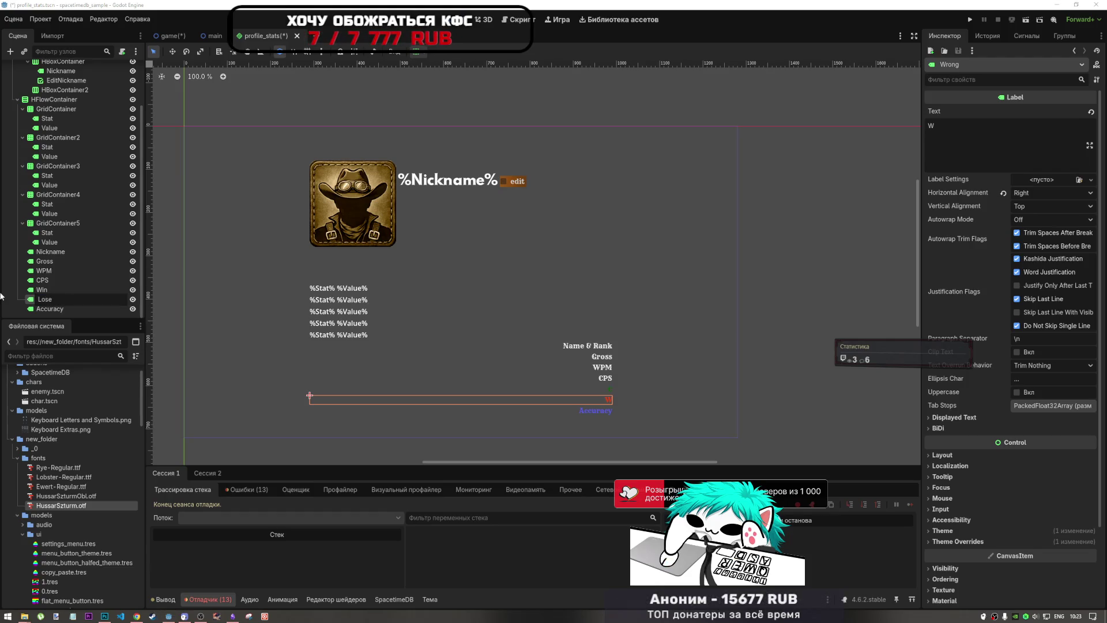
{"action": "key", "text": "Return"}
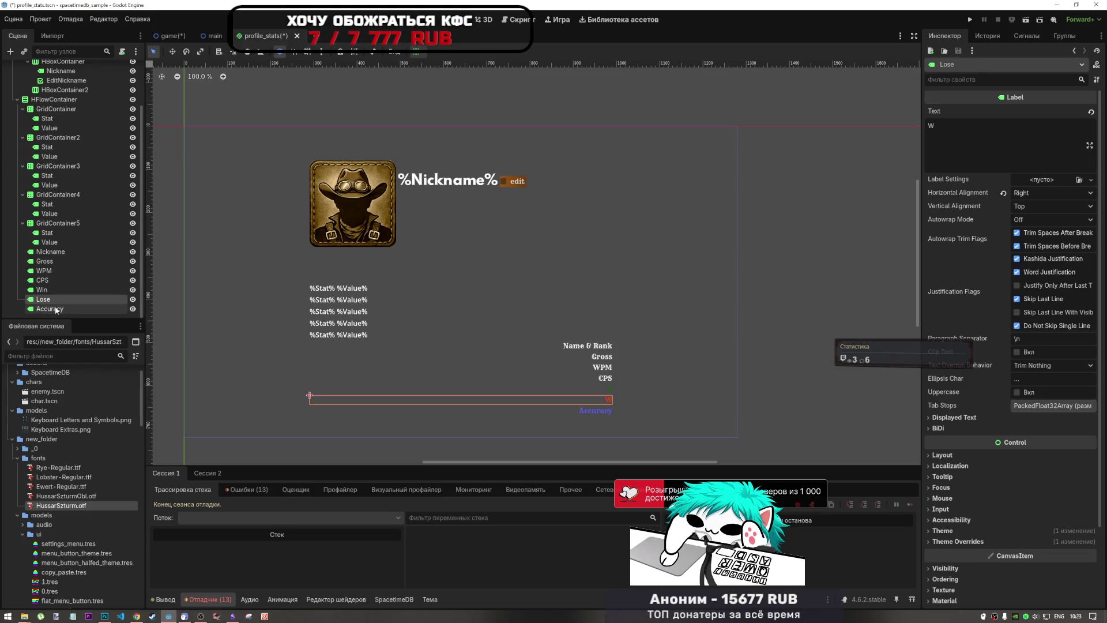
Step: Select the Gross label and start editing its Text property in the Inspector
{"action": "left_click", "coordinate": [59, 309]}
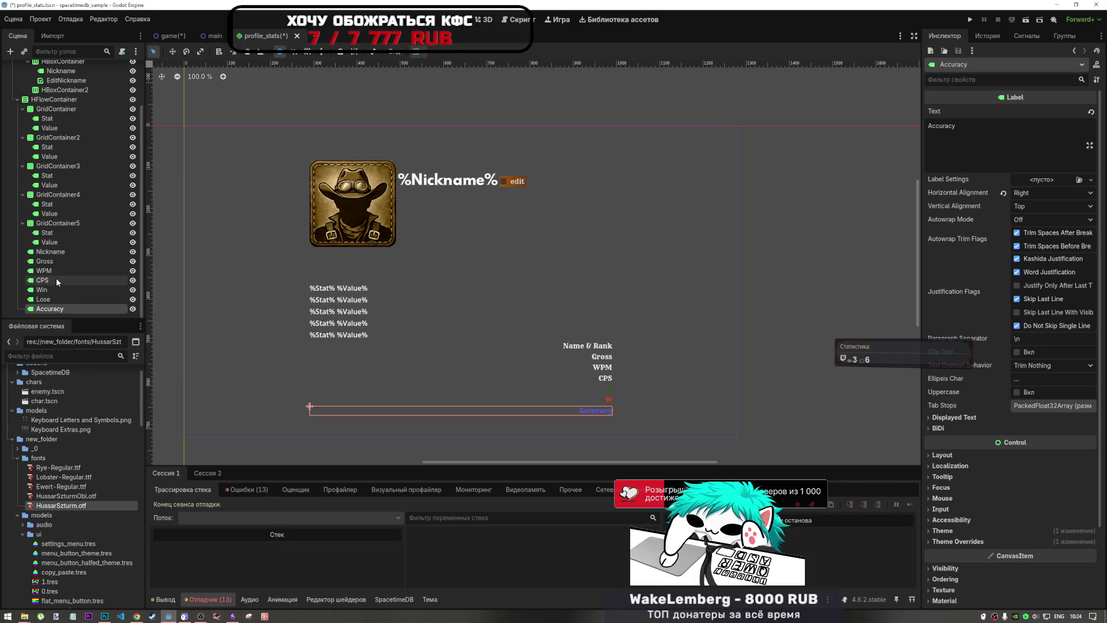
{"action": "left_click", "coordinate": [57, 279]}
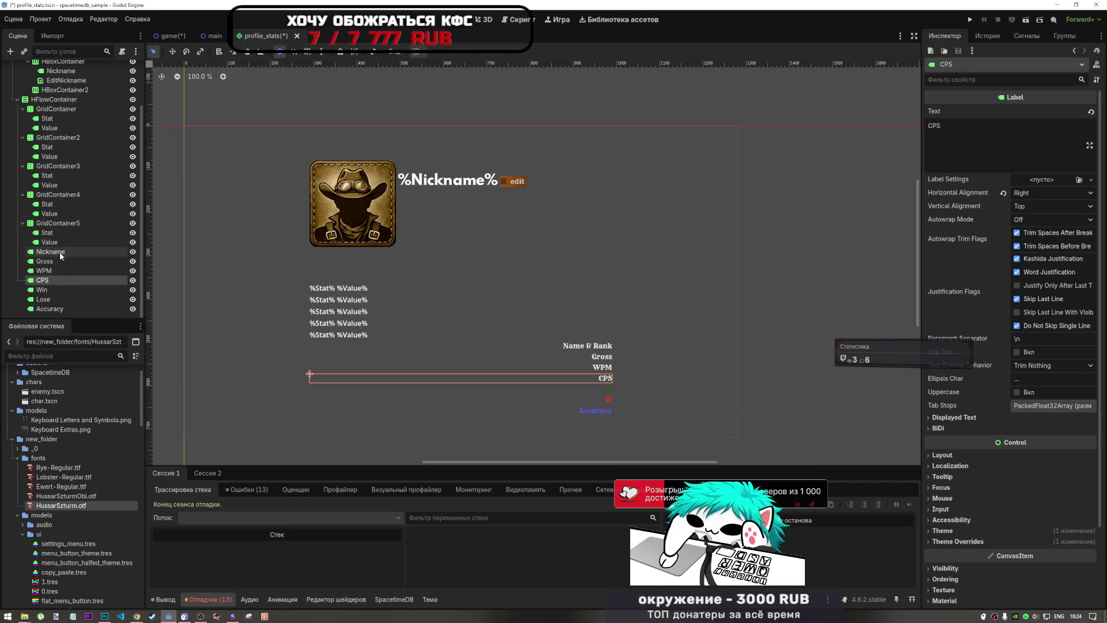
{"action": "left_click", "coordinate": [60, 251]}
{"action": "left_click", "coordinate": [61, 261]}
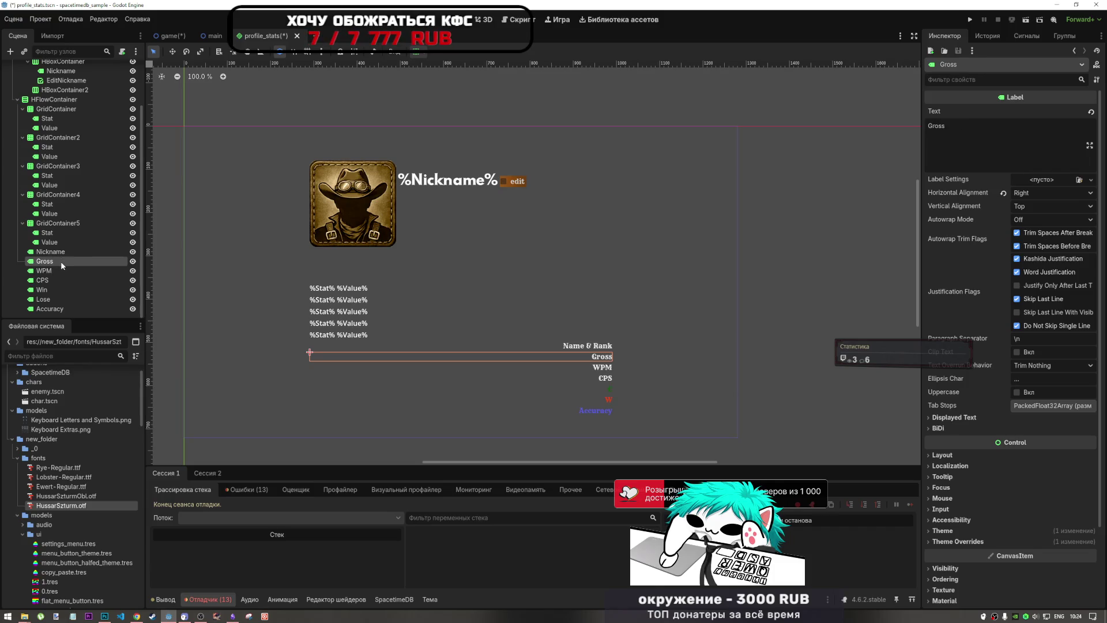
{"action": "double_click", "coordinate": [61, 261]}
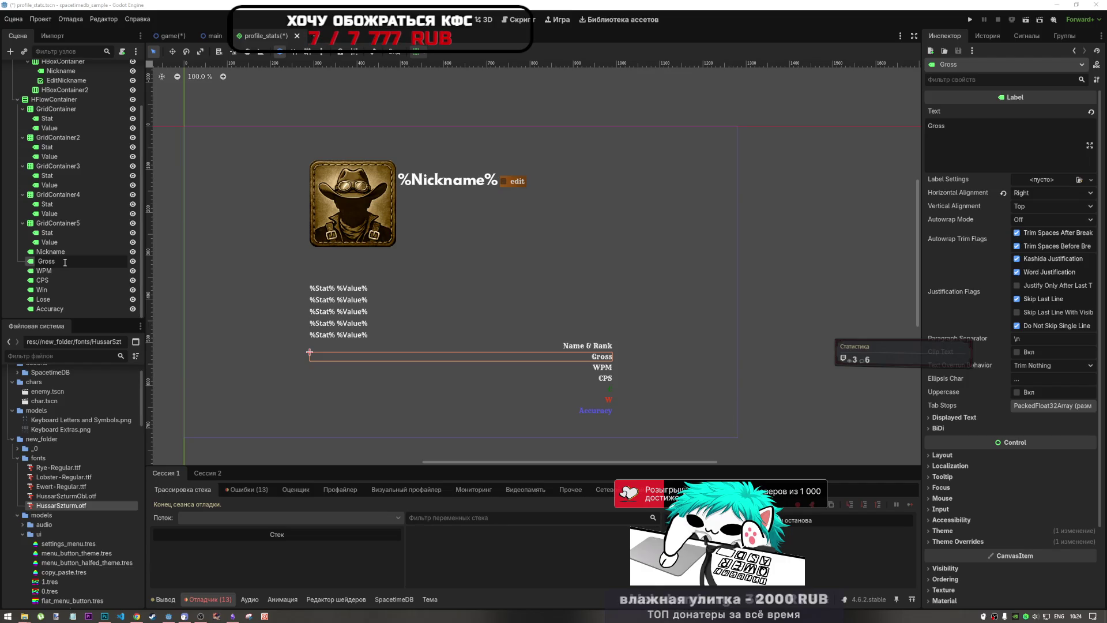
{"action": "left_click", "coordinate": [975, 128]}
{"action": "type", "text": "W"}
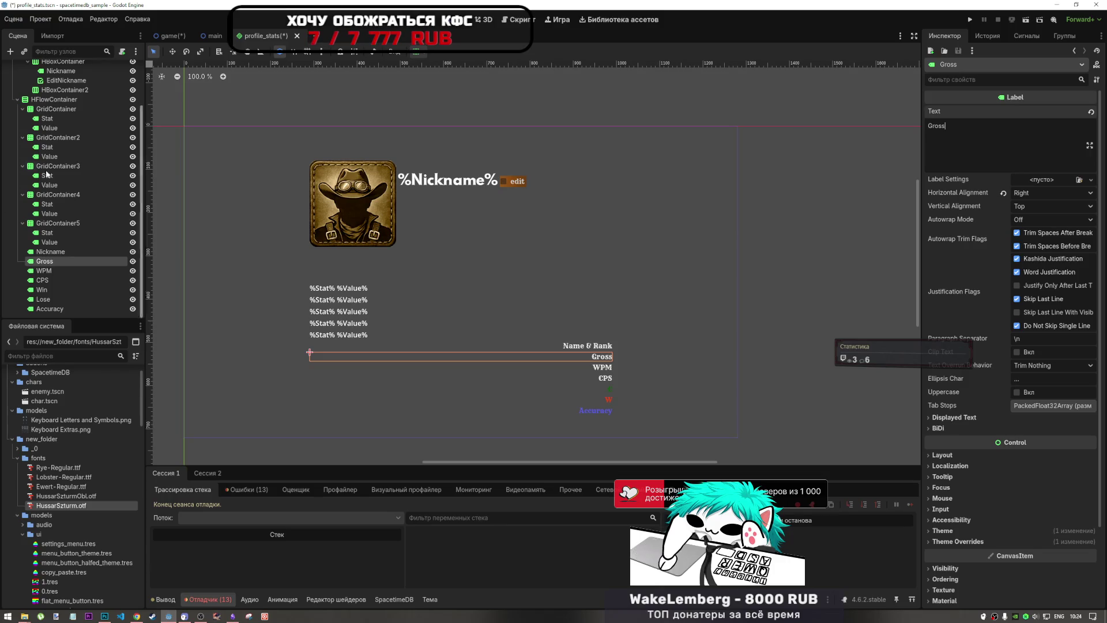
Step: Delete the Name & Rank label and select the Stat labels in the first four grids
{"action": "left_click", "coordinate": [79, 251]}
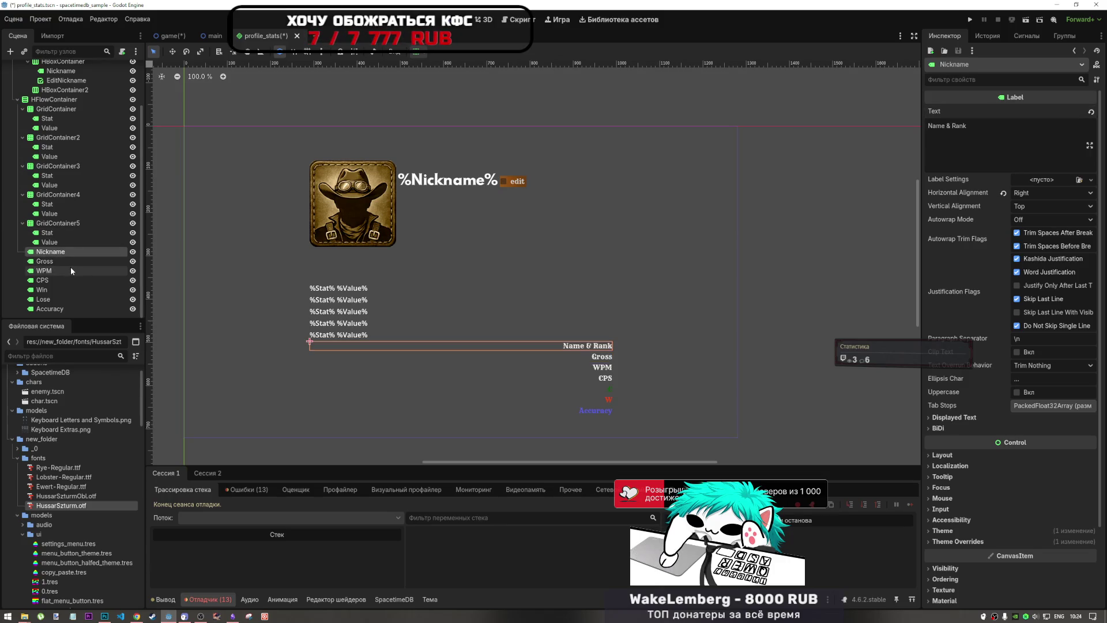
{"action": "key", "text": "Delete"}
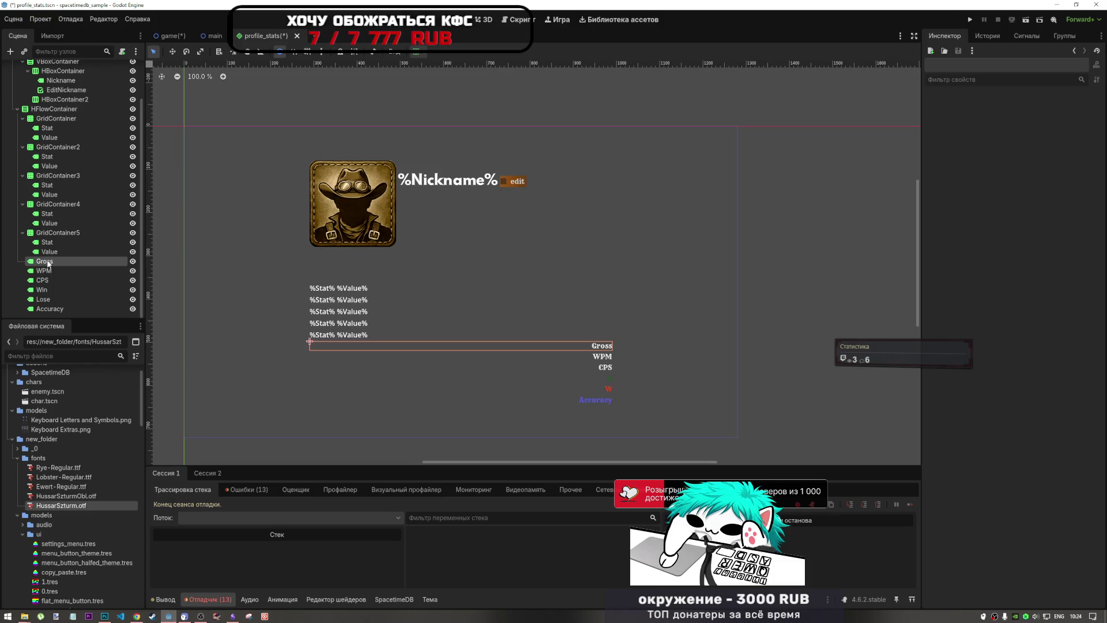
{"action": "scroll", "coordinate": [42, 167], "scroll_direction": "up", "scroll_amount": 3}
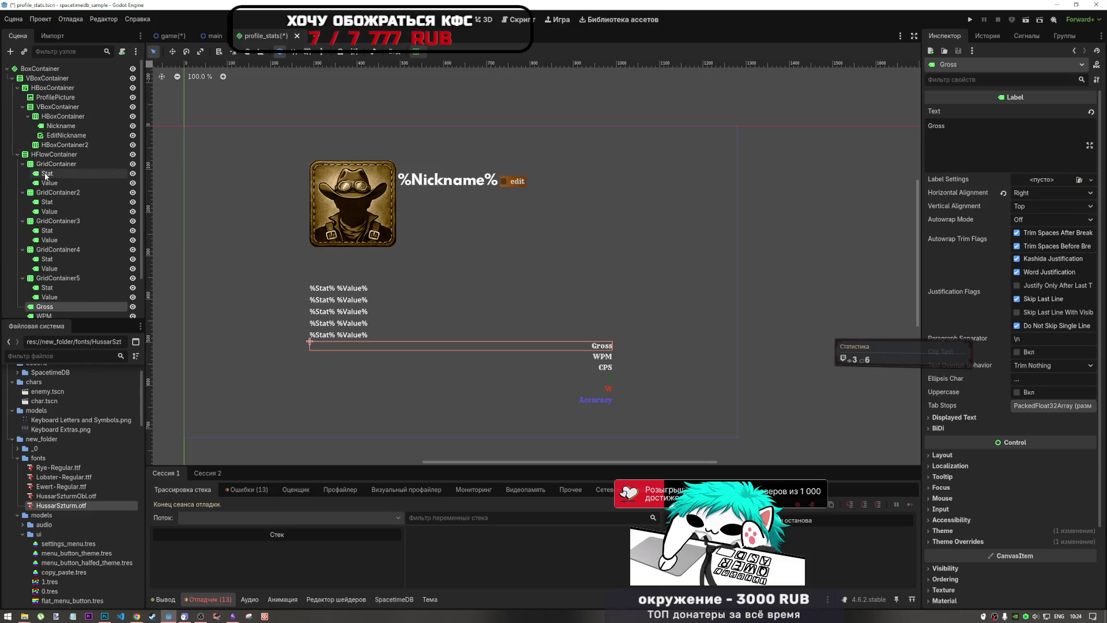
{"action": "left_click", "coordinate": [48, 173]}
{"action": "left_click", "coordinate": [49, 202], "text": "ctrl"}
{"action": "left_click", "coordinate": [48, 230], "text": "ctrl"}
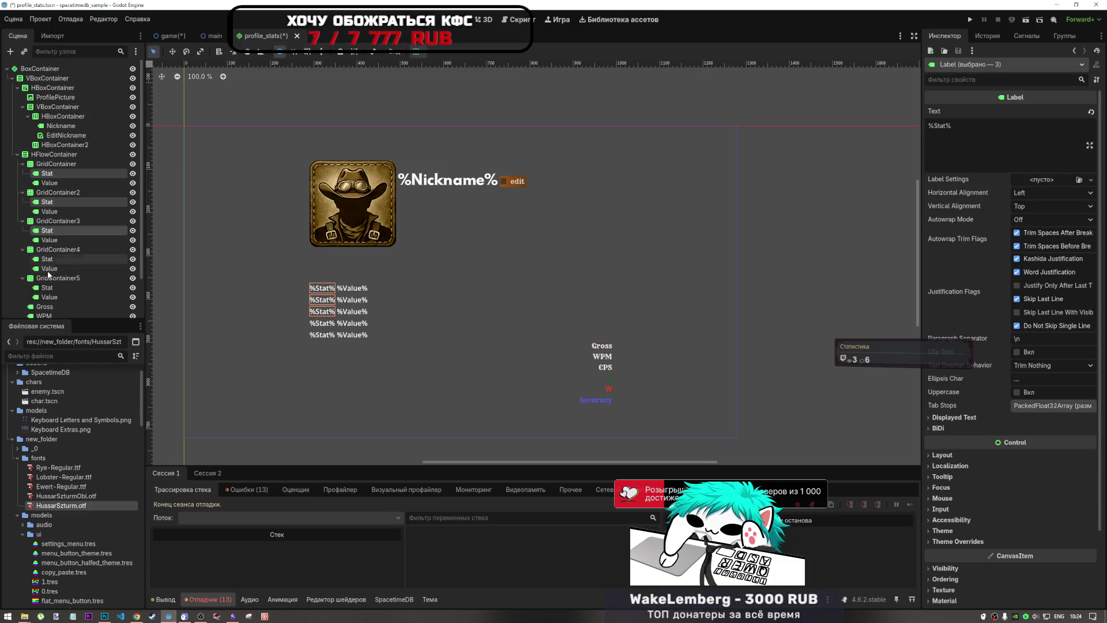
{"action": "left_click", "coordinate": [47, 261], "text": "ctrl"}
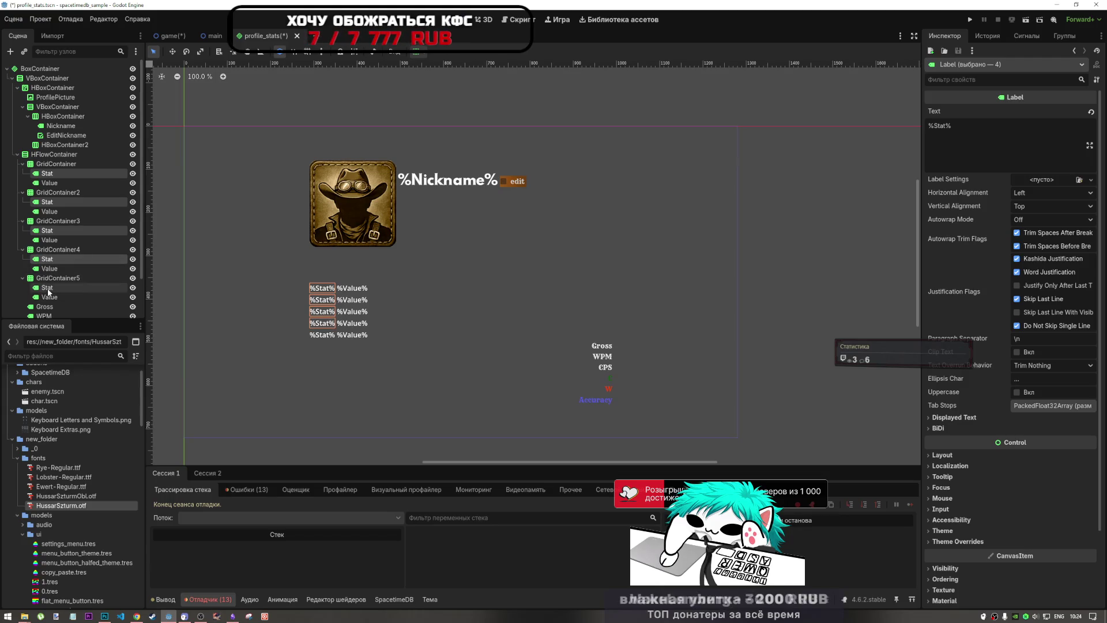
{"action": "left_click", "coordinate": [1002, 132]}
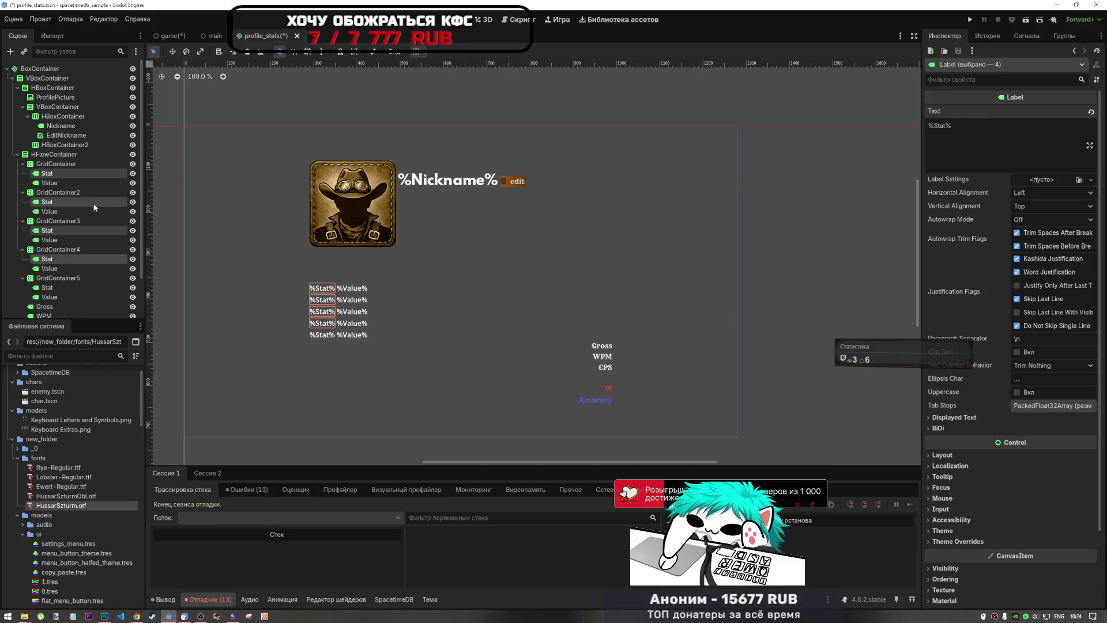
Step: Delete the Stat labels from all five GridContainers
{"action": "left_click", "coordinate": [67, 173]}
{"action": "left_click", "coordinate": [62, 201], "text": "ctrl"}
{"action": "left_click", "coordinate": [53, 231], "text": "ctrl"}
{"action": "left_click", "coordinate": [53, 260], "text": "ctrl"}
{"action": "left_click", "coordinate": [54, 288], "text": "ctrl"}
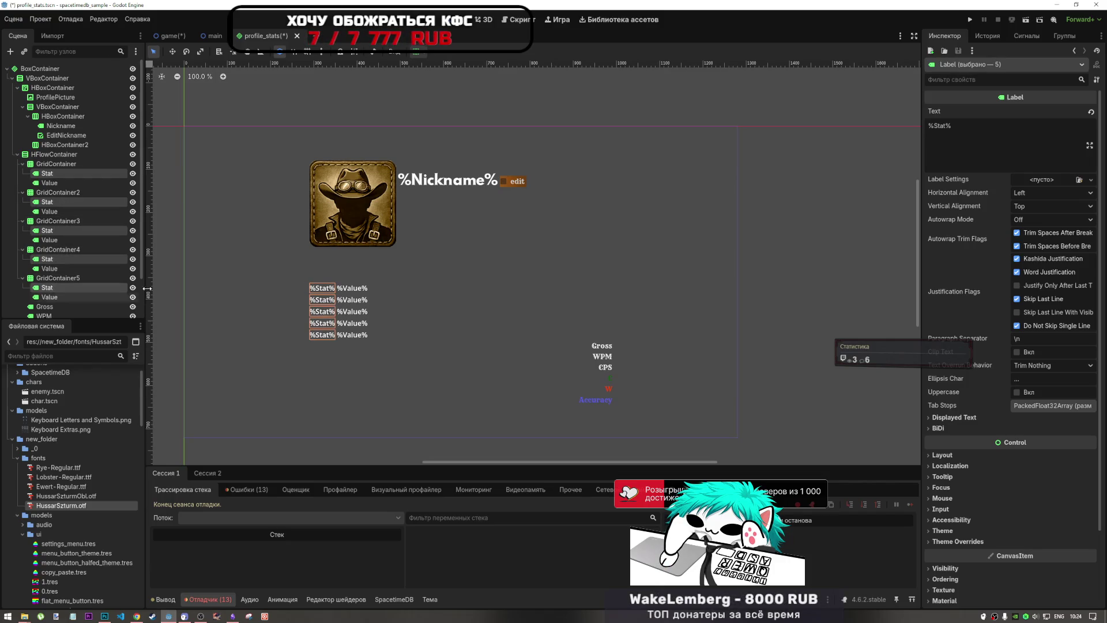
{"action": "key", "text": "Delete"}
{"action": "left_click", "coordinate": [530, 315]}
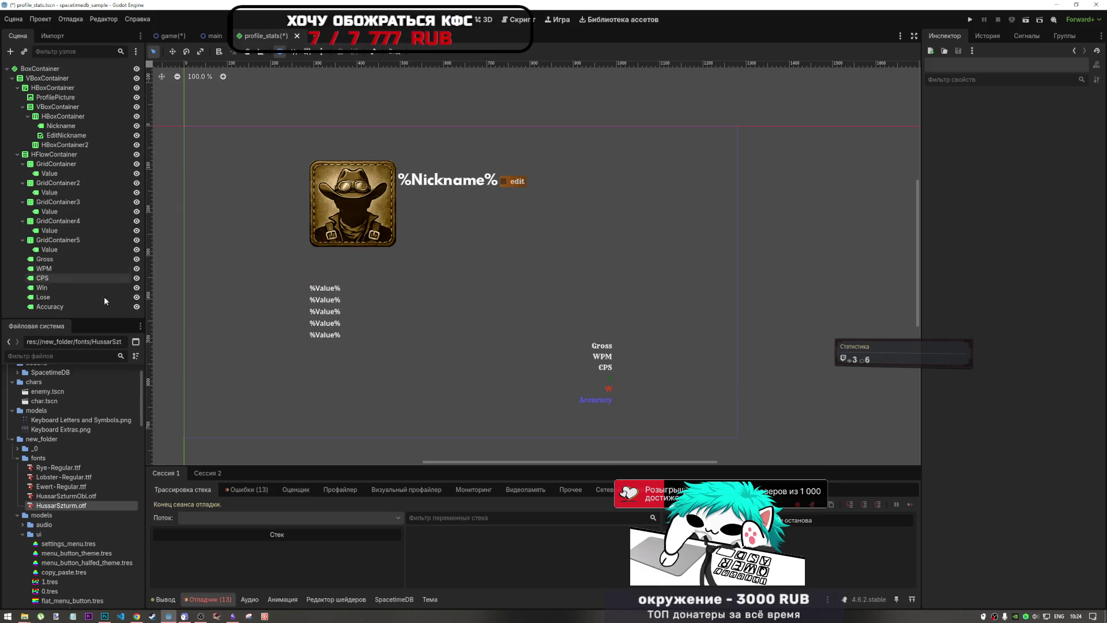
Step: Try moving the six stat labels Gross through Accuracy into the first grid, then undo
{"action": "left_click", "coordinate": [66, 260]}
{"action": "left_click", "coordinate": [67, 306], "text": "shift"}
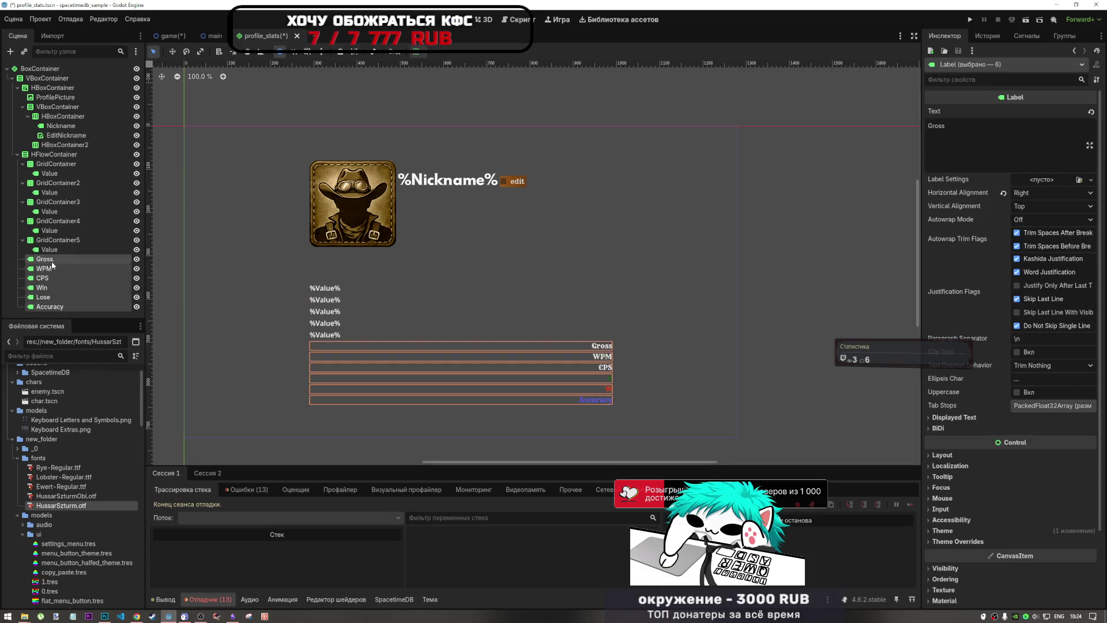
{"action": "left_click_drag", "start_coordinate": [51, 261], "coordinate": [73, 173]}
{"action": "left_click", "coordinate": [49, 182]}
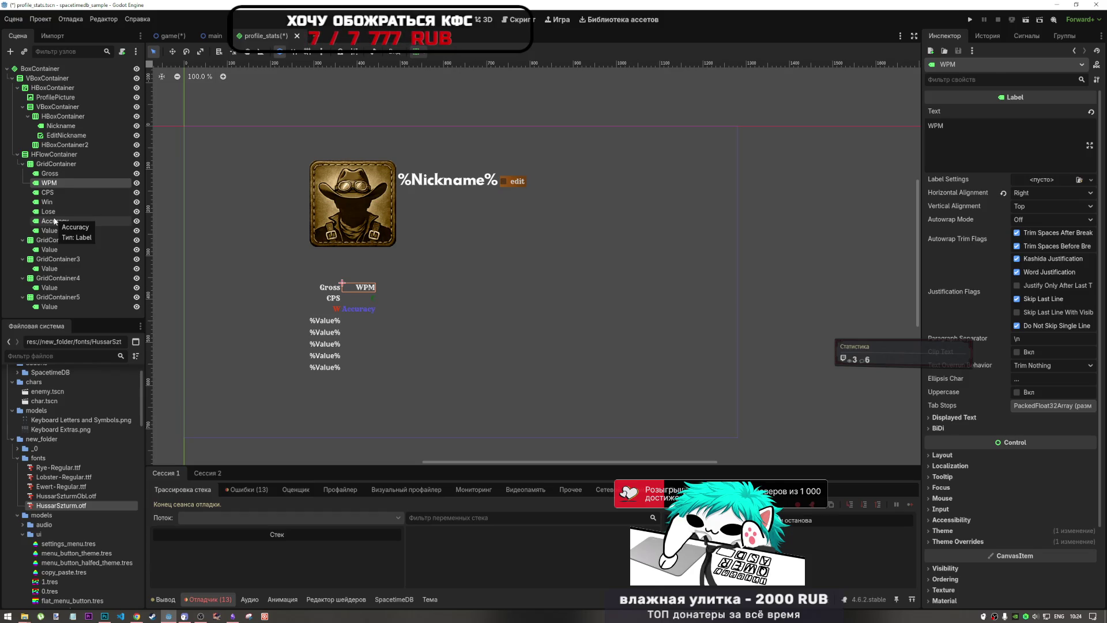
{"action": "key", "text": "ctrl+z"}
{"action": "key", "text": "ctrl+z"}
Step: Delete the Value labels from the first four grids, then undo the deletions
{"action": "left_click", "coordinate": [53, 175]}
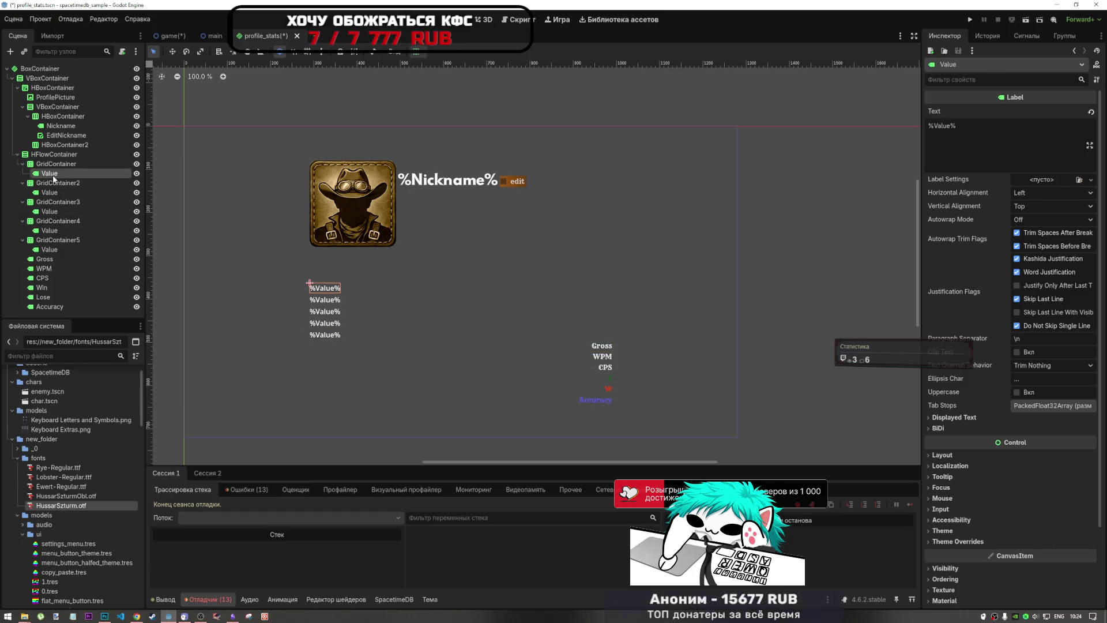
{"action": "key", "text": "Delete"}
{"action": "key", "text": "Return"}
{"action": "key", "text": "Delete"}
{"action": "key", "text": "Return"}
{"action": "left_click", "coordinate": [54, 192]}
{"action": "key", "text": "Delete"}
{"action": "key", "text": "Return"}
{"action": "left_click", "coordinate": [55, 202]}
{"action": "key", "text": "Delete"}
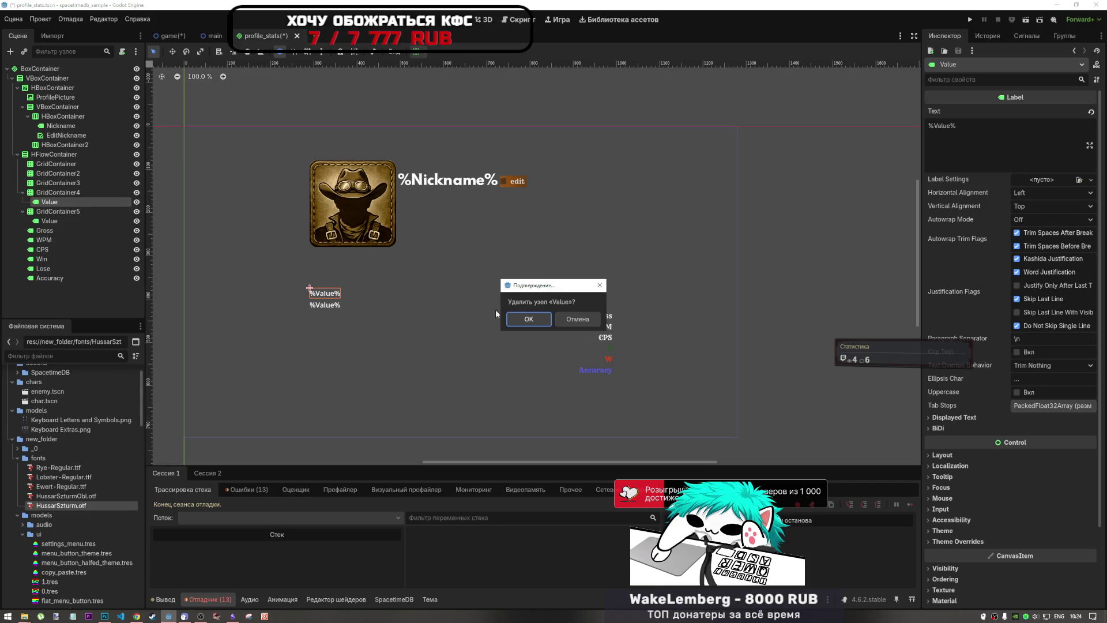
{"action": "key", "text": "Return"}
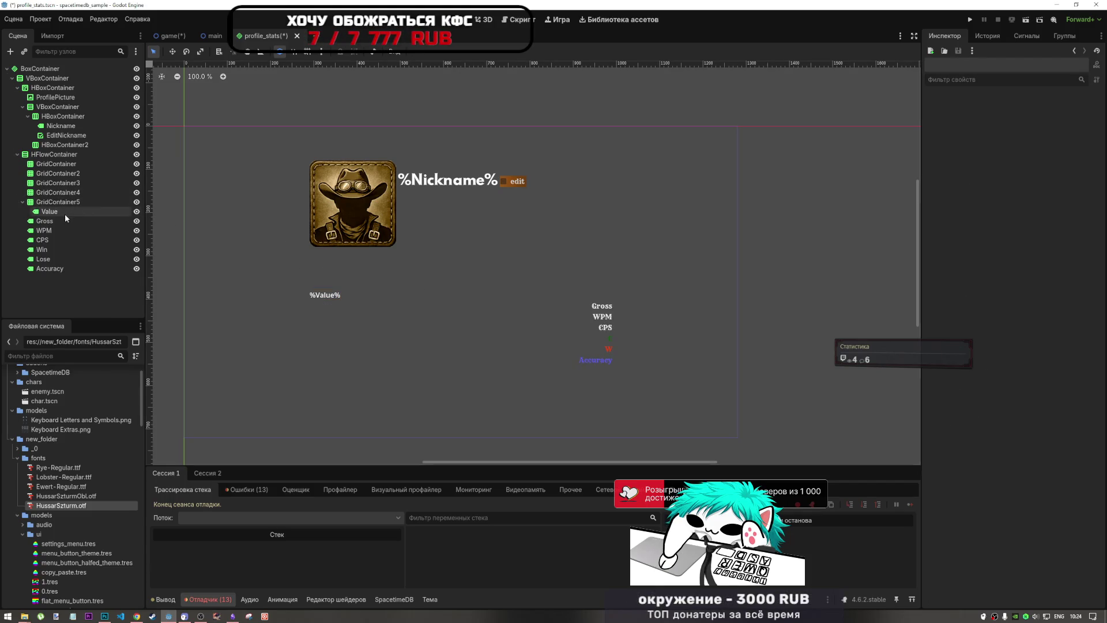
{"action": "key", "text": "ctrl+z"}
{"action": "key", "text": "ctrl+z"}
{"action": "key", "text": "ctrl+z"}
{"action": "key", "text": "ctrl+v"}
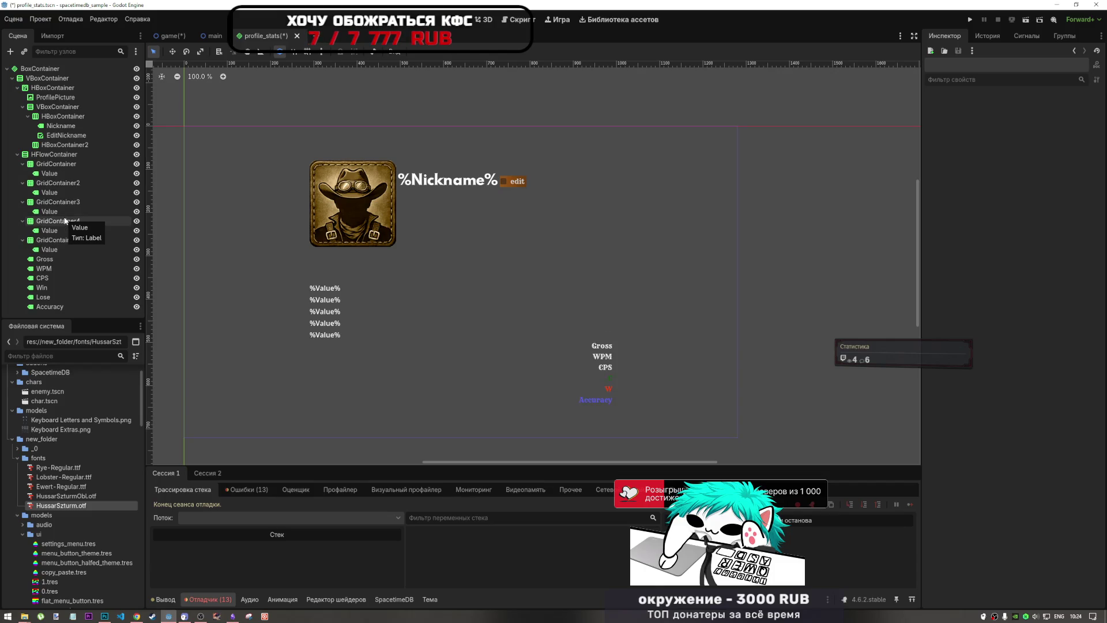
Step: Move Gross and WPM into the first two grid containers, then undo
{"action": "left_click_drag", "start_coordinate": [47, 260], "coordinate": [73, 170]}
{"action": "left_click_drag", "start_coordinate": [44, 268], "coordinate": [72, 202]}
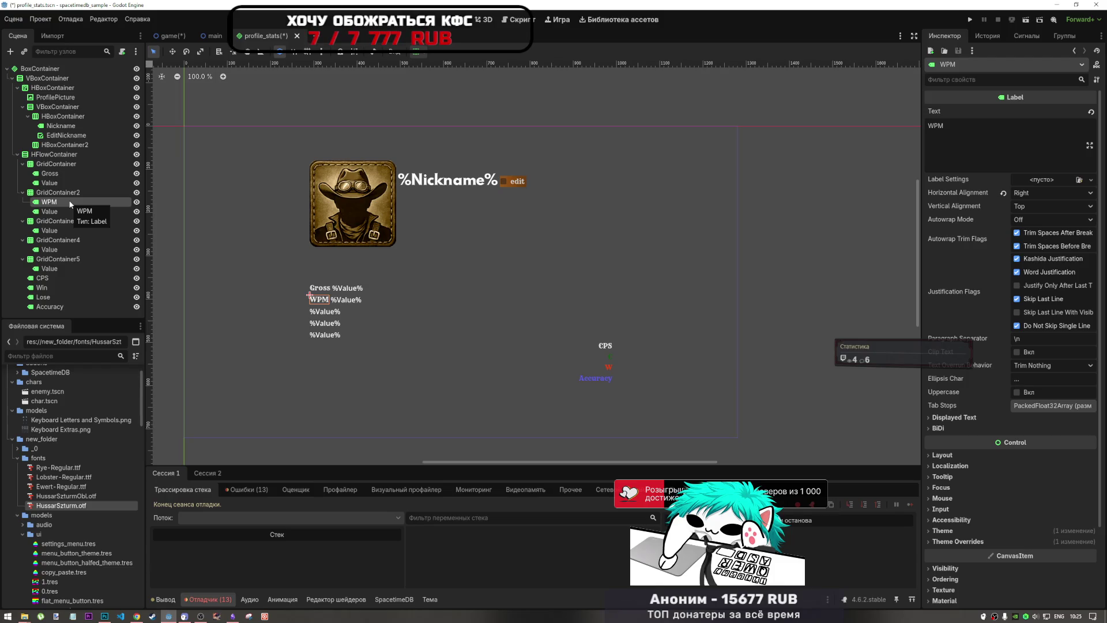
{"action": "key", "text": "ctrl+z"}
{"action": "key", "text": "ctrl+z"}
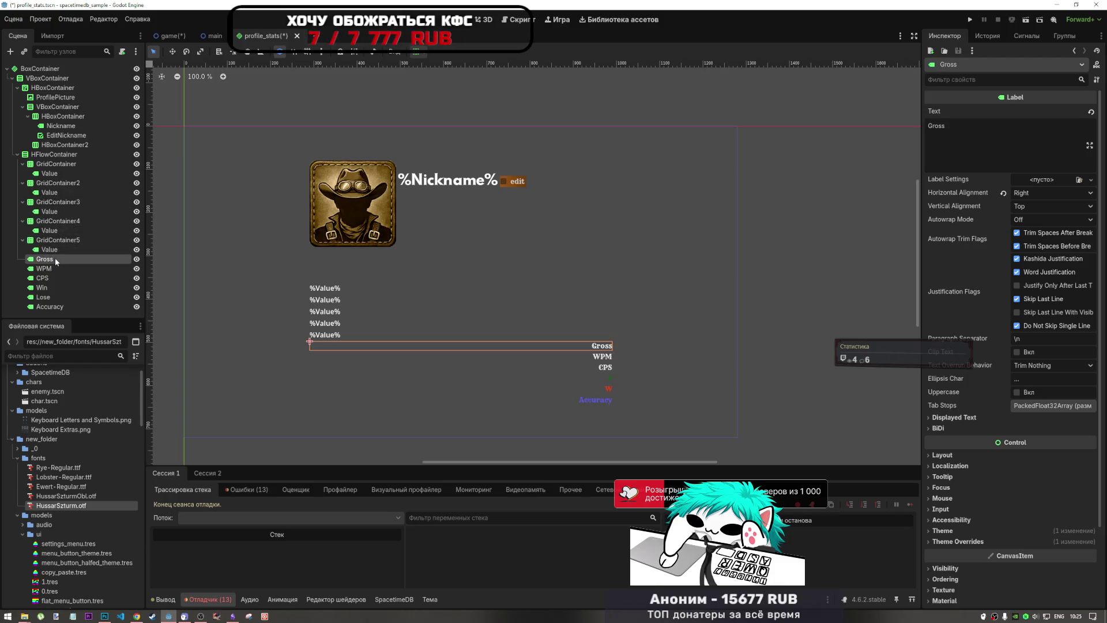
Step: Duplicate the Gross label, rename the copy to Value, and request its deletion
{"action": "key", "text": "ctrl+d"}
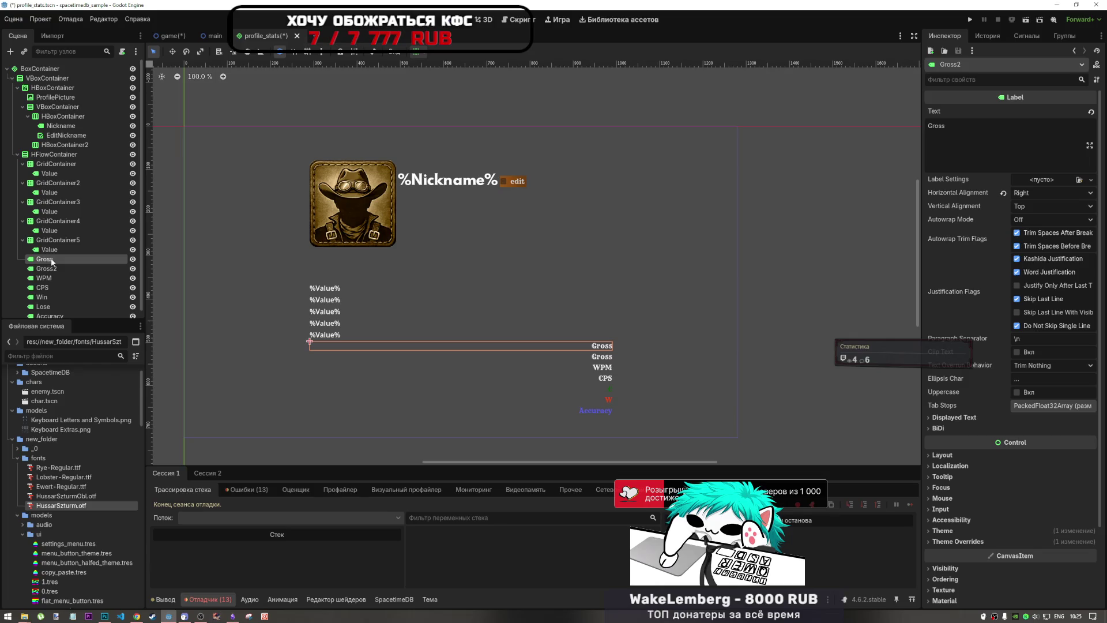
{"action": "double_click", "coordinate": [53, 270]}
{"action": "key", "text": "Escape"}
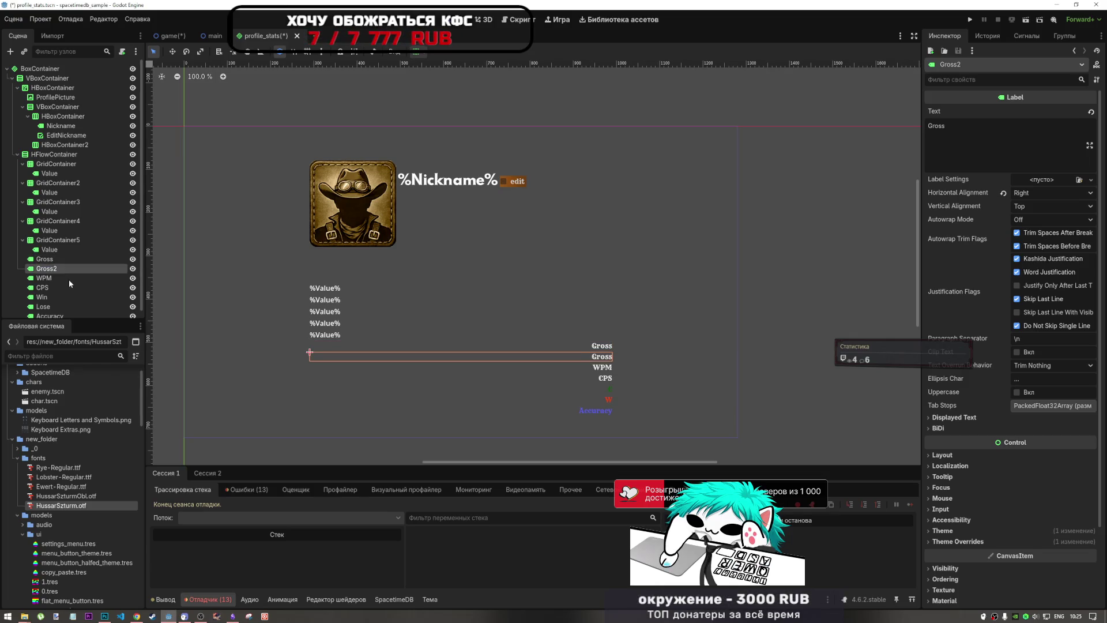
{"action": "double_click", "coordinate": [67, 268]}
{"action": "type", "text": "Value"}
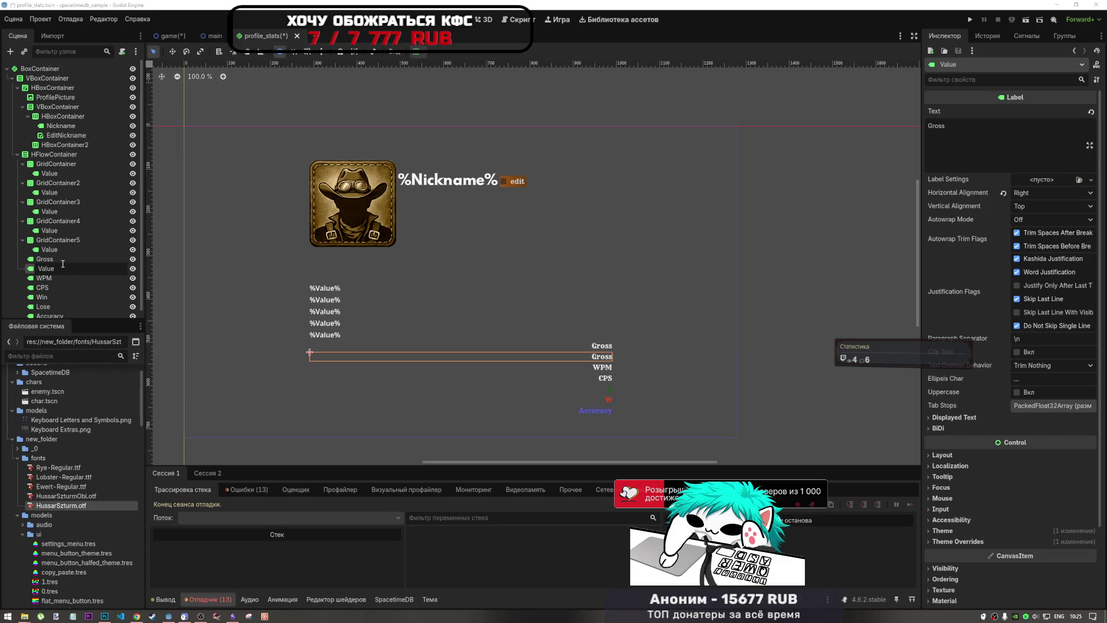
{"action": "key", "text": "Return"}
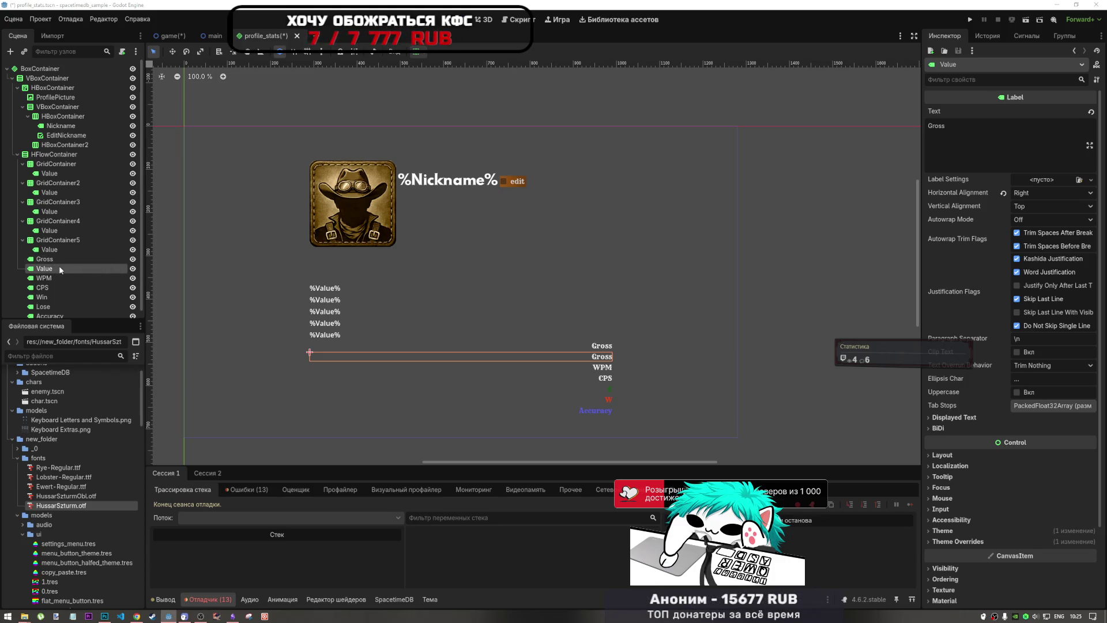
{"action": "key", "text": "Delete"}
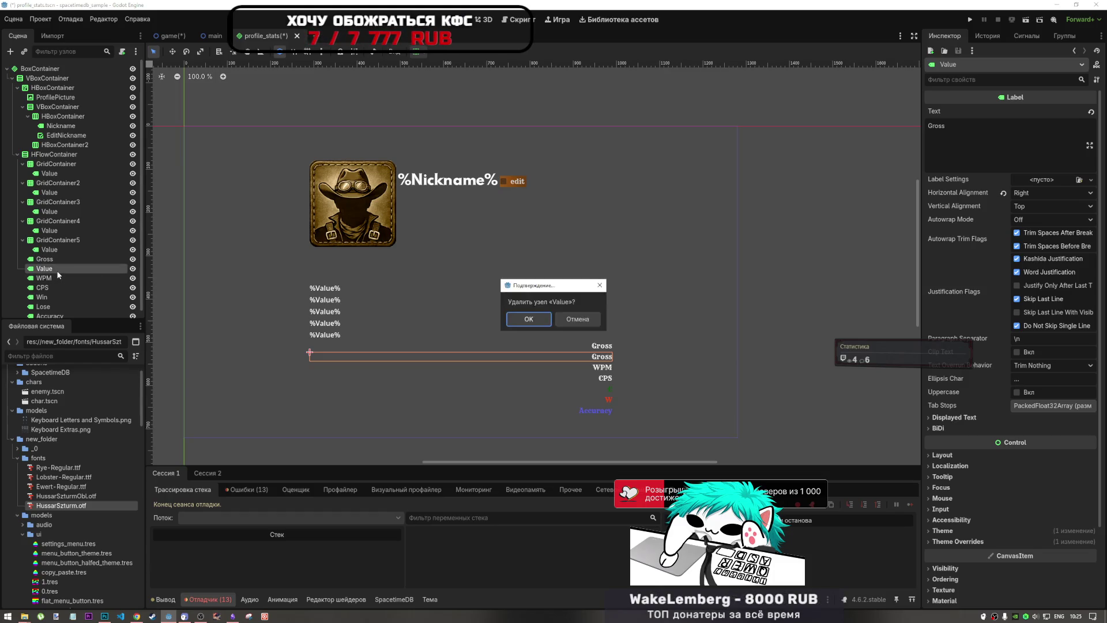
{"action": "key", "text": "Return"}
Step: Delete the Value labels from all five grid containers
{"action": "left_click", "coordinate": [52, 173]}
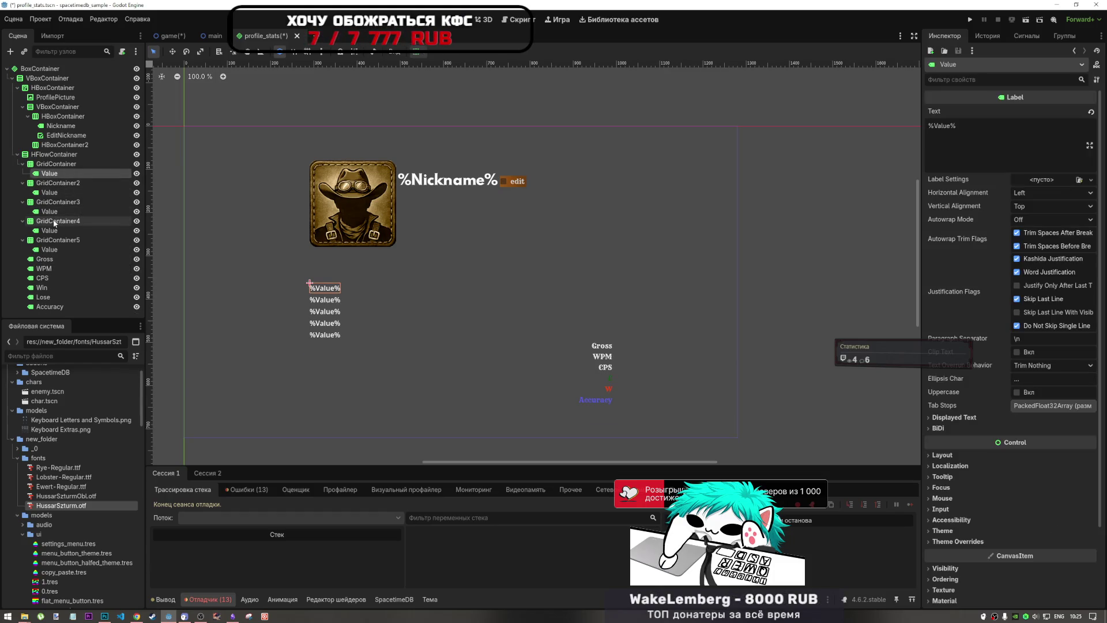
{"action": "left_click", "coordinate": [51, 192], "text": "ctrl"}
{"action": "left_click", "coordinate": [51, 211], "text": "ctrl"}
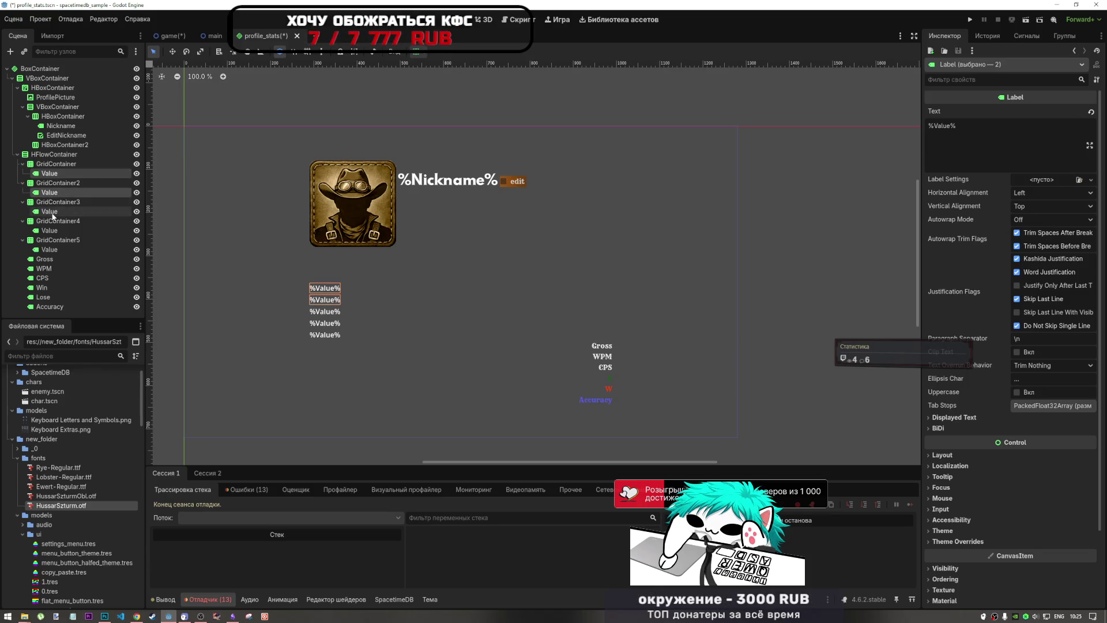
{"action": "left_click", "coordinate": [51, 230], "text": "ctrl"}
{"action": "left_click", "coordinate": [52, 249], "text": "ctrl"}
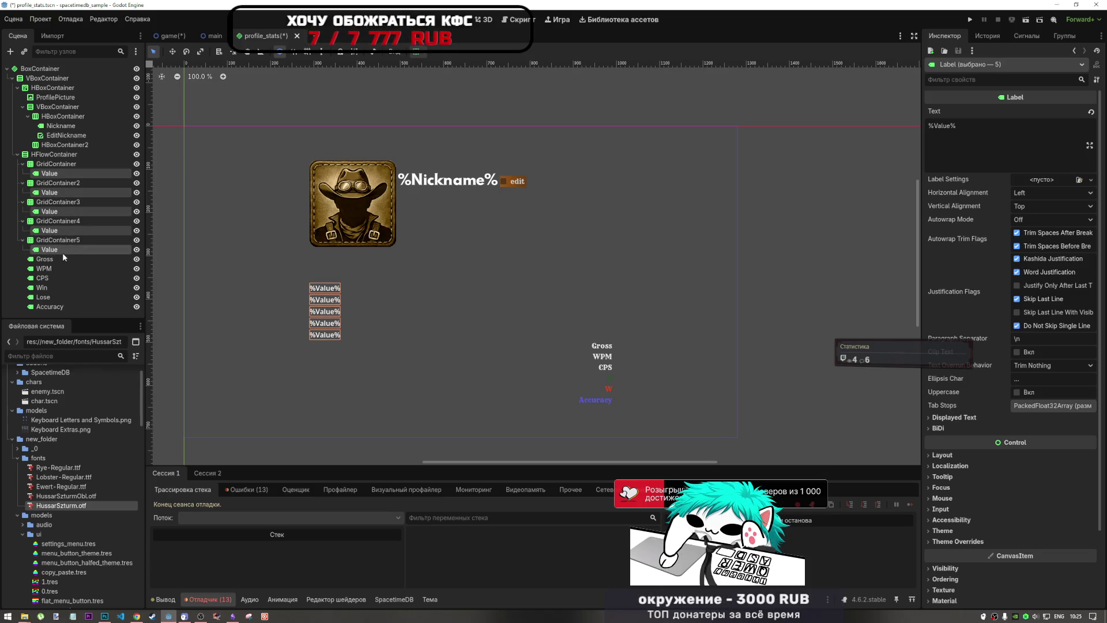
{"action": "key", "text": "Delete"}
Step: Move Gross, WPM, Win and Lose into their own grid containers
{"action": "left_click_drag", "start_coordinate": [53, 212], "coordinate": [58, 164]}
{"action": "left_click_drag", "start_coordinate": [41, 221], "coordinate": [54, 183]}
{"action": "left_click", "coordinate": [42, 230]}
{"action": "left_click_drag", "start_coordinate": [45, 243], "coordinate": [51, 211]}
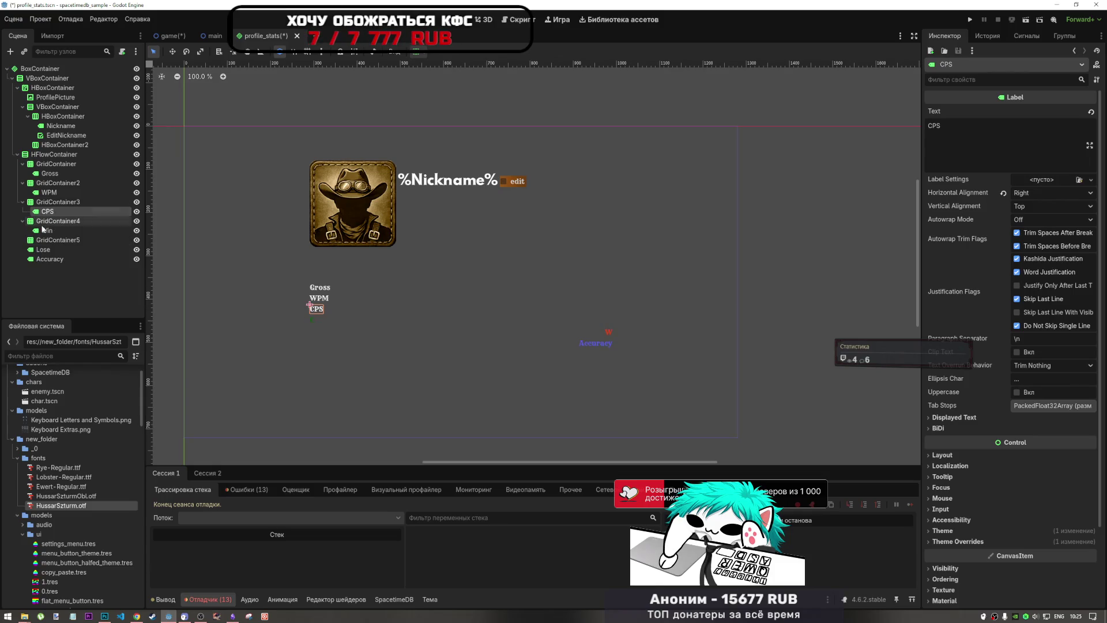
{"action": "left_click_drag", "start_coordinate": [45, 252], "coordinate": [52, 243]}
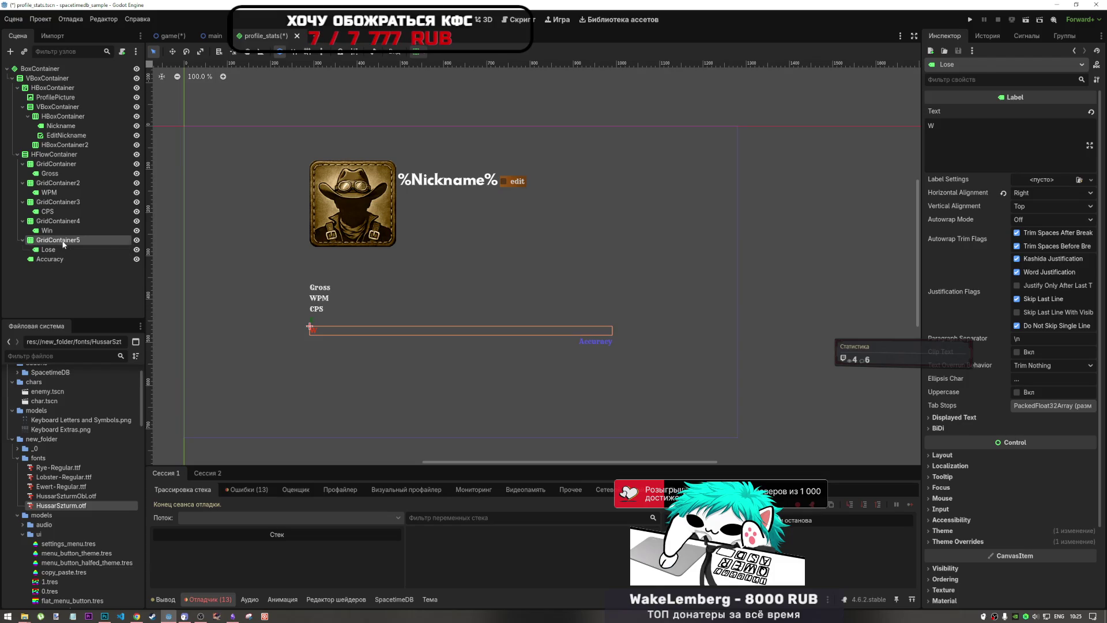
Step: Duplicate the fifth grid, delete its Lose copy, and move Accuracy into the new sixth grid
{"action": "left_click", "coordinate": [63, 244]}
{"action": "key", "text": "ctrl+d"}
{"action": "left_click", "coordinate": [58, 269]}
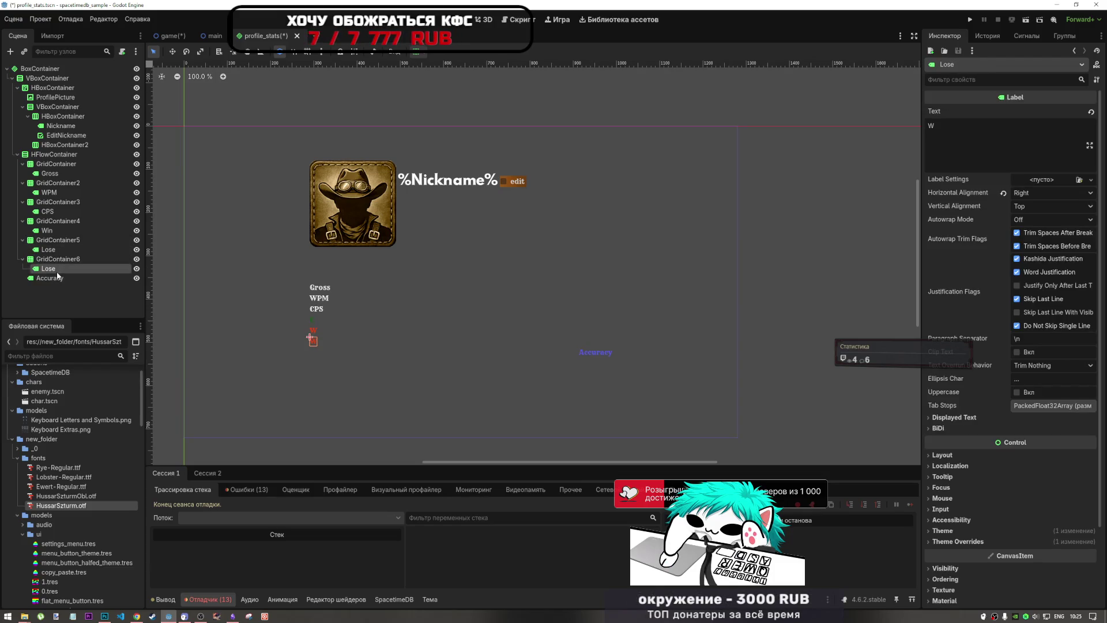
{"action": "key", "text": "Delete"}
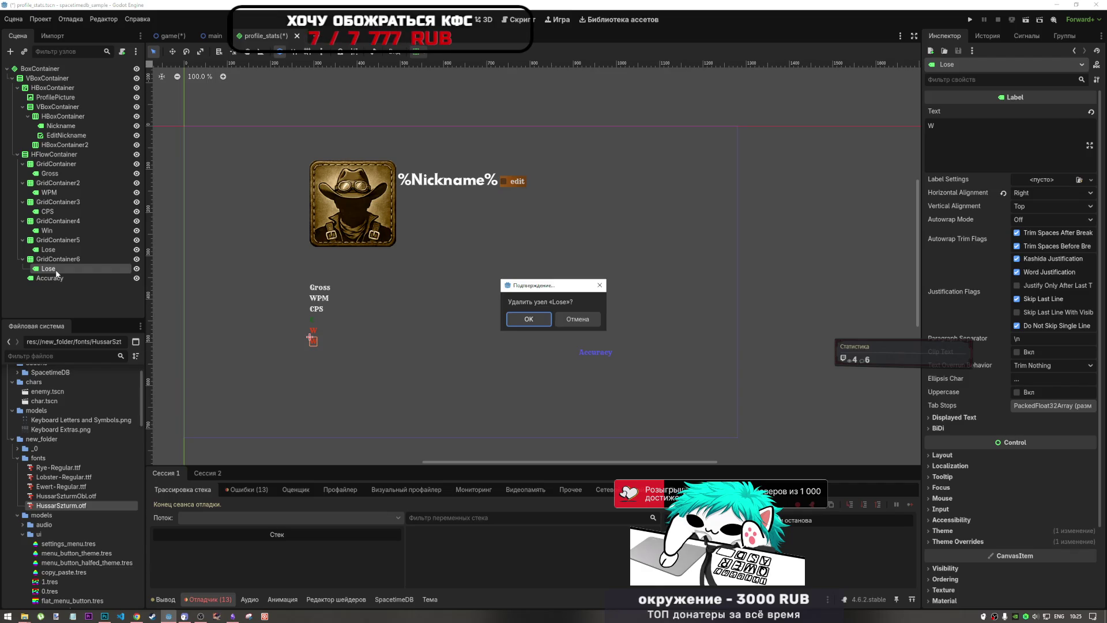
{"action": "key", "text": "Return"}
{"action": "left_click_drag", "start_coordinate": [51, 271], "coordinate": [58, 259]}
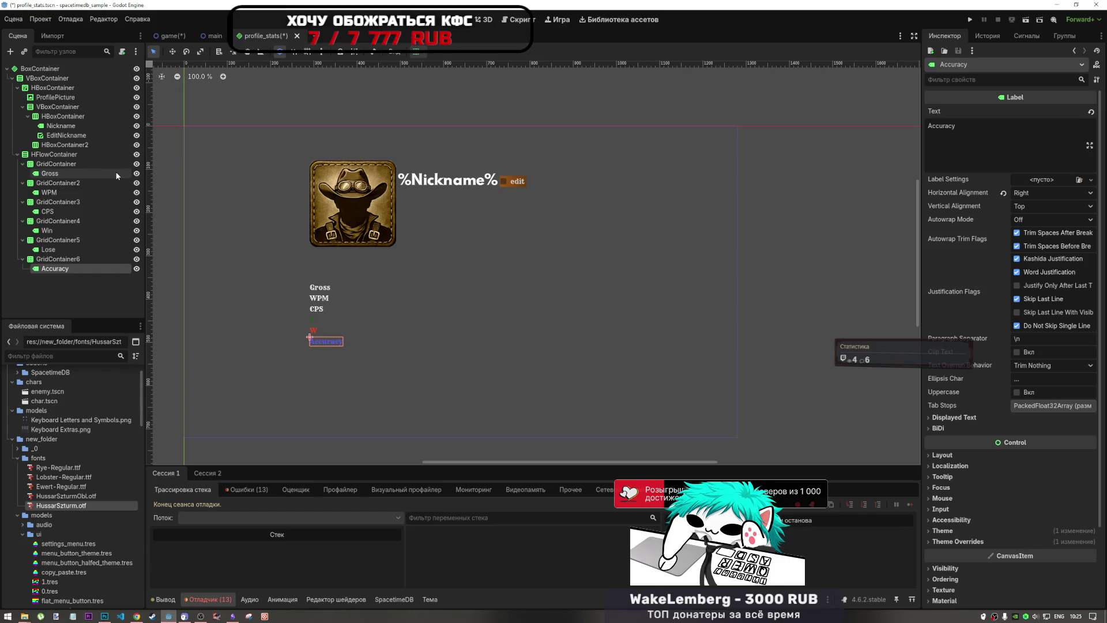
{"action": "left_click", "coordinate": [60, 165]}
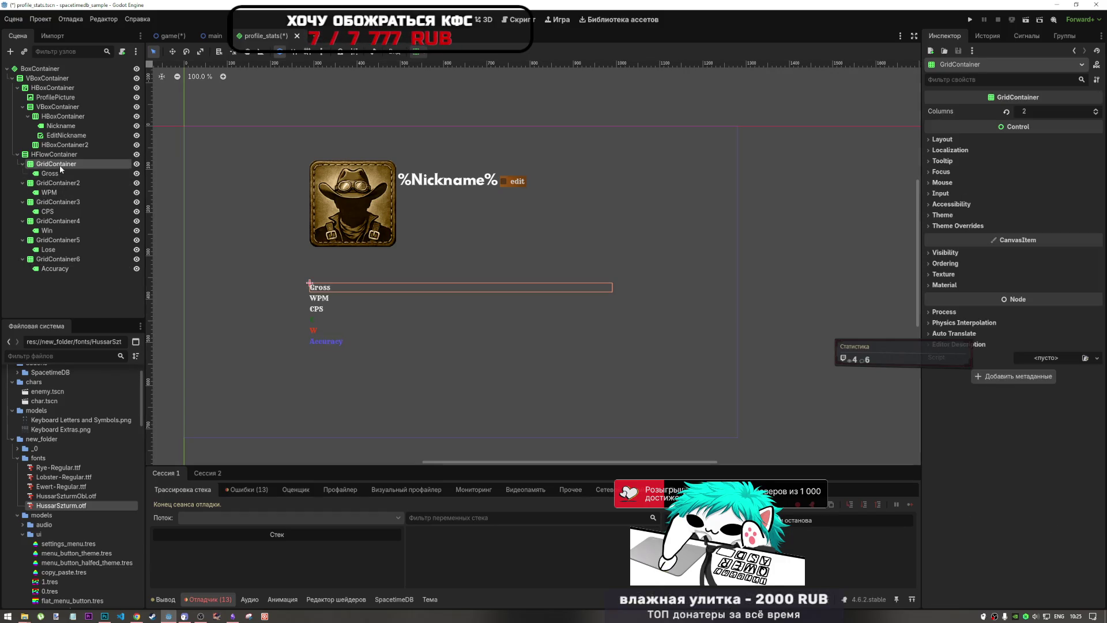
Step: Duplicate the six stat labels Gross, WPM, CPS, Win, Lose and Accuracy
{"action": "left_click", "coordinate": [62, 174]}
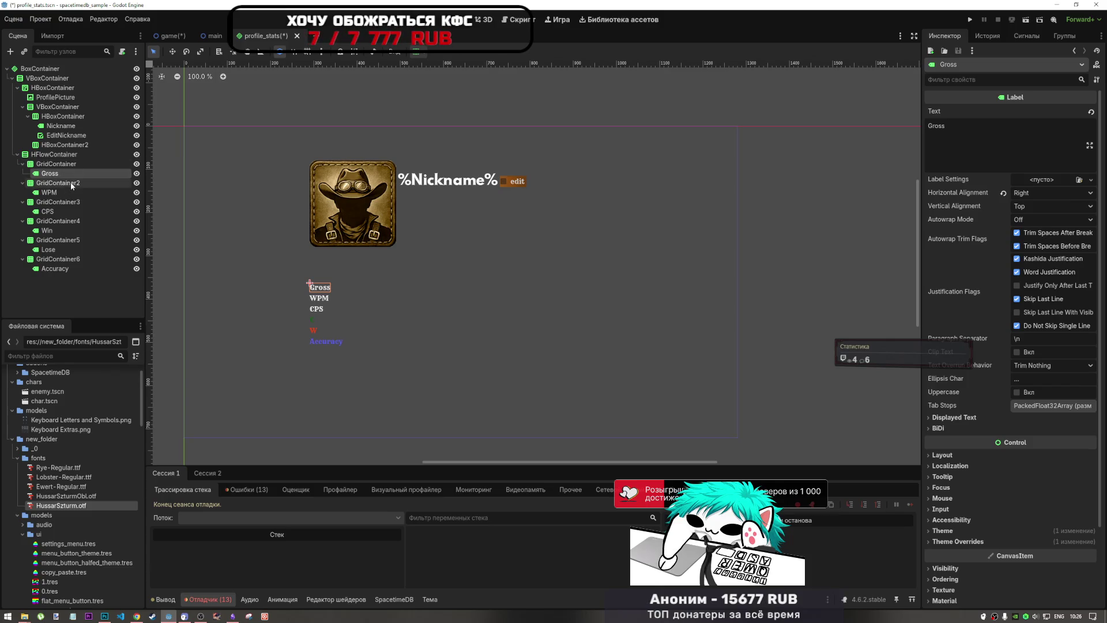
{"action": "left_click", "coordinate": [52, 192], "text": "ctrl"}
{"action": "left_click", "coordinate": [57, 212], "text": "ctrl"}
{"action": "left_click", "coordinate": [51, 231], "text": "ctrl"}
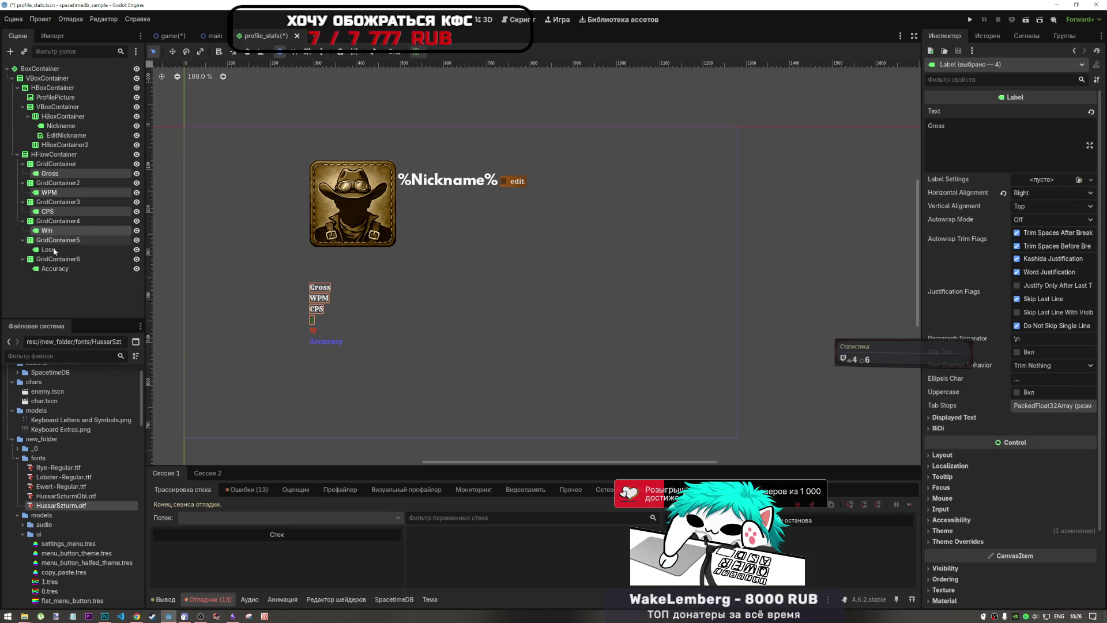
{"action": "left_click", "coordinate": [53, 248], "text": "ctrl"}
{"action": "left_click", "coordinate": [53, 270], "text": "ctrl"}
{"action": "key", "text": "ctrl+d"}
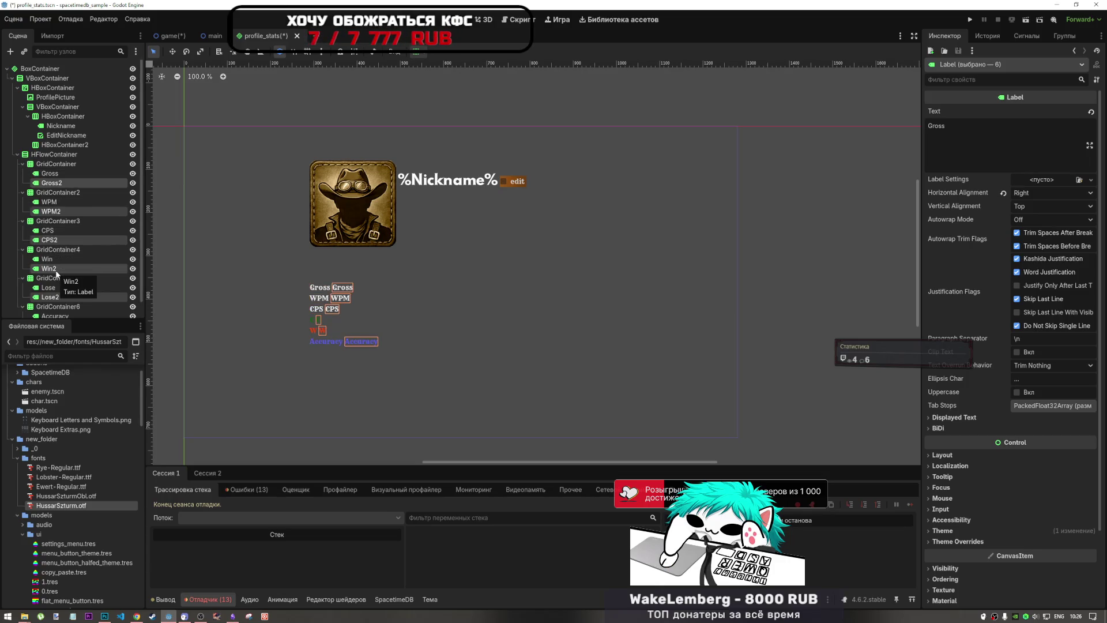
Step: Rename the first four copies to GrossValue, WPMValue, CPSValue and WinValue
{"action": "left_click", "coordinate": [60, 183]}
{"action": "left_click", "coordinate": [60, 182]}
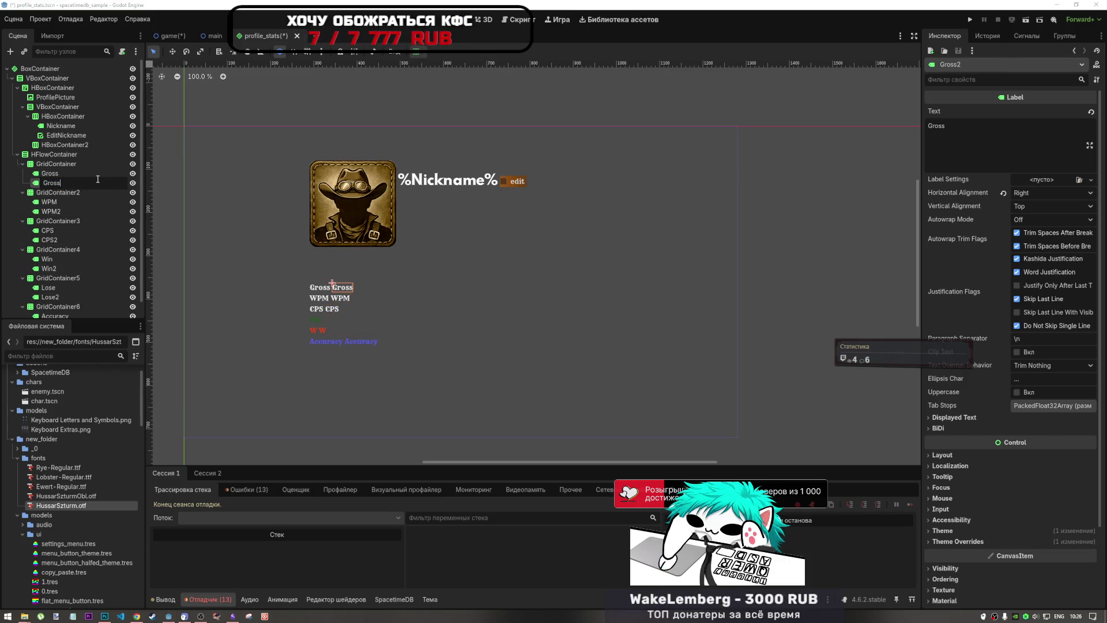
{"action": "type", "text": "ue"}
{"action": "left_click_drag", "start_coordinate": [95, 182], "coordinate": [59, 181]}
{"action": "left_click", "coordinate": [60, 211]}
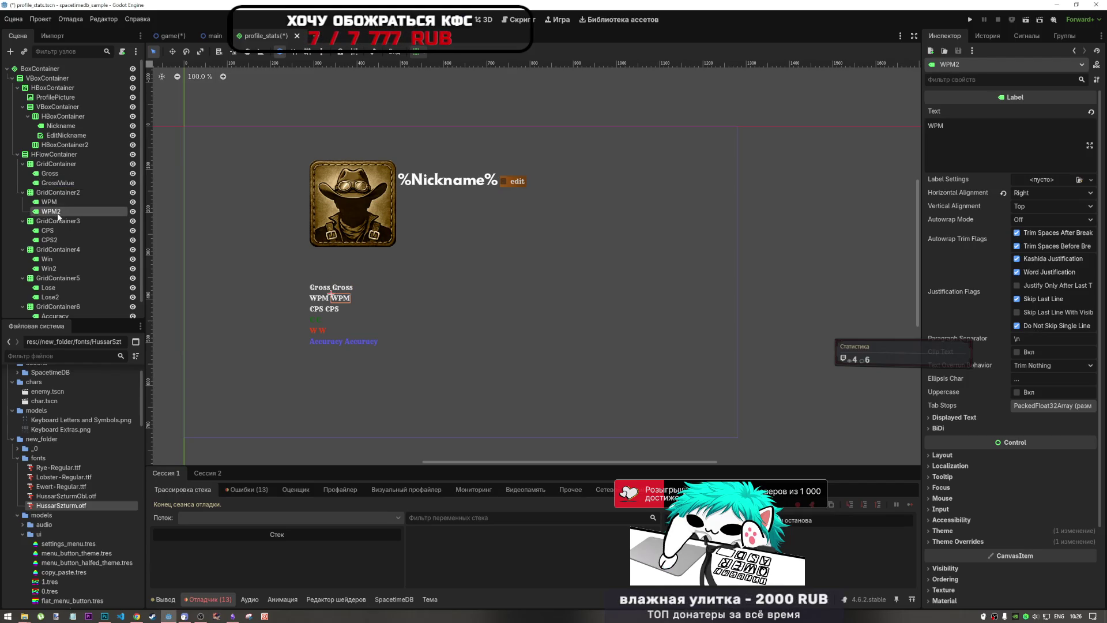
{"action": "left_click", "coordinate": [59, 212]}
{"action": "left_click", "coordinate": [57, 239]}
{"action": "left_click", "coordinate": [56, 241]}
{"action": "left_click", "coordinate": [57, 267]}
{"action": "left_click", "coordinate": [56, 268]}
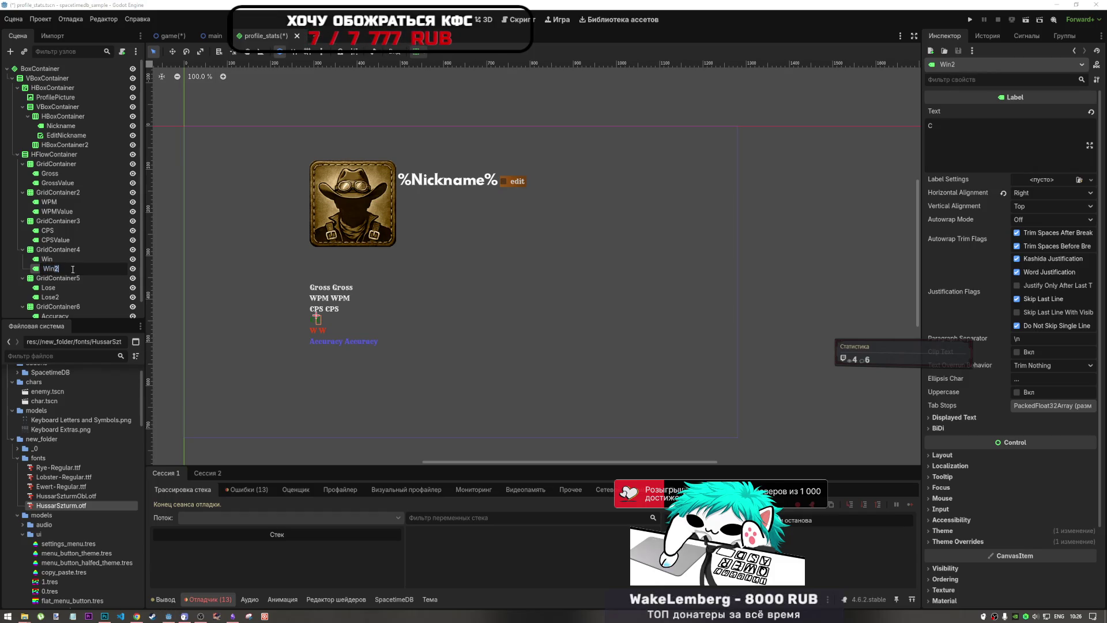
{"action": "type", "text": "Value"}
{"action": "key", "text": "Return"}
Step: Rename the Lose2 and Accuracy2 copies to LoseValue and AccuracyValue
{"action": "scroll", "coordinate": [64, 258], "scroll_direction": "down", "scroll_amount": 1}
{"action": "left_click", "coordinate": [56, 281]}
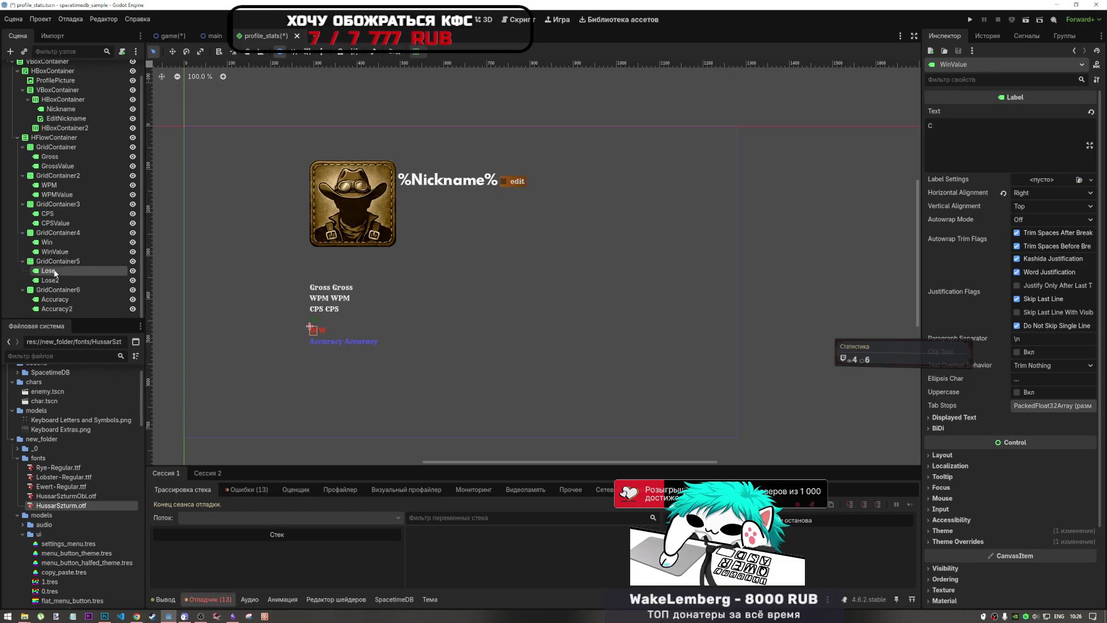
{"action": "left_click", "coordinate": [57, 281]}
{"action": "key", "text": "End"}
{"action": "key", "text": "BackSpace"}
{"action": "type", "text": "Value"}
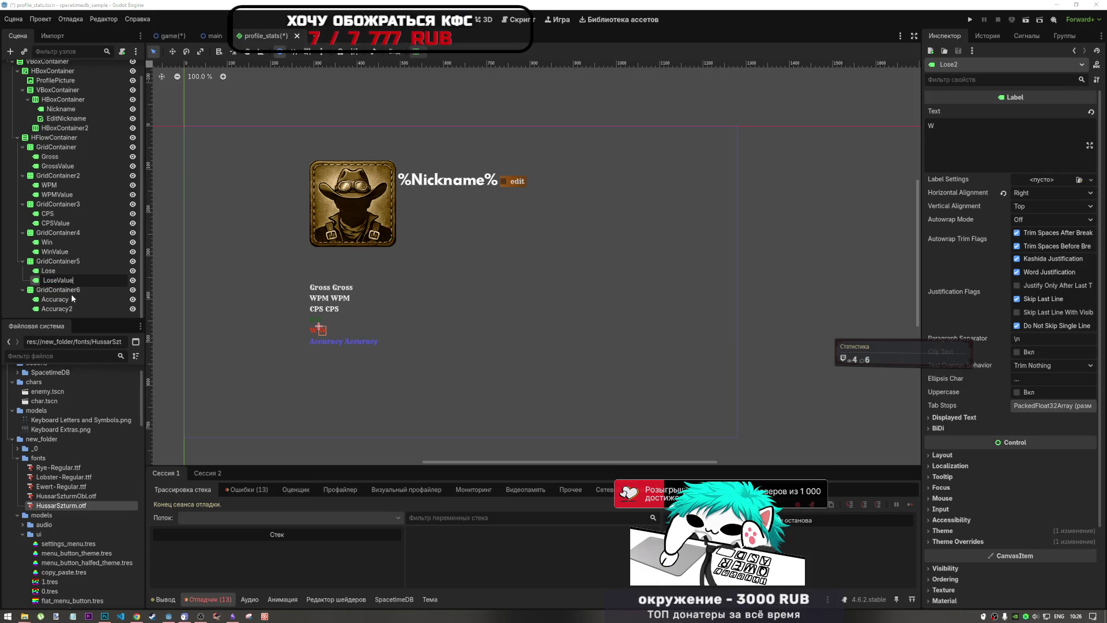
{"action": "left_click", "coordinate": [69, 308]}
{"action": "left_click", "coordinate": [69, 309]}
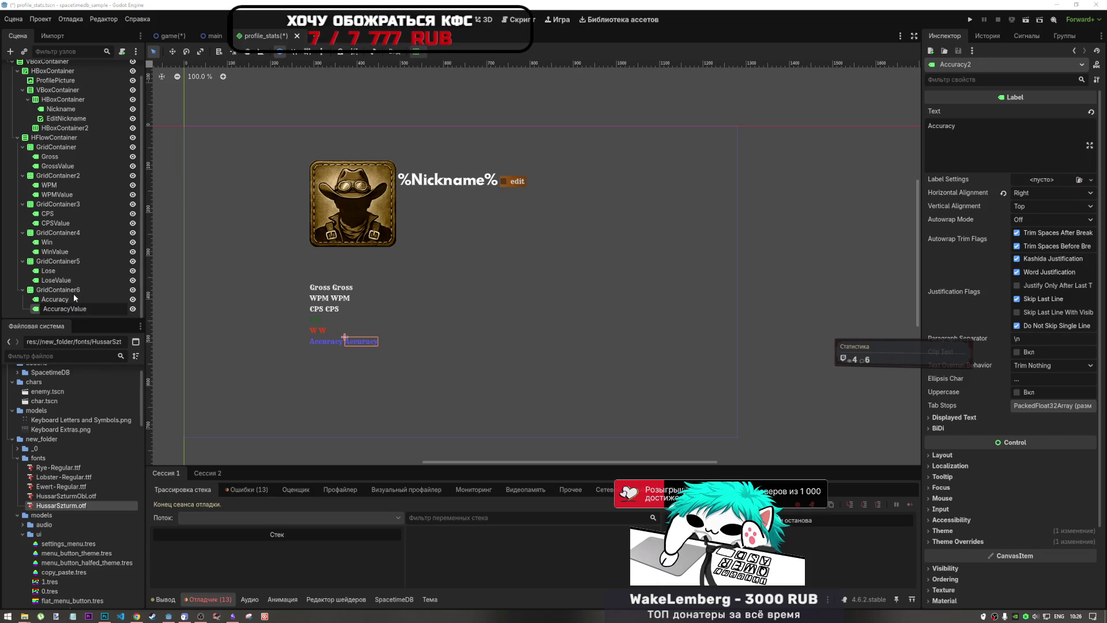
{"action": "key", "text": "Return"}
{"action": "key", "text": "BackSpace"}
{"action": "type", "text": "Value"}
{"action": "key", "text": "Return"}
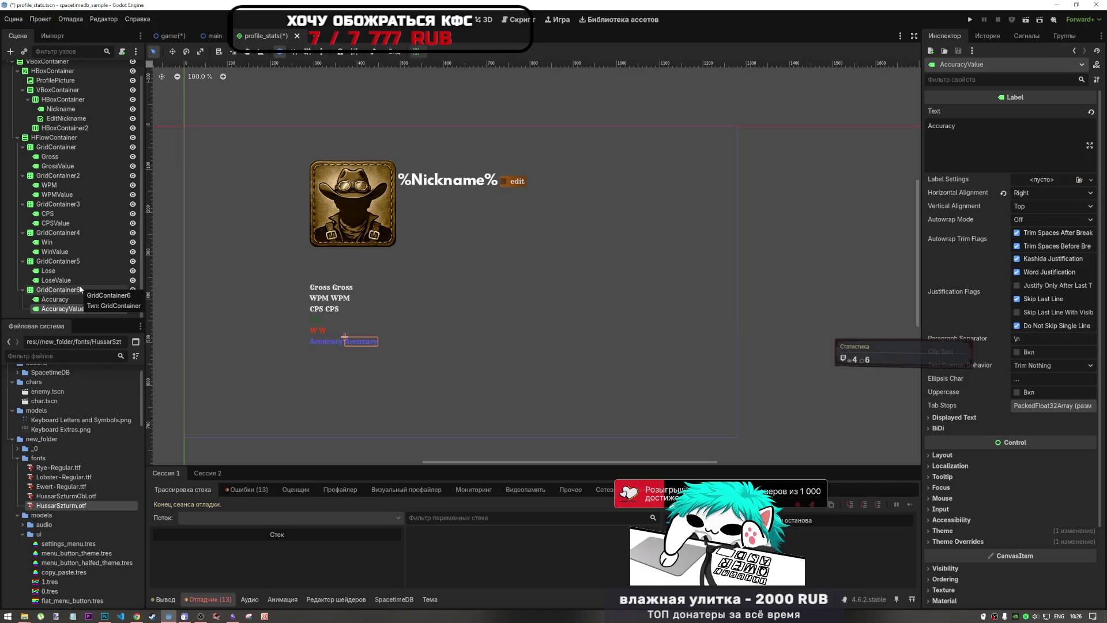
Step: Left-align all twelve stat labels horizontally, keeping vertical alignment at top
{"action": "left_click_drag", "start_coordinate": [300, 277], "coordinate": [386, 351]}
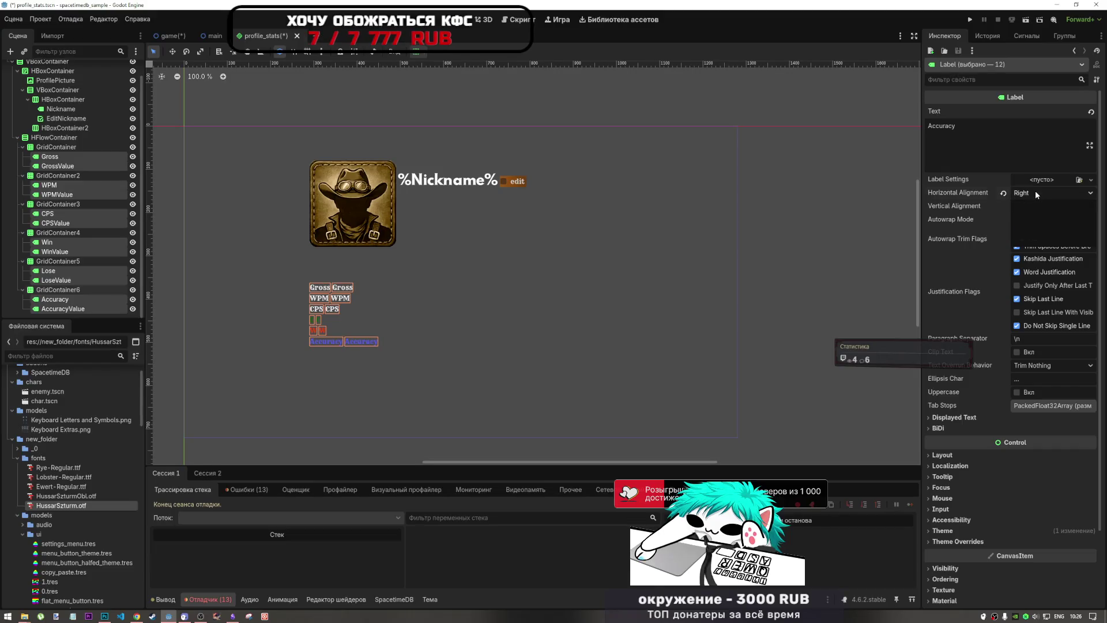
{"action": "left_click", "coordinate": [1032, 217]}
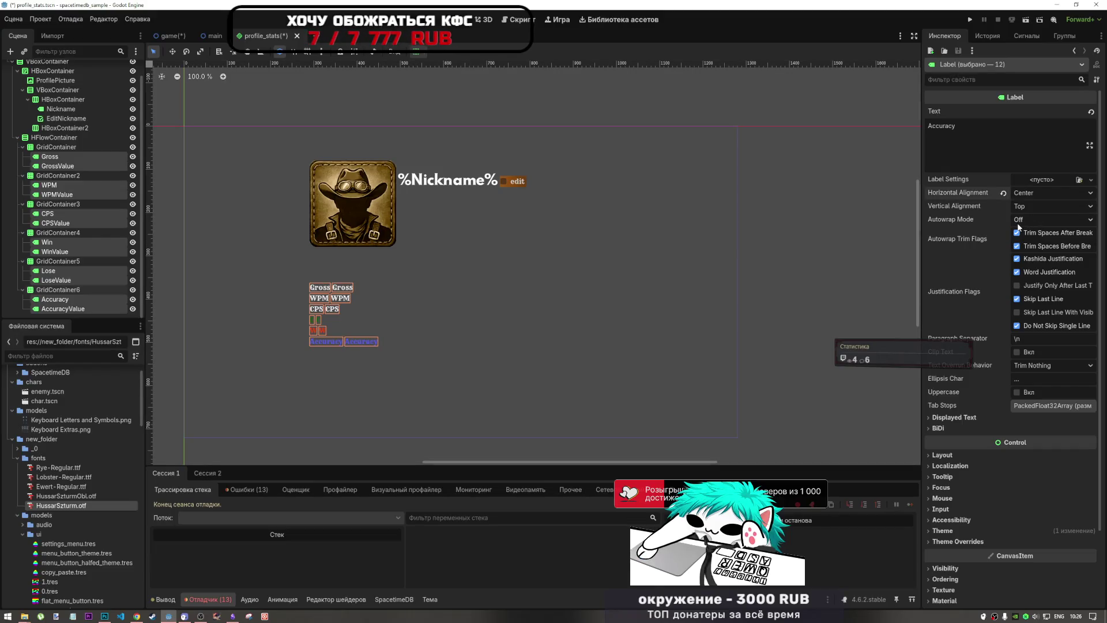
{"action": "left_click", "coordinate": [1023, 193]}
{"action": "left_click", "coordinate": [1023, 206]}
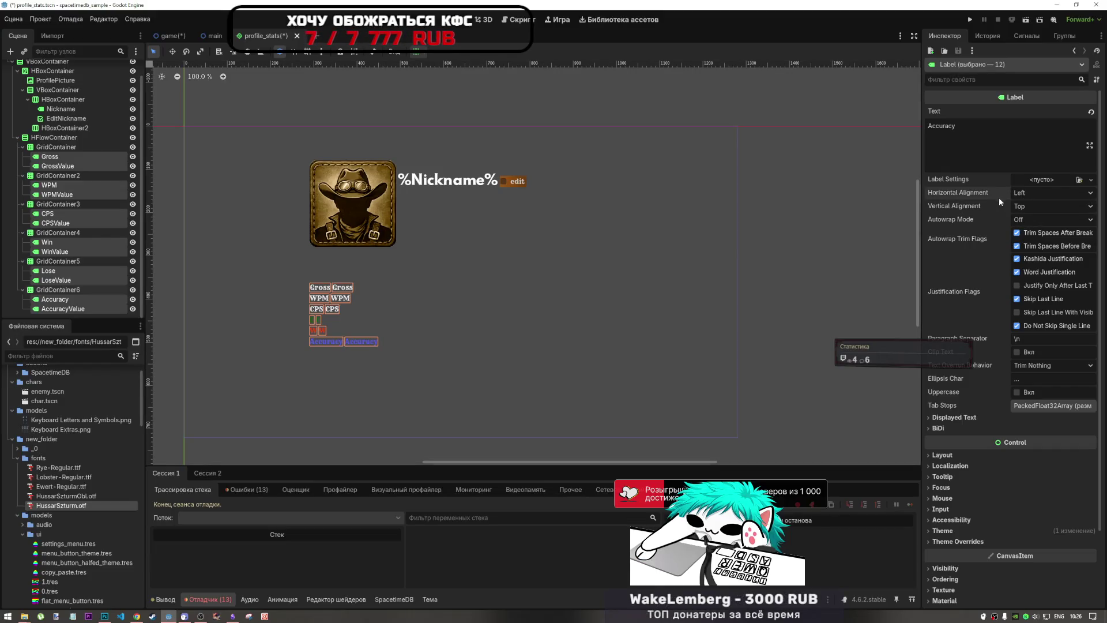
{"action": "left_click", "coordinate": [1036, 209]}
{"action": "left_click", "coordinate": [1035, 233]}
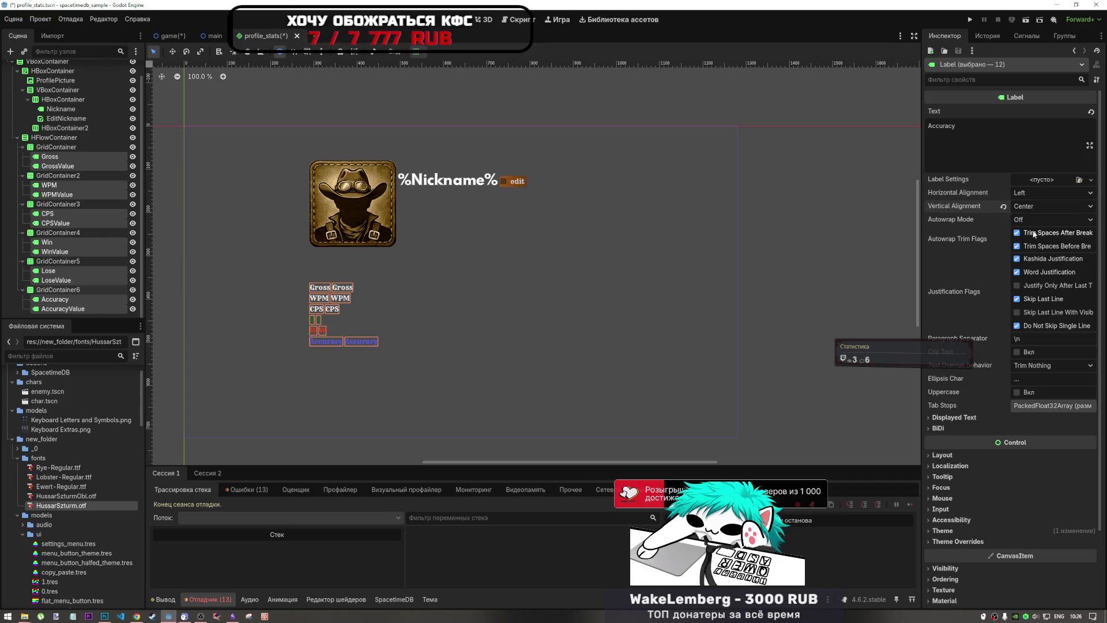
{"action": "left_click", "coordinate": [1003, 206]}
Step: Enable horizontal Expand in container sizing for the twelve labels
{"action": "left_click", "coordinate": [420, 52]}
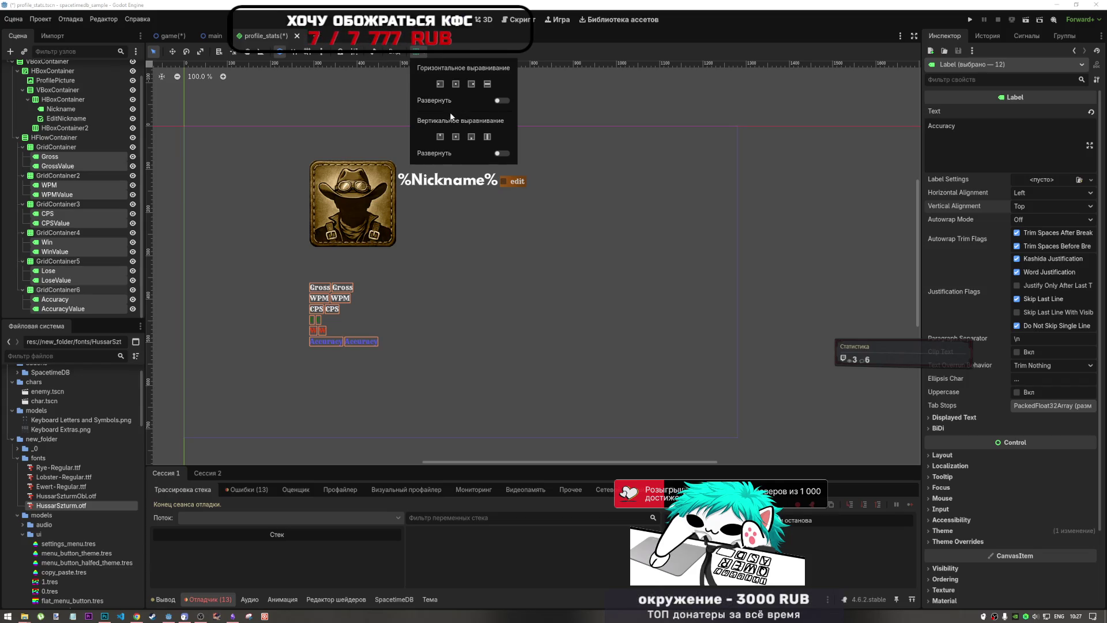
{"action": "left_click", "coordinate": [502, 102]}
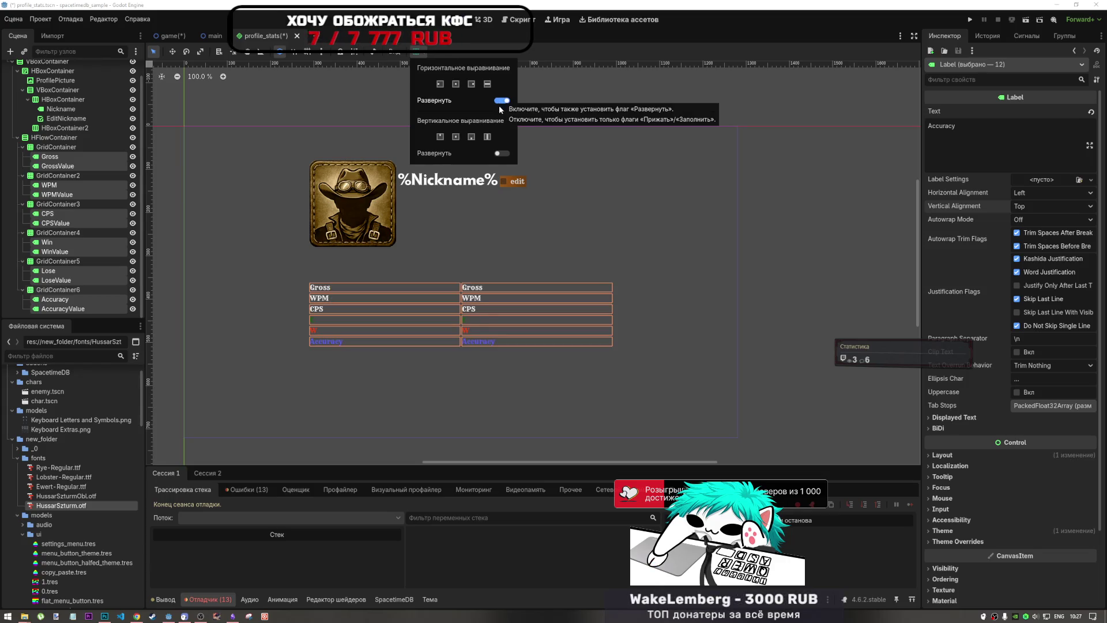
{"action": "left_click", "coordinate": [78, 180]}
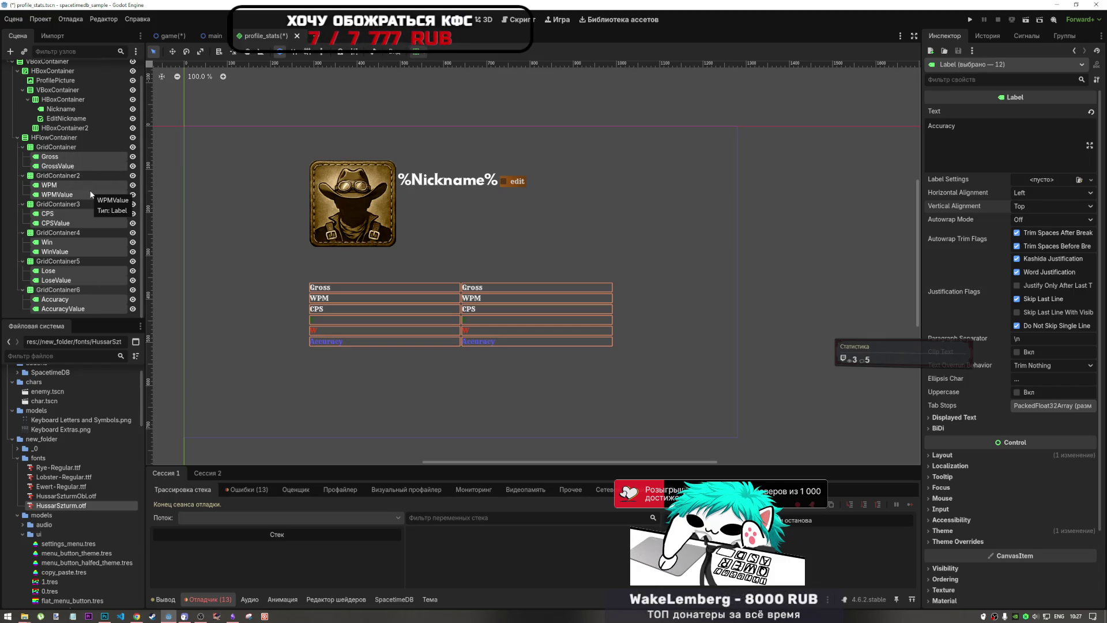
Step: Select the Gross, CPS, Win, Lose and Accuracy labels and review their container sizing
{"action": "left_click", "coordinate": [81, 156]}
{"action": "left_click", "coordinate": [52, 185], "text": "ctrl"}
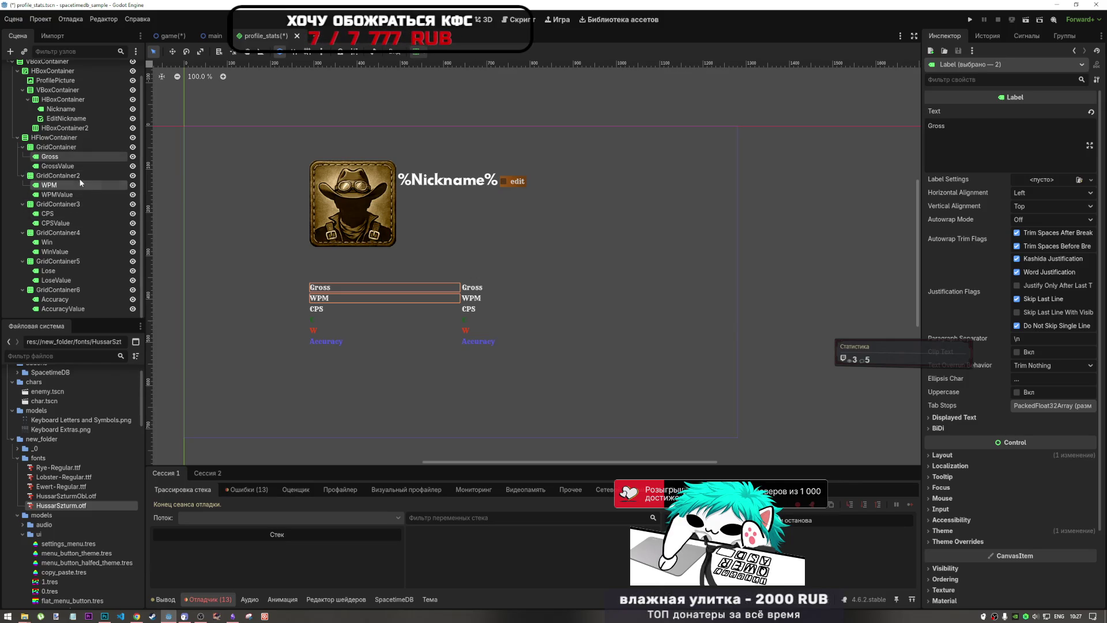
{"action": "left_click", "coordinate": [64, 184], "text": "ctrl"}
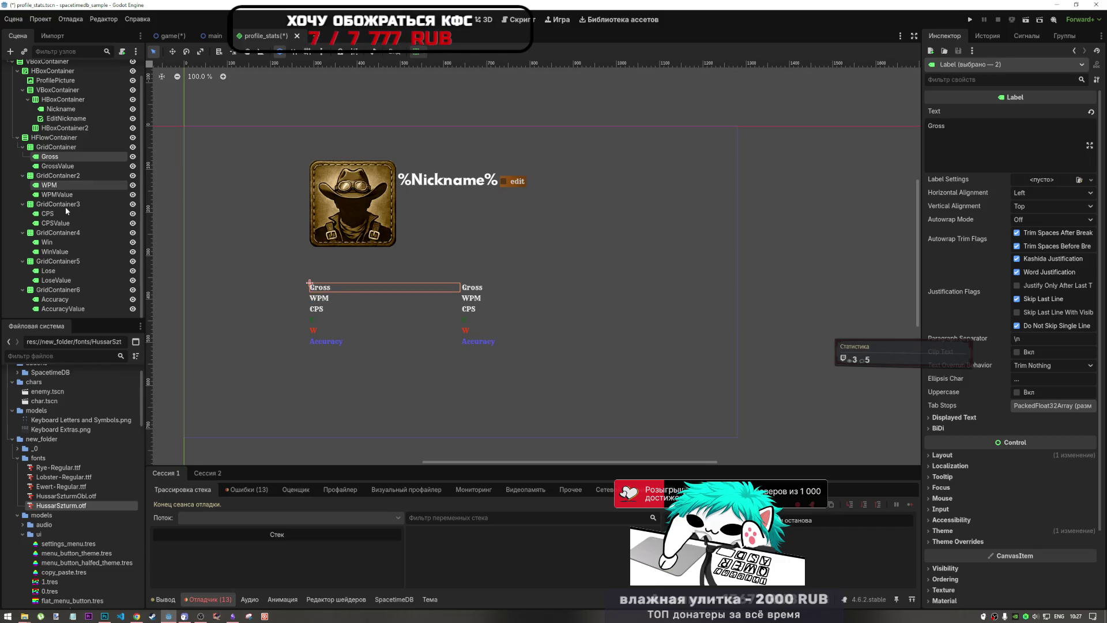
{"action": "left_click", "coordinate": [65, 215], "text": "ctrl"}
{"action": "left_click", "coordinate": [59, 243], "text": "ctrl"}
{"action": "left_click", "coordinate": [55, 269], "text": "ctrl"}
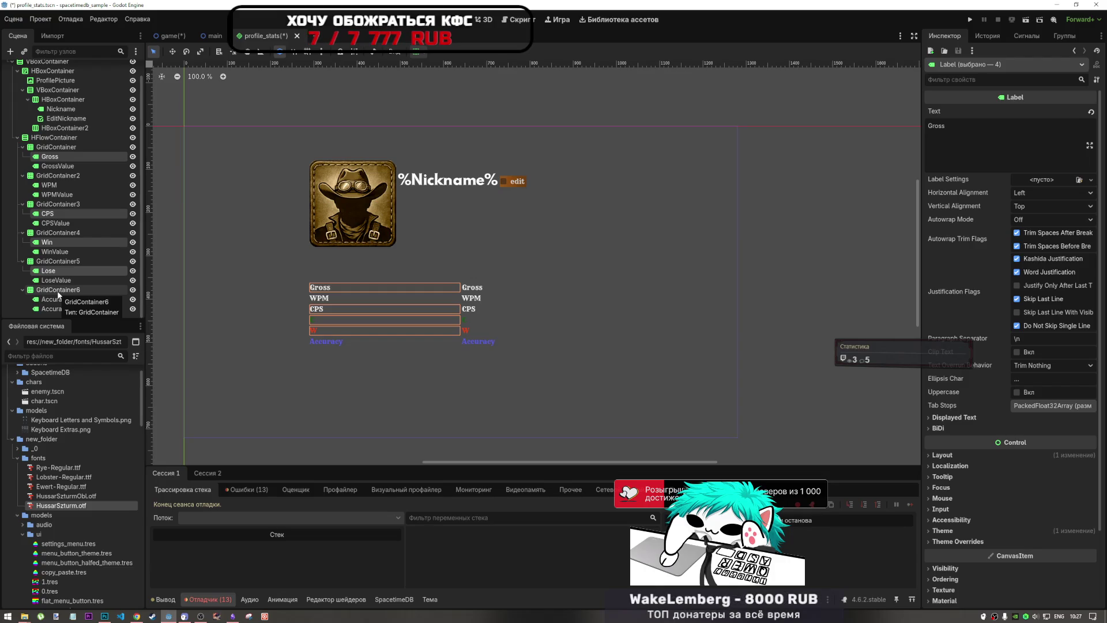
{"action": "left_click", "coordinate": [55, 299], "text": "ctrl"}
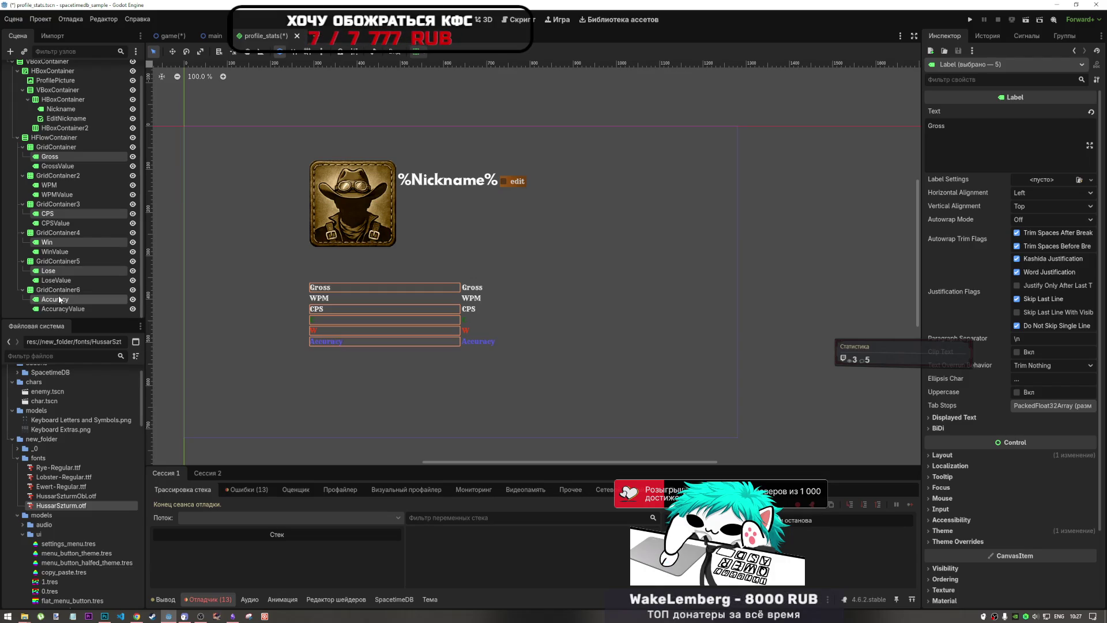
{"action": "left_click", "coordinate": [416, 51]}
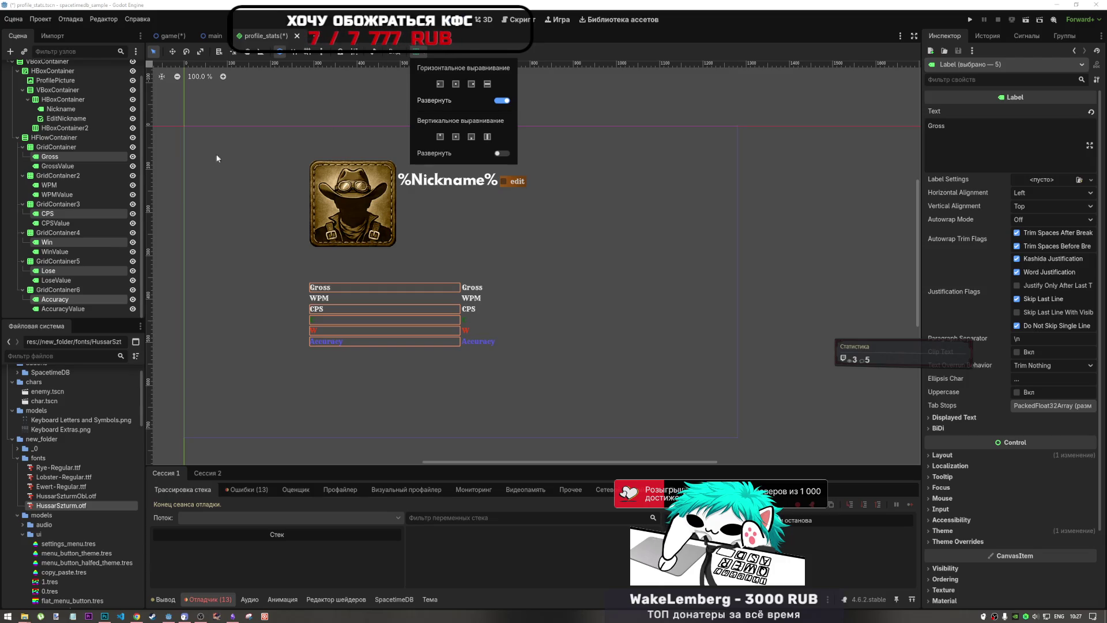
{"action": "left_click", "coordinate": [69, 166]}
Step: Add the six Value labels to the selection and center all twelve labels' text horizontally
{"action": "left_click", "coordinate": [68, 167], "text": "ctrl"}
{"action": "left_click", "coordinate": [55, 185], "text": "ctrl"}
{"action": "left_click", "coordinate": [60, 194], "text": "ctrl"}
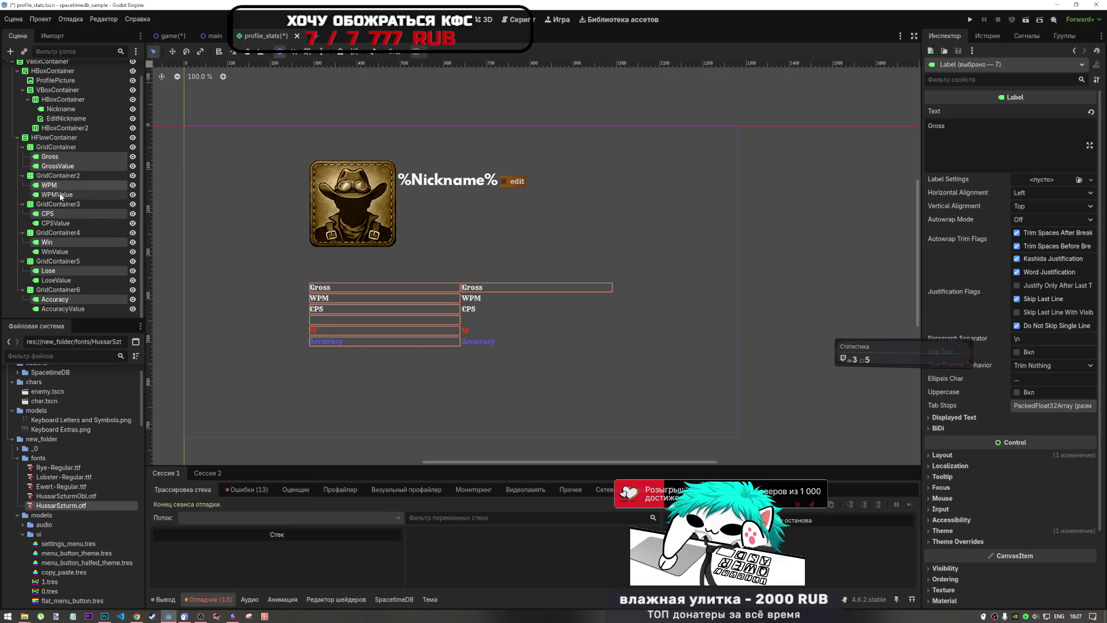
{"action": "left_click", "coordinate": [56, 224], "text": "ctrl"}
{"action": "left_click", "coordinate": [55, 251], "text": "ctrl"}
{"action": "left_click", "coordinate": [57, 281], "text": "ctrl"}
{"action": "left_click", "coordinate": [61, 309], "text": "ctrl"}
{"action": "left_click", "coordinate": [1042, 193]}
{"action": "left_click", "coordinate": [1037, 217]}
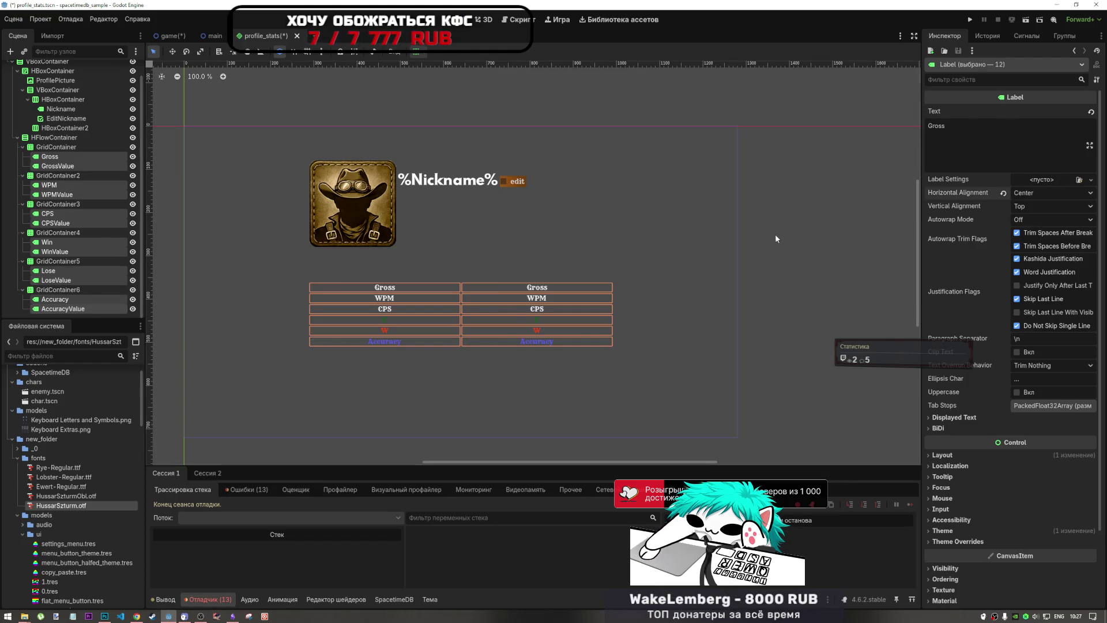
{"action": "left_click", "coordinate": [767, 238]}
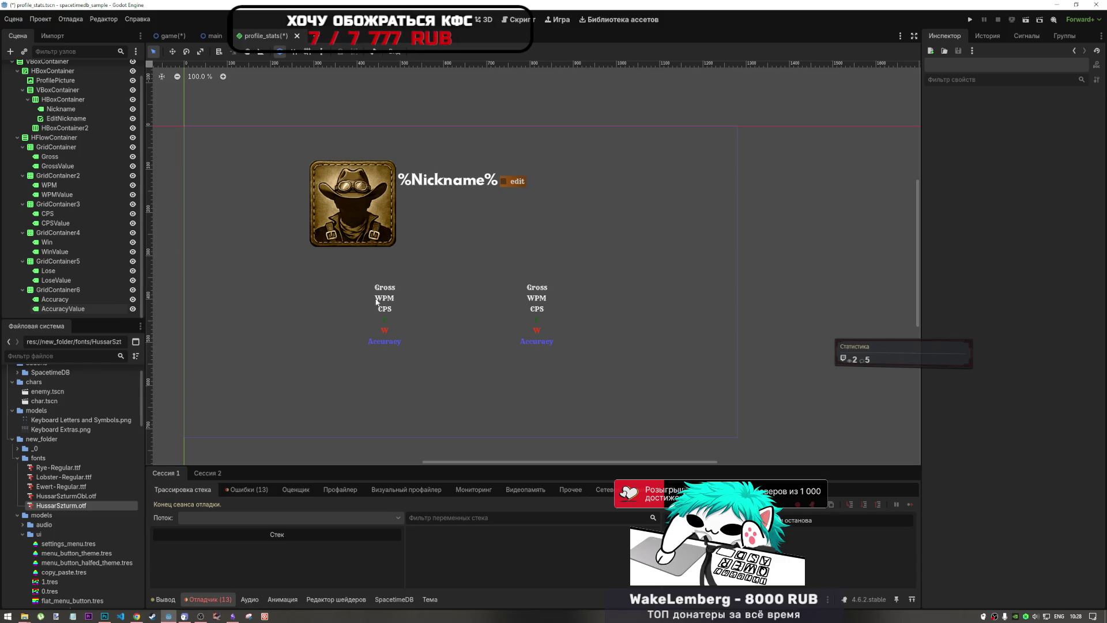
{"action": "left_click", "coordinate": [380, 288]}
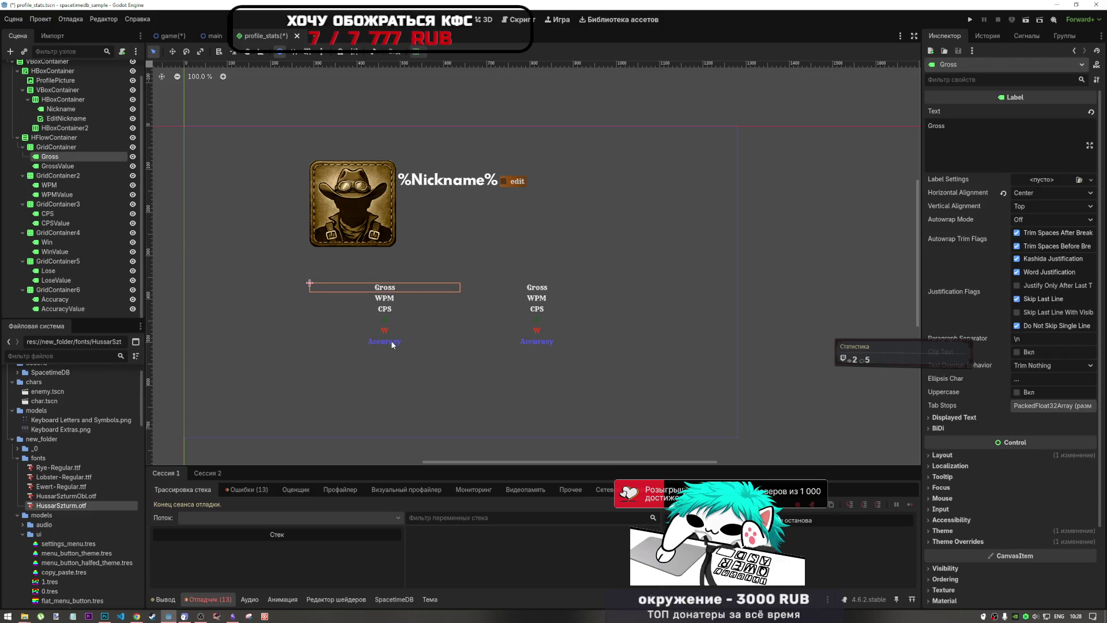
{"action": "left_click", "coordinate": [391, 340], "text": "shift"}
{"action": "left_click", "coordinate": [390, 301]}
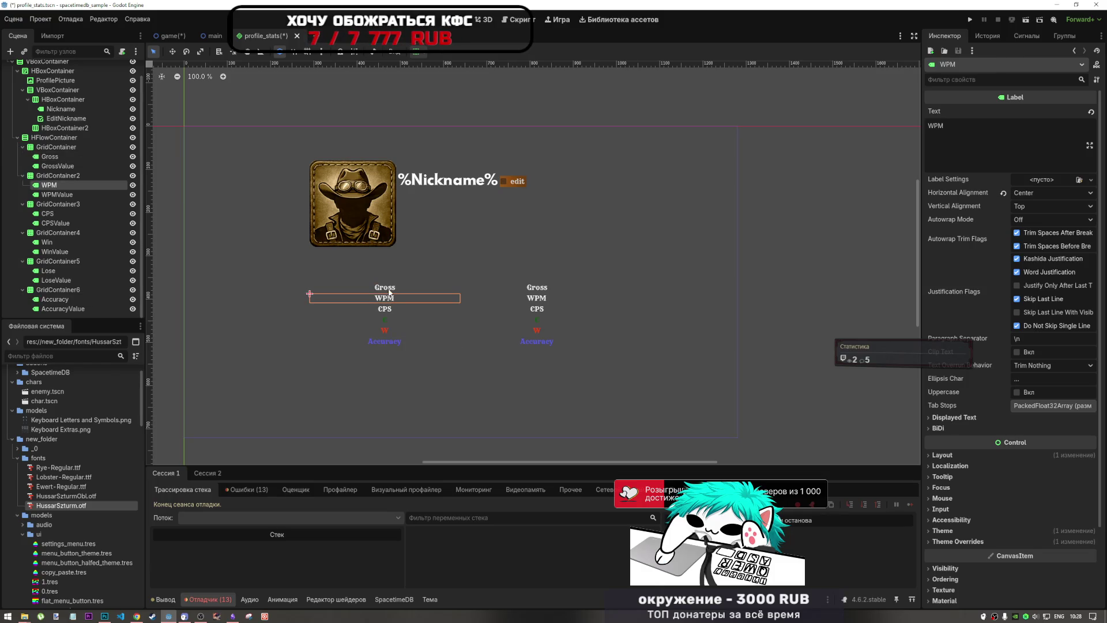
{"action": "left_click", "coordinate": [390, 288]}
{"action": "left_click", "coordinate": [411, 389]}
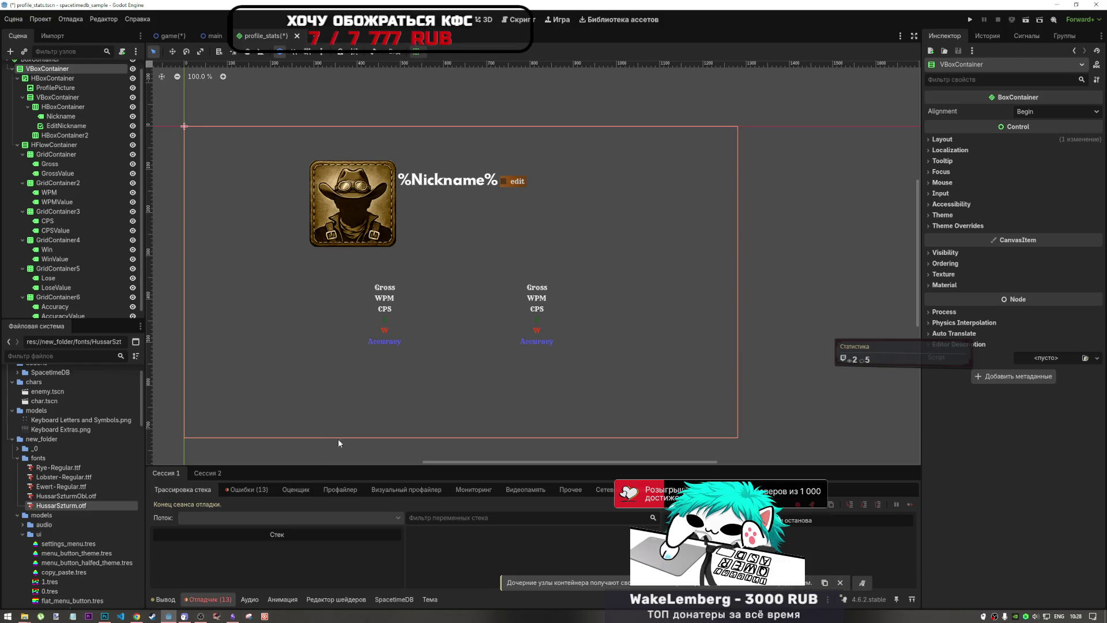
{"action": "left_click_drag", "start_coordinate": [330, 445], "coordinate": [420, 244]}
{"action": "mouse_move", "coordinate": [294, 95]}
{"action": "left_mouse_down"}
{"action": "mouse_move", "coordinate": [439, 448]}
{"action": "mouse_move", "coordinate": [466, 456]}
{"action": "left_mouse_up"}
{"action": "left_click_drag", "start_coordinate": [359, 229], "coordinate": [358, 220]}
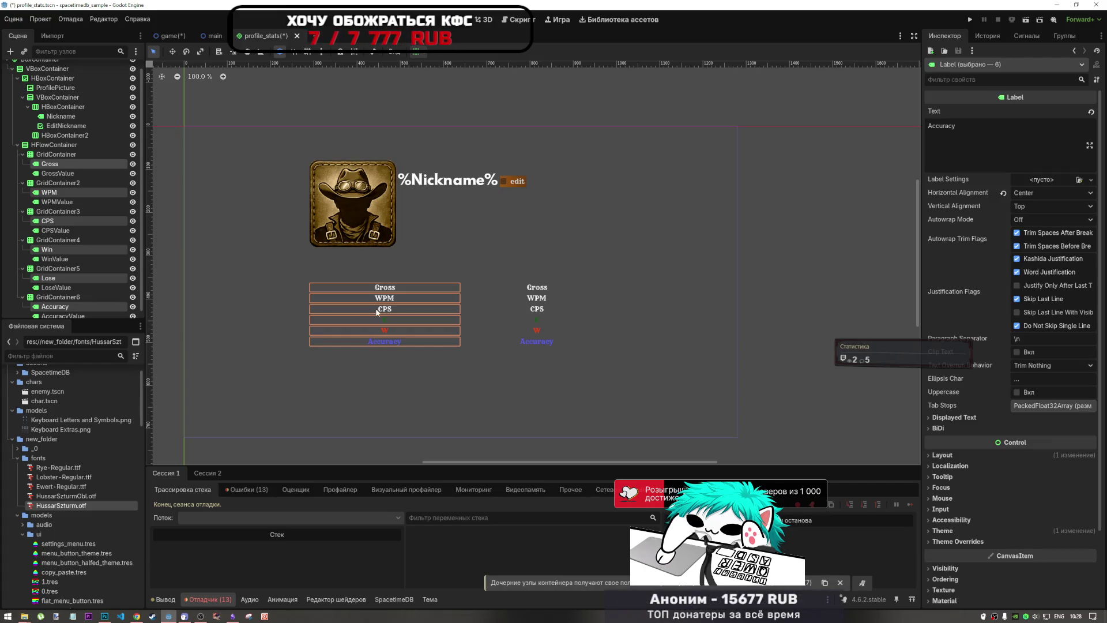
{"action": "scroll", "coordinate": [92, 242], "scroll_direction": "up", "scroll_amount": 2}
{"action": "scroll", "coordinate": [94, 244], "scroll_direction": "down", "scroll_amount": 2}
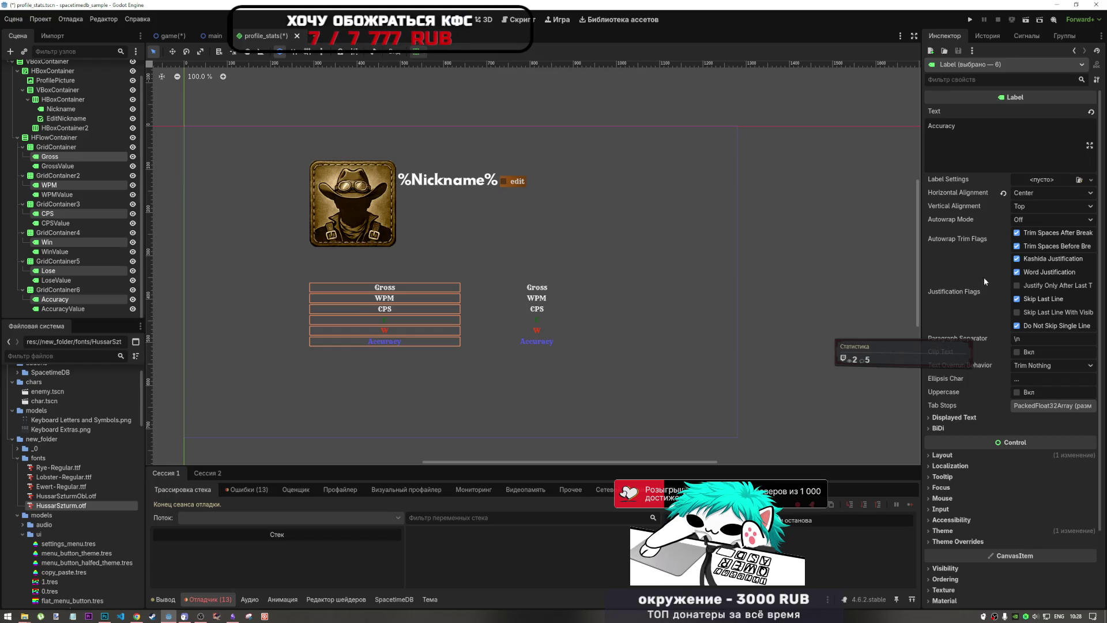
{"action": "left_click", "coordinate": [1034, 205]}
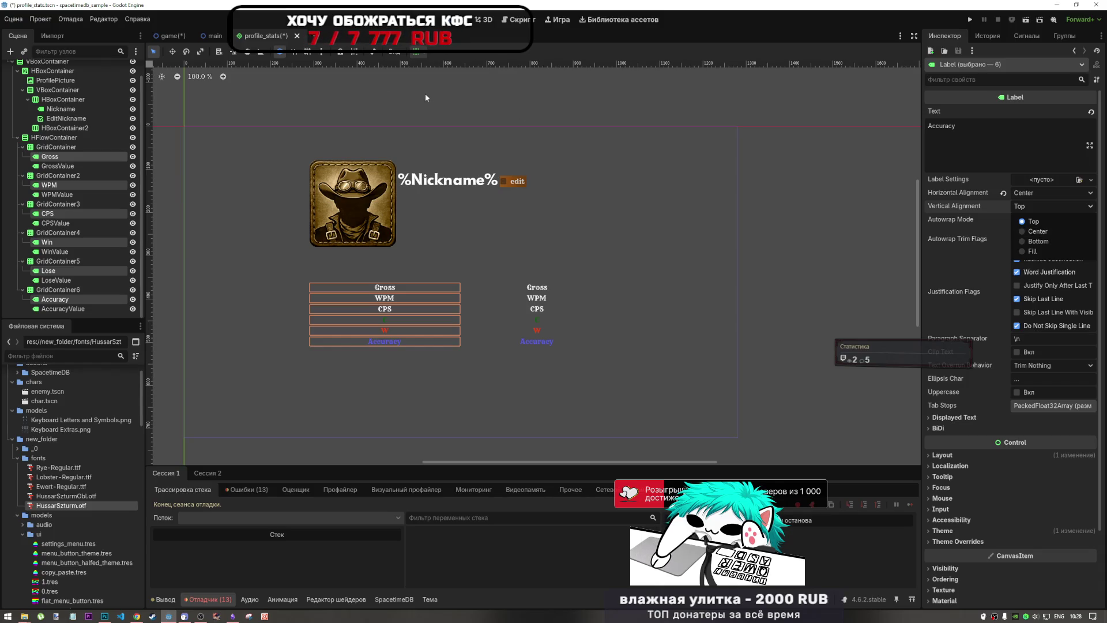
Step: Turn off vertical Expand for the six name labels and centre them horizontally and vertically in their cells
{"action": "left_click", "coordinate": [423, 53]}
{"action": "left_click", "coordinate": [424, 51]}
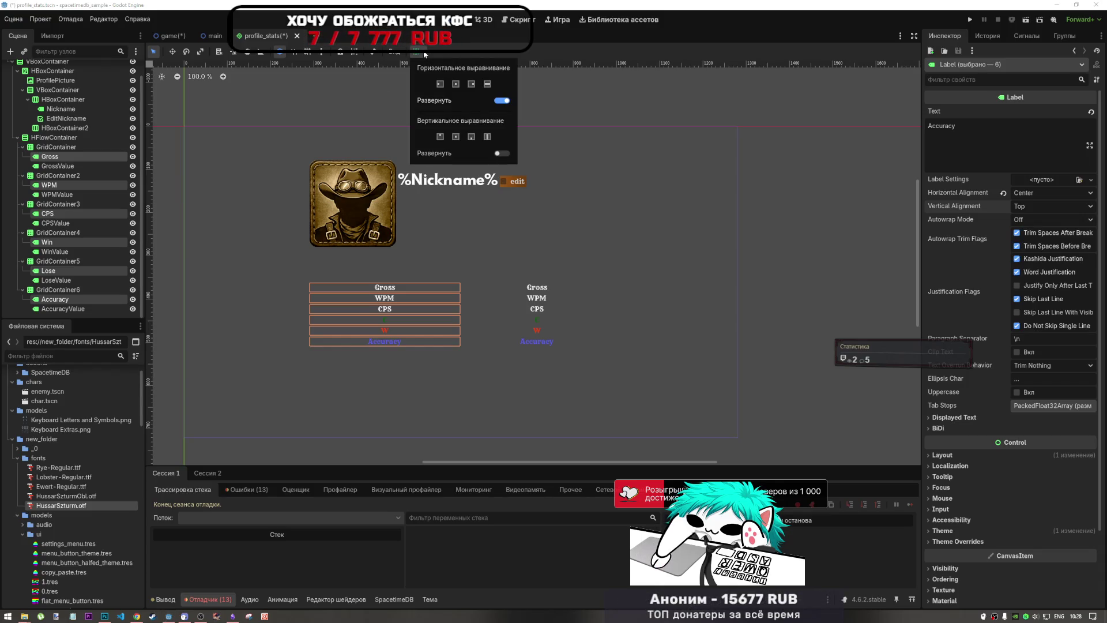
{"action": "left_click", "coordinate": [500, 151]}
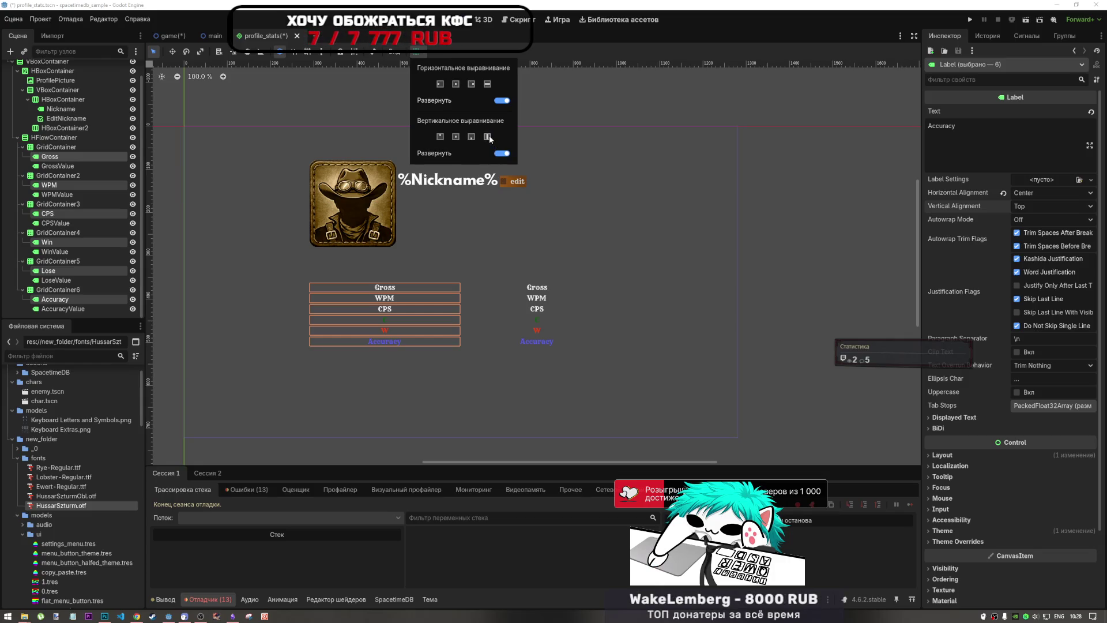
{"action": "left_click", "coordinate": [499, 152]}
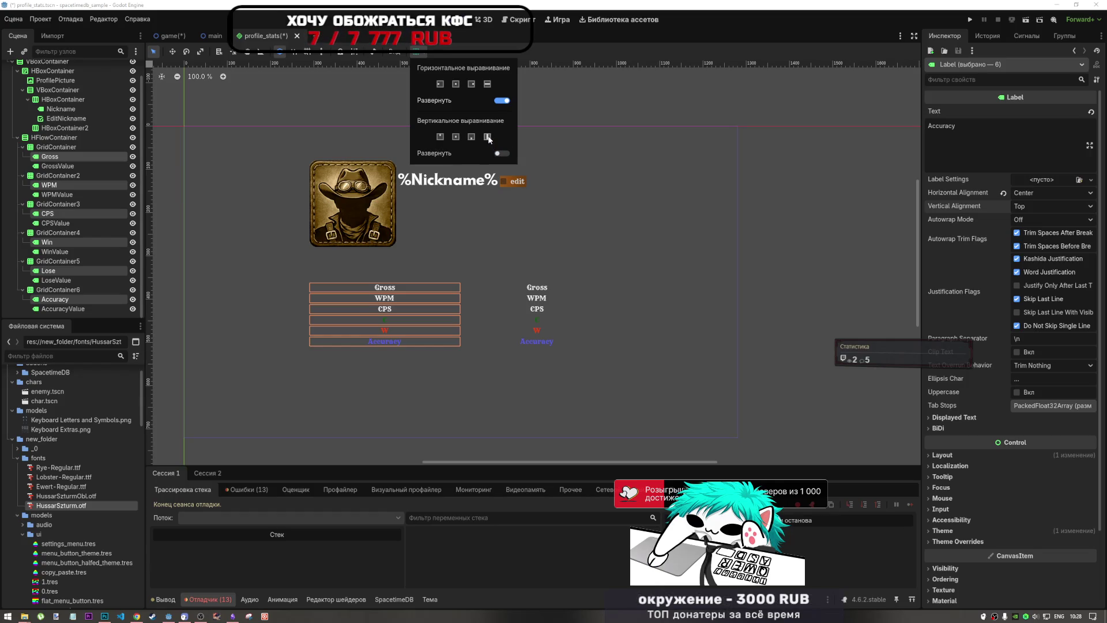
{"action": "left_click", "coordinate": [456, 137]}
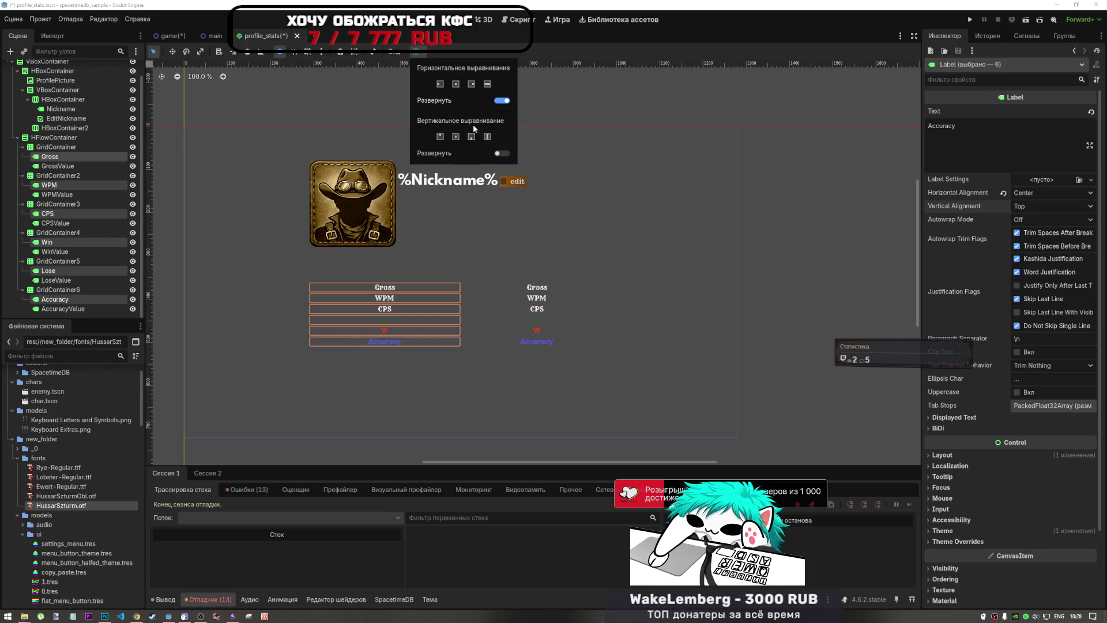
{"action": "left_click", "coordinate": [472, 84]}
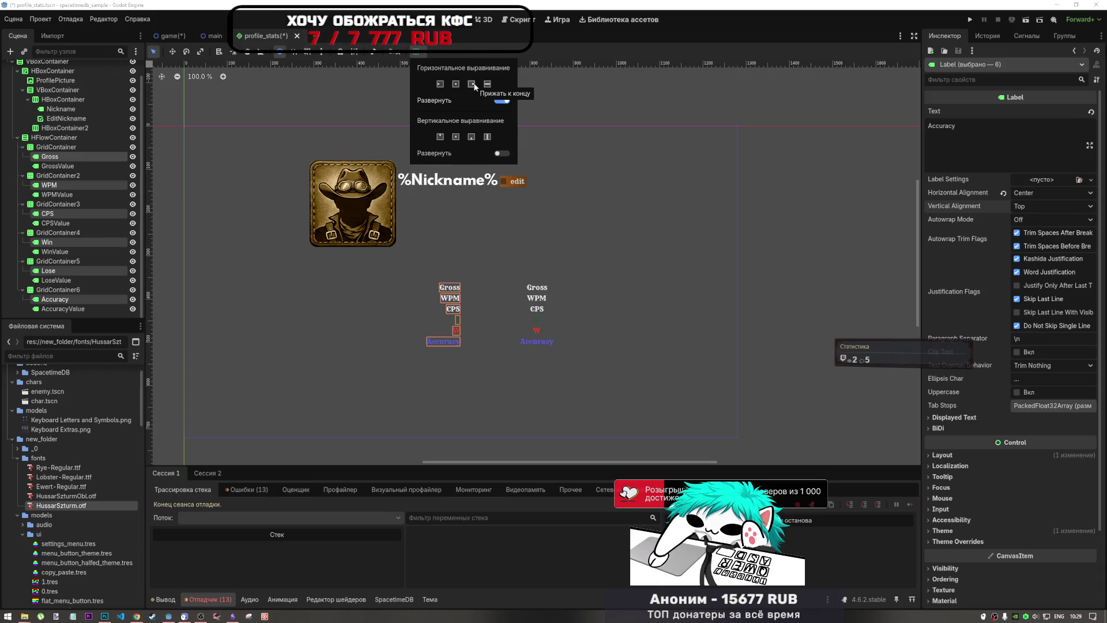
{"action": "left_click", "coordinate": [456, 84]}
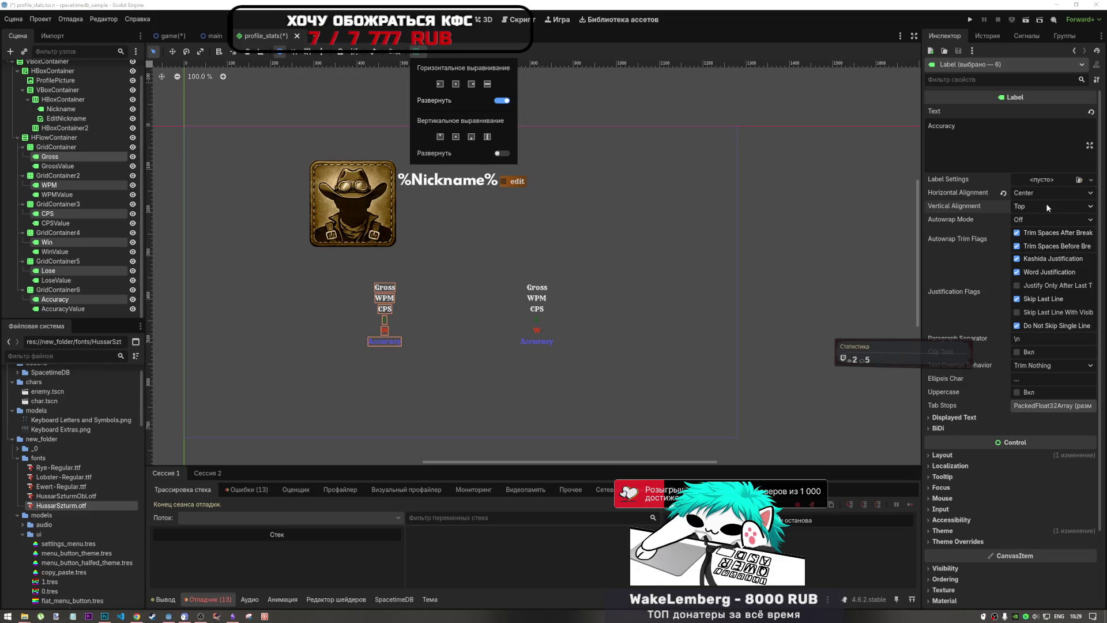
{"action": "left_click", "coordinate": [959, 454]}
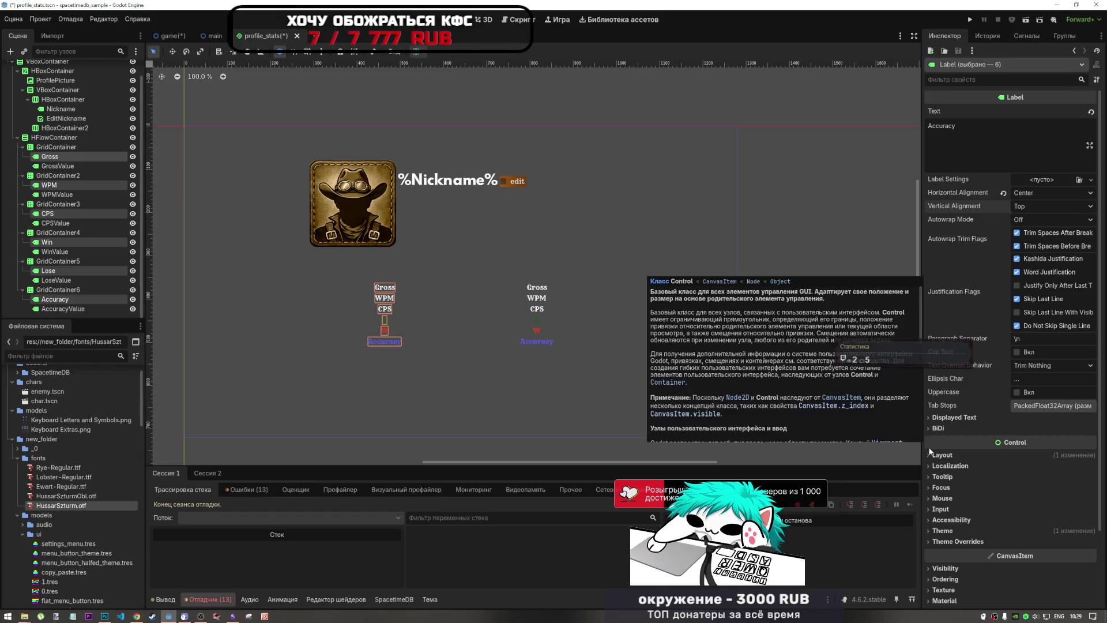
Step: Give the six name labels a Custom Minimum Size width of 200 px
{"action": "left_click", "coordinate": [944, 458]}
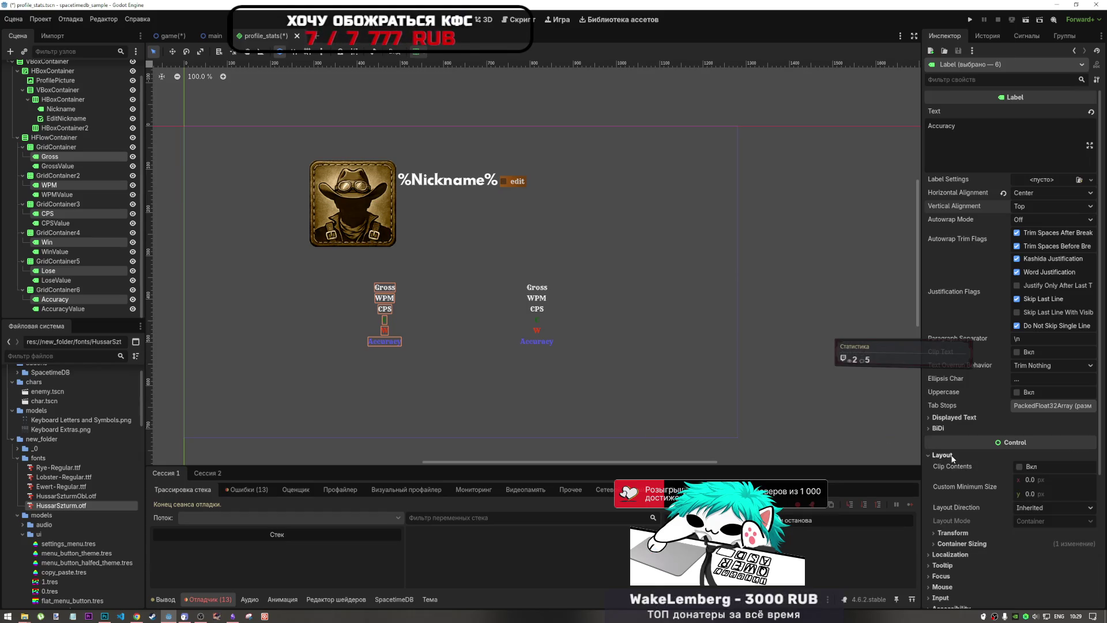
{"action": "left_click", "coordinate": [1037, 483]}
{"action": "left_click", "coordinate": [1041, 494]}
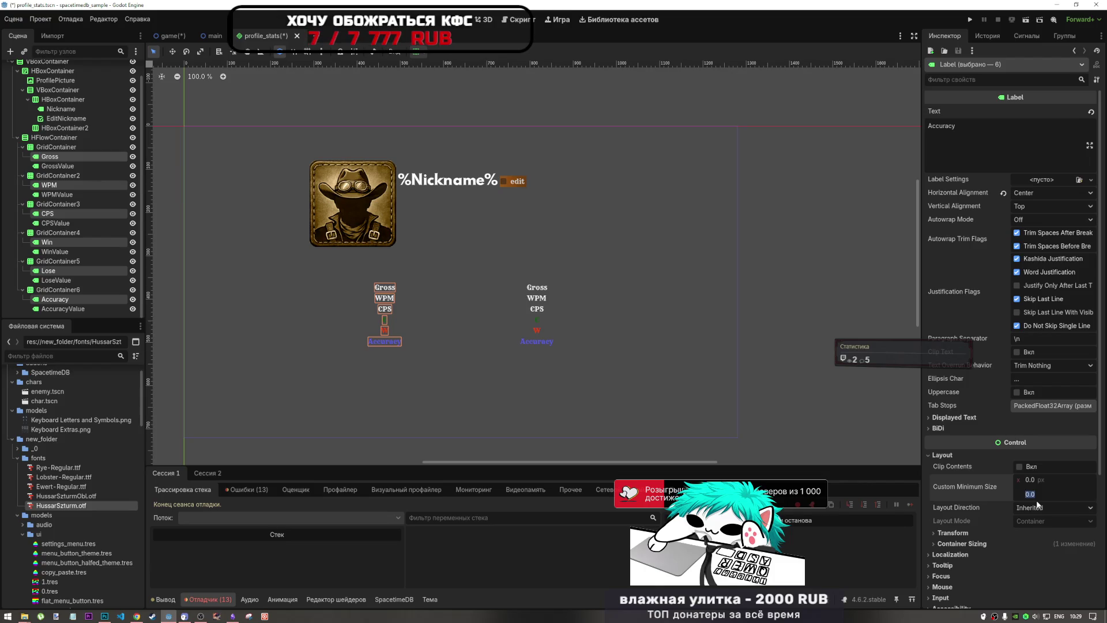
{"action": "left_click", "coordinate": [1032, 481]}
{"action": "type", "text": "200"}
{"action": "key", "text": "Return"}
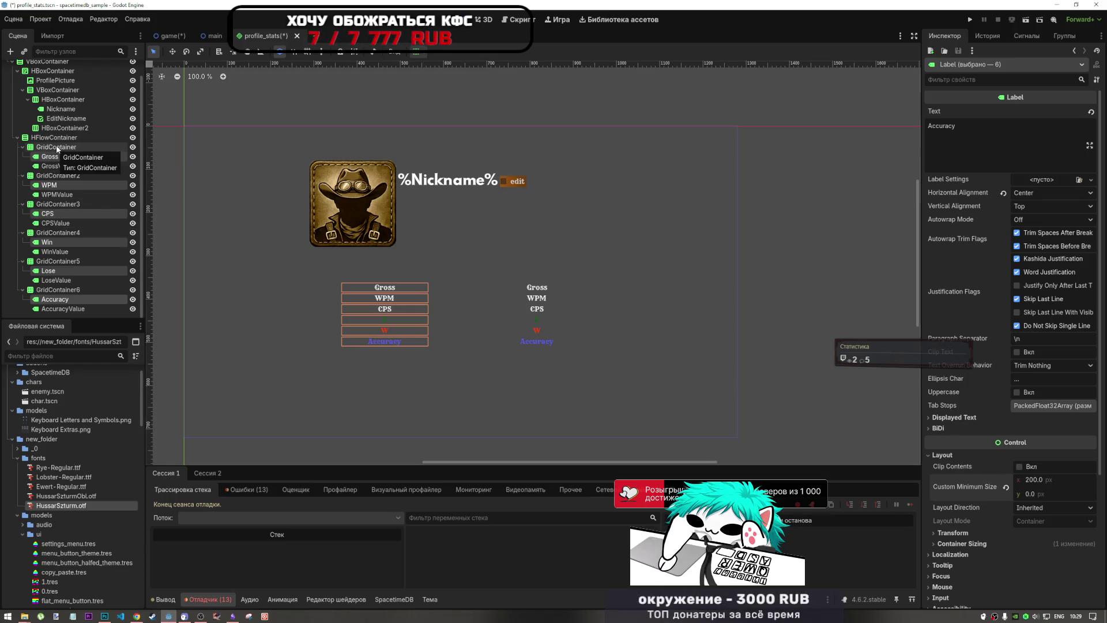
Step: Set the name labels' horizontal cell alignment and turn off their horizontal Expand
{"action": "left_click", "coordinate": [415, 53]}
{"action": "left_click", "coordinate": [439, 83]}
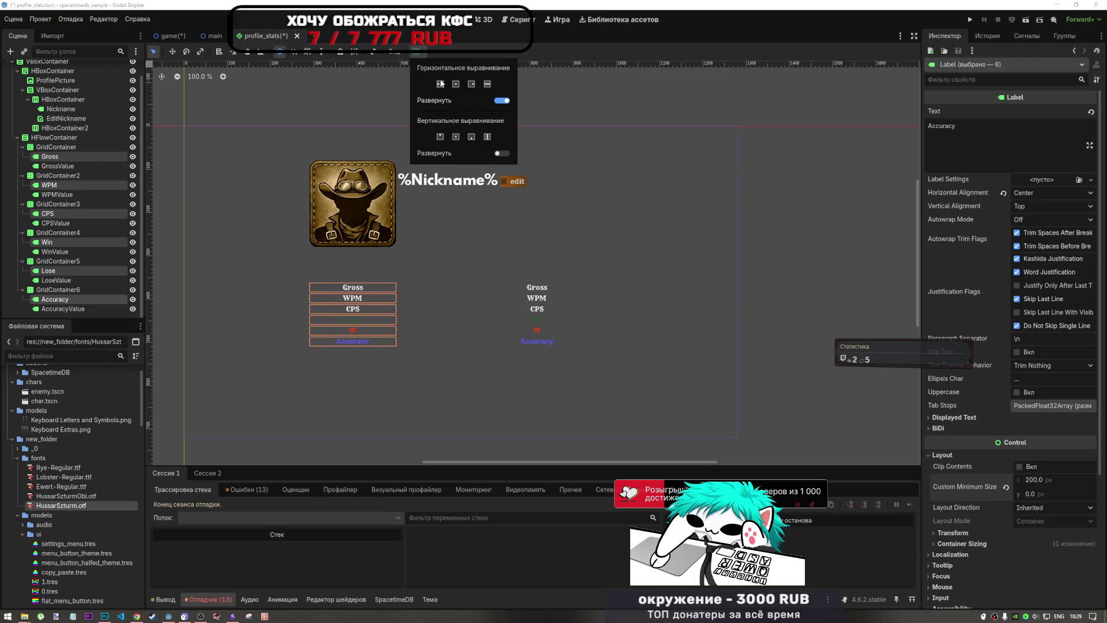
{"action": "left_click", "coordinate": [472, 84]}
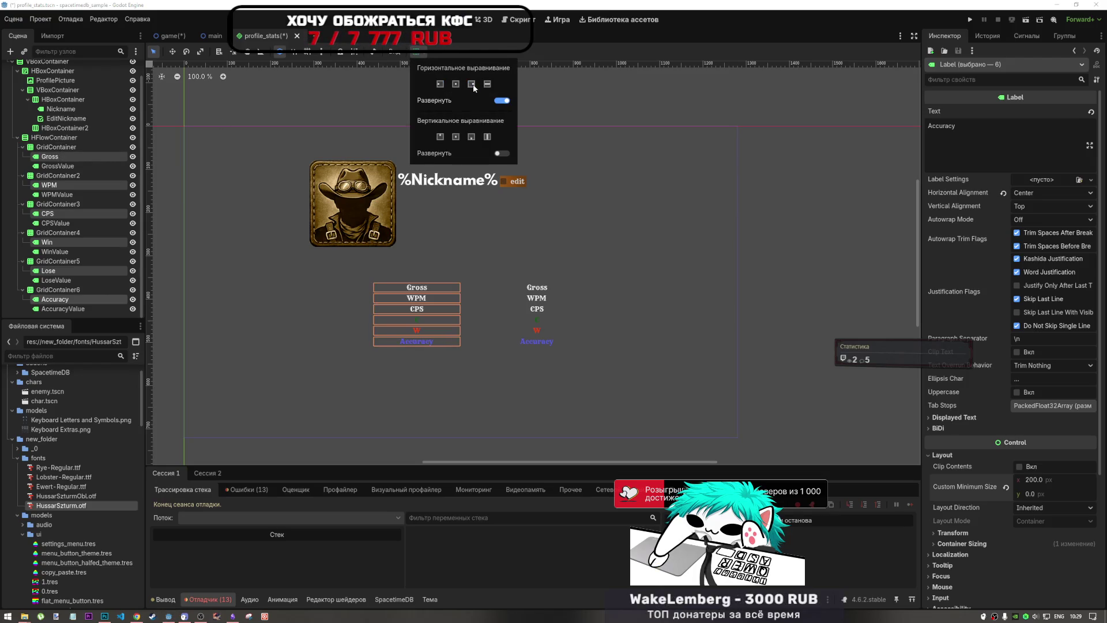
{"action": "left_click", "coordinate": [440, 84]}
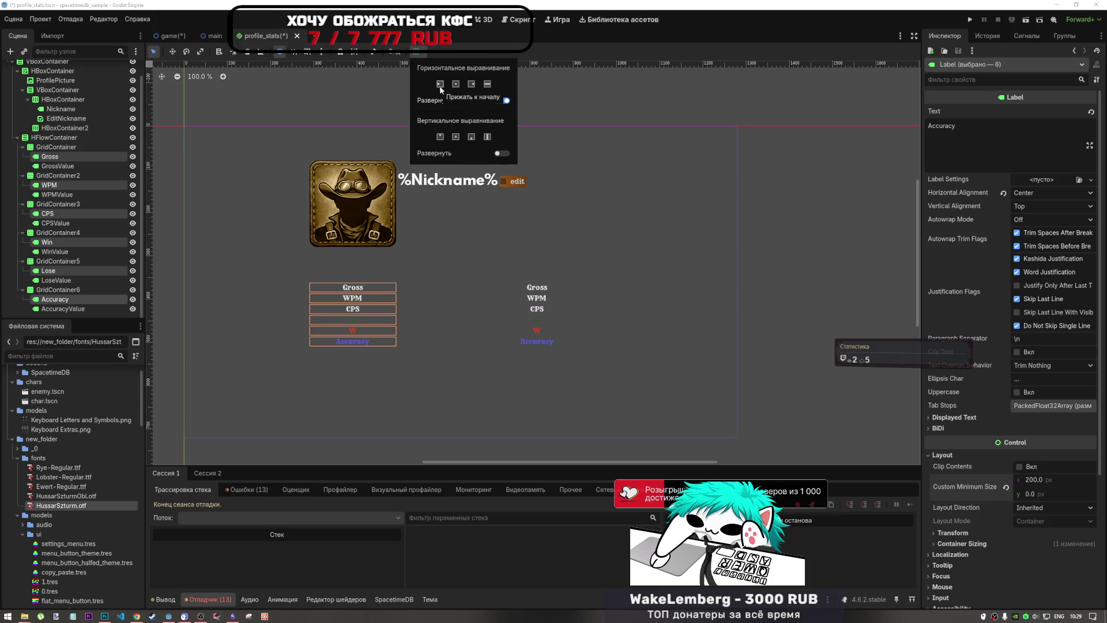
{"action": "left_click", "coordinate": [455, 84]}
{"action": "left_click", "coordinate": [441, 84]}
{"action": "left_click", "coordinate": [472, 84]}
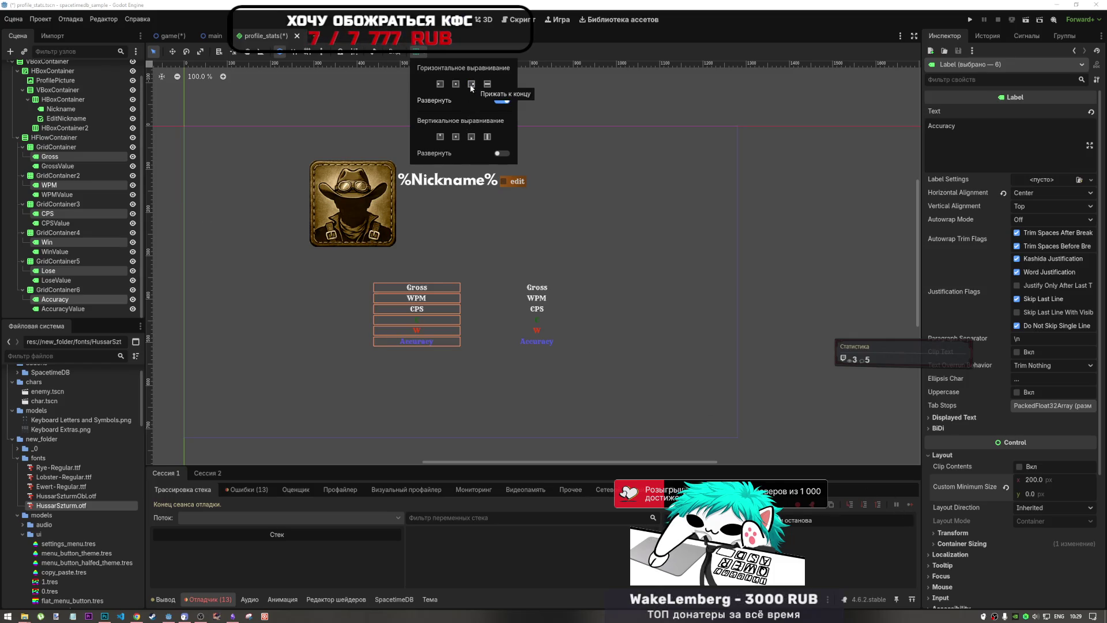
{"action": "left_click", "coordinate": [456, 84]}
{"action": "left_click", "coordinate": [501, 101]}
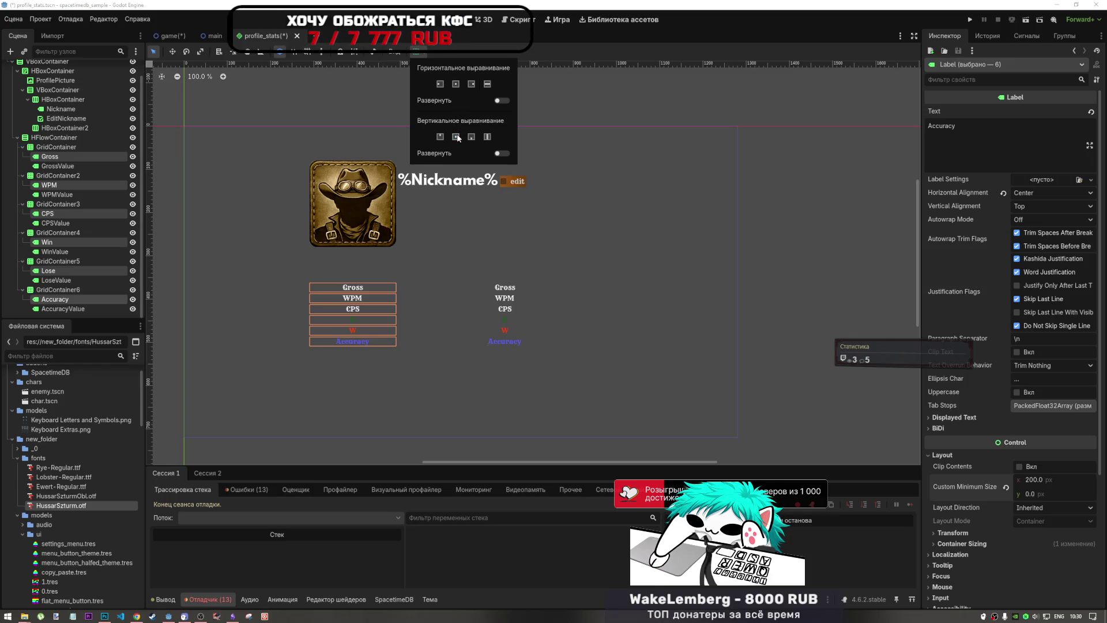
{"action": "left_click", "coordinate": [1022, 205]}
Step: Set the name labels' horizontal text alignment to Right
{"action": "left_click", "coordinate": [1021, 193]}
{"action": "left_click", "coordinate": [1027, 229]}
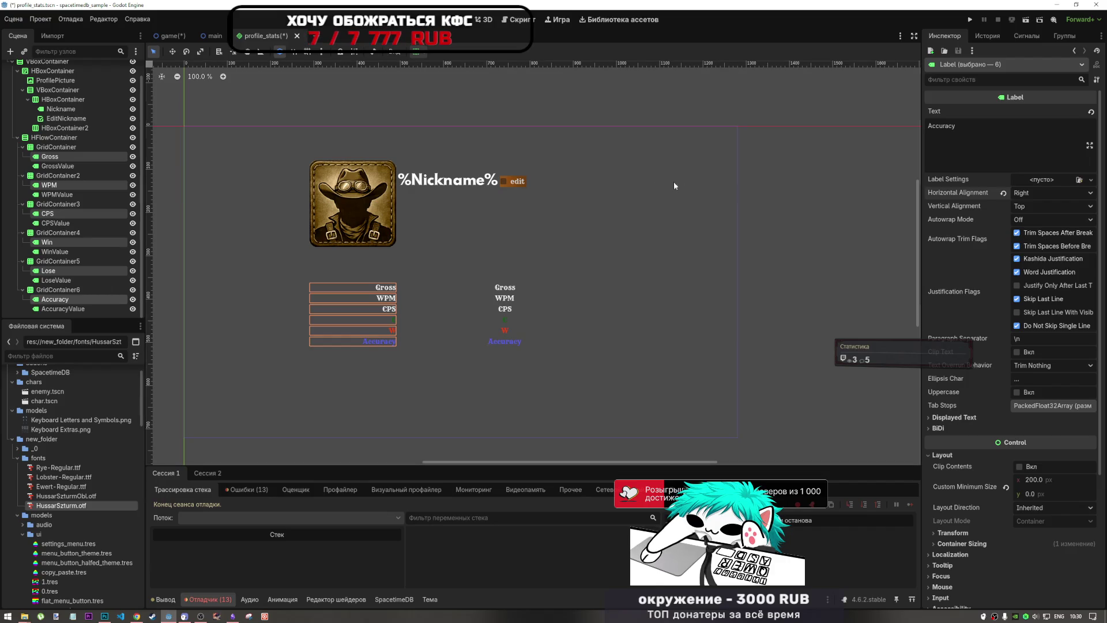
{"action": "left_click", "coordinate": [1032, 193]}
{"action": "left_click", "coordinate": [1029, 240]}
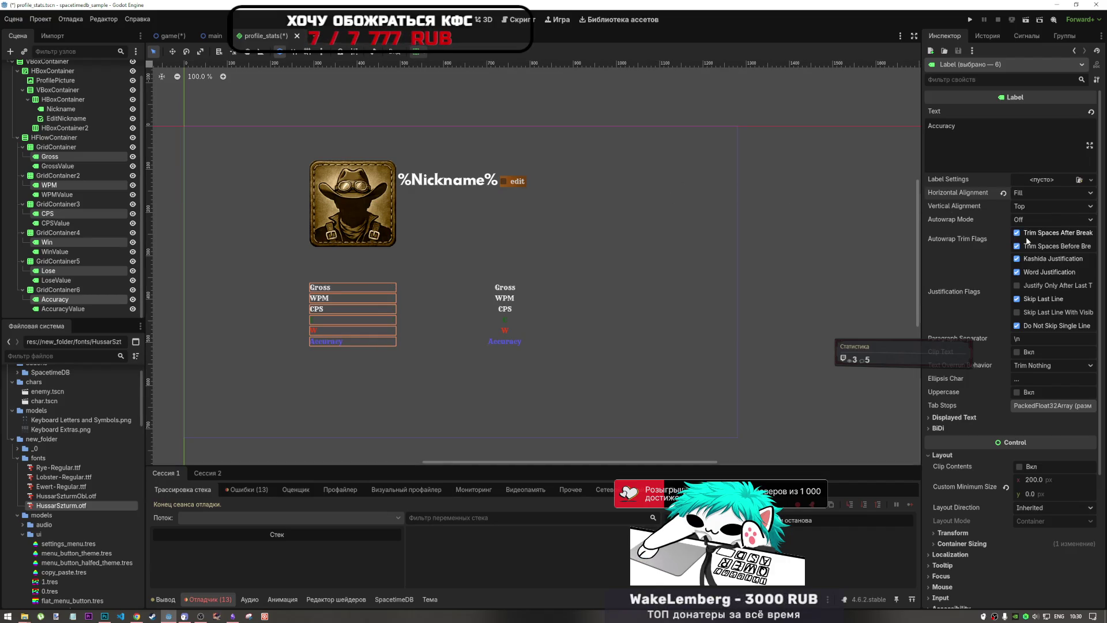
{"action": "left_click", "coordinate": [1032, 192]}
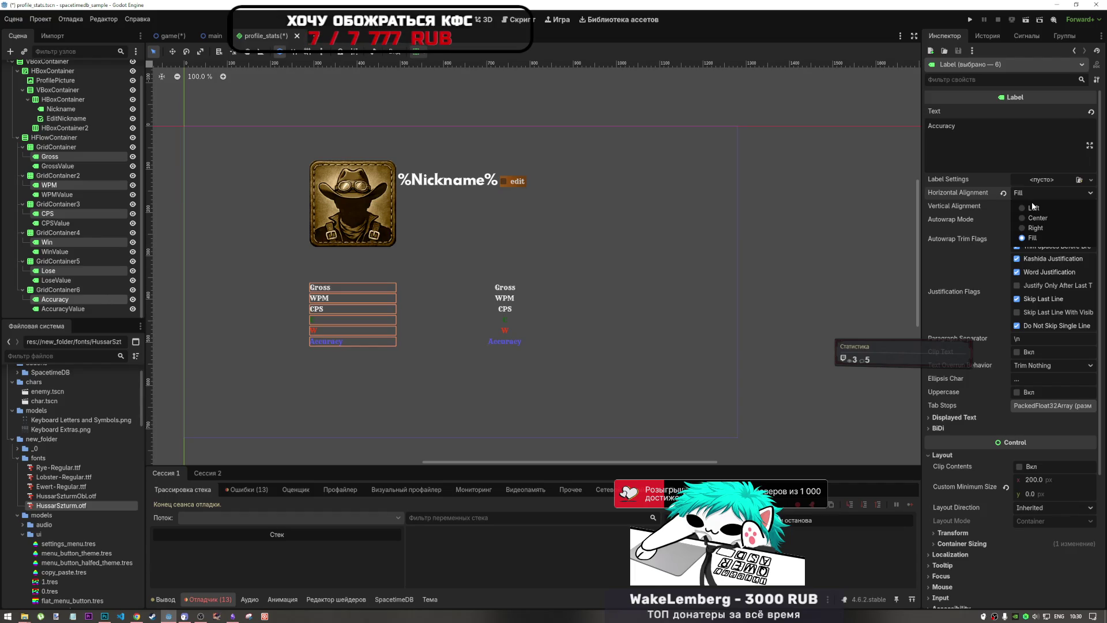
{"action": "left_click", "coordinate": [1032, 228]}
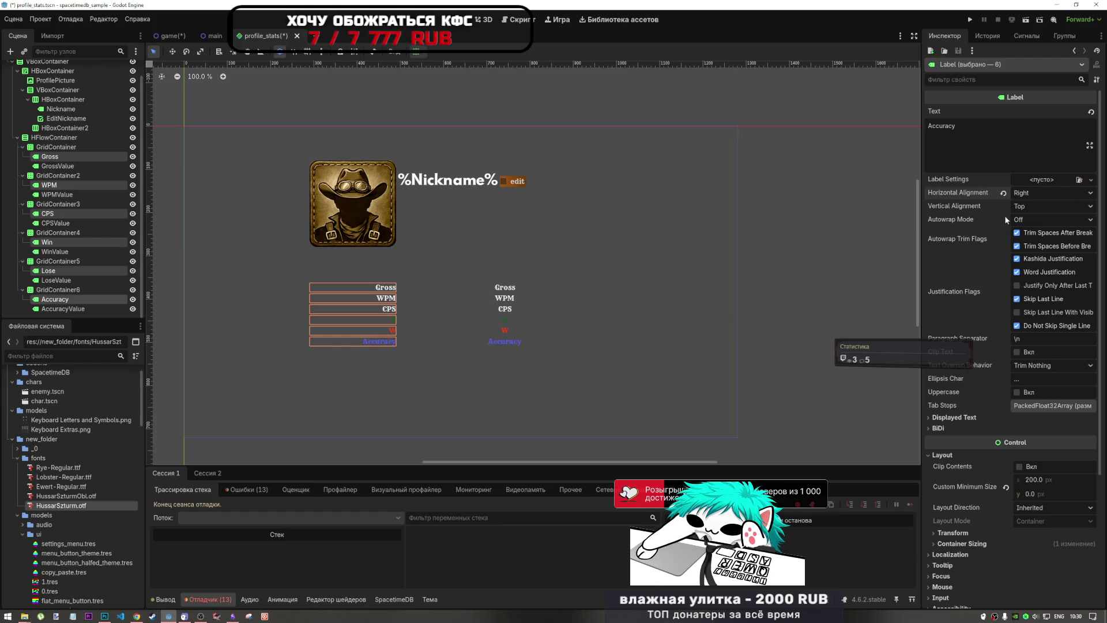
Step: Set the name labels' vertical text alignment to Center
{"action": "left_click", "coordinate": [1021, 219]}
{"action": "left_click", "coordinate": [1024, 219]}
{"action": "left_click", "coordinate": [1023, 206]}
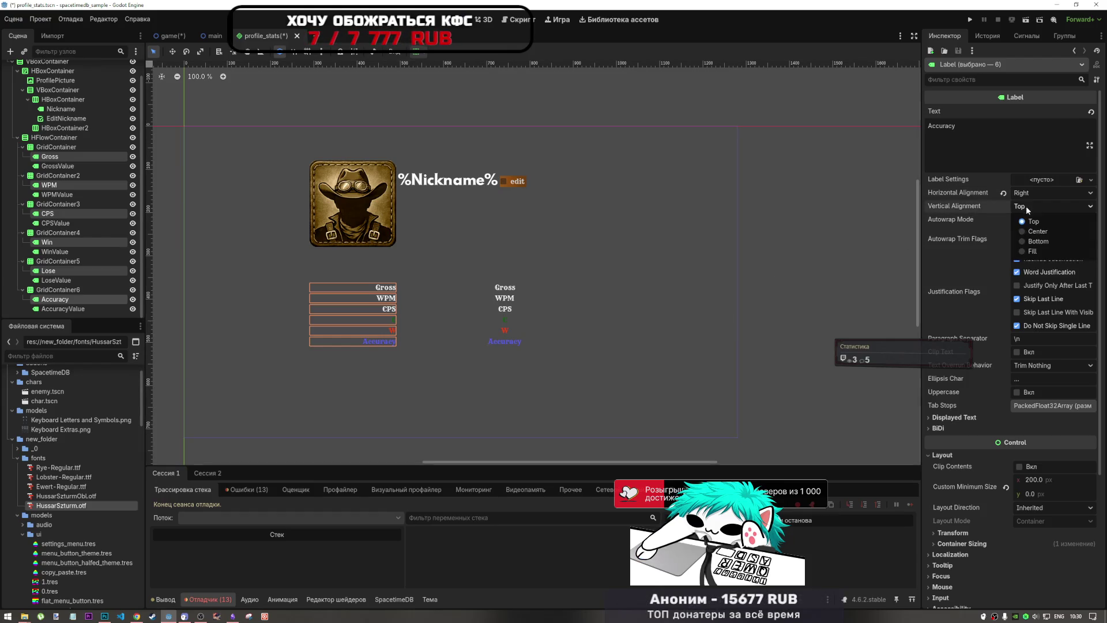
{"action": "left_click", "coordinate": [1031, 231]}
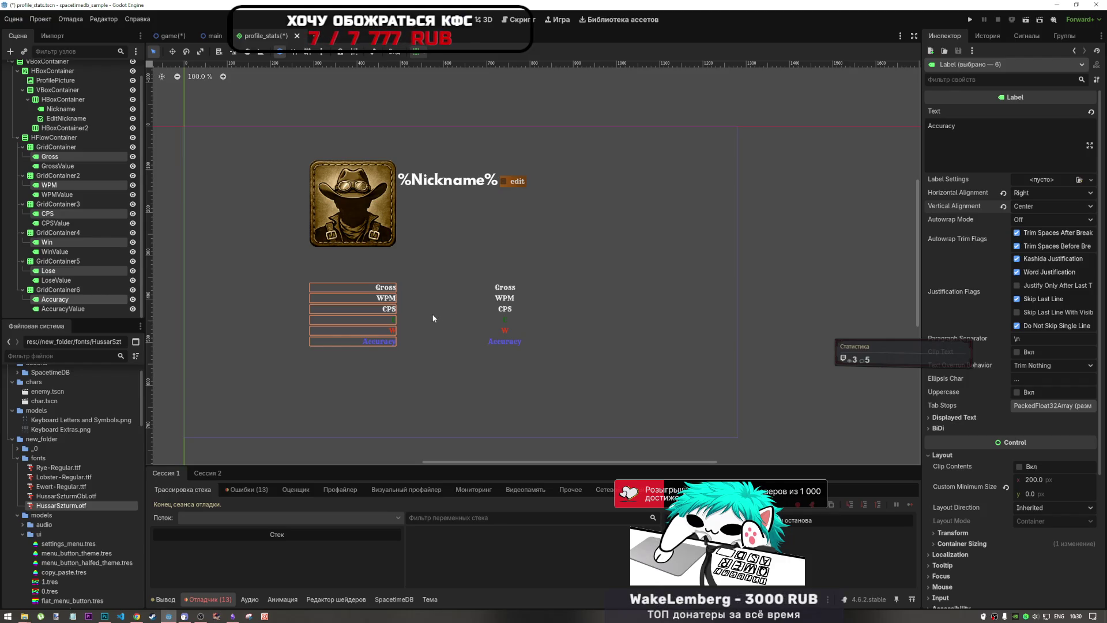
{"action": "left_click", "coordinate": [81, 166]}
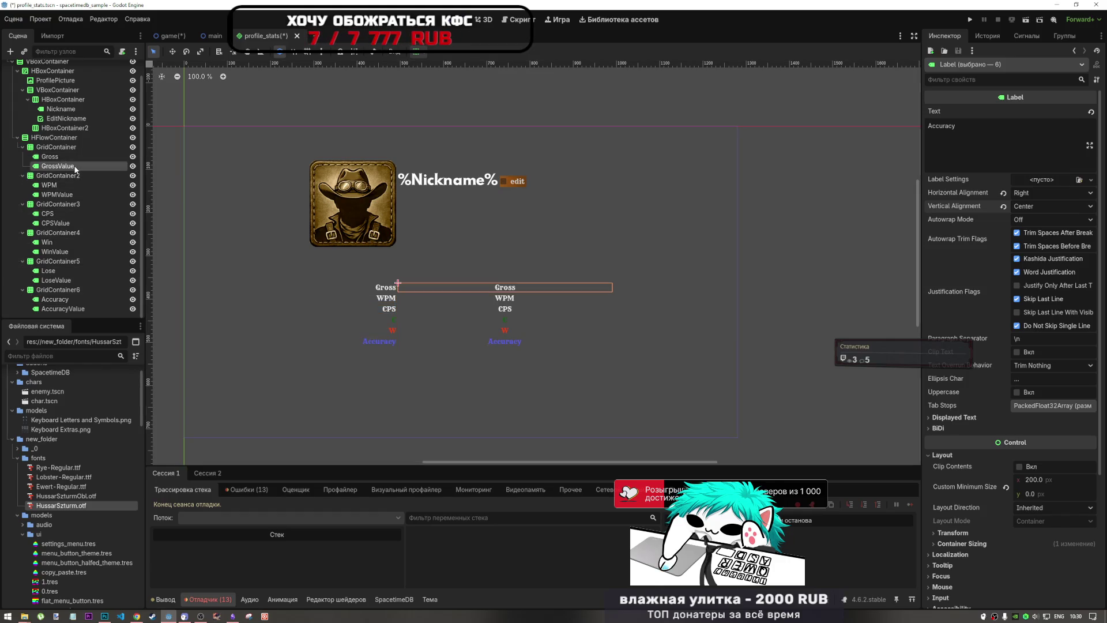
Step: Select all six value labels, starting from GrossValue, WPMValue and CPSValue
{"action": "left_click", "coordinate": [74, 185], "text": "ctrl"}
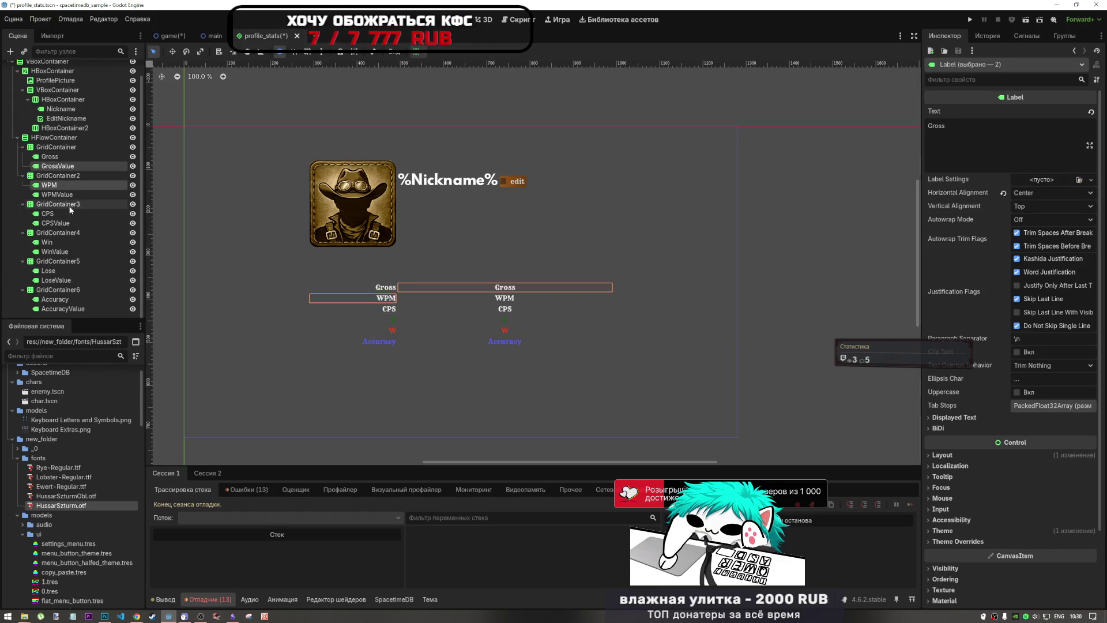
{"action": "left_click", "coordinate": [68, 185]}
{"action": "left_click", "coordinate": [57, 166]}
{"action": "left_click", "coordinate": [58, 194], "text": "ctrl"}
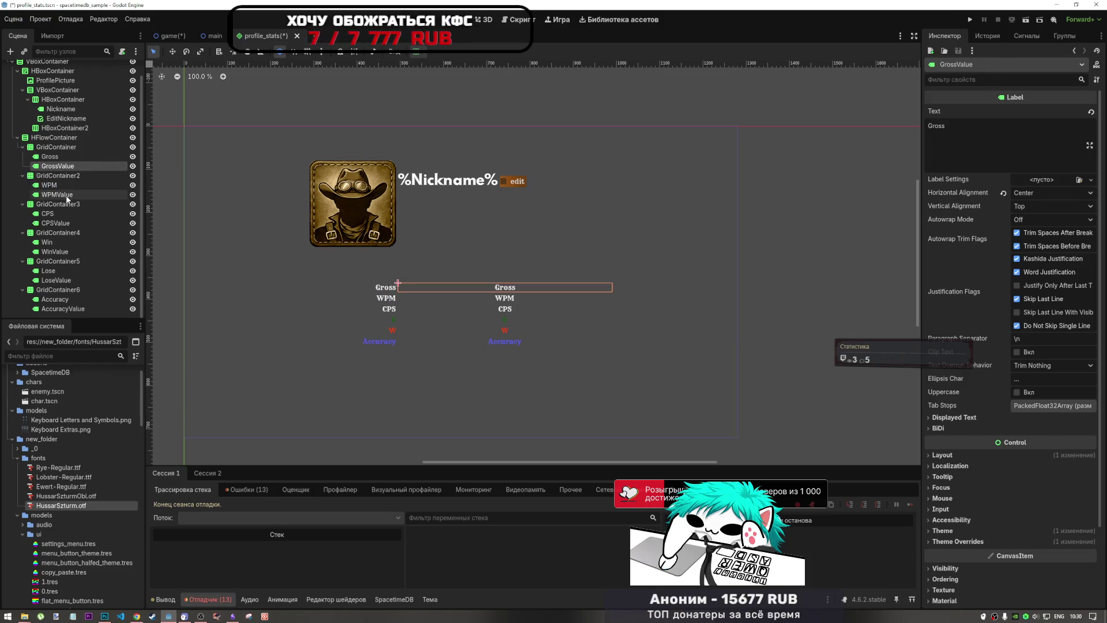
{"action": "left_click", "coordinate": [55, 224], "text": "ctrl"}
{"action": "mouse_move", "coordinate": [649, 454]}
{"action": "left_mouse_down"}
{"action": "mouse_move", "coordinate": [616, 403]}
{"action": "mouse_move", "coordinate": [387, 237]}
{"action": "left_mouse_up"}
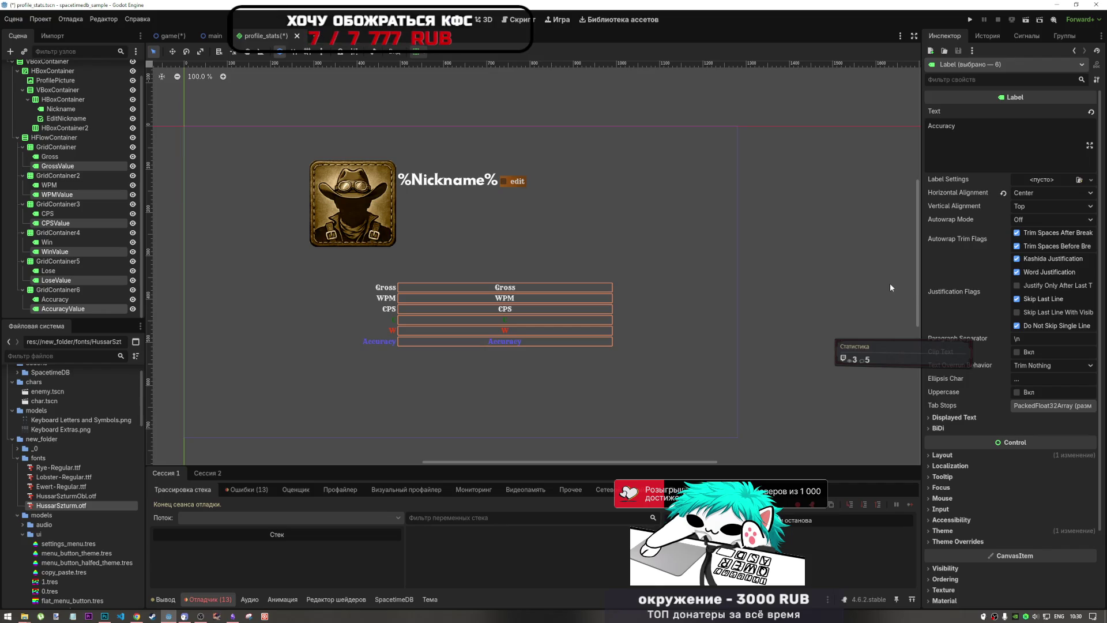
Step: Give the value labels Center vertical and Left horizontal text alignment
{"action": "left_click", "coordinate": [1026, 205]}
{"action": "left_click", "coordinate": [1028, 235]}
{"action": "left_click", "coordinate": [1043, 196]}
{"action": "left_click", "coordinate": [1033, 210]}
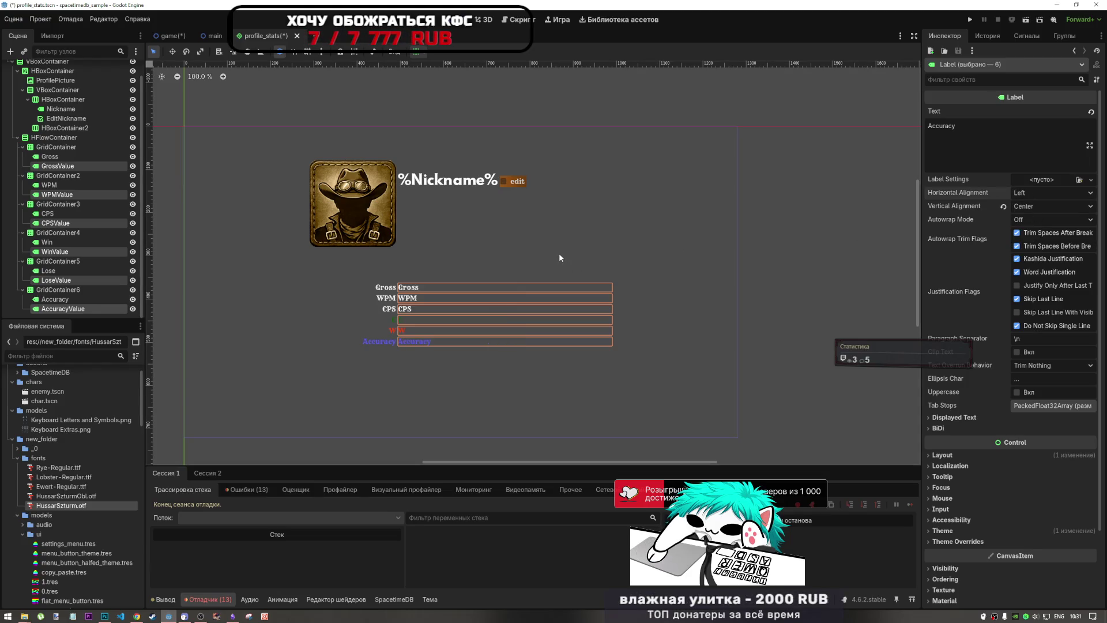
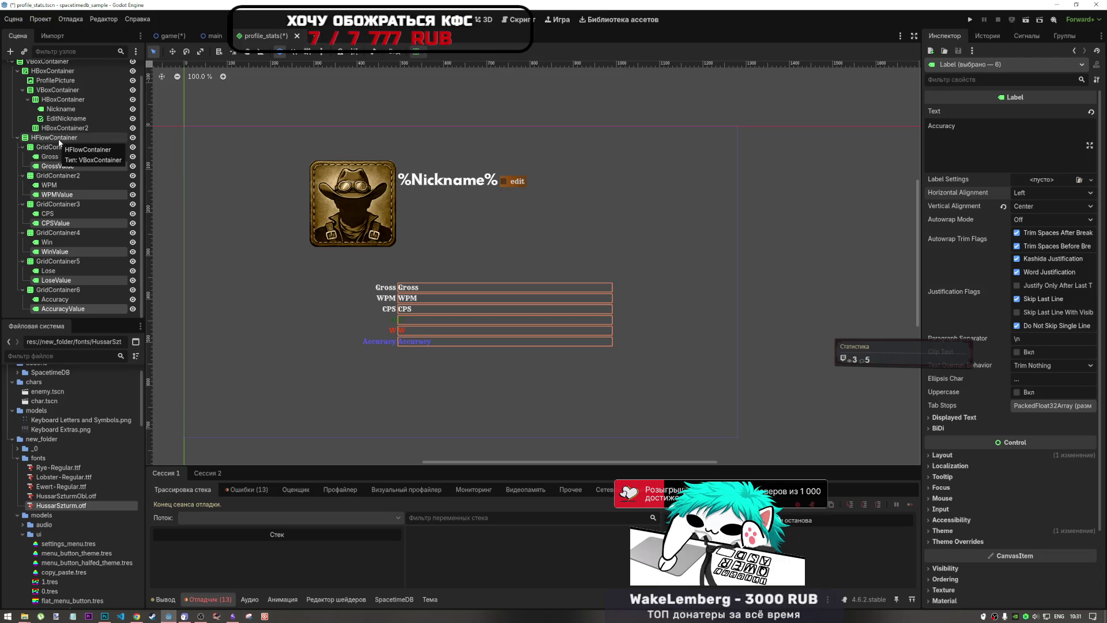
Step: Add two VBoxContainer children under HFlowContainer, below the six stat GridContainers
{"action": "left_click", "coordinate": [50, 141]}
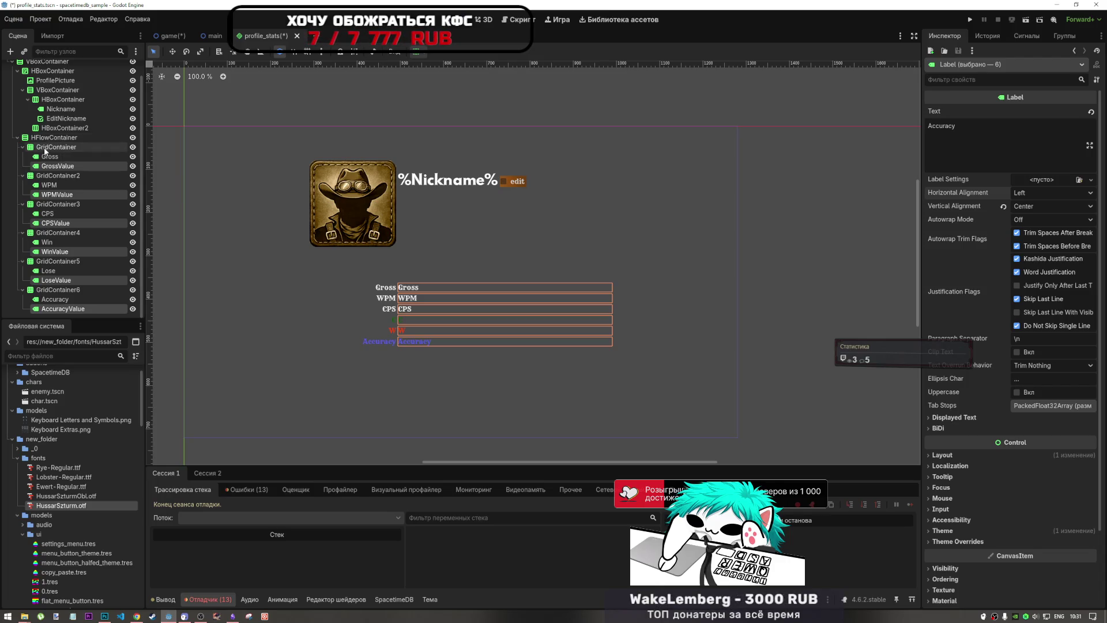
{"action": "right_click", "coordinate": [34, 141]}
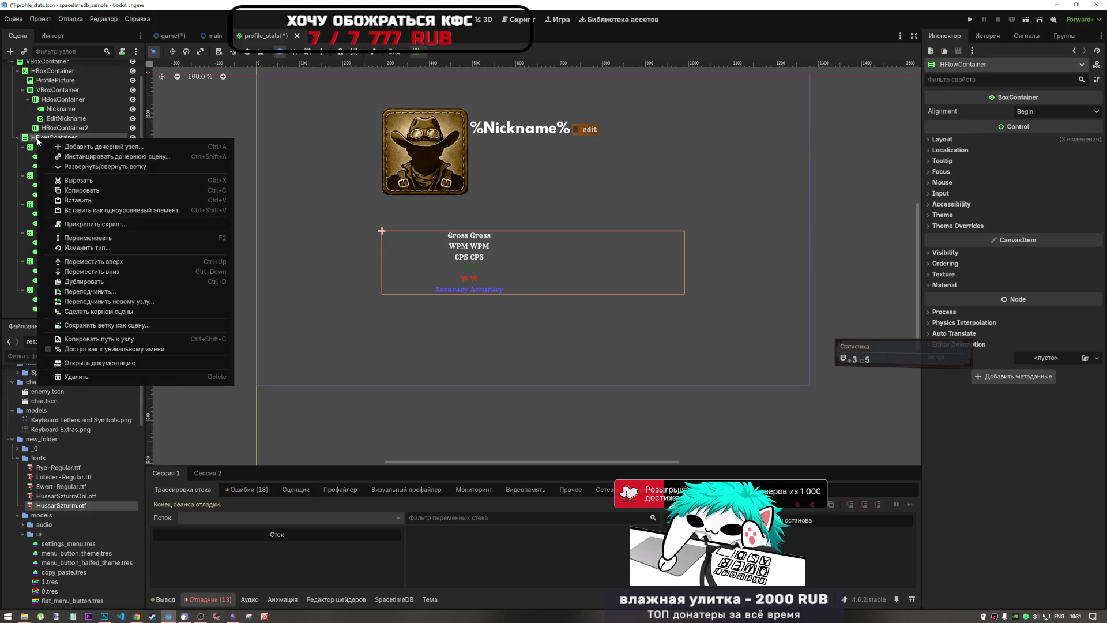
{"action": "left_click", "coordinate": [67, 145]}
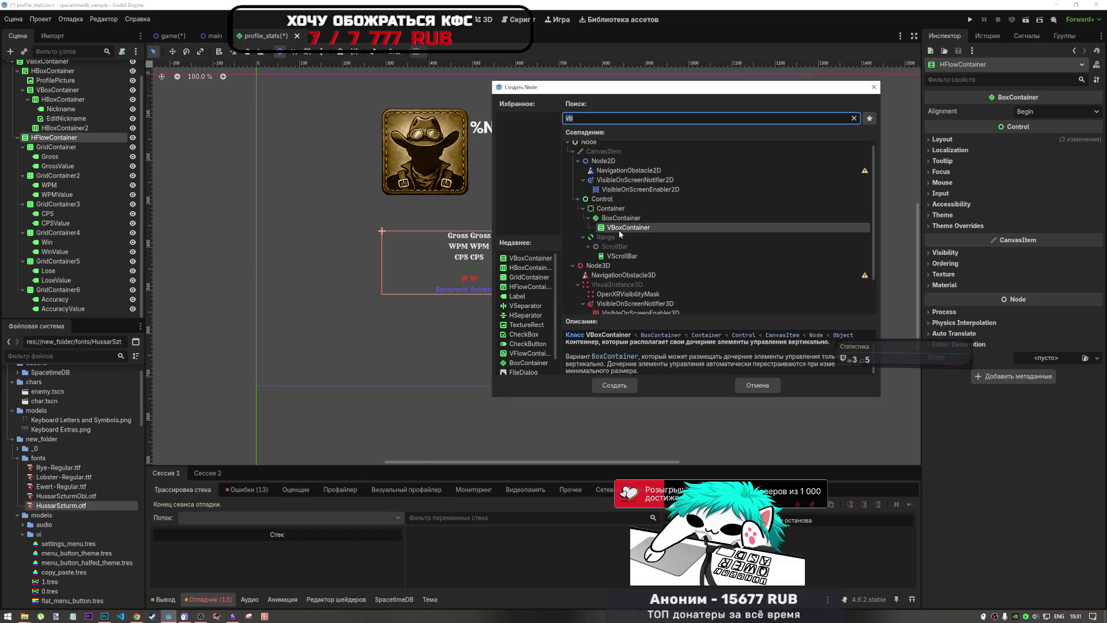
{"action": "left_click", "coordinate": [614, 385]}
{"action": "right_click", "coordinate": [47, 127]}
{"action": "left_click", "coordinate": [197, 138]}
{"action": "left_click", "coordinate": [614, 385]}
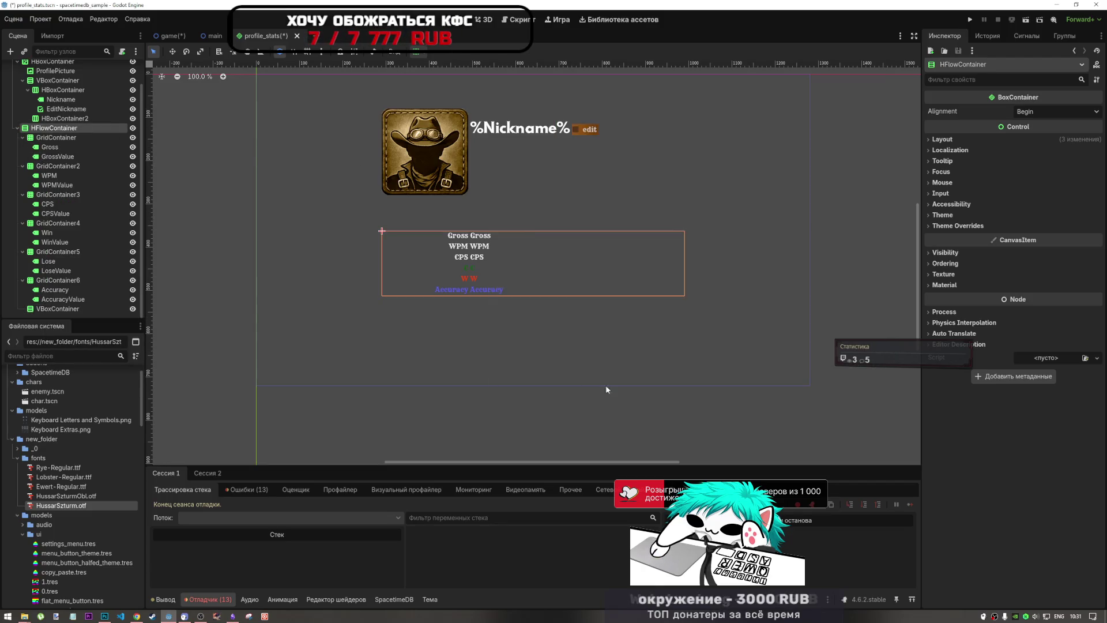
Step: Move the Gross, WPM, CPS, Win, Lose and Accuracy labels into VBoxContainer
{"action": "left_click", "coordinate": [62, 290]}
{"action": "left_click", "coordinate": [55, 137]}
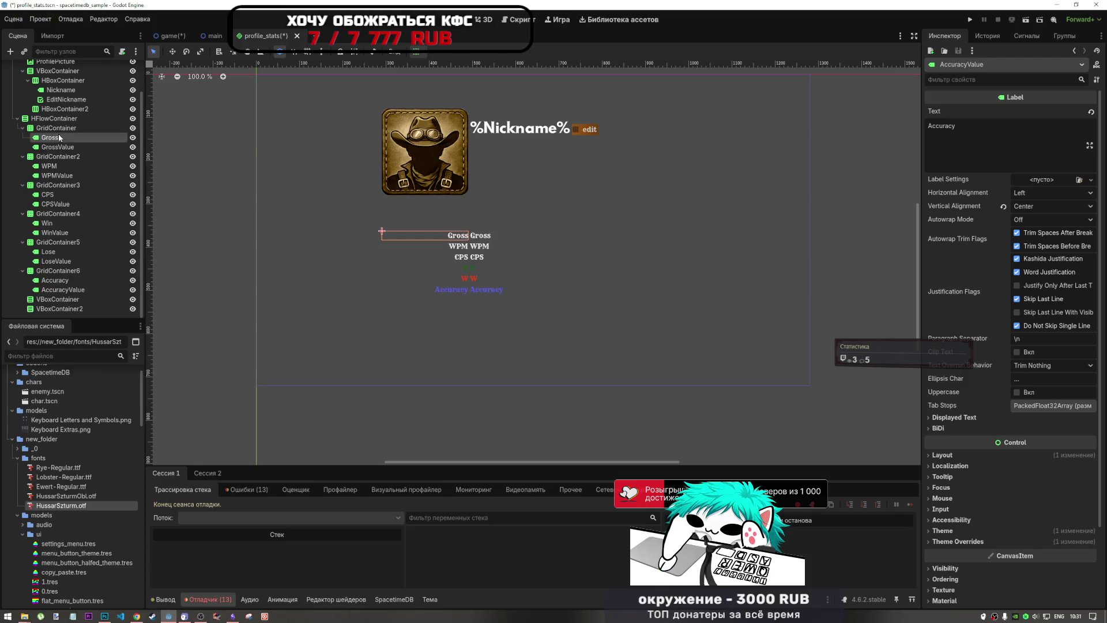
{"action": "left_click", "coordinate": [50, 165], "text": "ctrl"}
{"action": "left_click", "coordinate": [47, 194], "text": "ctrl"}
{"action": "left_click", "coordinate": [47, 223], "text": "ctrl"}
{"action": "left_click", "coordinate": [47, 252], "text": "ctrl"}
{"action": "left_click", "coordinate": [54, 280], "text": "ctrl"}
{"action": "left_click_drag", "start_coordinate": [54, 141], "coordinate": [57, 300]}
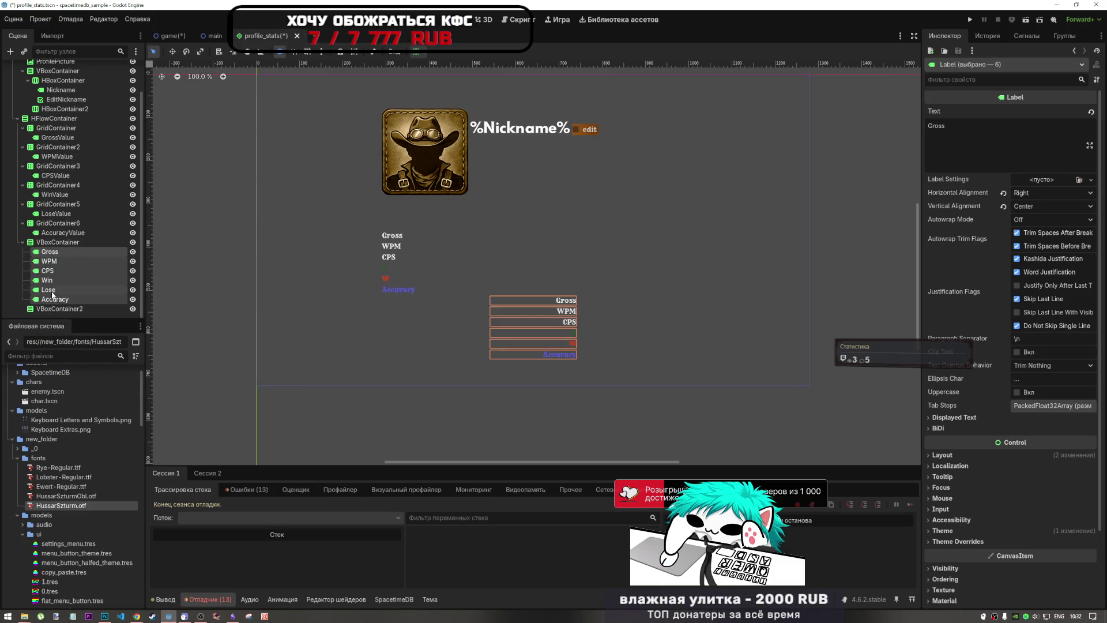
Step: Inspect VBoxContainer's layout properties and the six name labels it now holds
{"action": "left_click", "coordinate": [58, 242]}
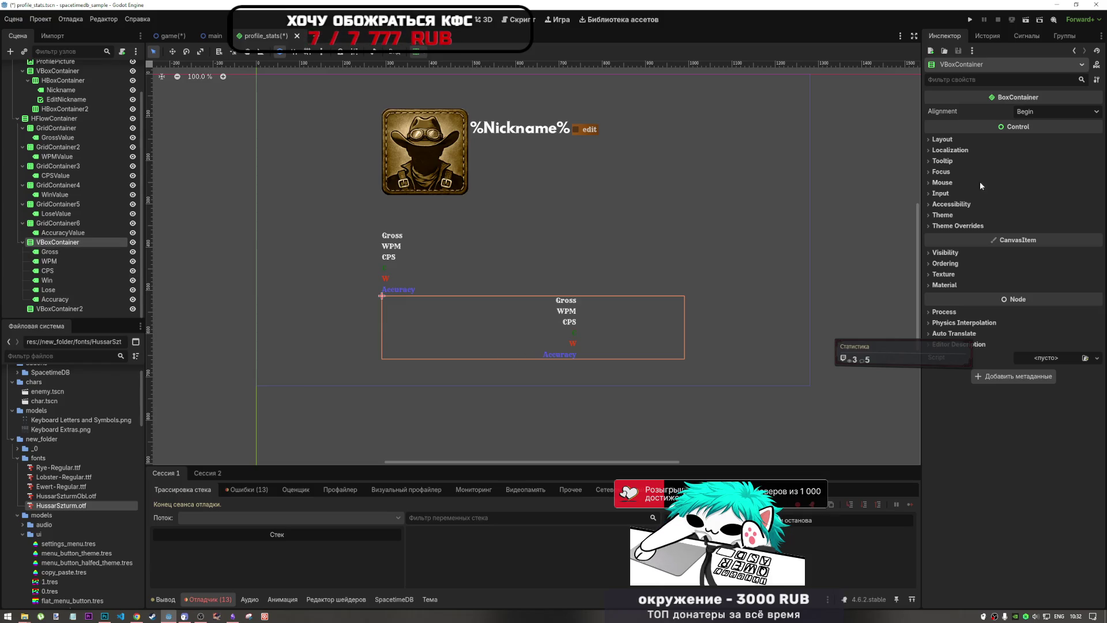
{"action": "left_click", "coordinate": [962, 141]}
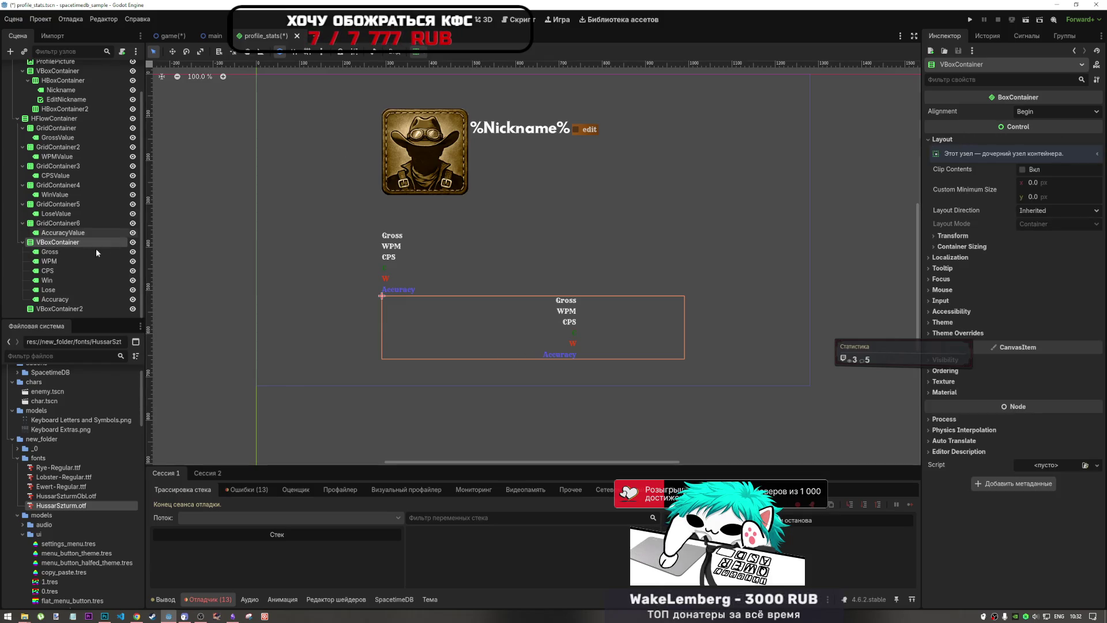
{"action": "double_click", "coordinate": [57, 251]}
{"action": "key", "text": "Escape"}
{"action": "left_click", "coordinate": [48, 300], "text": "shift"}
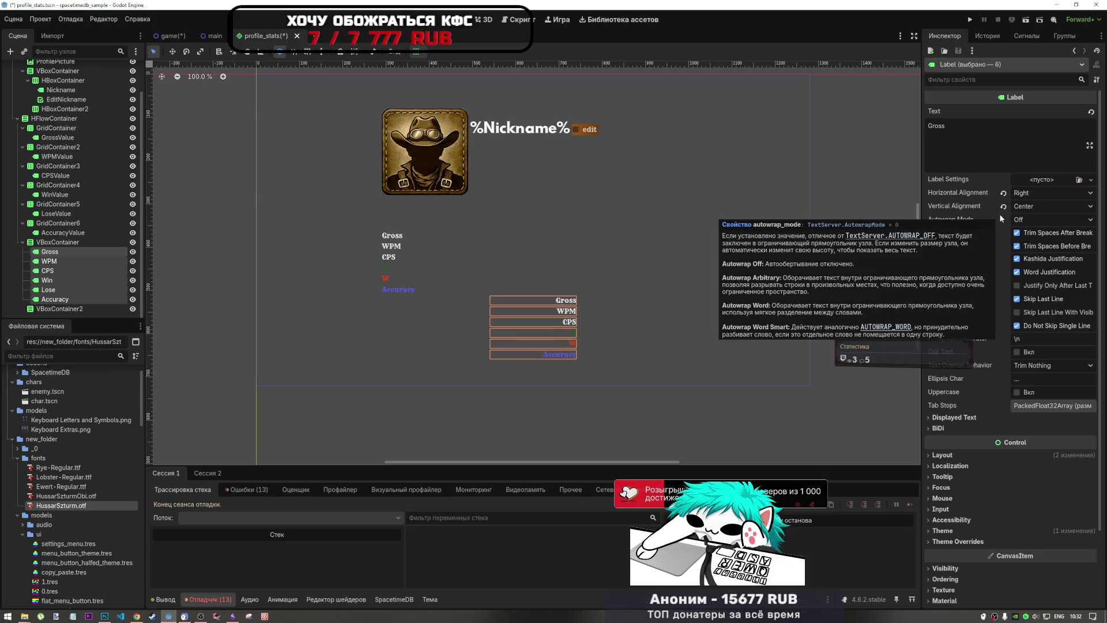
{"action": "left_click", "coordinate": [53, 242]}
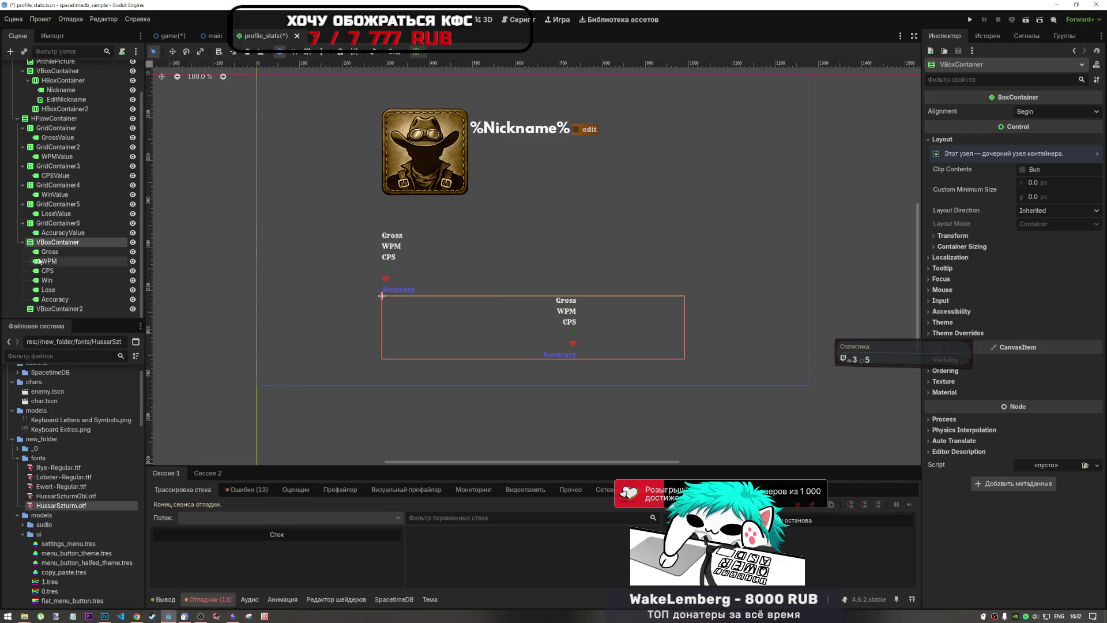
{"action": "left_click", "coordinate": [57, 138]}
Step: Move GrossValue through LoseValue, then AccuracyValue below them, into VBoxContainer2
{"action": "left_click", "coordinate": [62, 157], "text": "ctrl"}
{"action": "left_click", "coordinate": [60, 174], "text": "ctrl"}
{"action": "left_click", "coordinate": [58, 195], "text": "ctrl"}
{"action": "left_click", "coordinate": [57, 213], "text": "ctrl"}
{"action": "left_click_drag", "start_coordinate": [61, 141], "coordinate": [63, 312]}
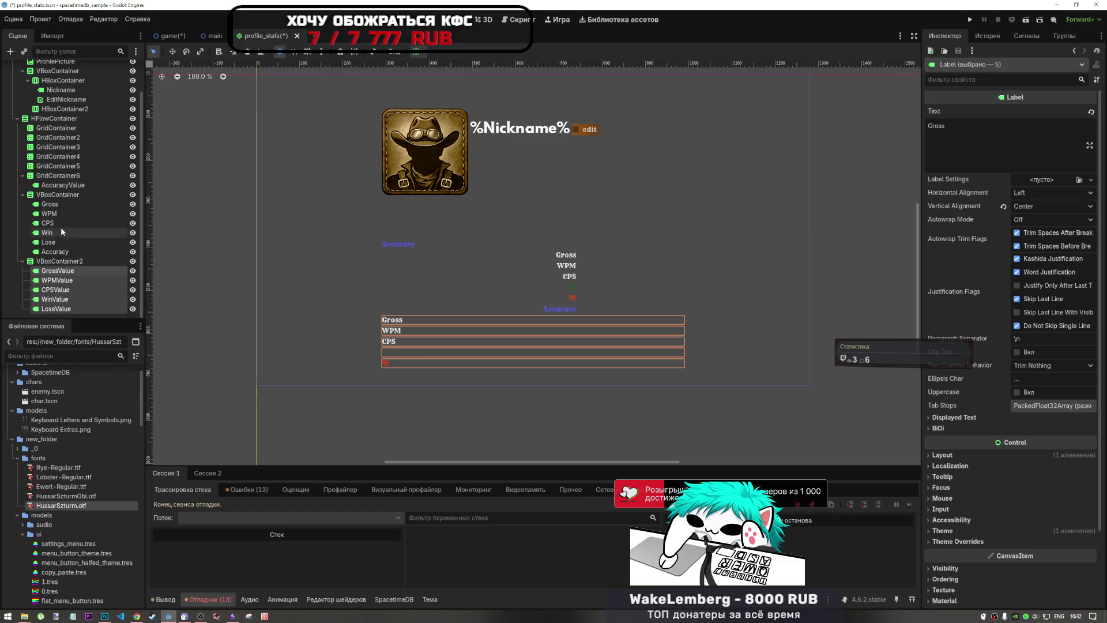
{"action": "left_click_drag", "start_coordinate": [64, 189], "coordinate": [62, 313]}
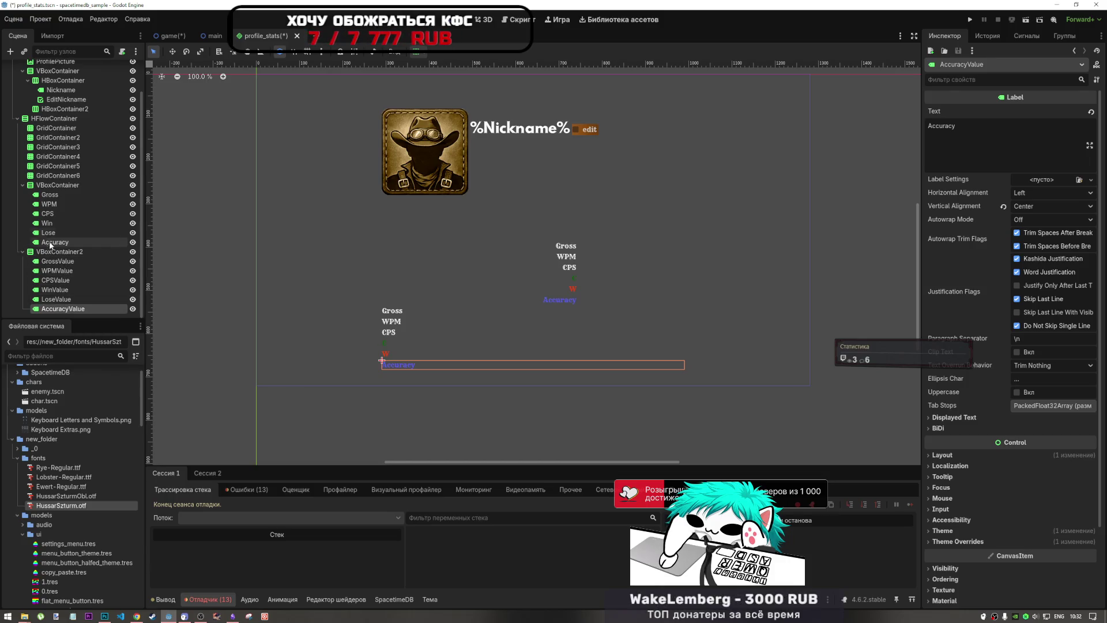
Step: Delete the six empty grid containers, GridContainer through GridContainer6
{"action": "left_click", "coordinate": [56, 185]}
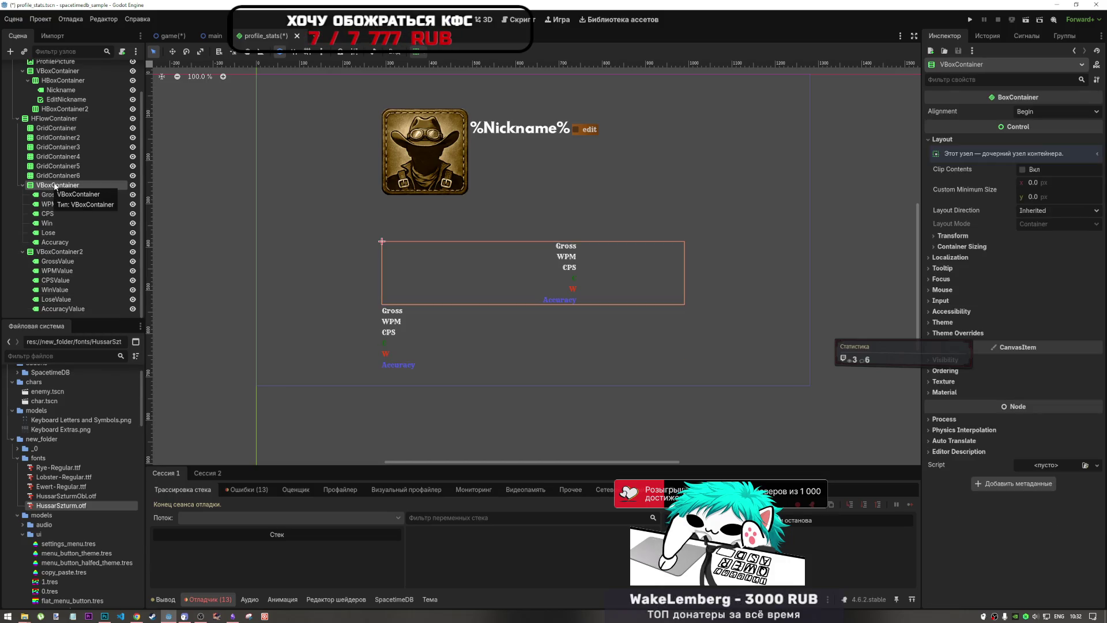
{"action": "left_click", "coordinate": [56, 128]}
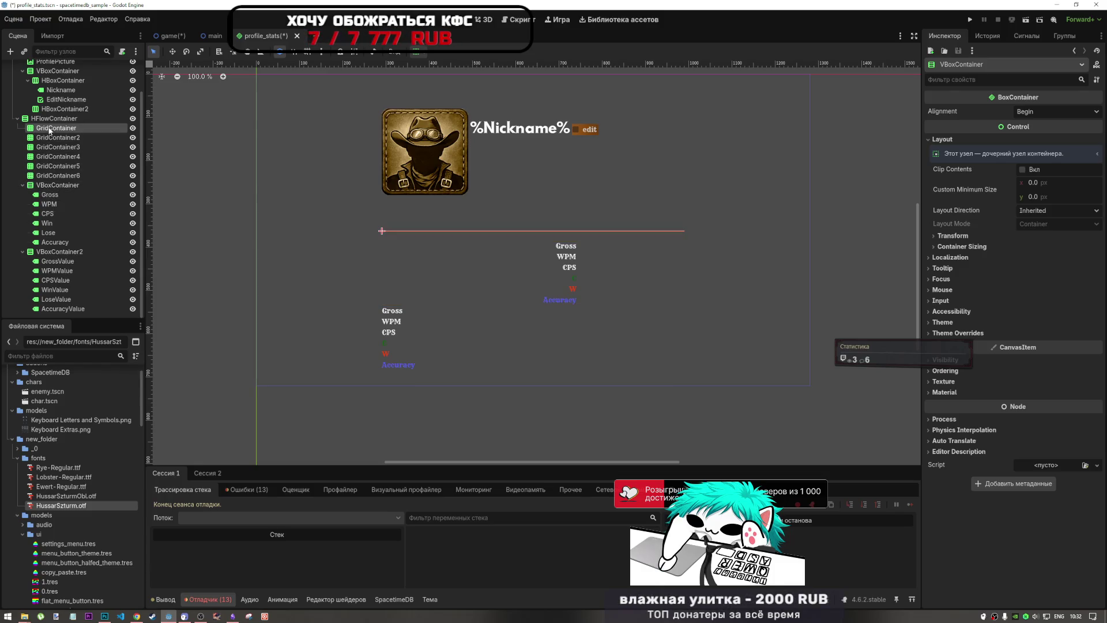
{"action": "left_click", "coordinate": [55, 180], "text": "shift"}
{"action": "key", "text": "Delete"}
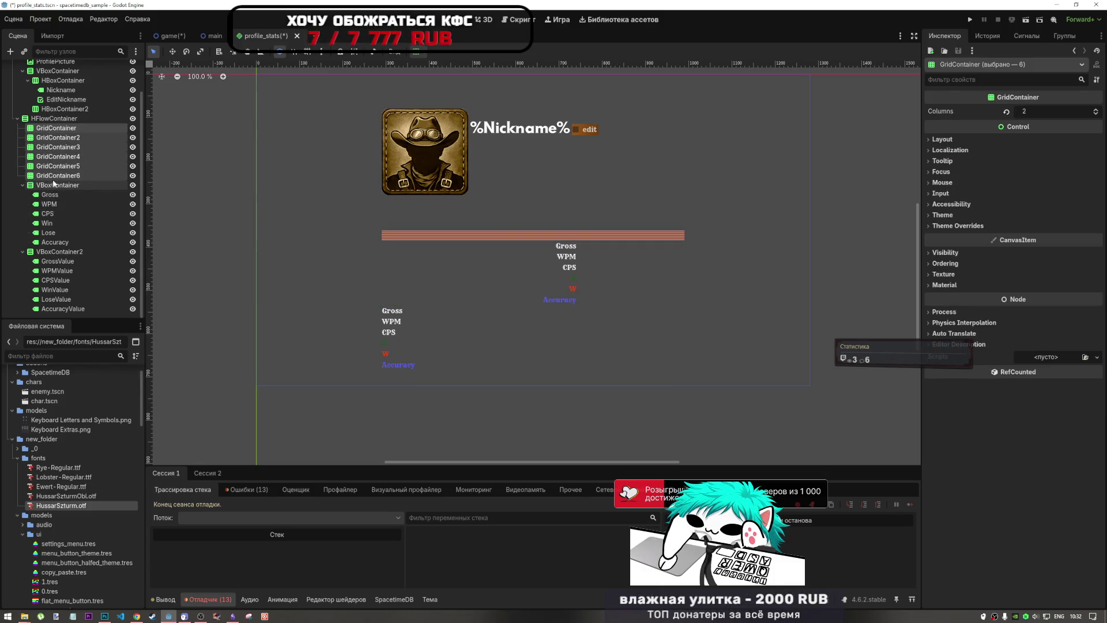
{"action": "key", "text": "Return"}
Step: Change HFlowContainer's type to HBoxContainer so the columns sit side by side
{"action": "right_click", "coordinate": [49, 154]}
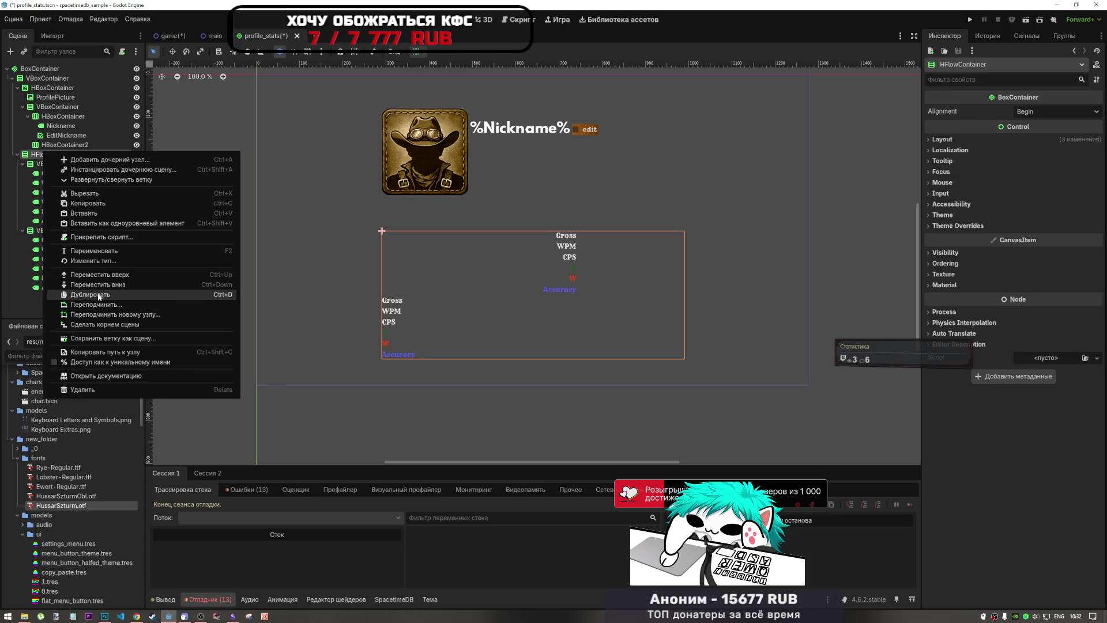
{"action": "left_click", "coordinate": [104, 261]}
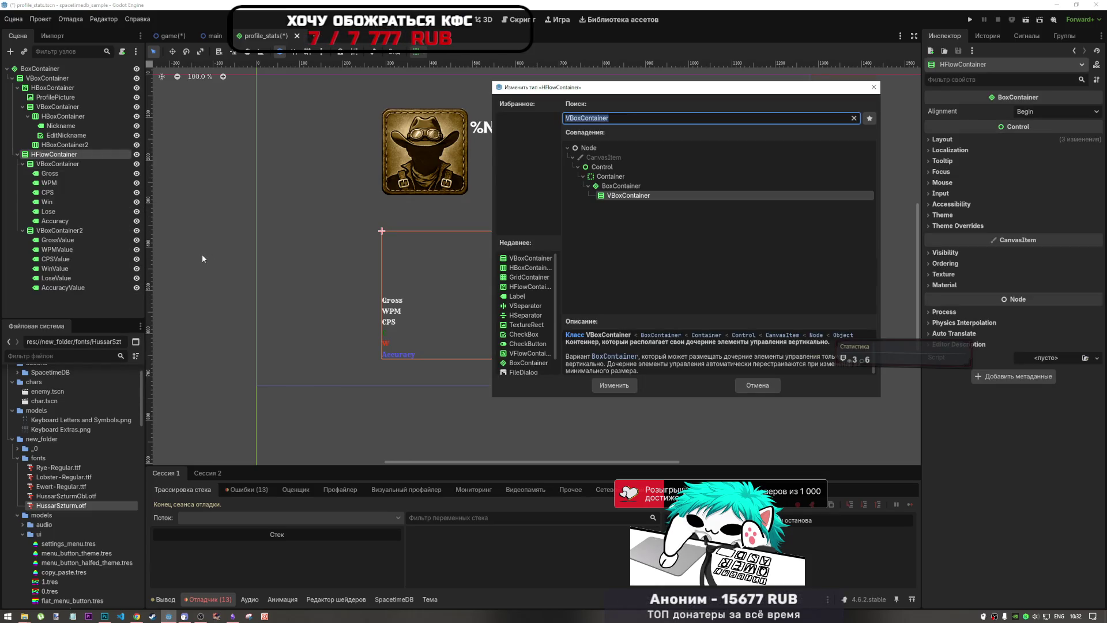
{"action": "type", "text": "hbox"}
{"action": "left_click", "coordinate": [600, 383]}
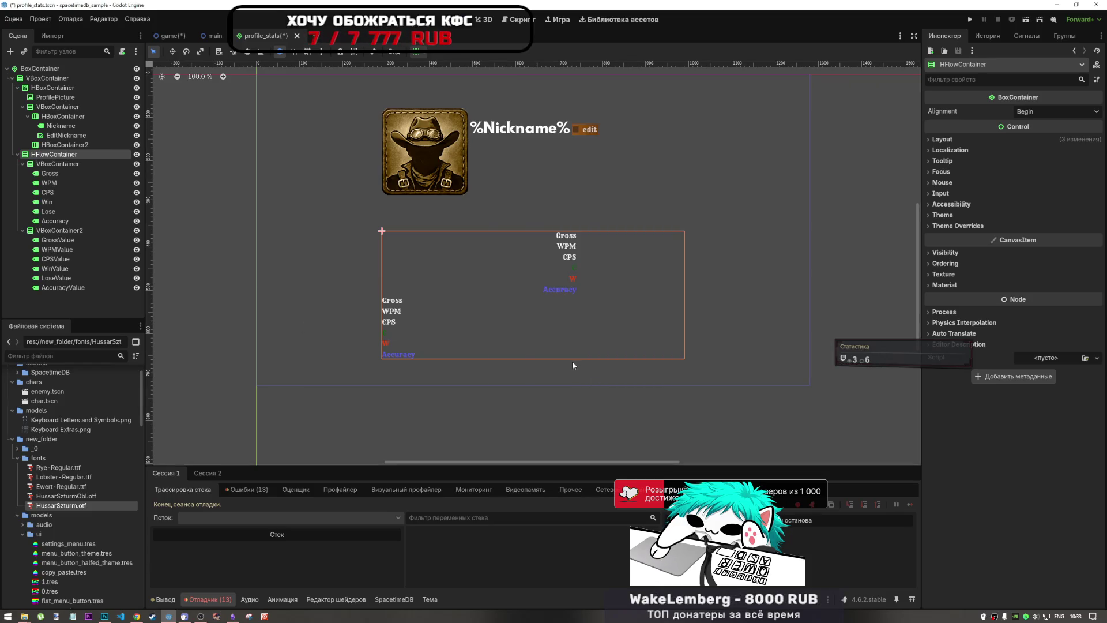
{"action": "right_click", "coordinate": [61, 155]}
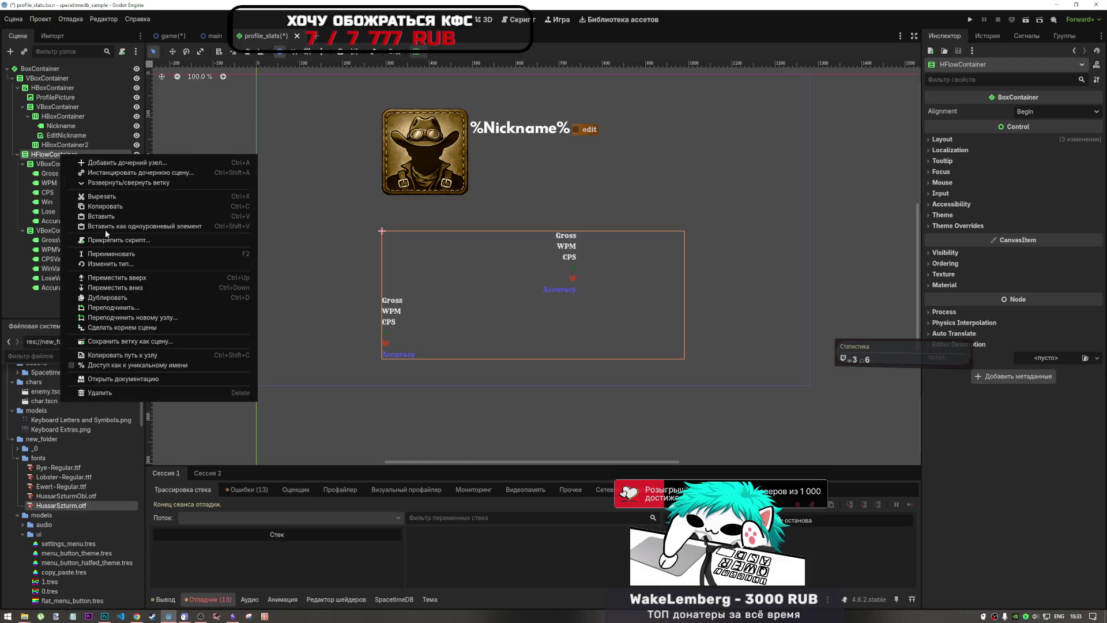
{"action": "left_click", "coordinate": [115, 264]}
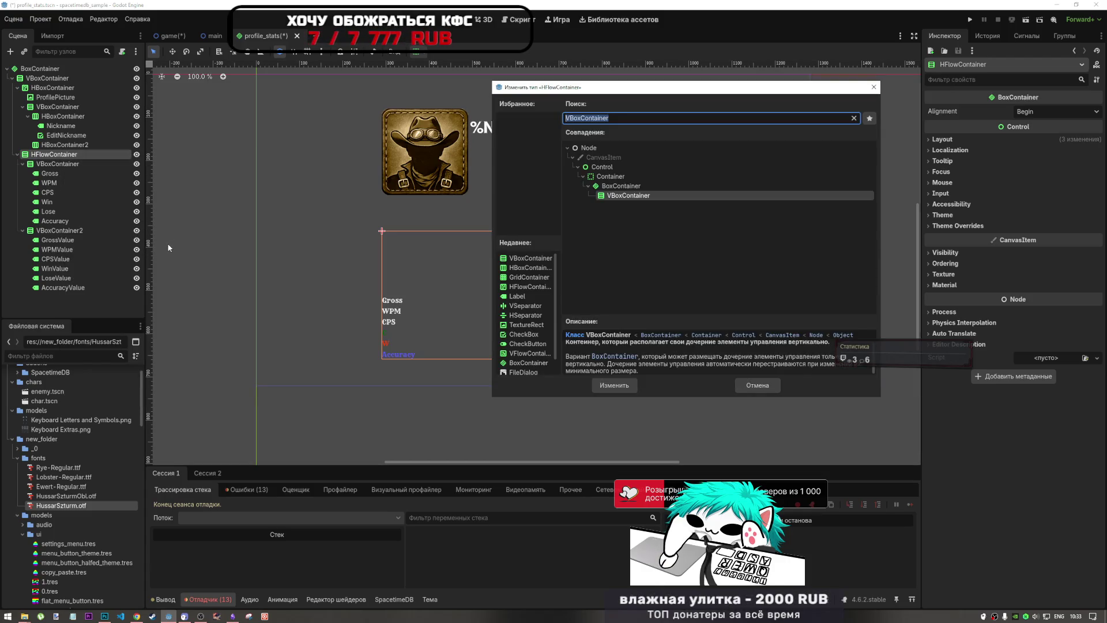
{"action": "type", "text": "hb"}
{"action": "left_click", "coordinate": [615, 385]}
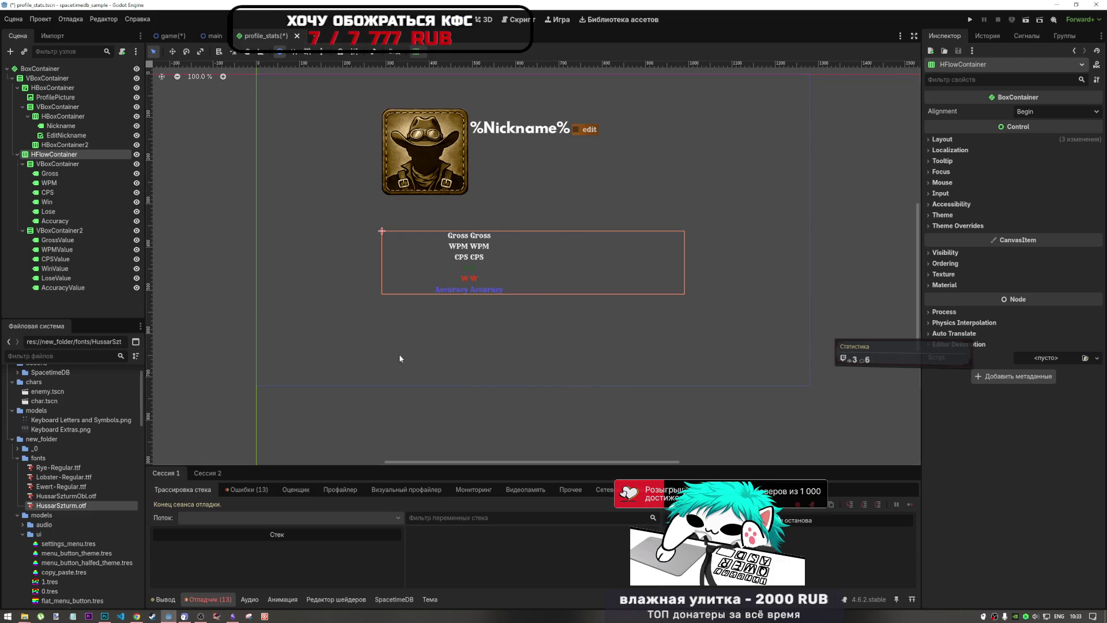
{"action": "left_click", "coordinate": [57, 163]}
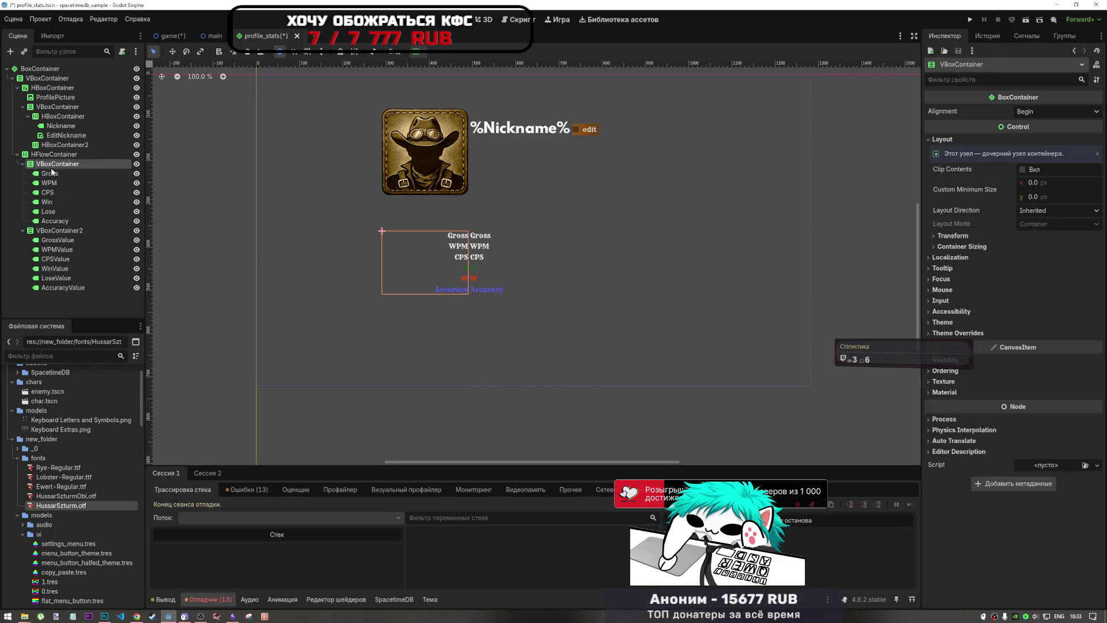
Step: Add an HSeparator under HFlowContainer and place it between the two columns
{"action": "left_click", "coordinate": [55, 154]}
{"action": "right_click", "coordinate": [75, 155]}
{"action": "left_click", "coordinate": [115, 165]}
{"action": "type", "text": "sep"}
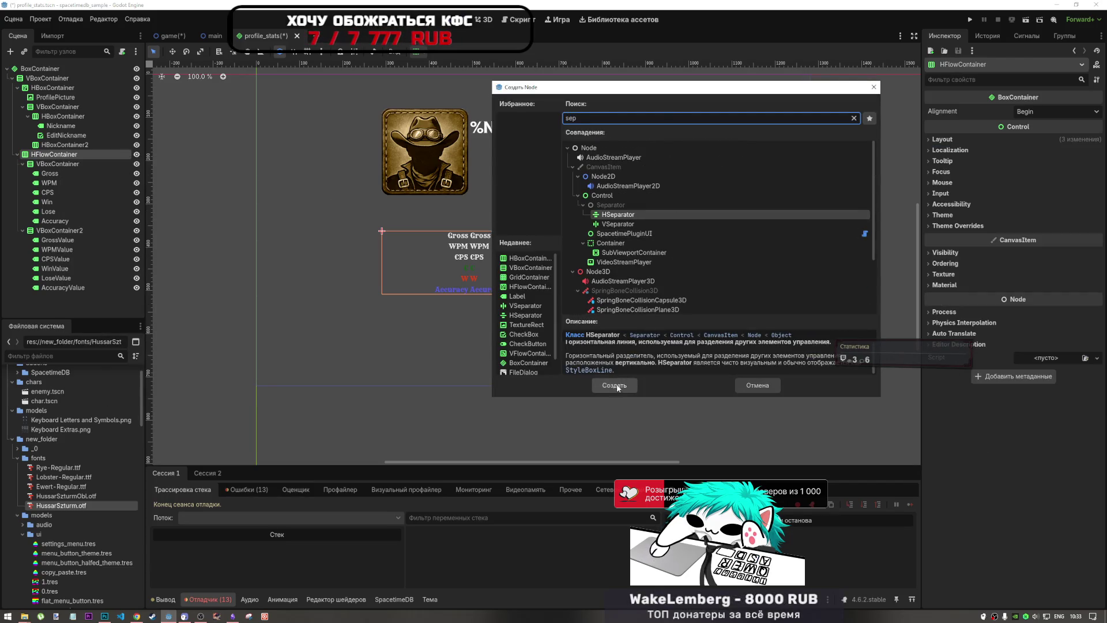
{"action": "key", "text": "Return"}
{"action": "left_click_drag", "start_coordinate": [52, 297], "coordinate": [58, 230]}
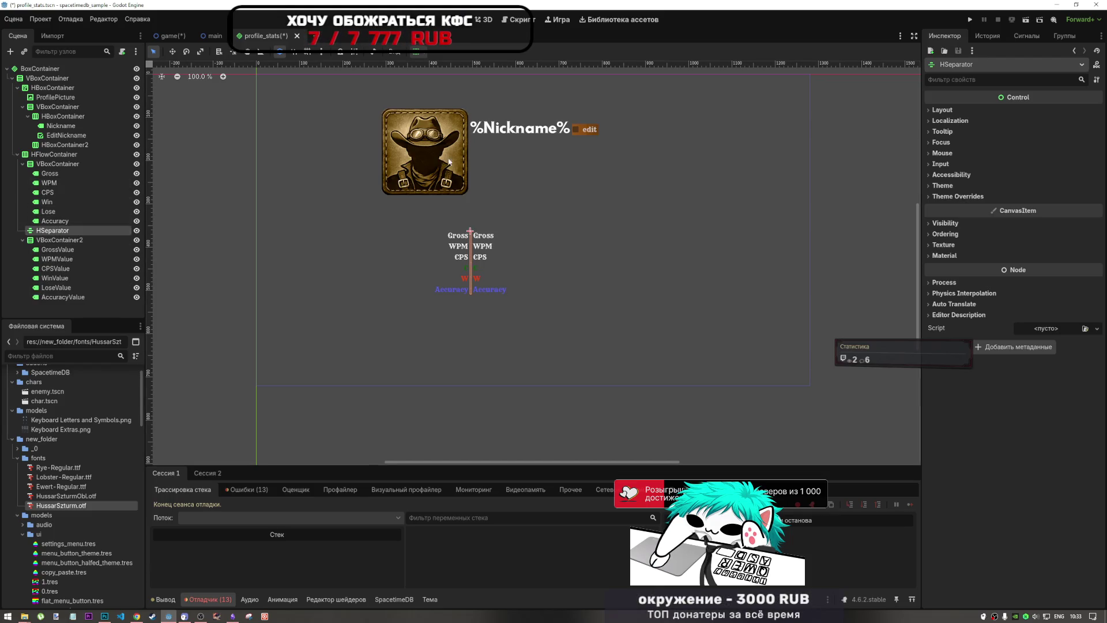
Step: Set the HSeparator's Separator style override to a new StyleBoxEmpty
{"action": "left_click", "coordinate": [974, 109]}
{"action": "left_click", "coordinate": [974, 109]}
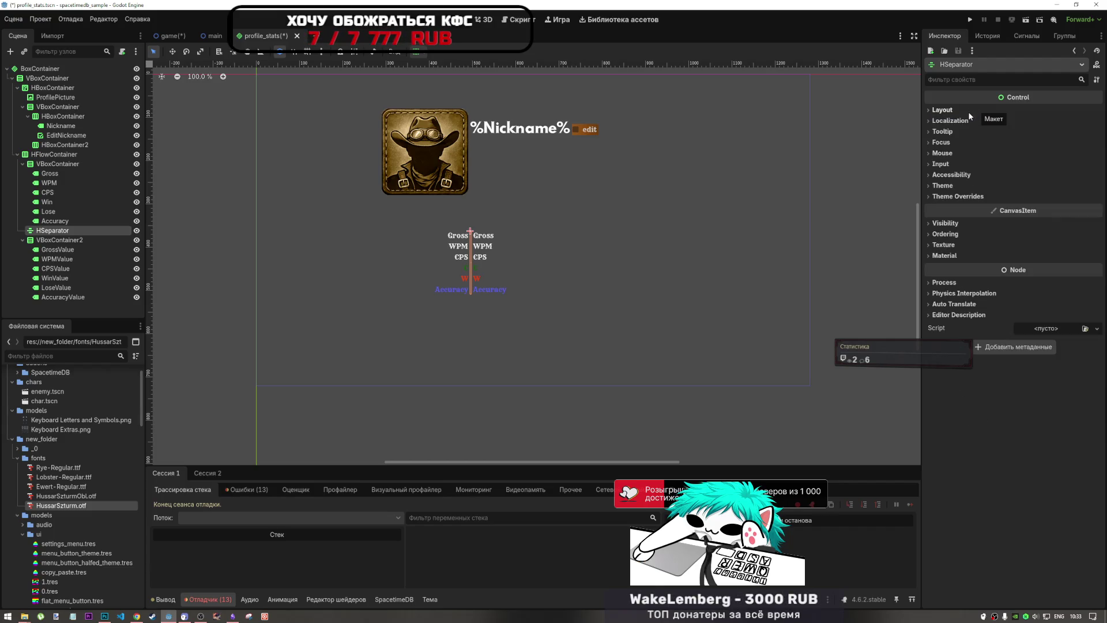
{"action": "left_click", "coordinate": [962, 109]}
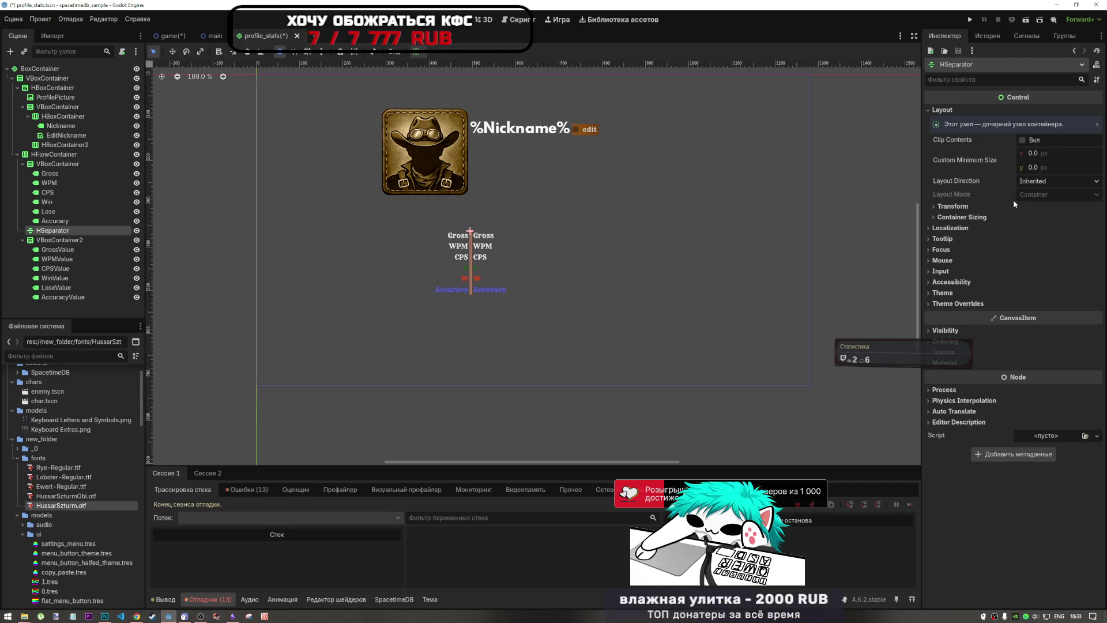
{"action": "left_click", "coordinate": [969, 305]}
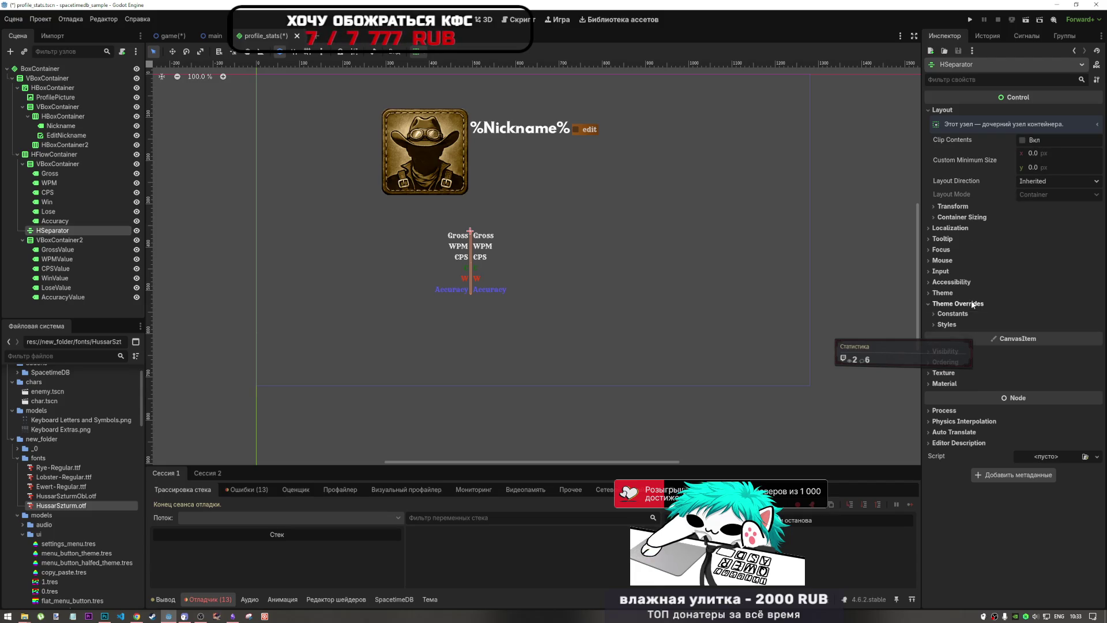
{"action": "left_click", "coordinate": [943, 110]}
{"action": "left_click", "coordinate": [963, 216]}
{"action": "left_click", "coordinate": [952, 206]}
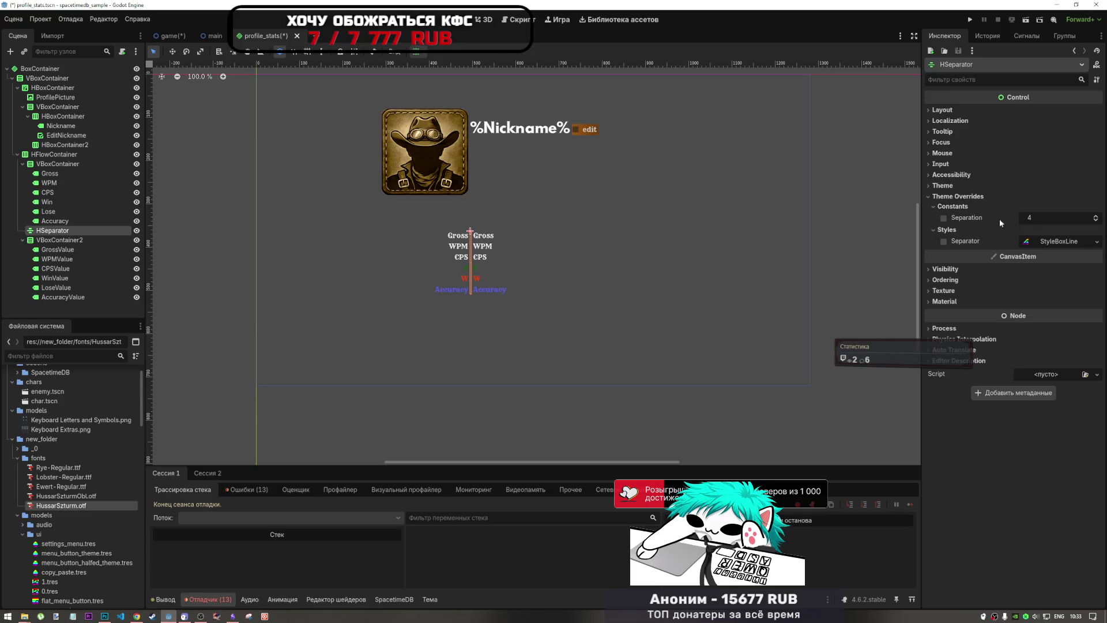
{"action": "left_click", "coordinate": [1083, 242]}
{"action": "left_click", "coordinate": [1092, 243]}
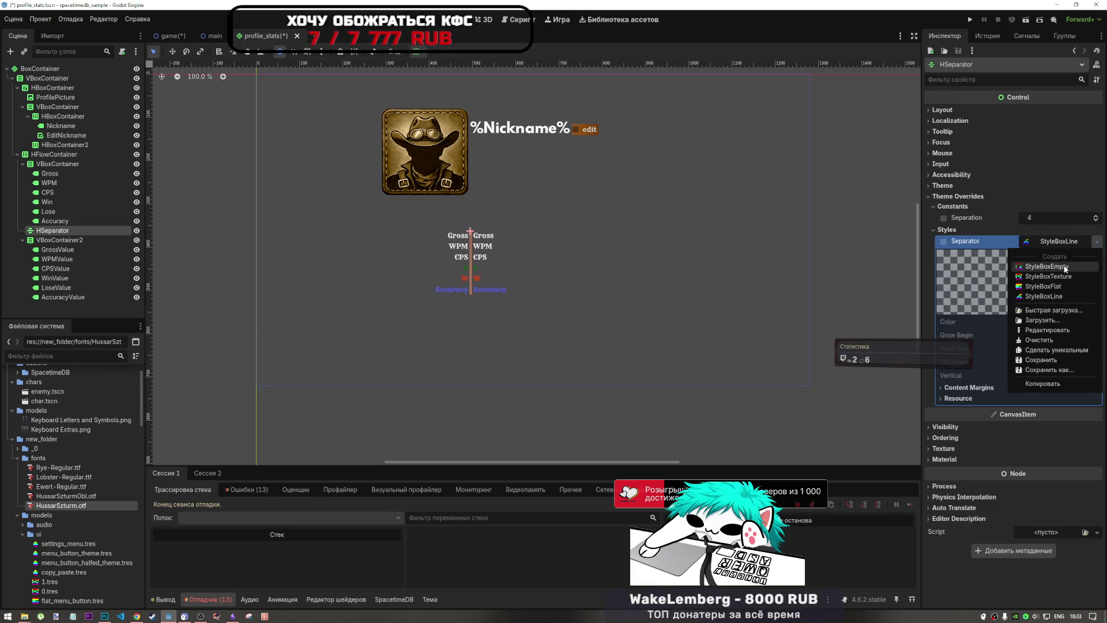
{"action": "left_click", "coordinate": [1047, 266]}
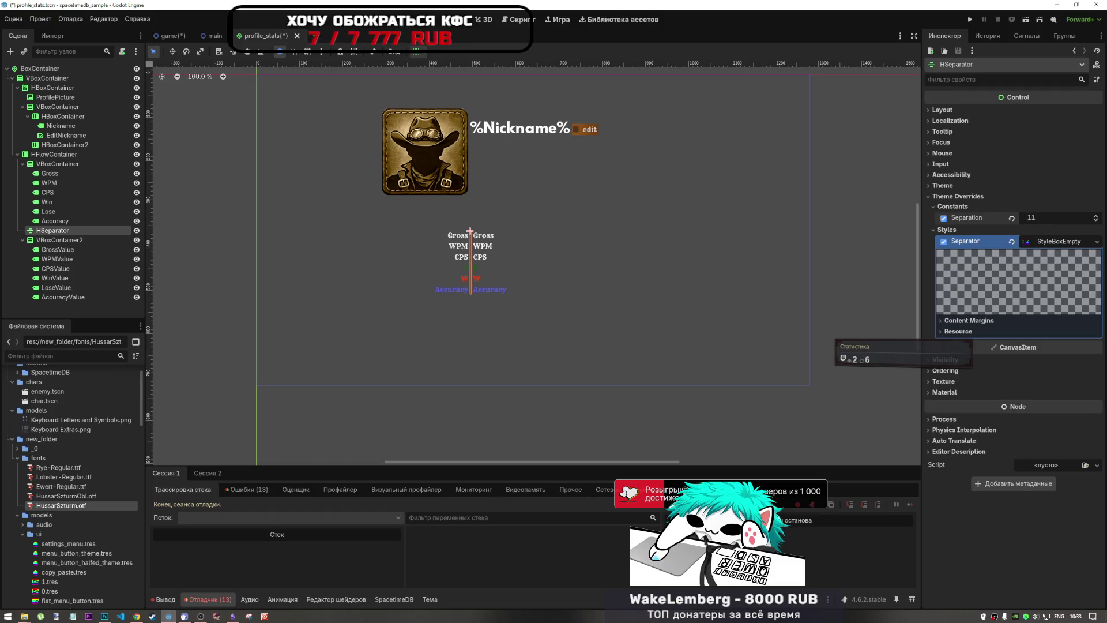
Step: Set the HSeparator's Separation constant override to 65
{"action": "left_click", "coordinate": [559, 303]}
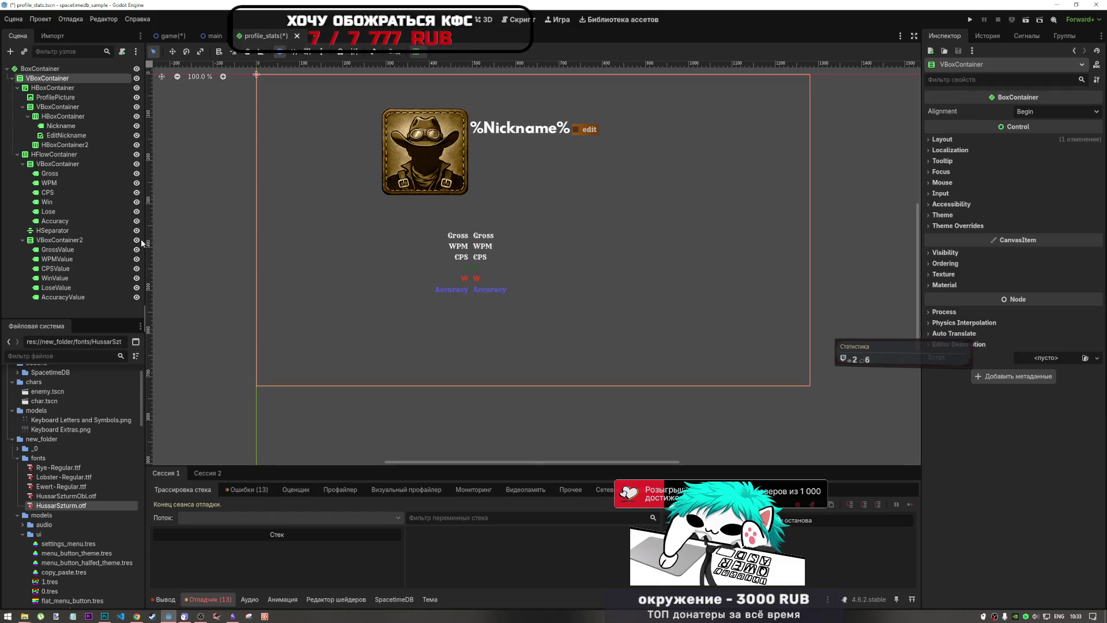
{"action": "left_click", "coordinate": [52, 230]}
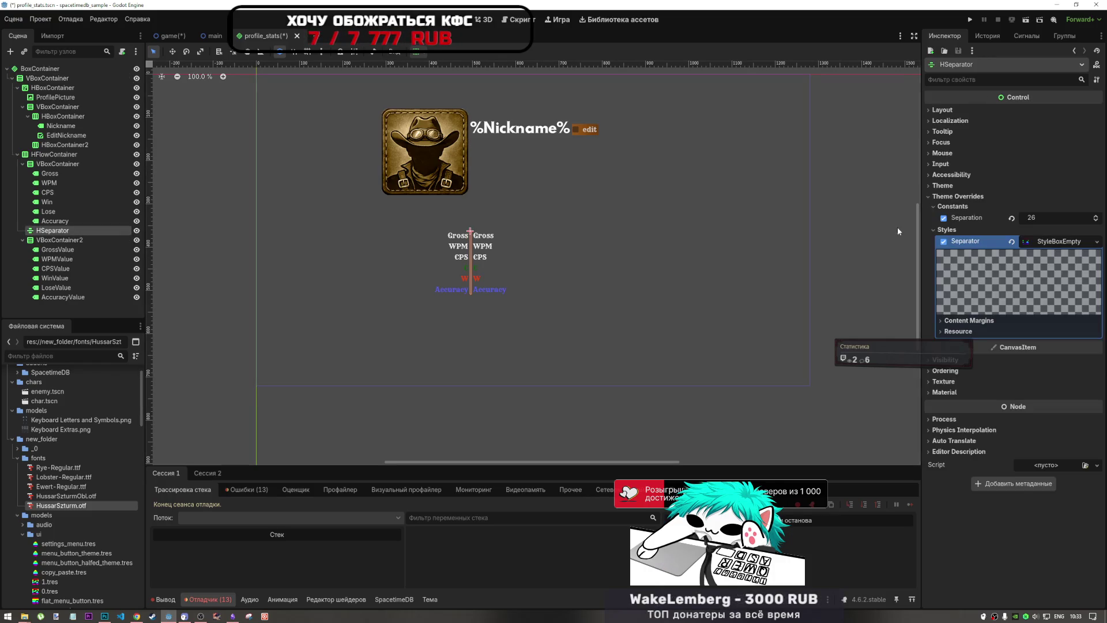
{"action": "left_click_drag", "start_coordinate": [1037, 223], "coordinate": [1027, 224]}
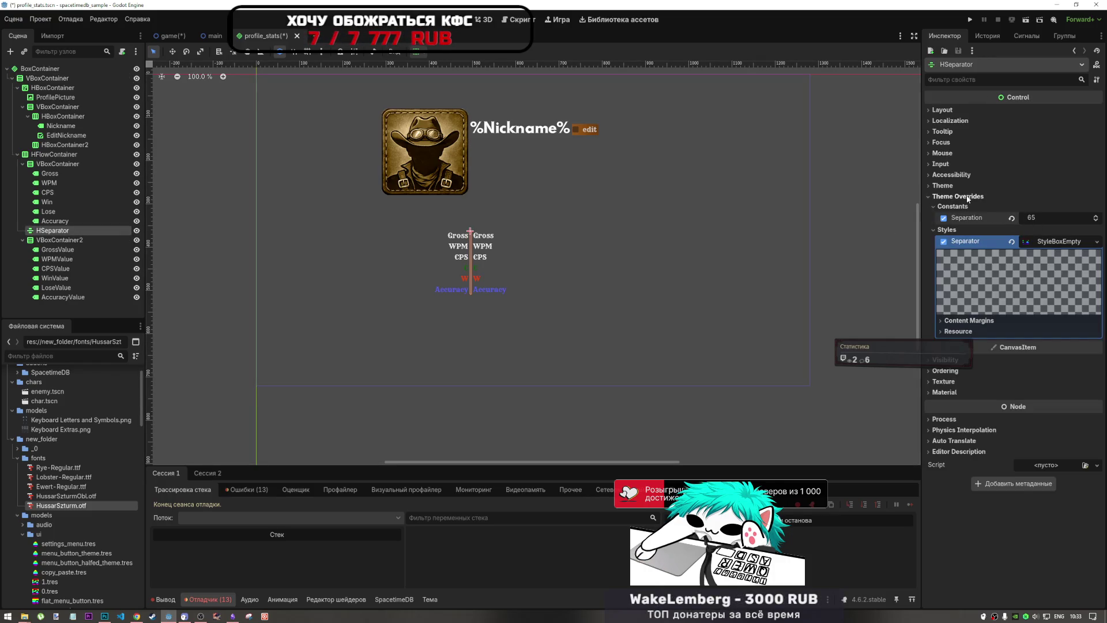
{"action": "right_click", "coordinate": [52, 230]}
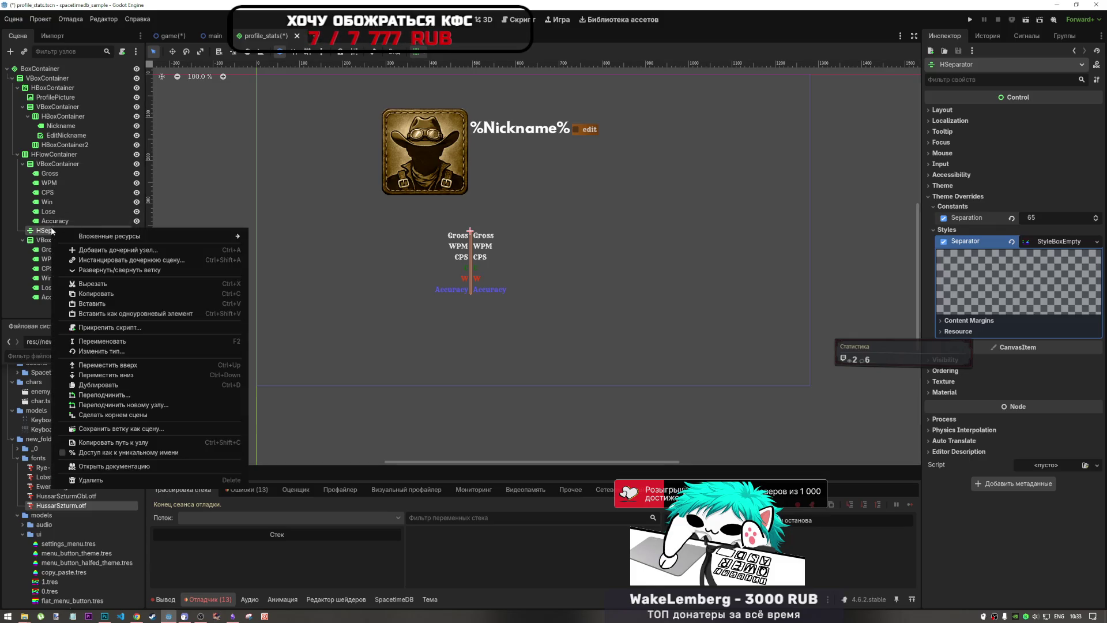
Step: Convert the separator to a VSeparator, undoing an accidental BoxContainer change
{"action": "left_click", "coordinate": [101, 352]}
{"action": "type", "text": "box"}
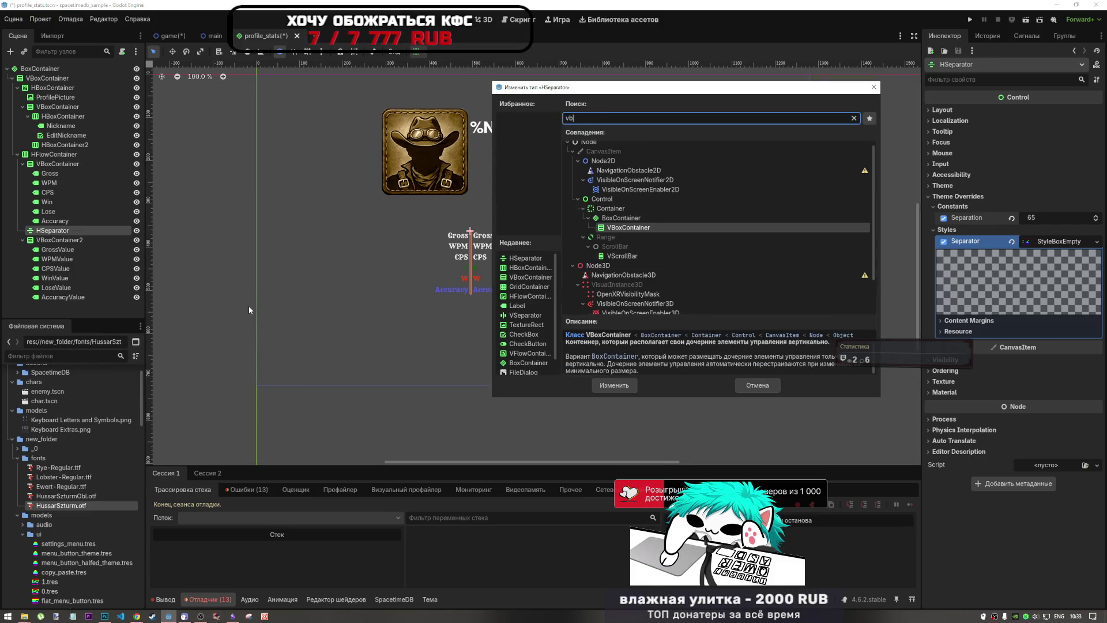
{"action": "left_click", "coordinate": [614, 384]}
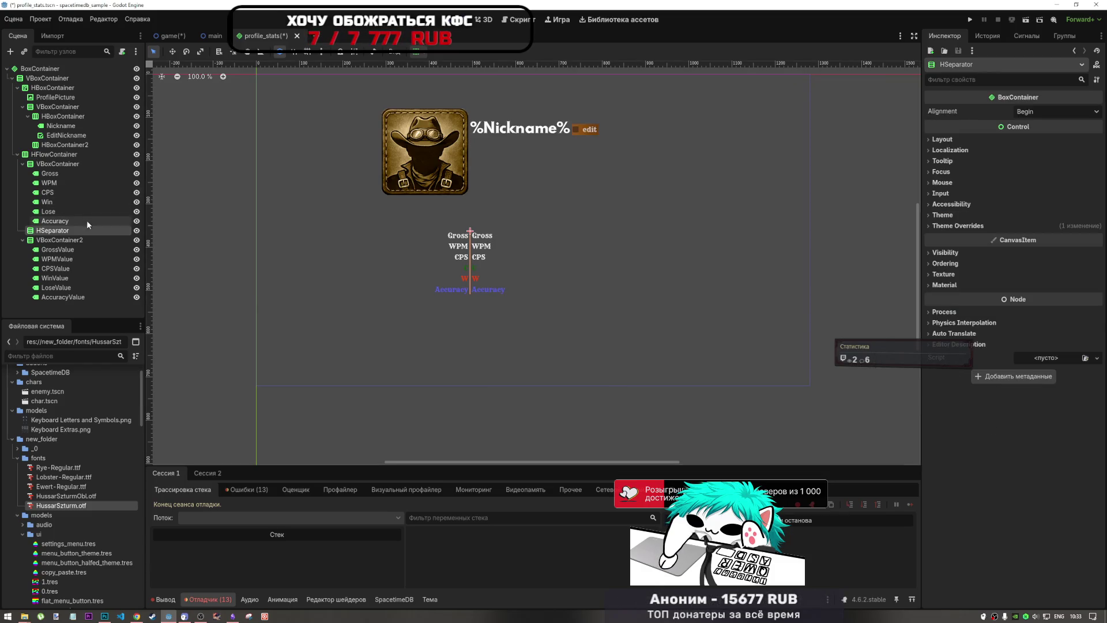
{"action": "key", "text": "ctrl+z"}
{"action": "right_click", "coordinate": [68, 230]}
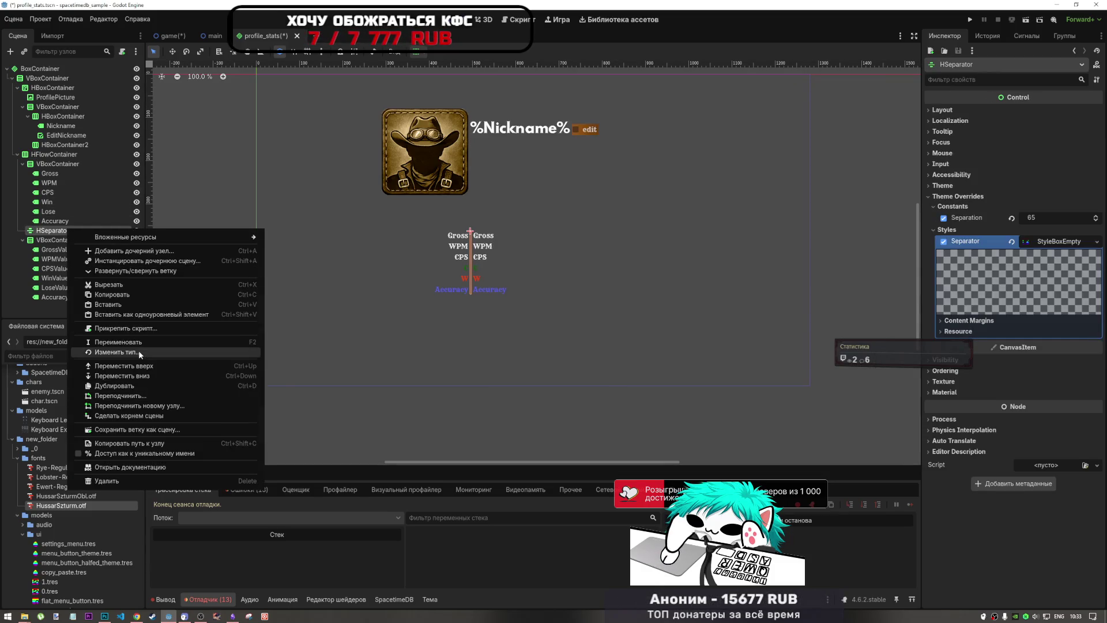
{"action": "left_click", "coordinate": [138, 352]}
{"action": "type", "text": "vs"}
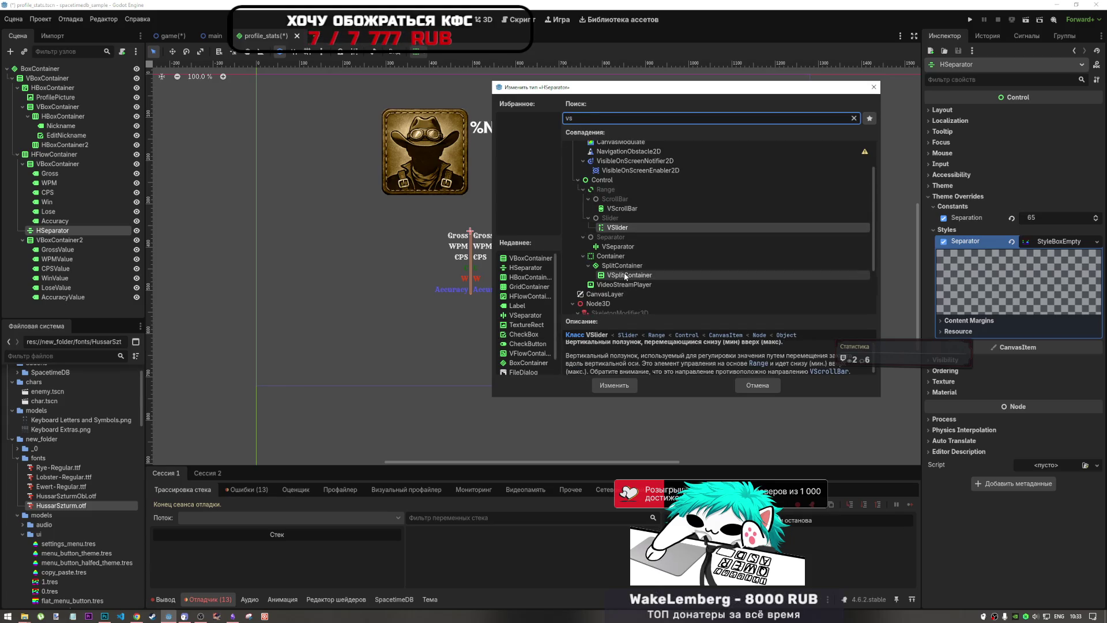
{"action": "type", "text": "e"}
{"action": "left_click", "coordinate": [628, 389]}
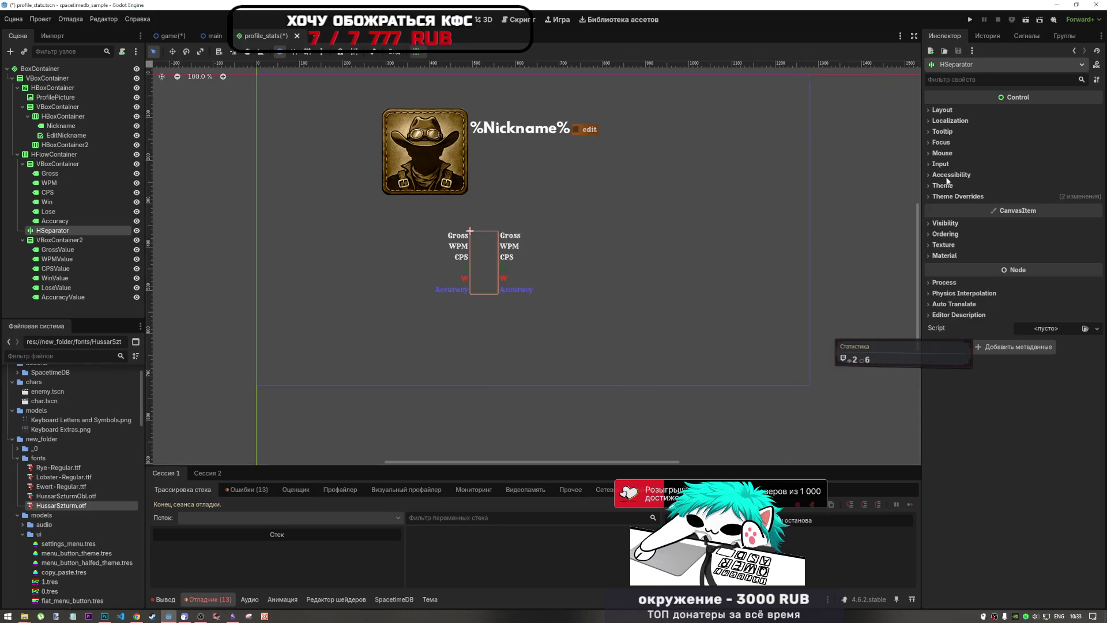
Step: Lower the separator's Separation override from 65 to about 48
{"action": "left_click", "coordinate": [983, 196]}
{"action": "left_click", "coordinate": [975, 205]}
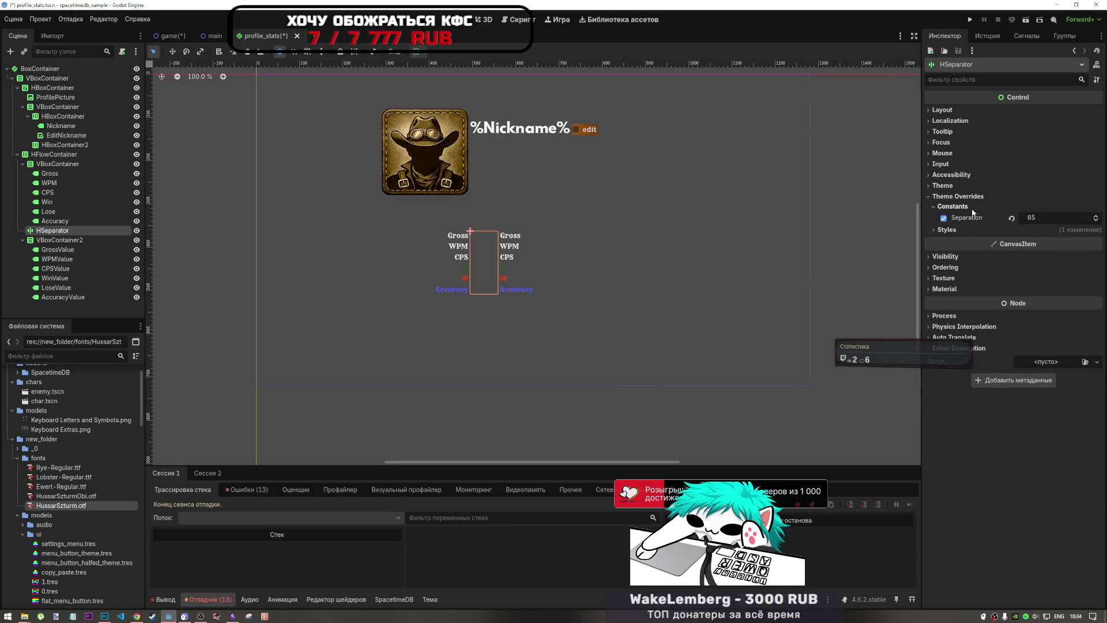
{"action": "left_click_drag", "start_coordinate": [1038, 218], "coordinate": [1026, 217]}
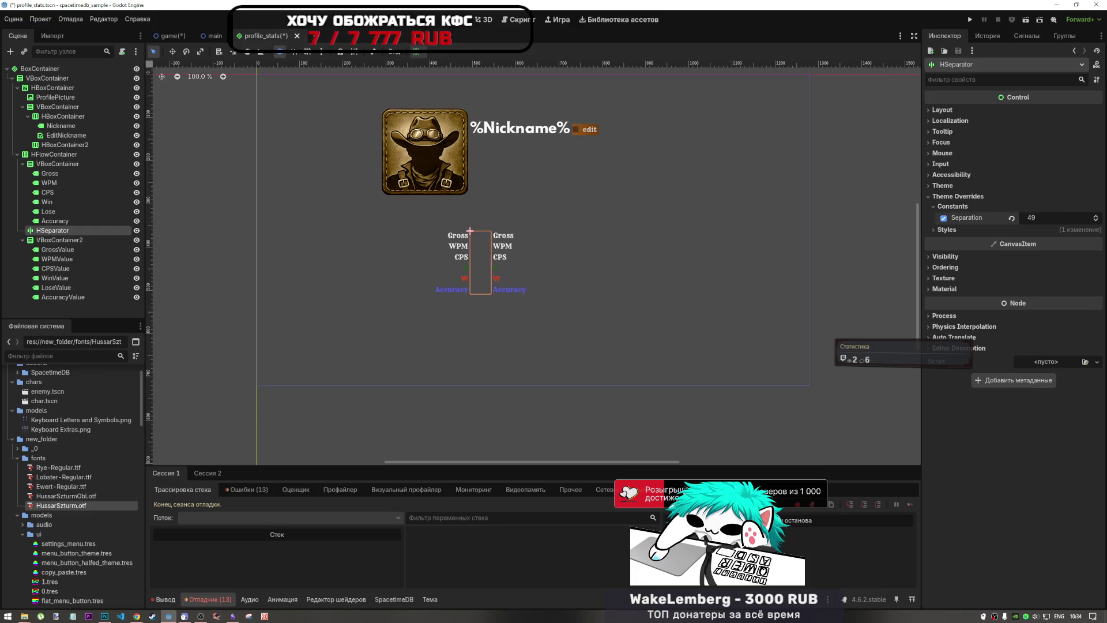
{"action": "left_click", "coordinate": [1084, 229]}
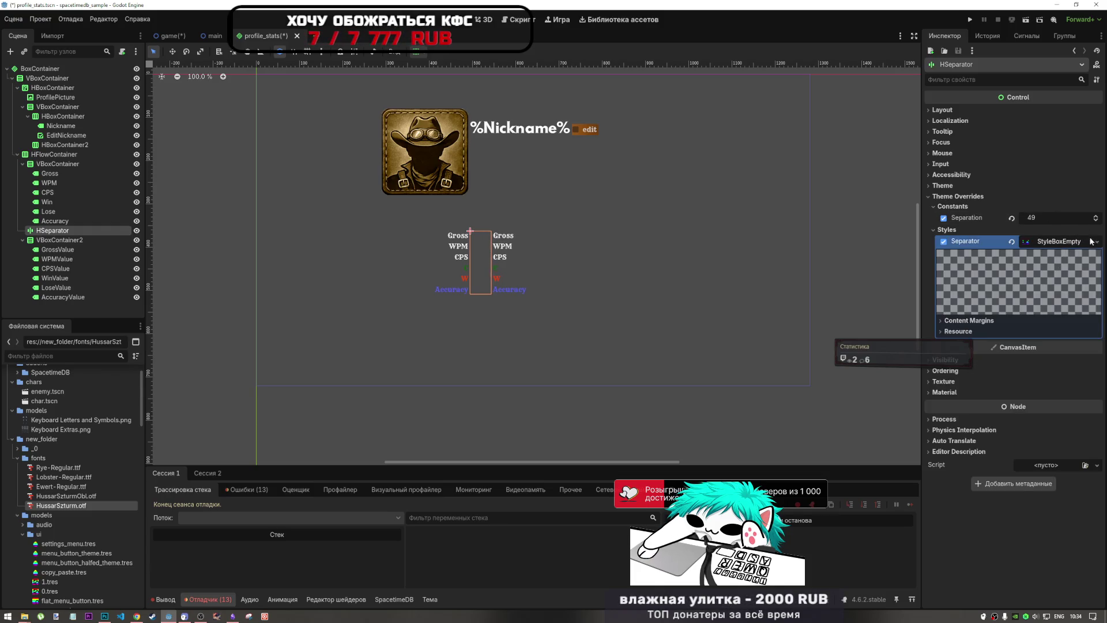
{"action": "left_click", "coordinate": [1090, 229]}
{"action": "left_click_drag", "start_coordinate": [1094, 245], "coordinate": [1094, 231]}
Step: Try StyleBoxTexture for the separator style, then settle back on StyleBoxEmpty
{"action": "left_click", "coordinate": [949, 230]}
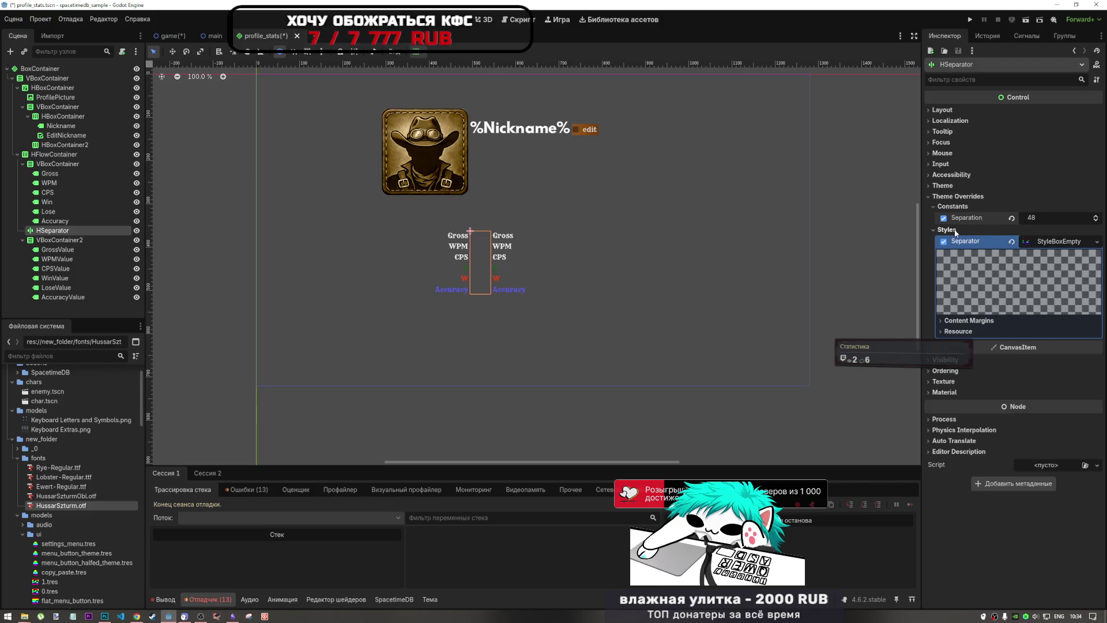
{"action": "left_click", "coordinate": [1095, 241]}
{"action": "left_click", "coordinate": [1063, 268]}
{"action": "left_click", "coordinate": [1097, 241]}
{"action": "left_click", "coordinate": [1047, 266]}
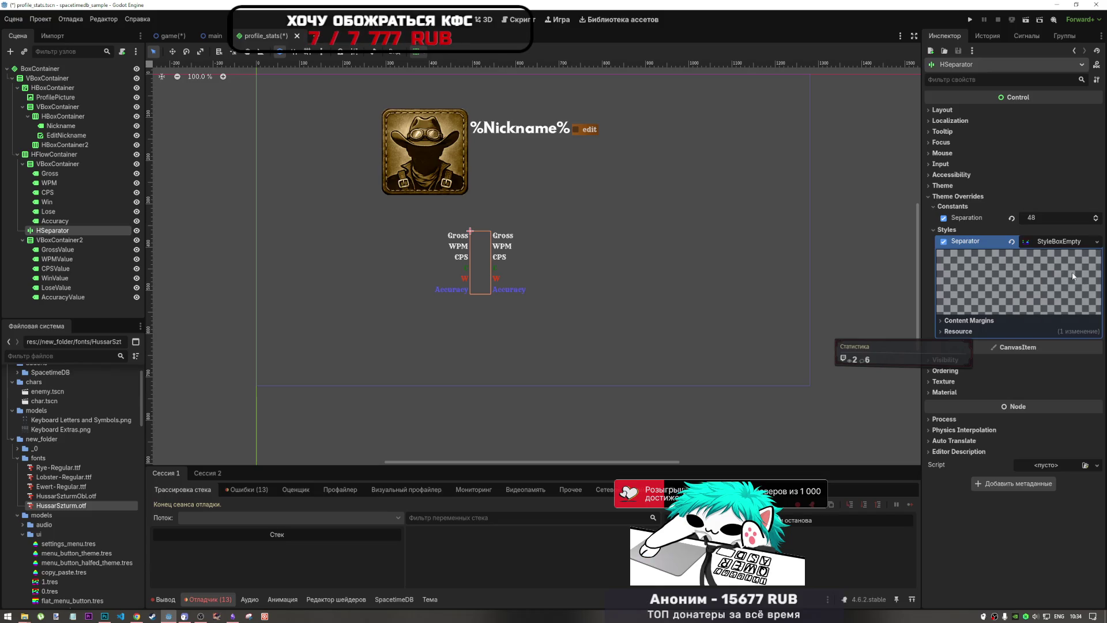
{"action": "left_click", "coordinate": [1097, 241]}
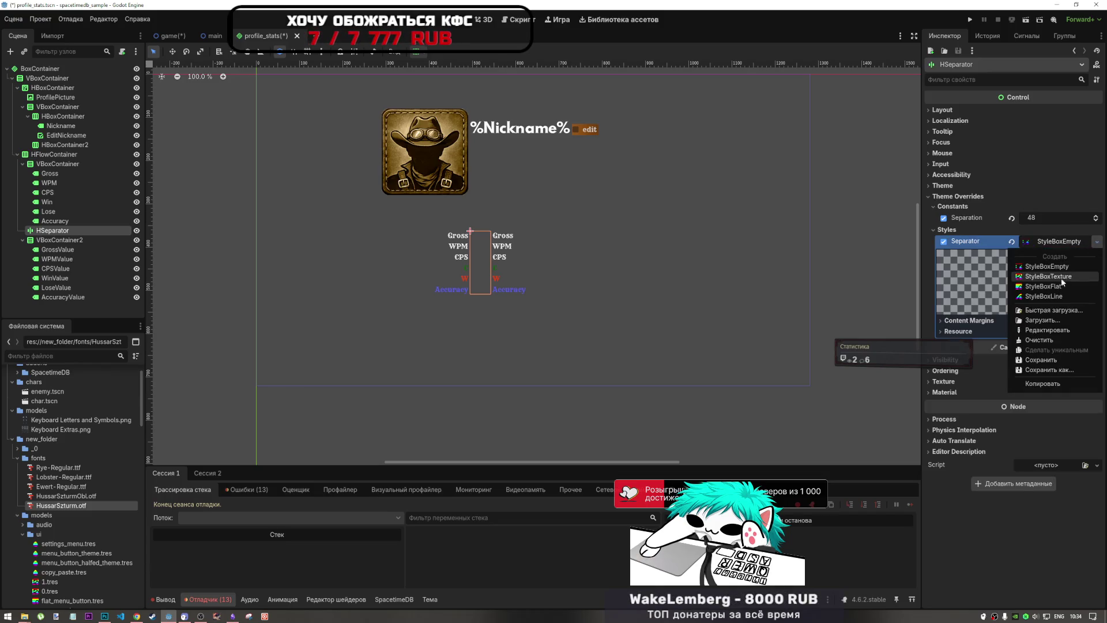
{"action": "left_click", "coordinate": [1063, 276]}
{"action": "left_click", "coordinate": [1097, 241]}
{"action": "left_click", "coordinate": [1064, 266]}
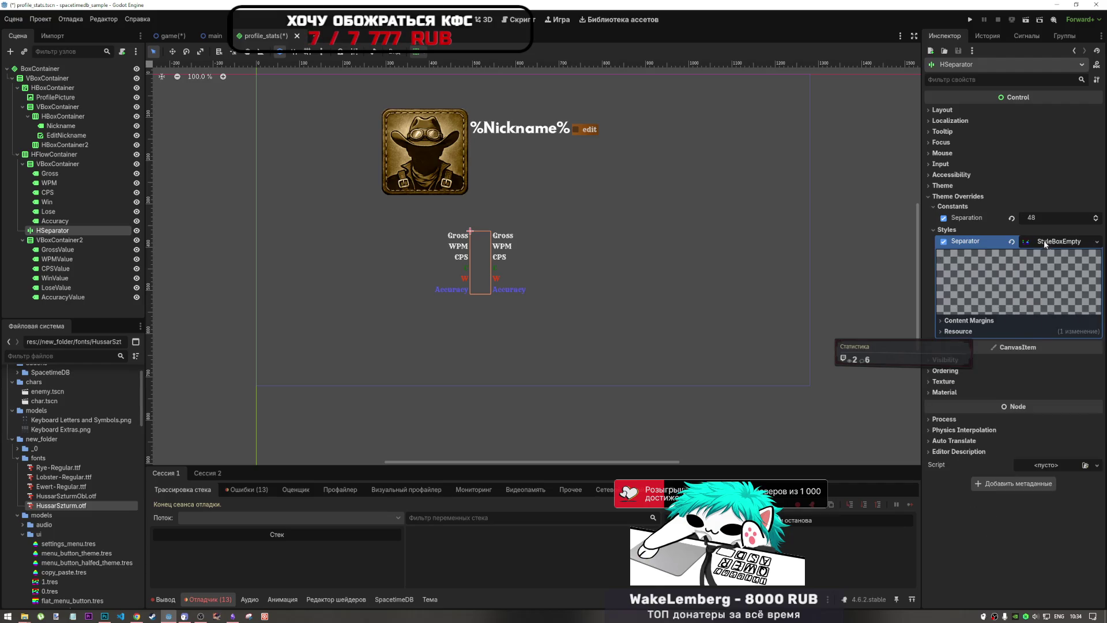
{"action": "left_click", "coordinate": [1027, 230]}
Step: Set the Separation override to 28 to widen the gap between columns
{"action": "left_click", "coordinate": [1053, 217]}
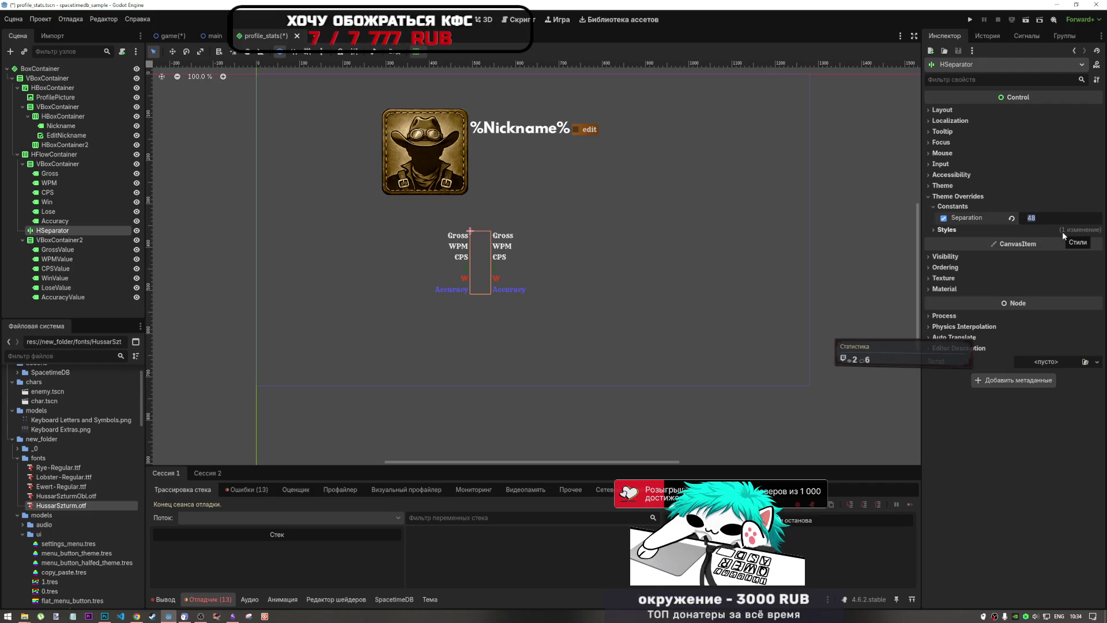
{"action": "type", "text": "20"}
{"action": "key", "text": "Return"}
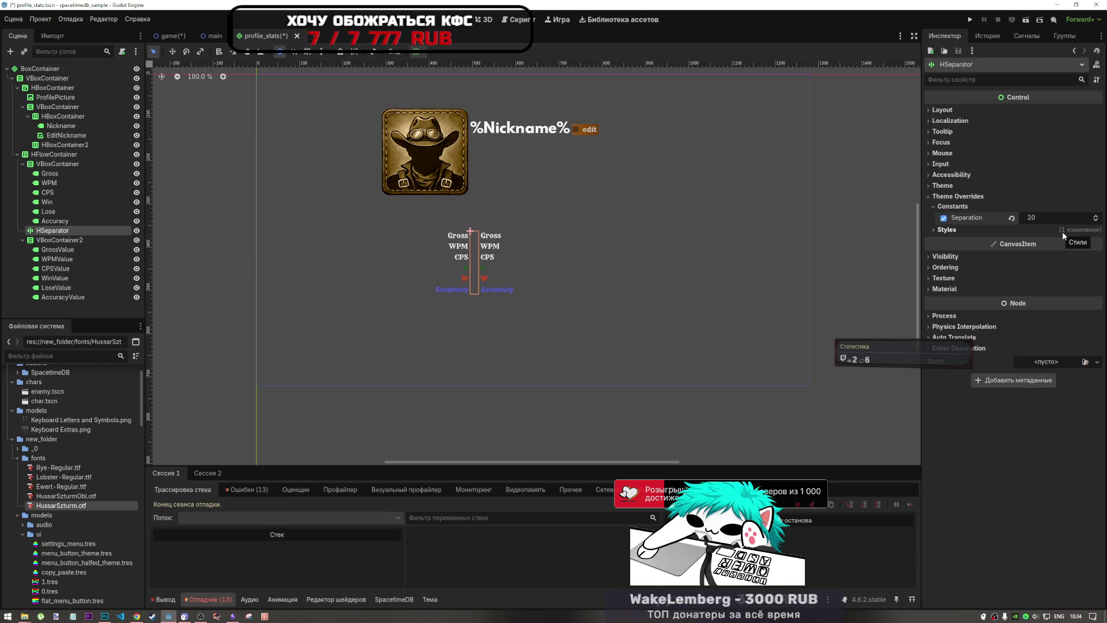
{"action": "left_click_drag", "start_coordinate": [1036, 217], "coordinate": [1048, 217]}
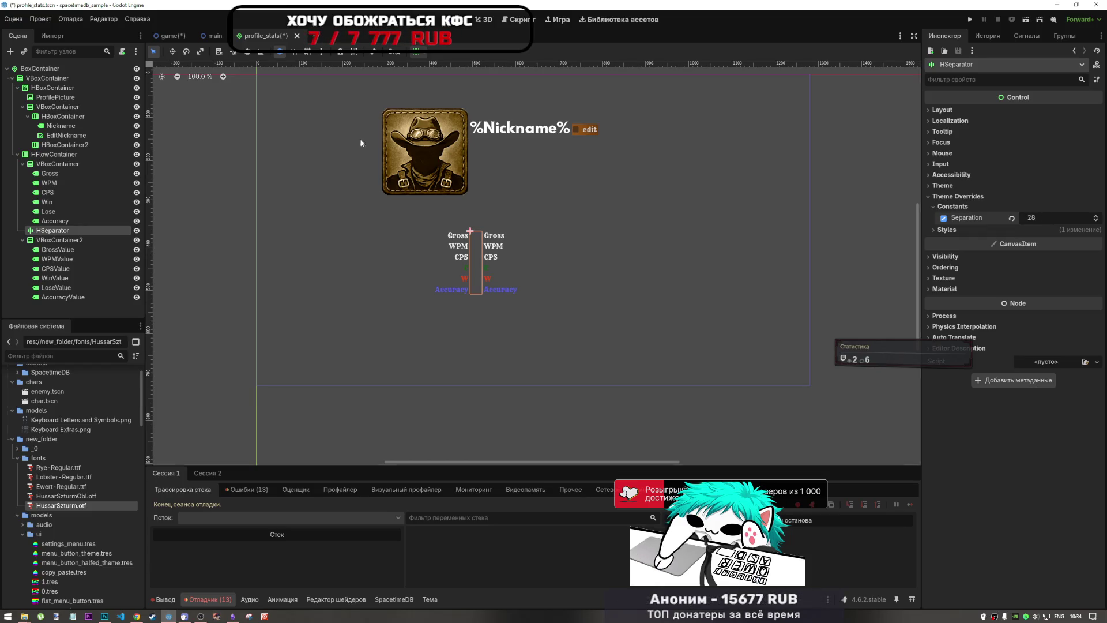
{"action": "left_click", "coordinate": [230, 225]}
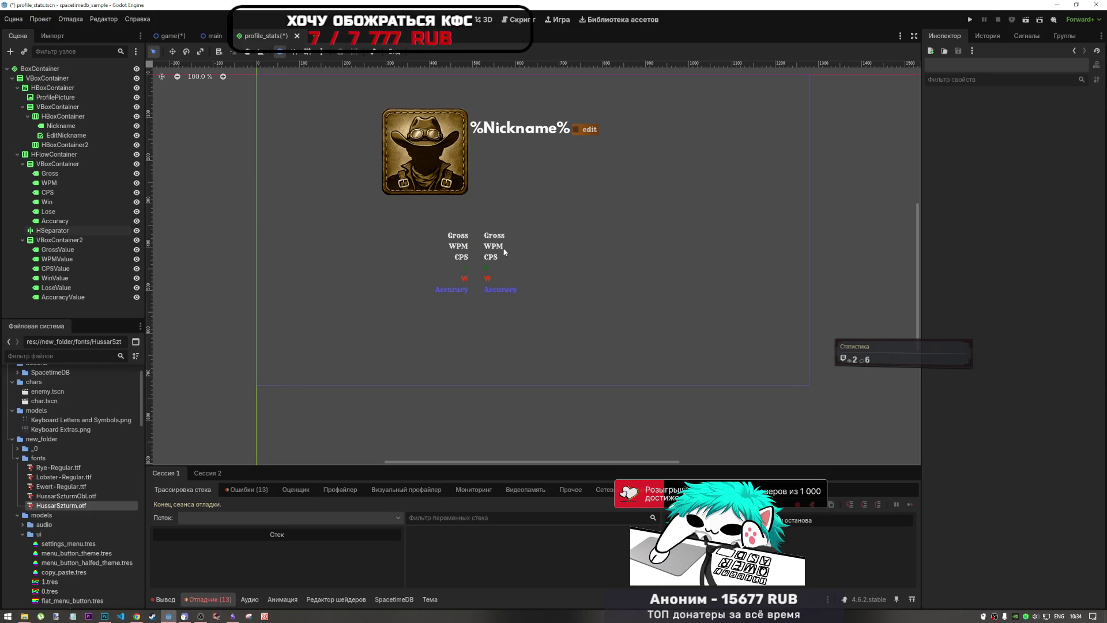
Step: Centre VBoxContainer2 horizontally, leaving horizontal Expand off
{"action": "left_click", "coordinate": [50, 174]}
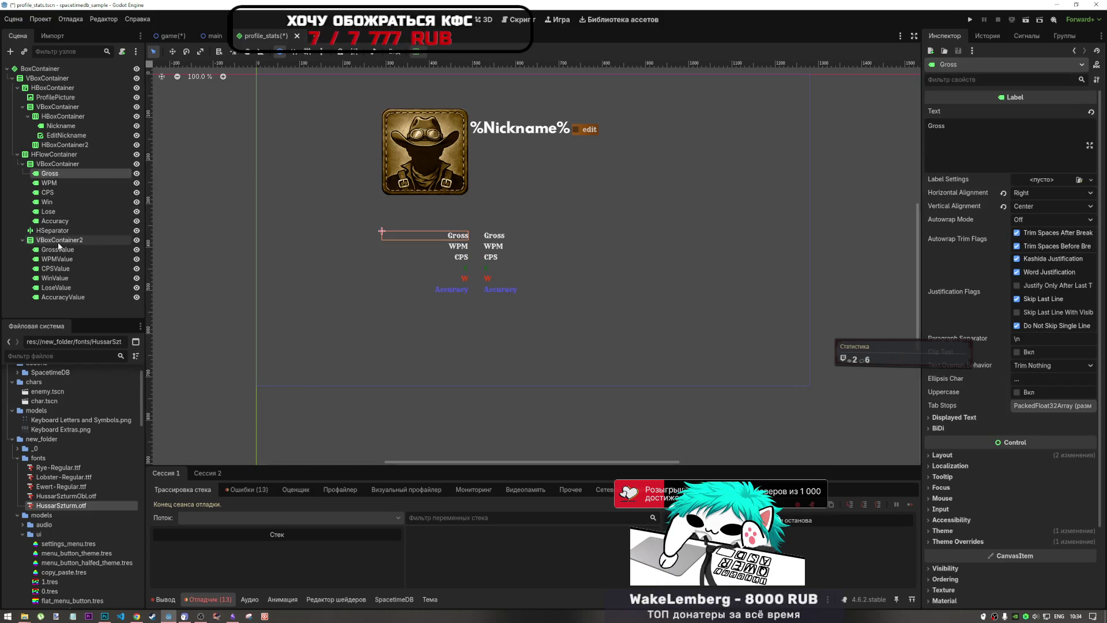
{"action": "left_click", "coordinate": [59, 241]}
{"action": "left_click", "coordinate": [416, 51]}
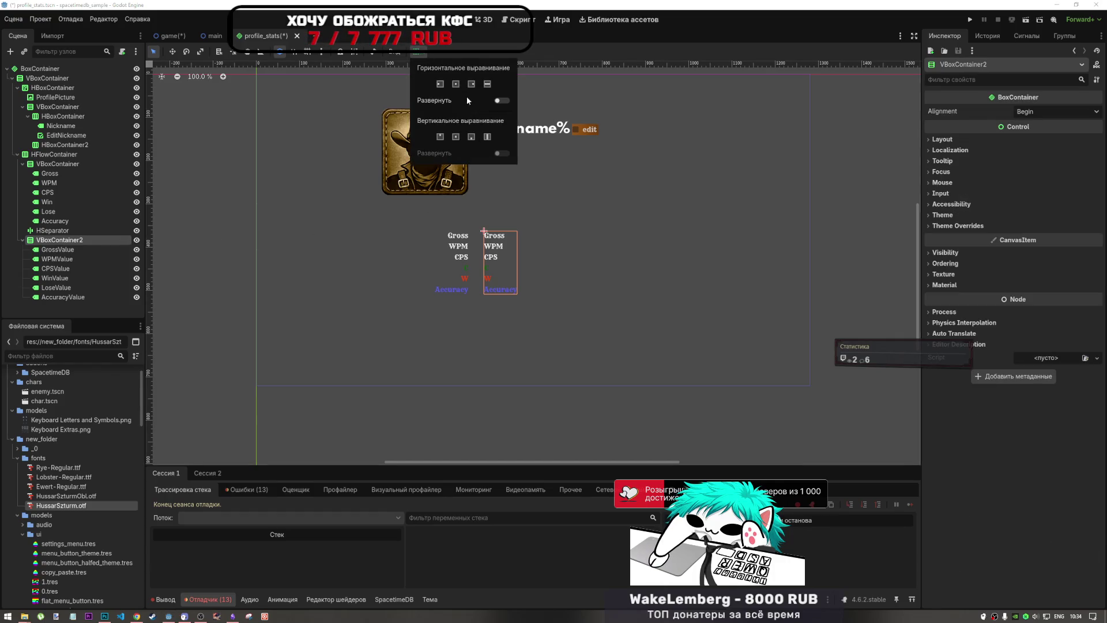
{"action": "left_click", "coordinate": [456, 84]}
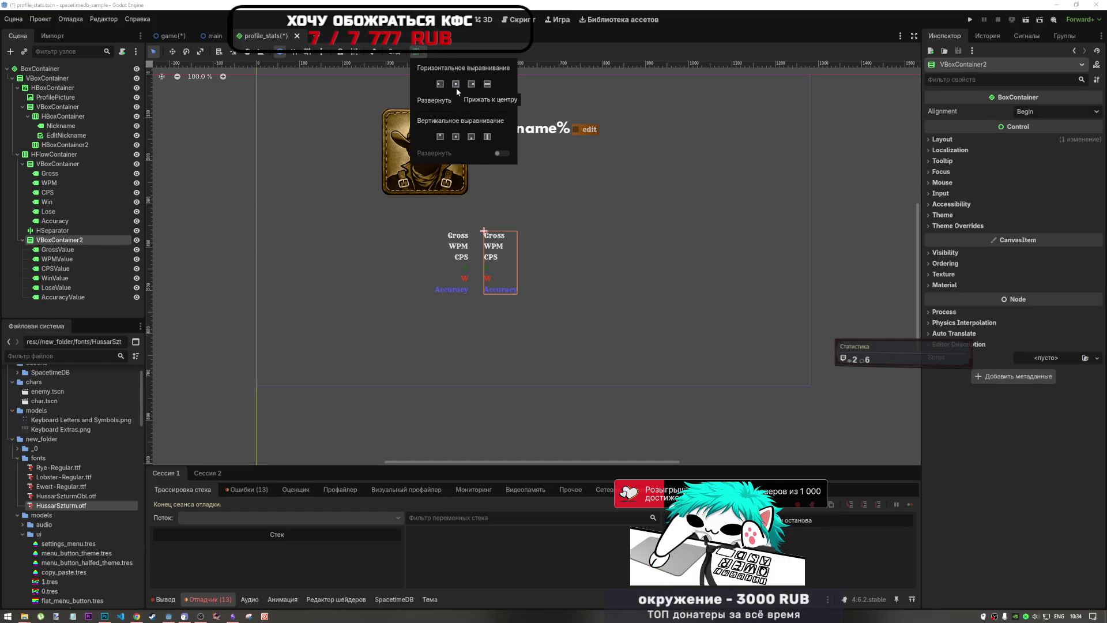
{"action": "left_click", "coordinate": [502, 101]}
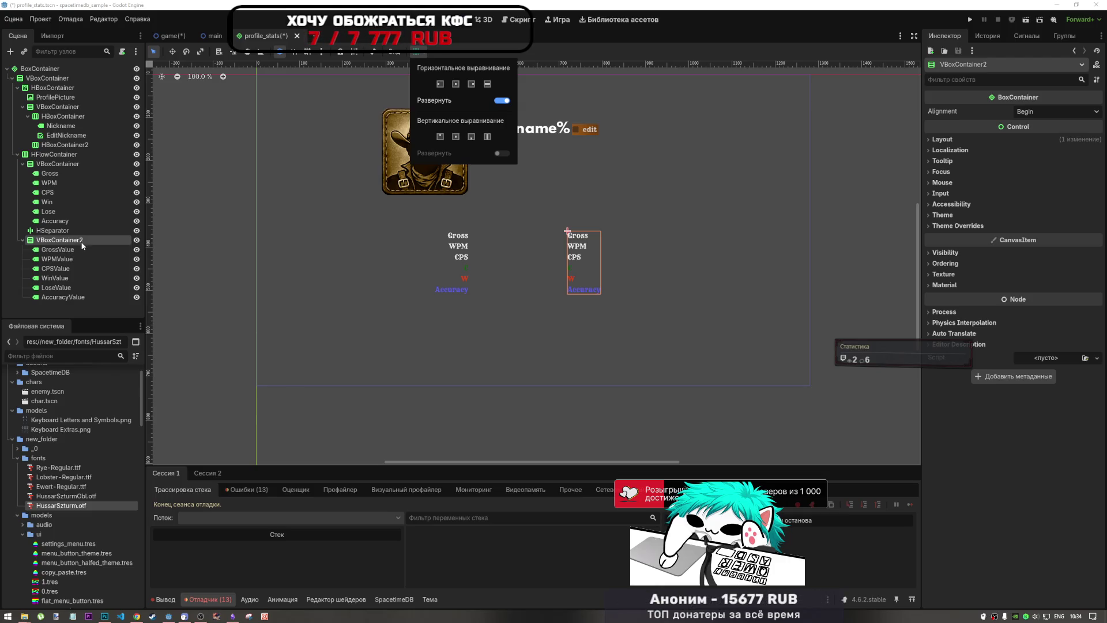
{"action": "left_click", "coordinate": [502, 99]}
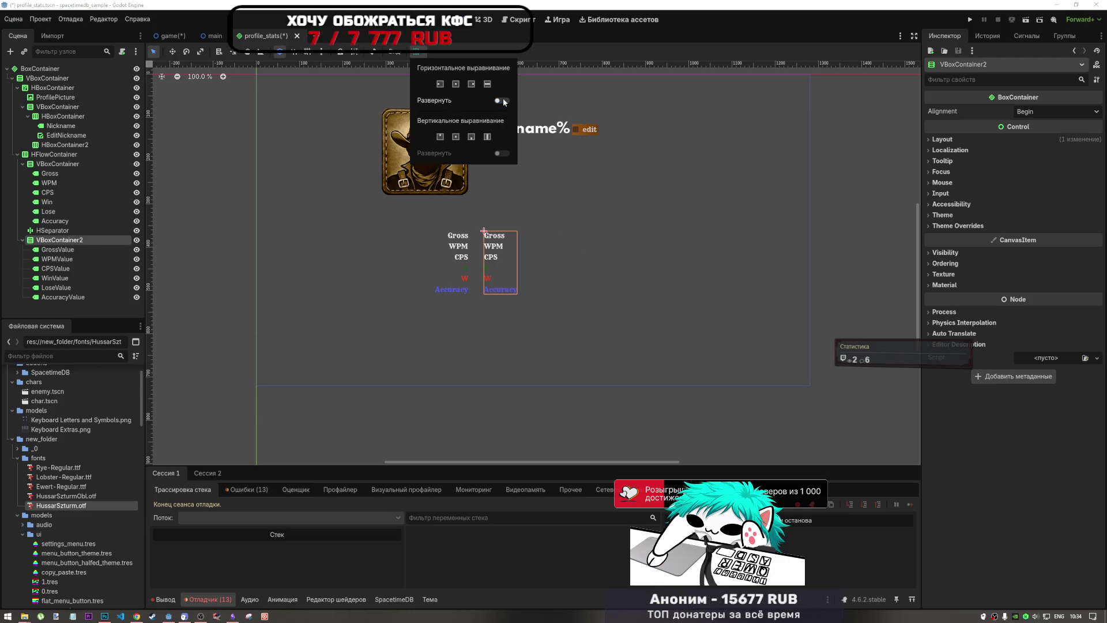
Step: Set Horizontal Alignment to Center for GrossValue through AccuracyValue
{"action": "left_click", "coordinate": [60, 252]}
{"action": "left_click", "coordinate": [63, 297], "text": "shift"}
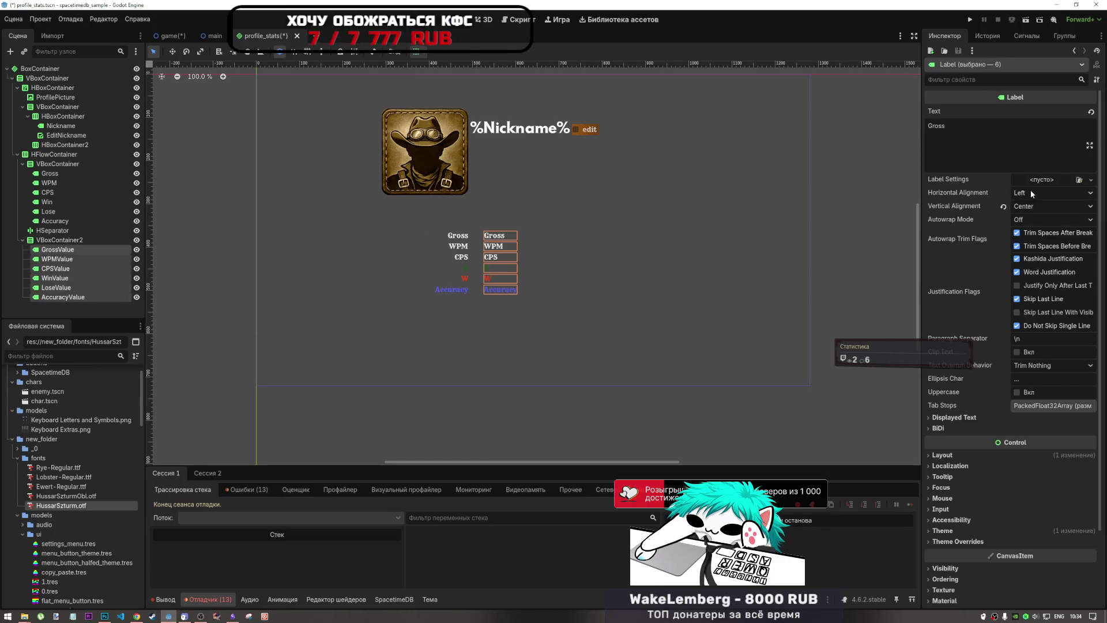
{"action": "left_click", "coordinate": [1031, 193]}
{"action": "left_click", "coordinate": [1037, 217]}
{"action": "left_click", "coordinate": [505, 422]}
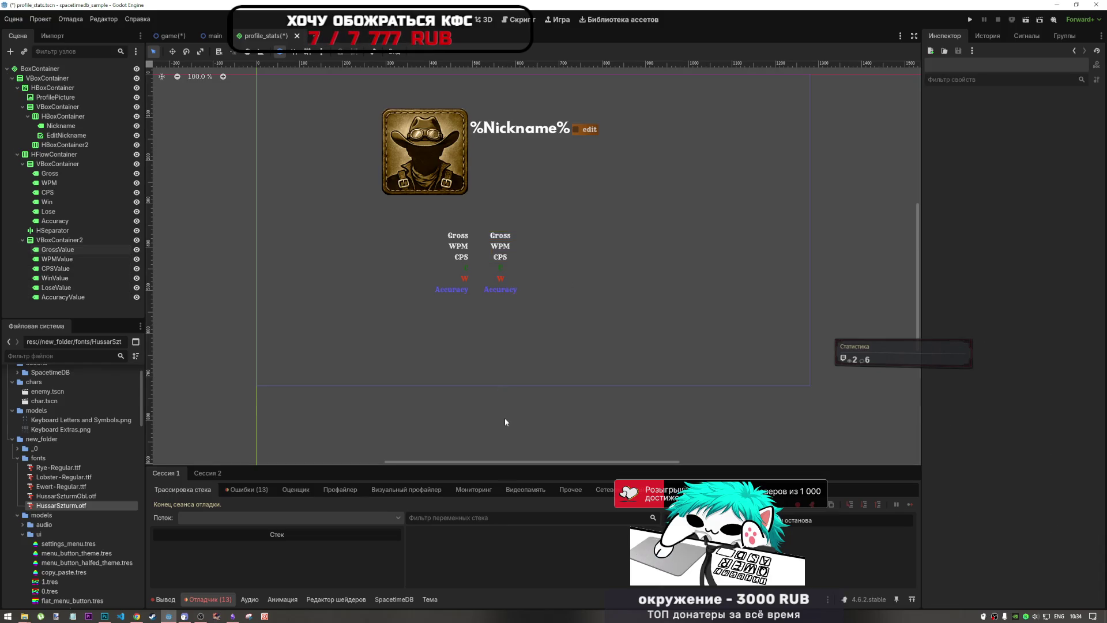
{"action": "scroll", "coordinate": [445, 251], "scroll_direction": "down", "scroll_amount": 1}
{"action": "scroll", "coordinate": [445, 250], "scroll_direction": "up", "scroll_amount": 2}
{"action": "scroll", "coordinate": [486, 257], "scroll_direction": "down", "scroll_amount": 3}
{"action": "scroll", "coordinate": [485, 257], "scroll_direction": "up", "scroll_amount": 5}
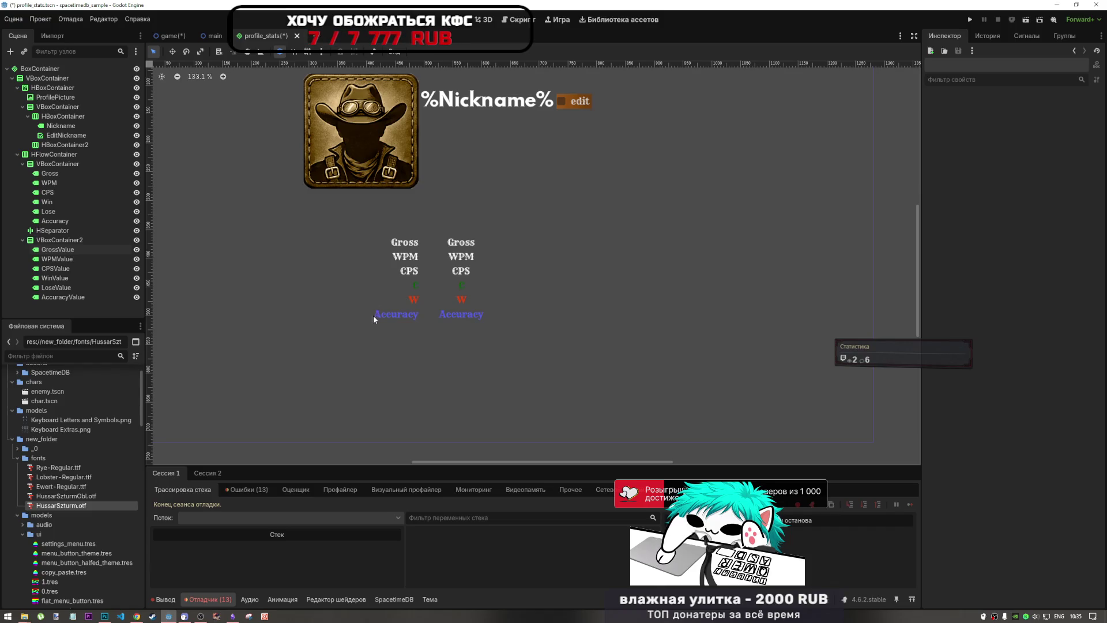
Step: Move the HSeparator above the stat-name VBoxContainer in the Scene dock
{"action": "left_click", "coordinate": [56, 165]}
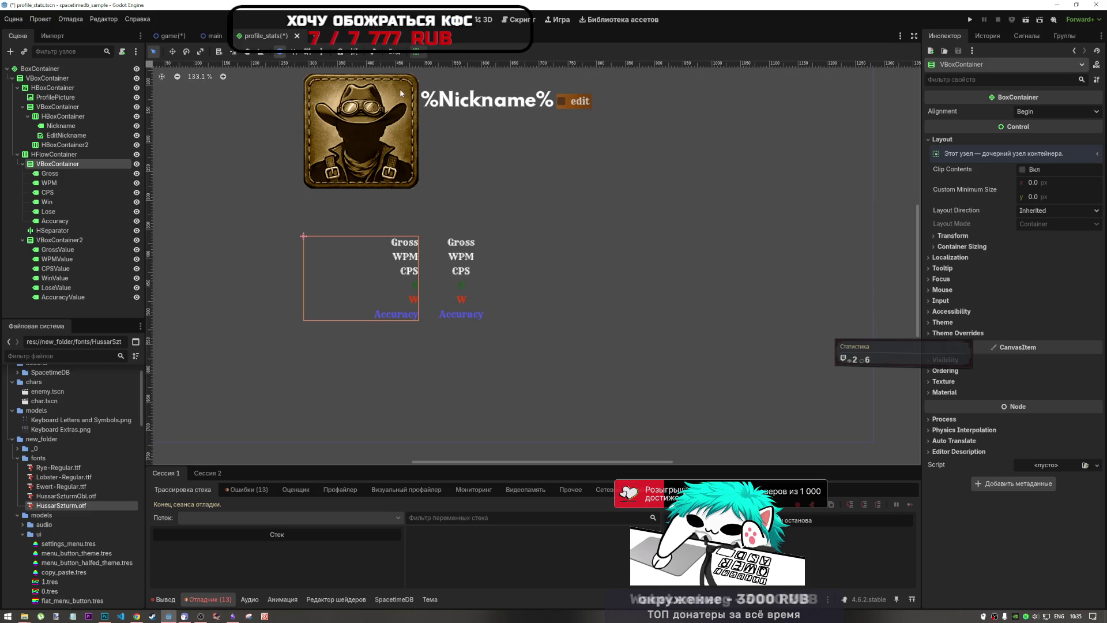
{"action": "left_click_drag", "start_coordinate": [56, 233], "coordinate": [66, 166]}
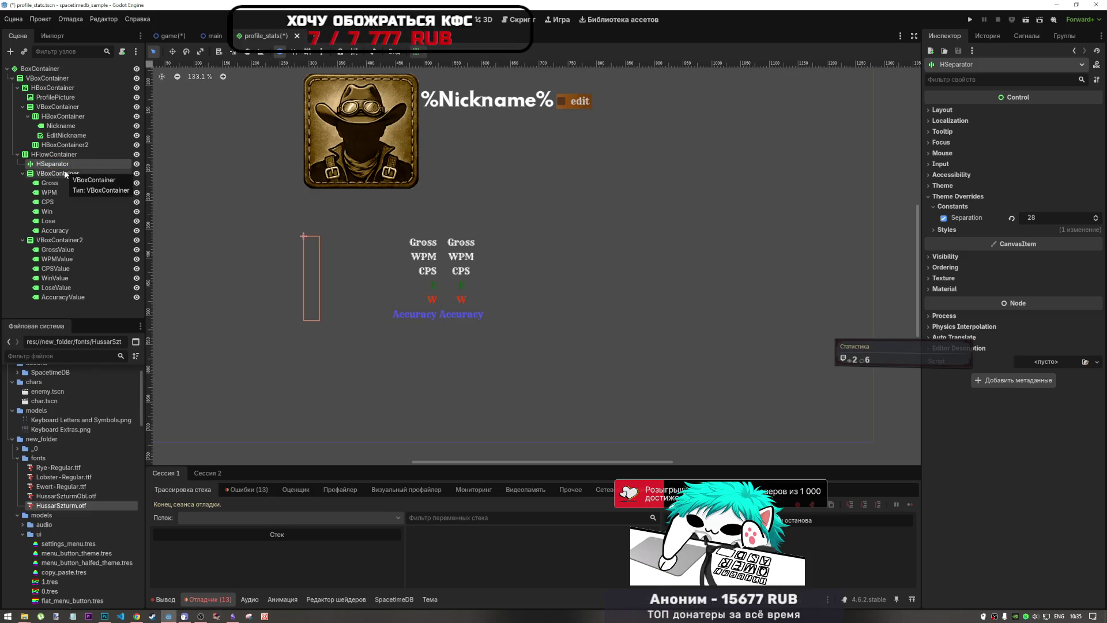
{"action": "left_click", "coordinate": [65, 174]}
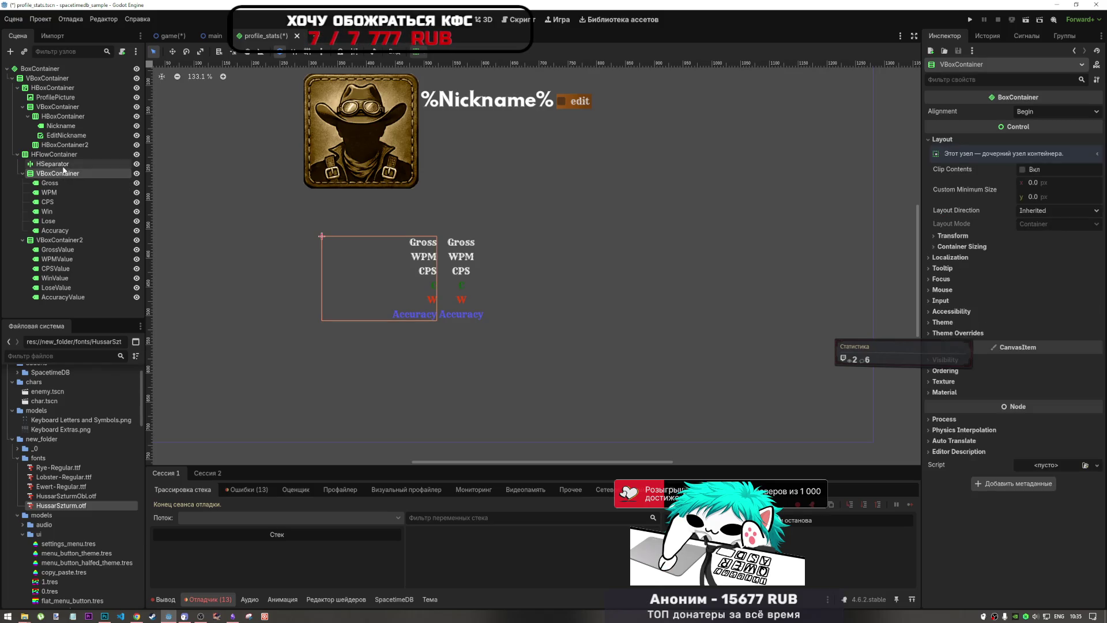
{"action": "left_click", "coordinate": [64, 165]}
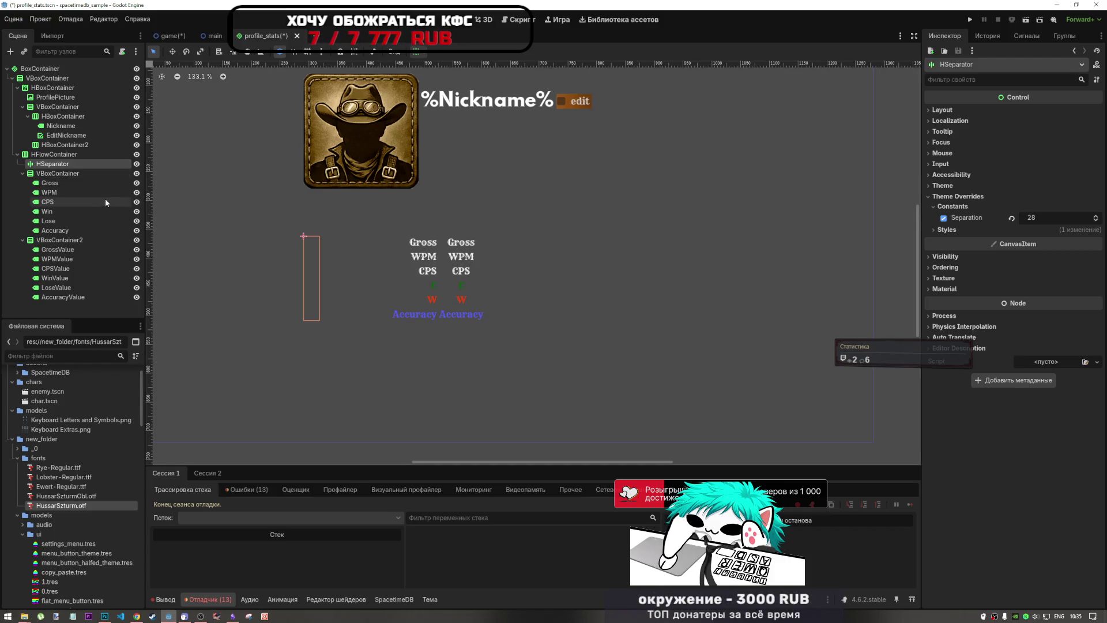
Step: Keep the stat-name column's sizing centred without Expand, checking its Container Sizing settings
{"action": "left_click", "coordinate": [64, 183]}
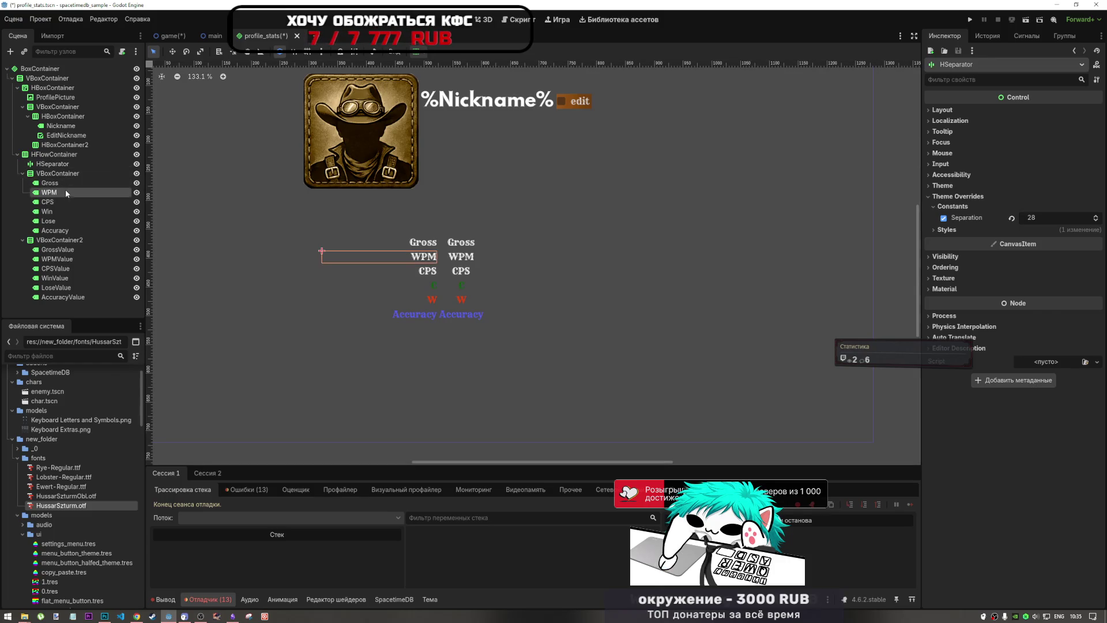
{"action": "left_click", "coordinate": [63, 221], "text": "shift"}
{"action": "left_click", "coordinate": [58, 173]}
{"action": "left_click", "coordinate": [416, 51]}
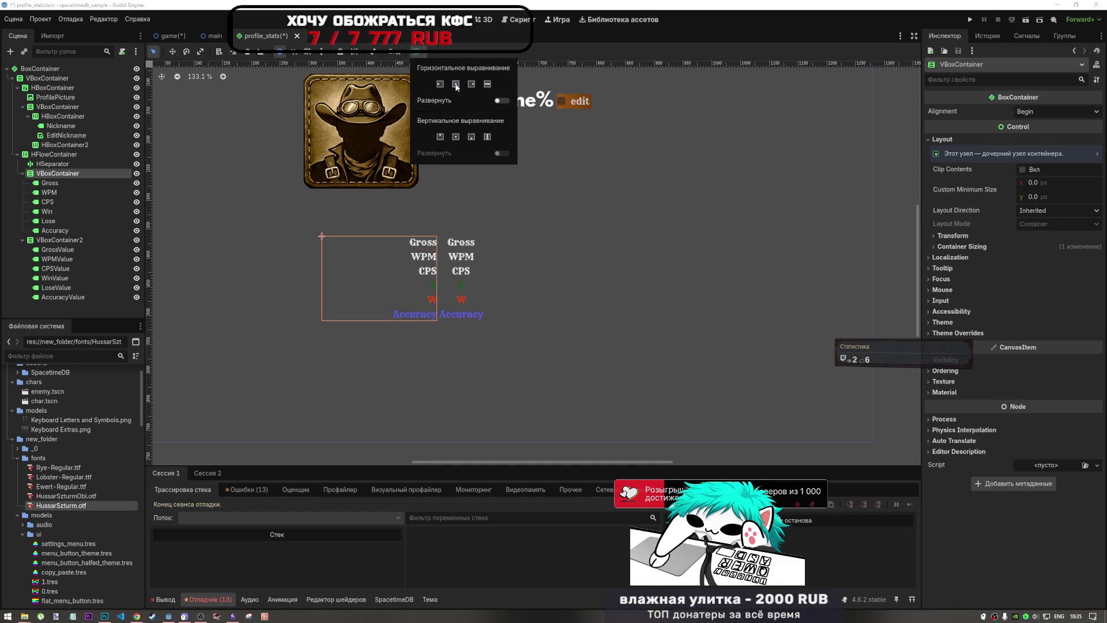
{"action": "left_click", "coordinate": [500, 101]}
{"action": "left_click", "coordinate": [499, 101]}
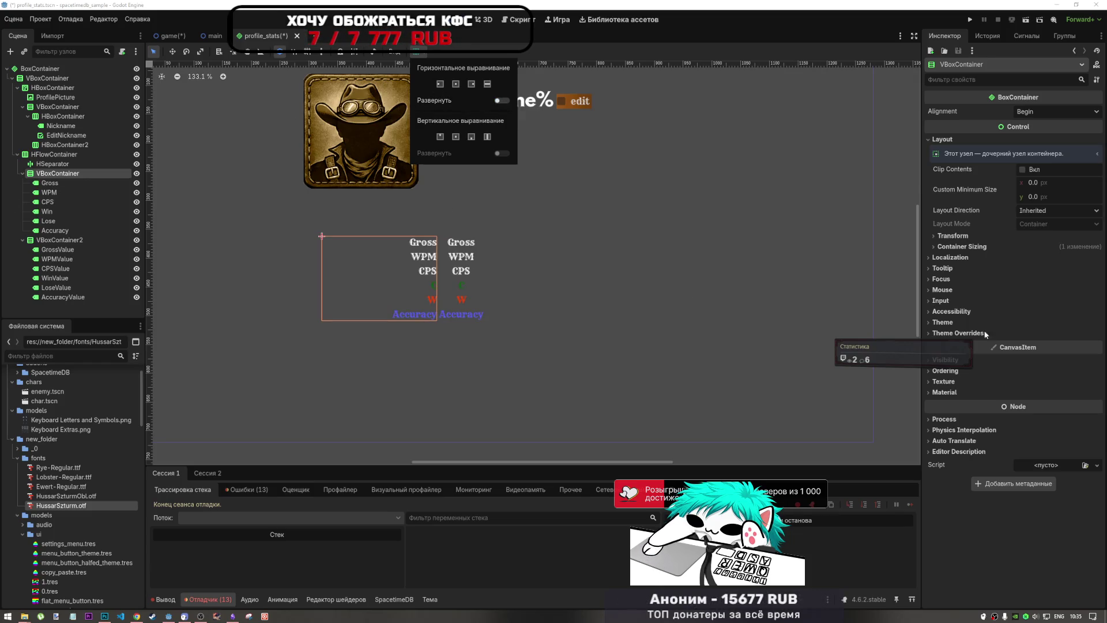
{"action": "left_click", "coordinate": [975, 247]}
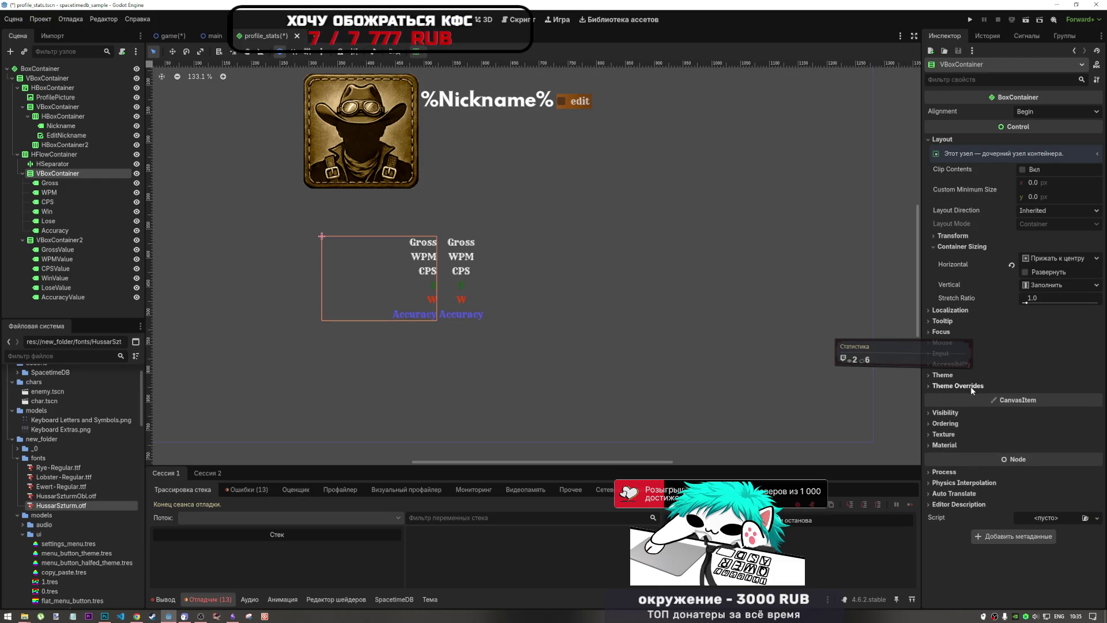
{"action": "left_click", "coordinate": [953, 310]}
{"action": "left_click", "coordinate": [954, 310]}
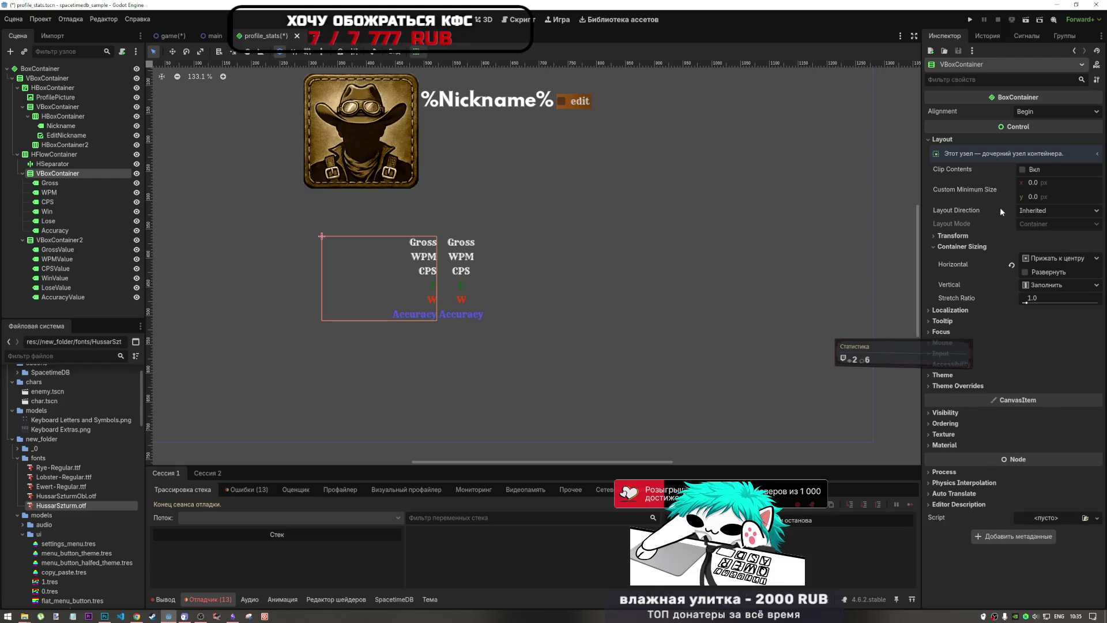
{"action": "left_click", "coordinate": [51, 182]}
Step: Reset the six stat-name labels' Custom Minimum Size width from 200 to 0
{"action": "left_click", "coordinate": [55, 230], "text": "shift"}
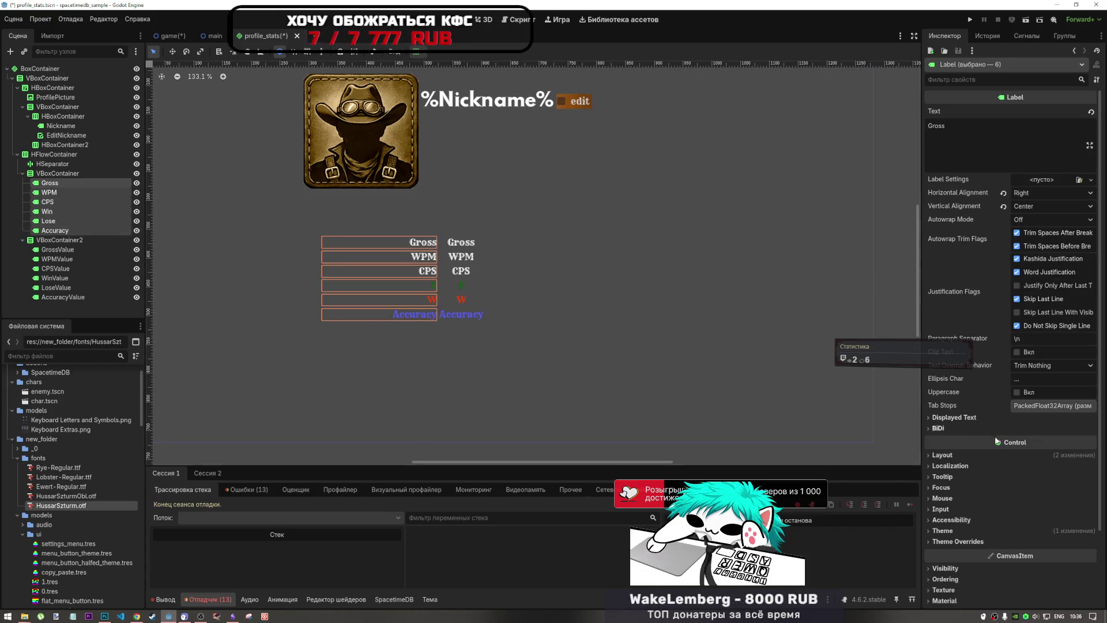
{"action": "left_click", "coordinate": [984, 456]}
{"action": "left_click", "coordinate": [1006, 488]}
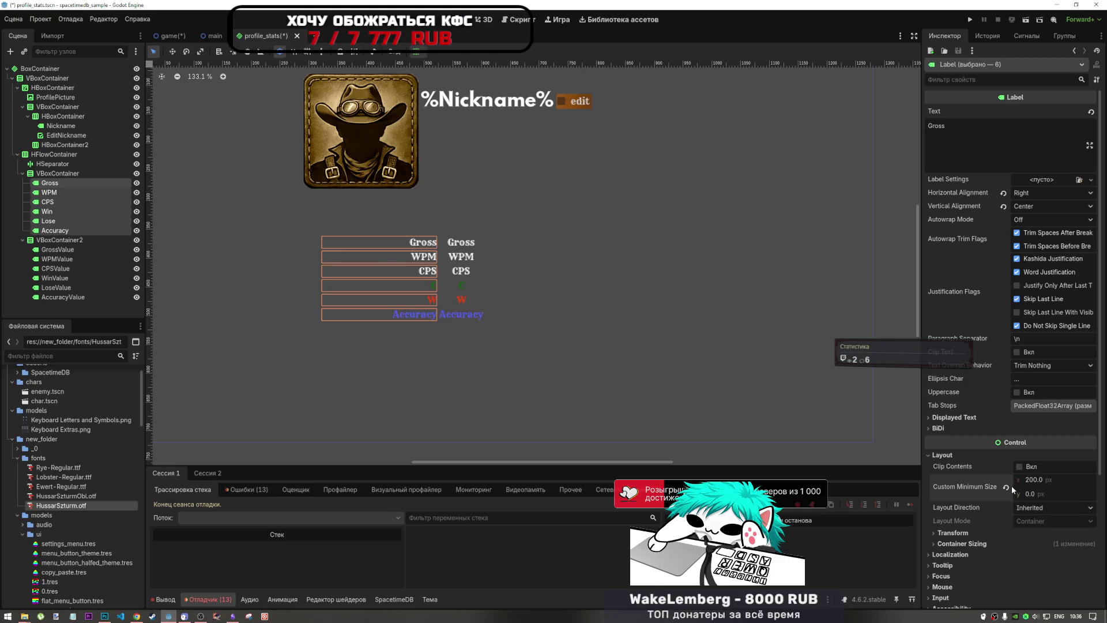
Step: Try Begin alignment for the name column, then return it to centre
{"action": "left_click", "coordinate": [43, 174]}
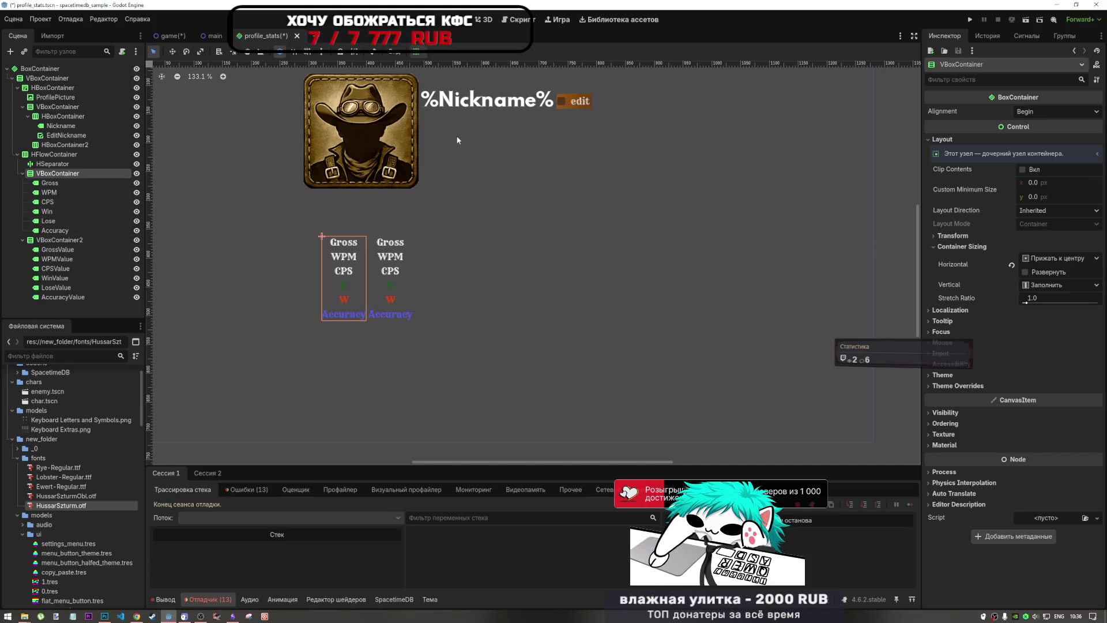
{"action": "left_click", "coordinate": [417, 51]}
{"action": "left_click", "coordinate": [439, 84]}
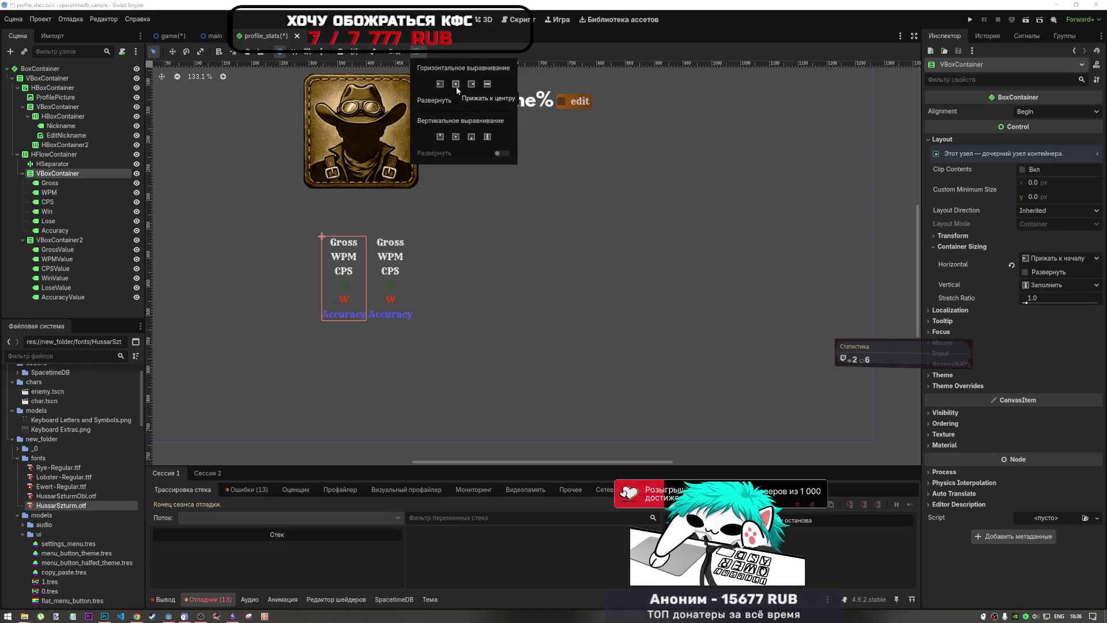
{"action": "left_click", "coordinate": [455, 85]}
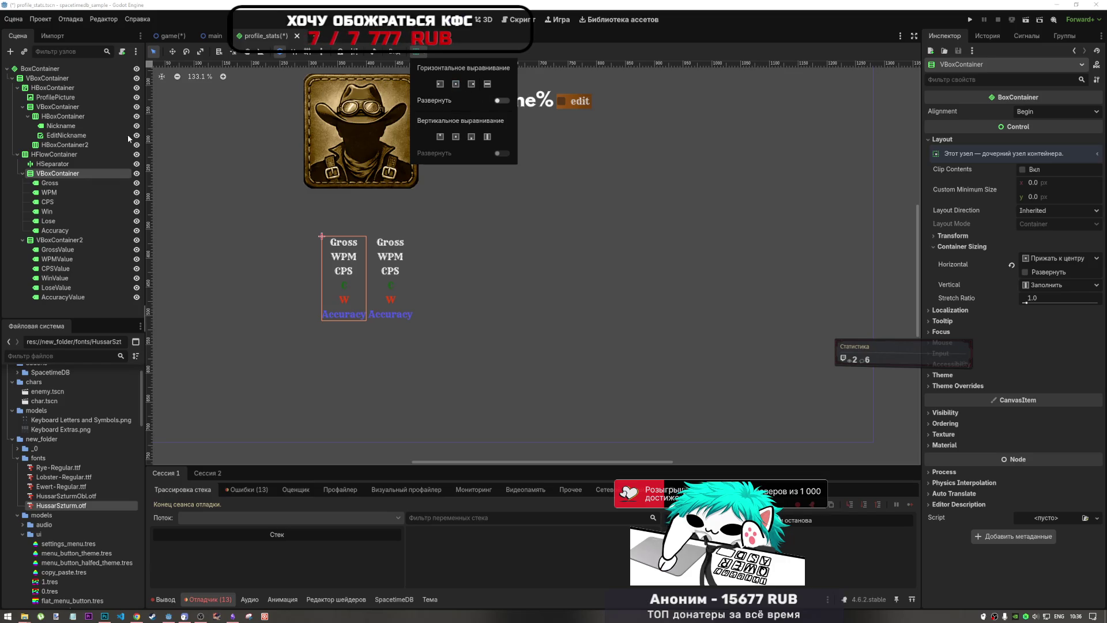
{"action": "left_click", "coordinate": [60, 183]}
Step: Left-align the stat-name labels' text horizontally, keeping vertical alignment centred
{"action": "left_click", "coordinate": [60, 182]}
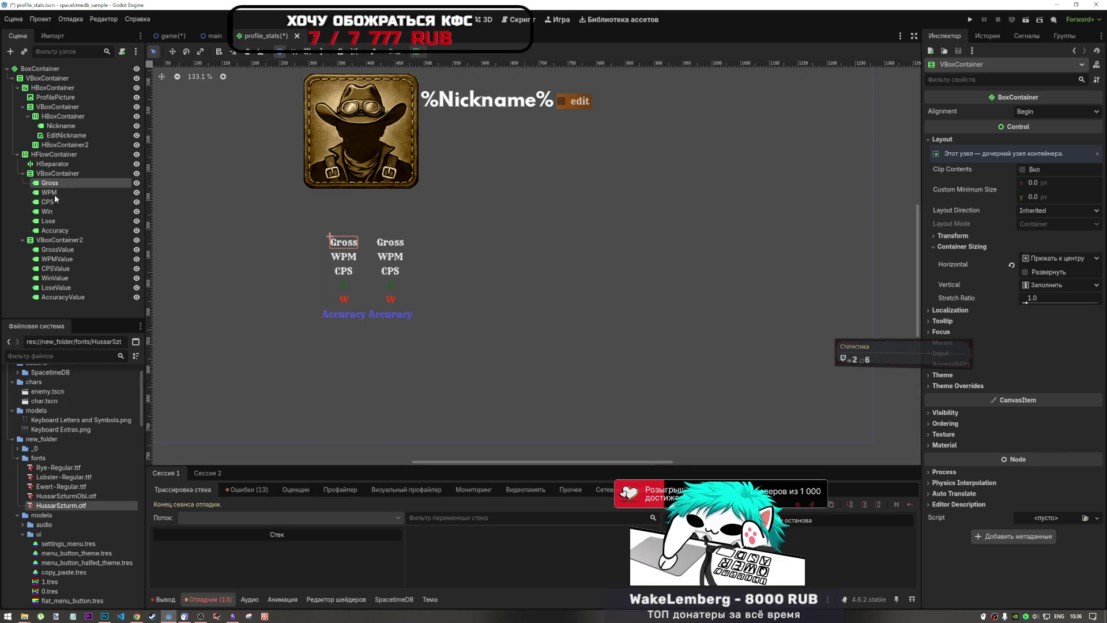
{"action": "left_click", "coordinate": [59, 230], "text": "shift"}
{"action": "left_click", "coordinate": [1027, 195]}
{"action": "left_click", "coordinate": [1033, 209]}
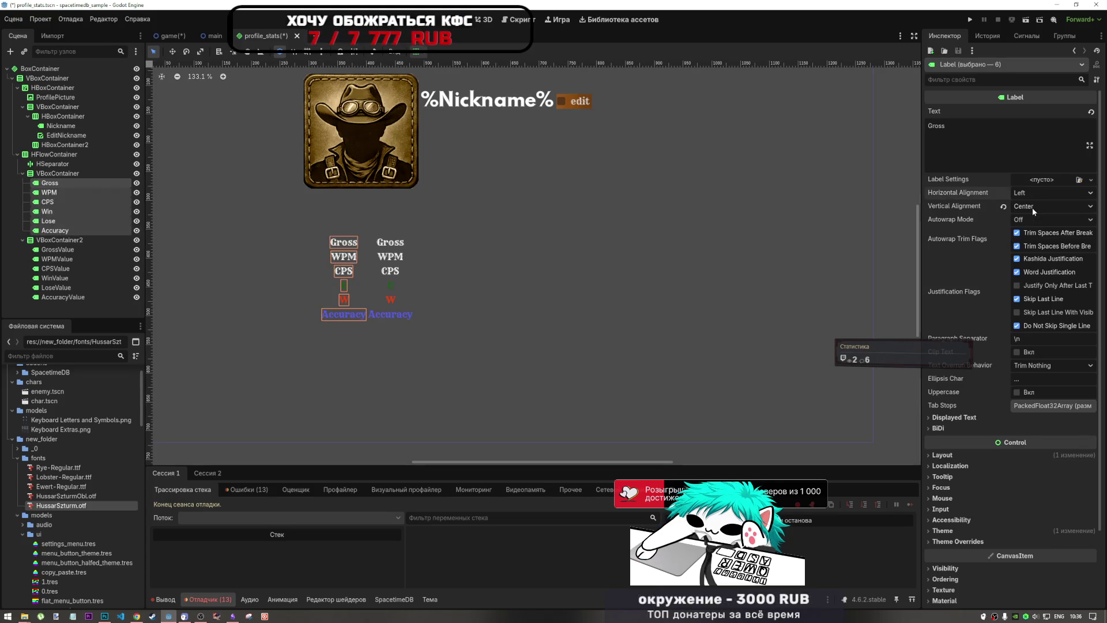
{"action": "left_click", "coordinate": [1032, 206]}
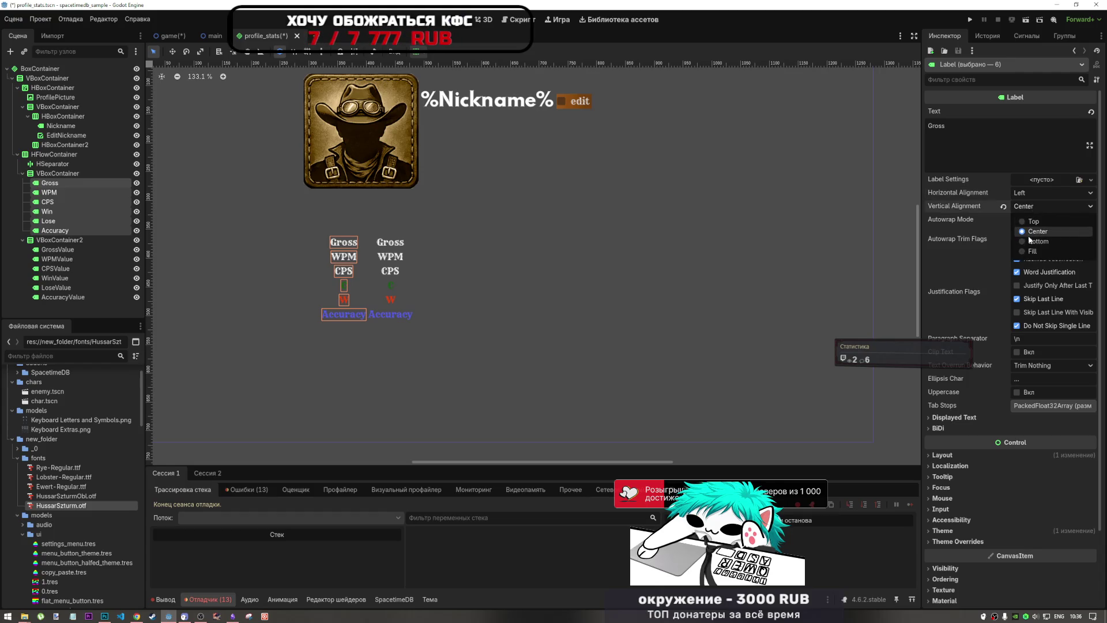
{"action": "left_click", "coordinate": [1028, 206]}
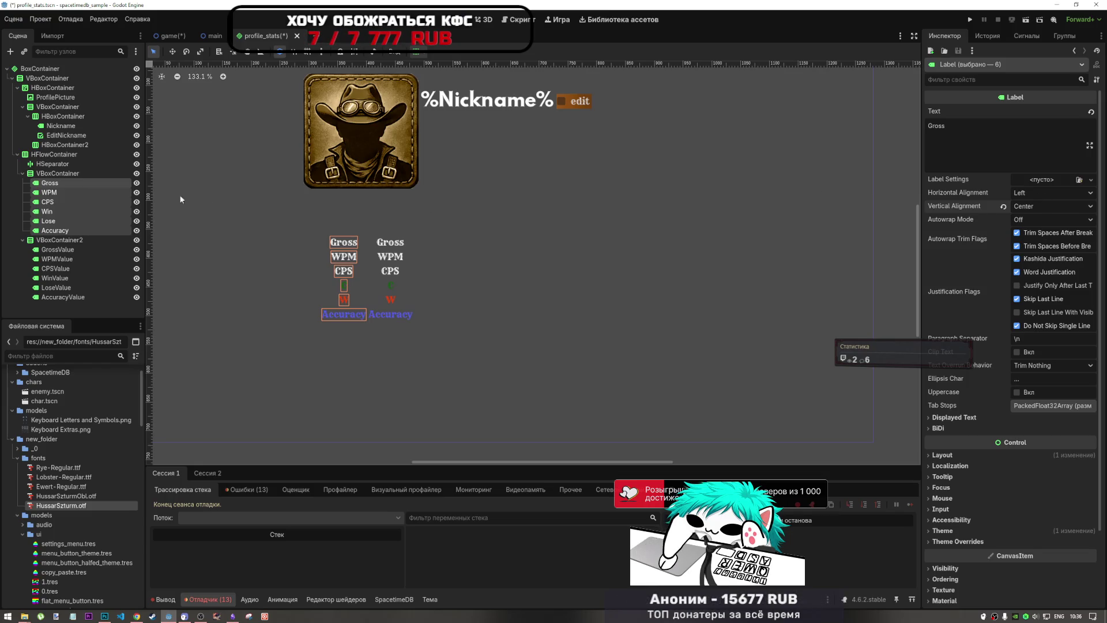
{"action": "left_click", "coordinate": [72, 184]}
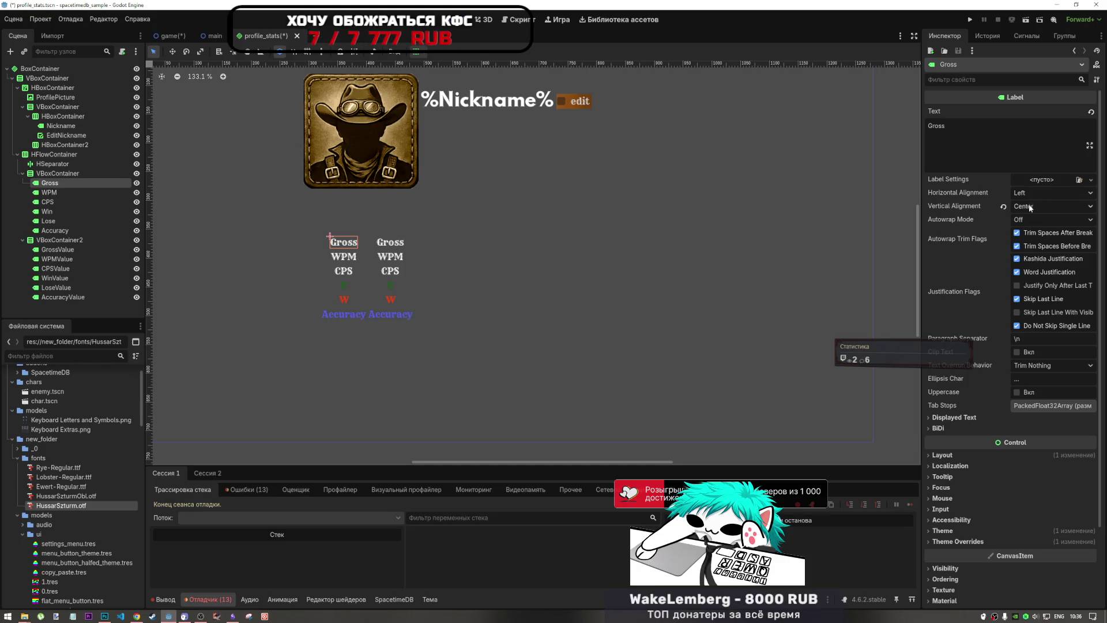
{"action": "left_click", "coordinate": [1005, 207]}
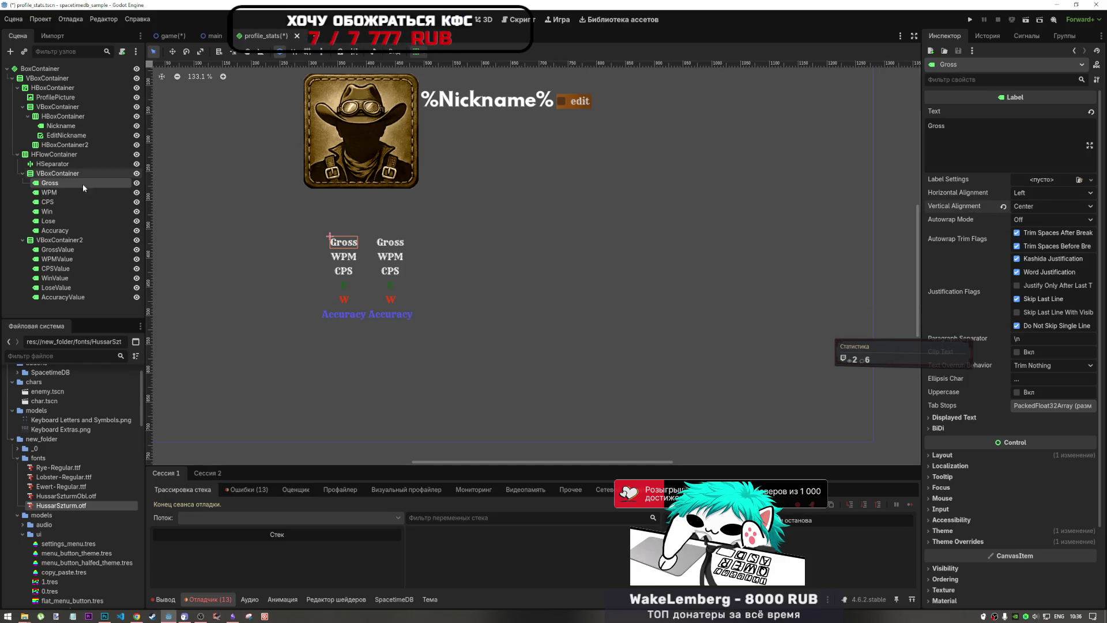
{"action": "left_click", "coordinate": [64, 174]}
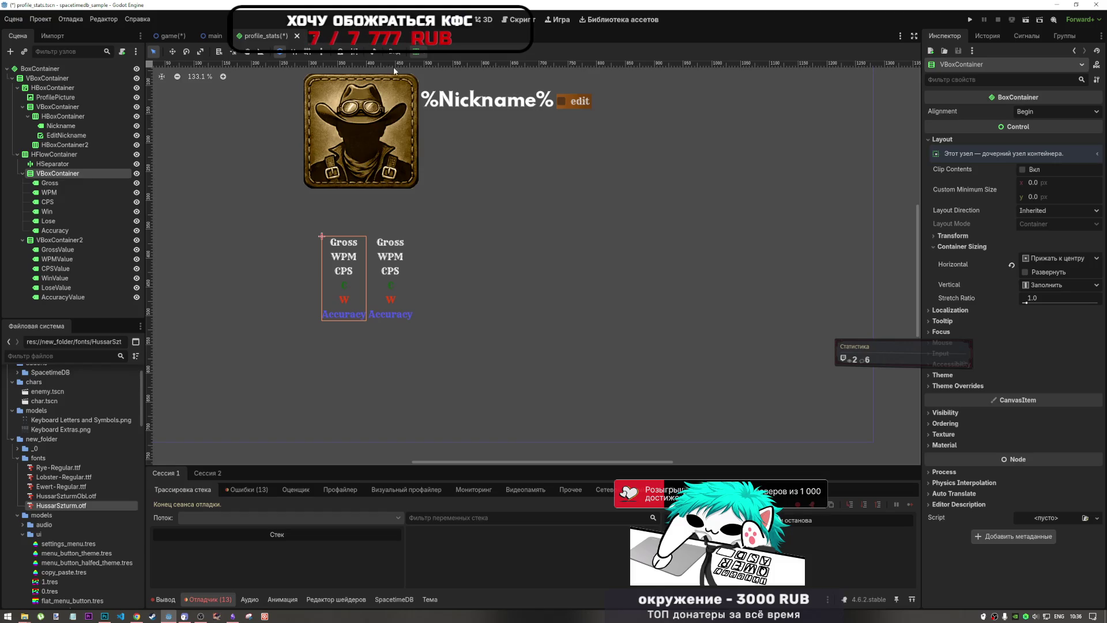
Step: Try horizontal expand on the column, then keep the Gross label left-aligned
{"action": "left_click", "coordinate": [415, 52]}
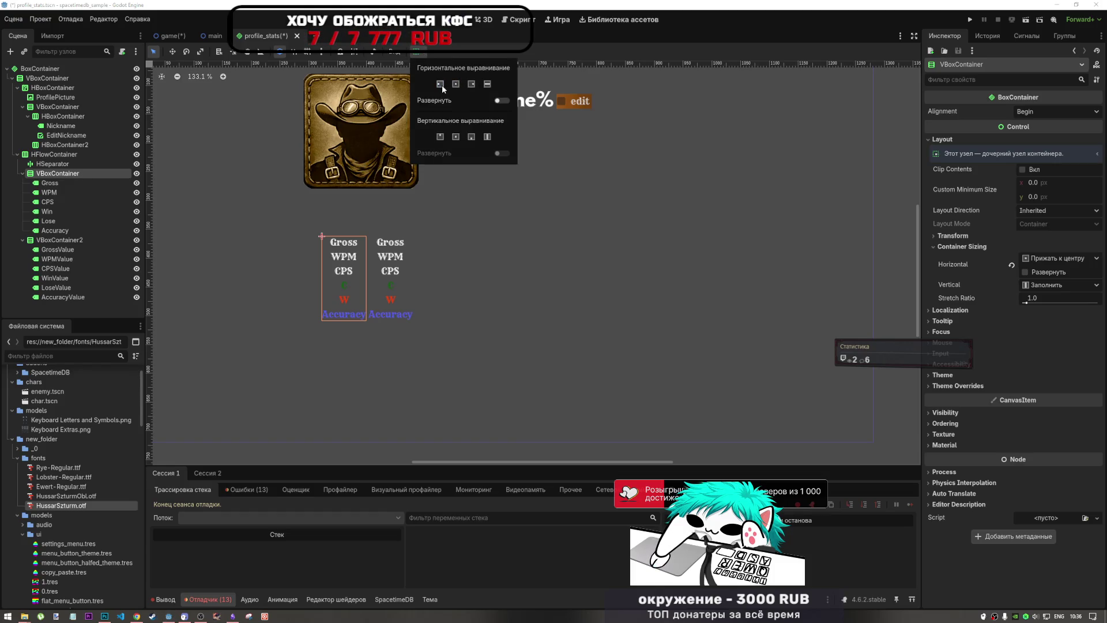
{"action": "left_click", "coordinate": [502, 101]}
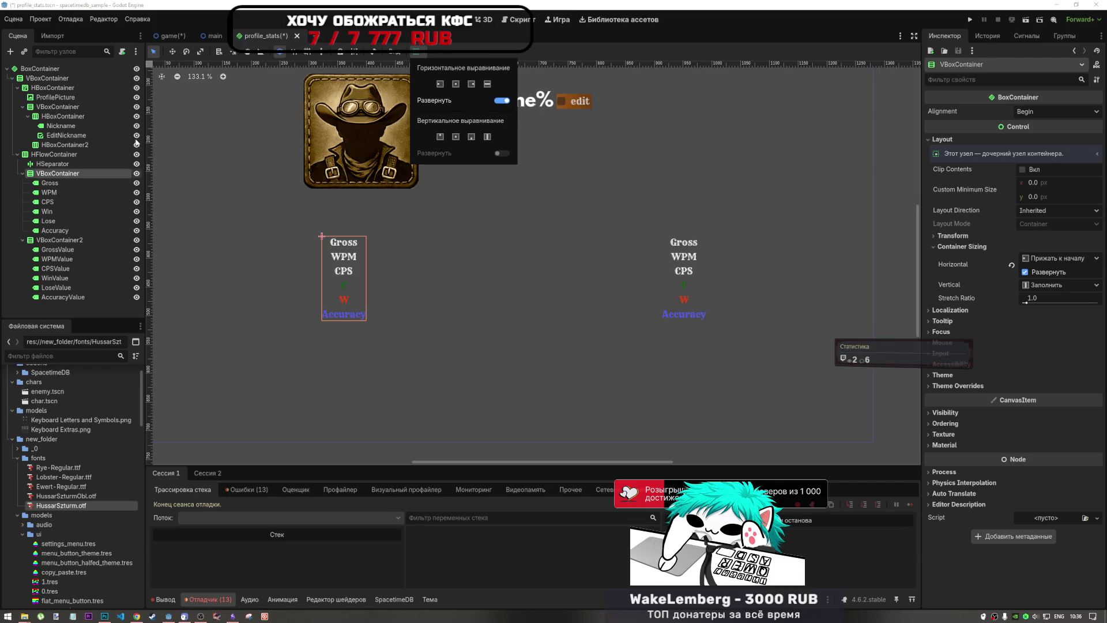
{"action": "left_click", "coordinate": [502, 101]}
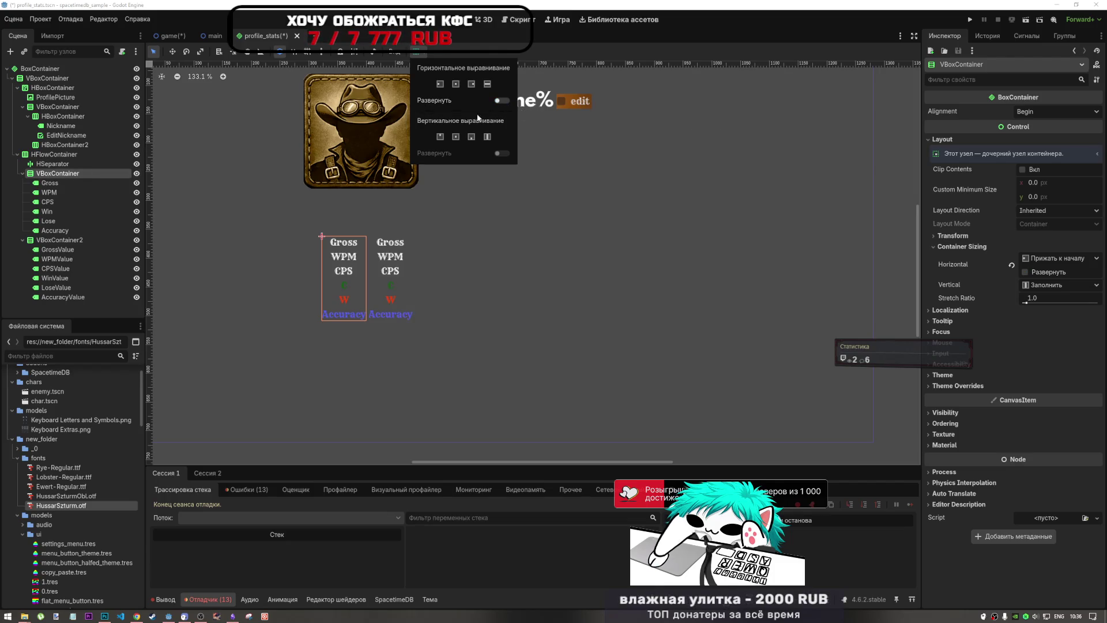
{"action": "left_click", "coordinate": [41, 165]}
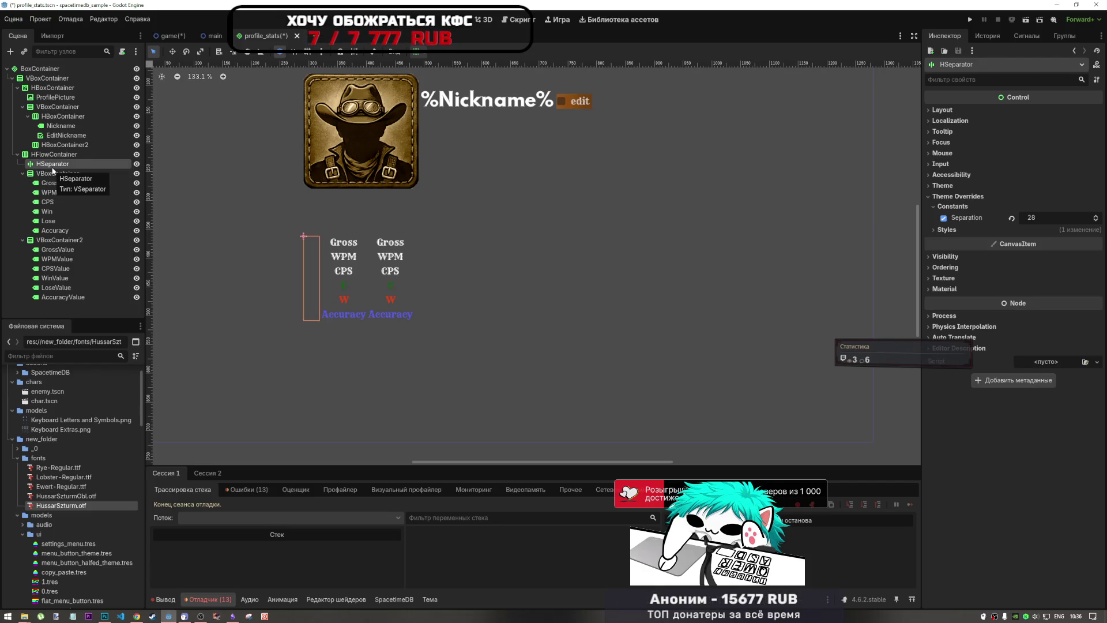
{"action": "left_click", "coordinate": [85, 184]}
{"action": "left_click", "coordinate": [68, 173]}
{"action": "left_click", "coordinate": [67, 181]}
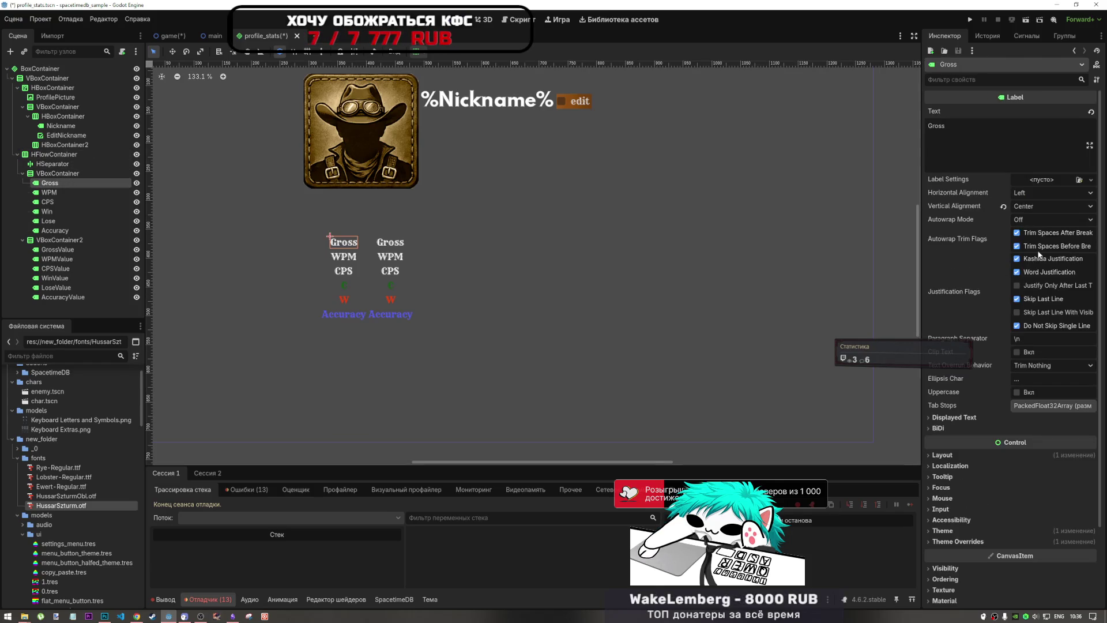
{"action": "left_click", "coordinate": [993, 134]}
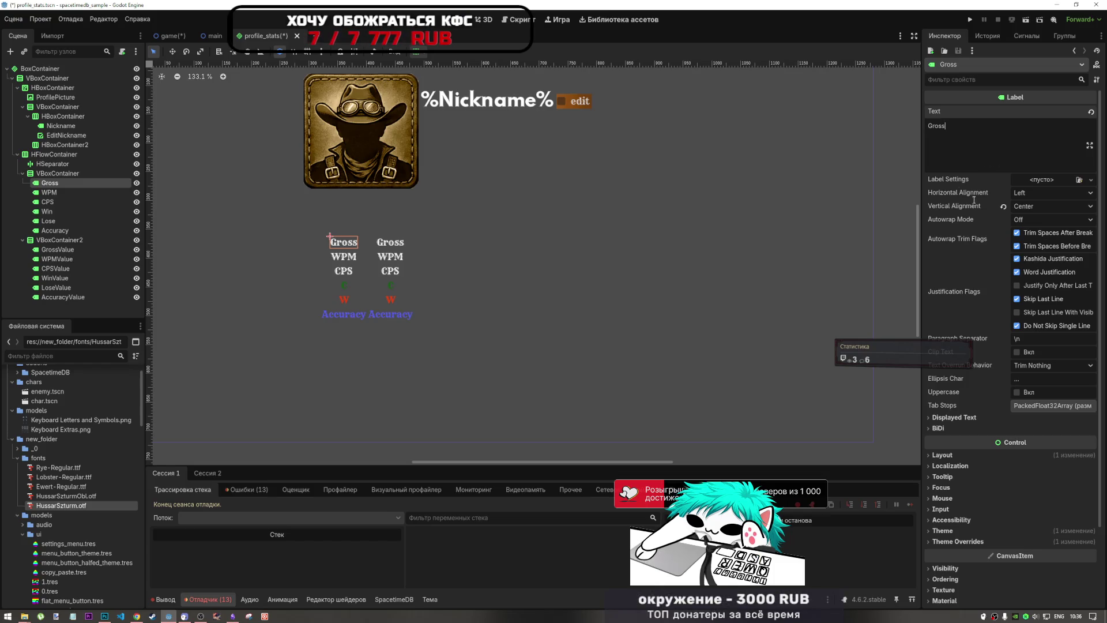
{"action": "left_click", "coordinate": [1049, 192]}
{"action": "left_click", "coordinate": [1029, 210]}
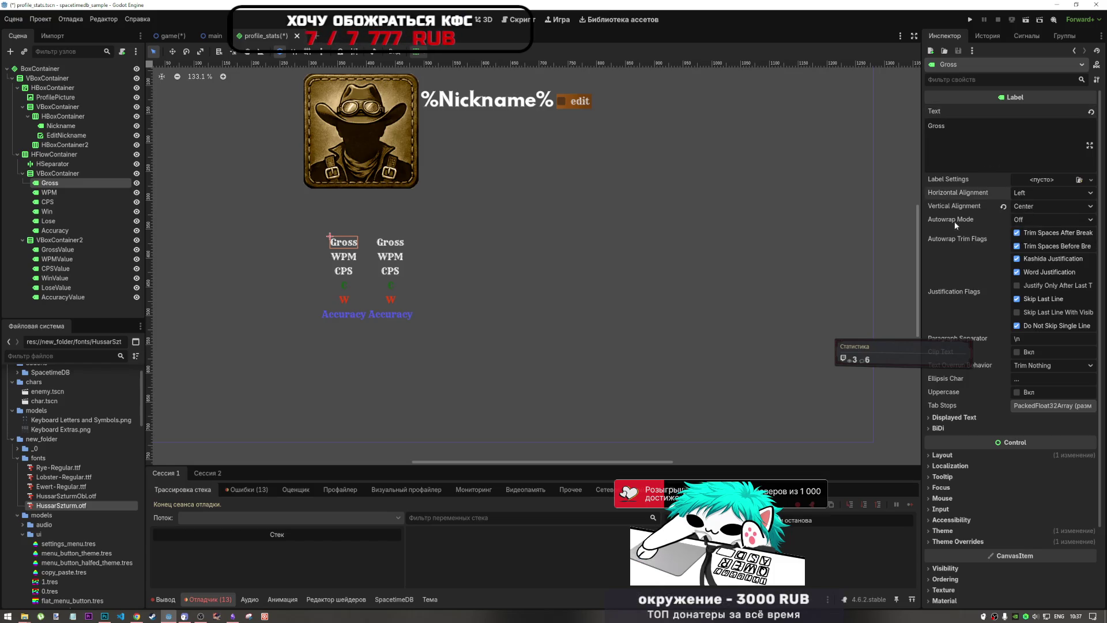
Step: Set the Win label's horizontal alignment to Fill
{"action": "left_click", "coordinate": [354, 264]}
{"action": "left_click", "coordinate": [351, 274]}
{"action": "left_click", "coordinate": [344, 285]}
{"action": "left_click", "coordinate": [1050, 192]}
{"action": "left_click", "coordinate": [1019, 224]}
{"action": "left_click", "coordinate": [1032, 195]}
{"action": "left_click", "coordinate": [1023, 239]}
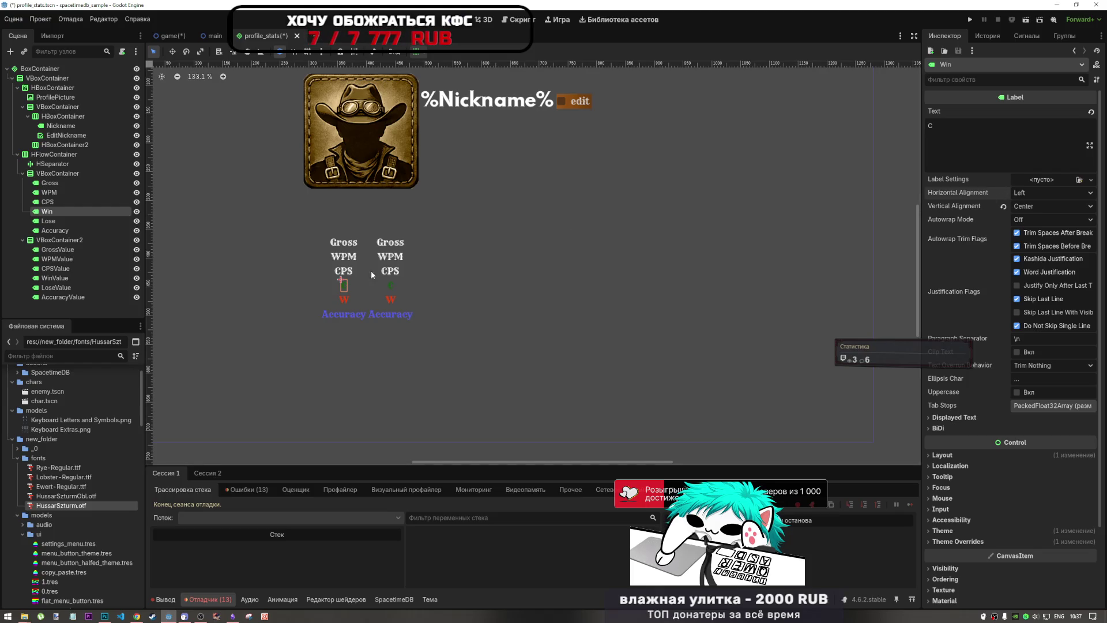
Step: Make all six stat-name labels, Gross through Accuracy, fill horizontally and vertically
{"action": "left_click", "coordinate": [70, 184]}
{"action": "left_click", "coordinate": [66, 231], "text": "shift"}
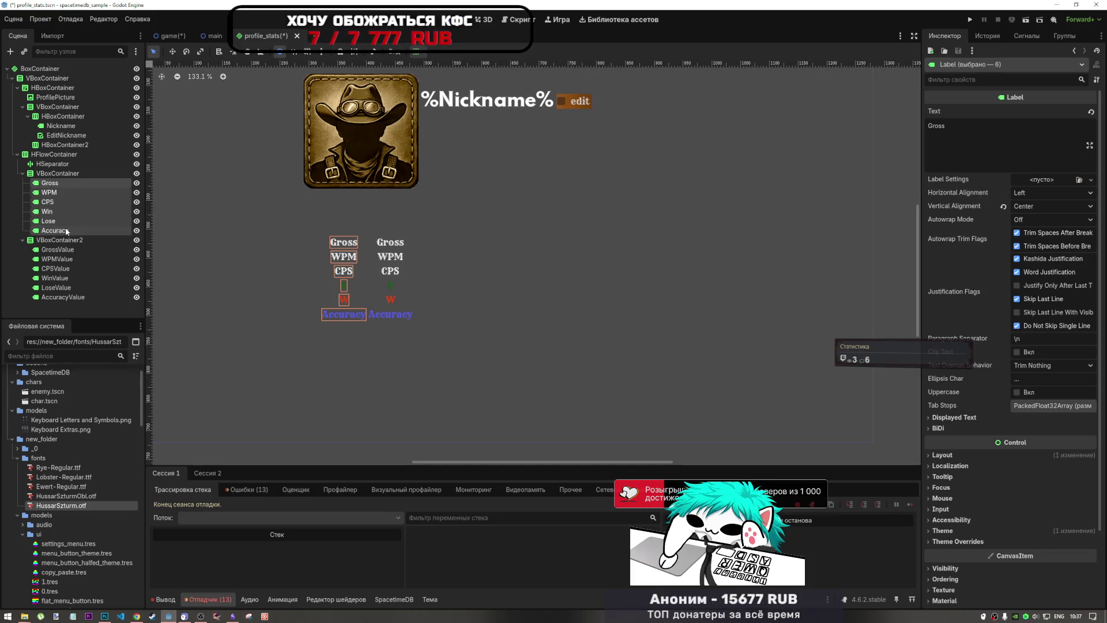
{"action": "left_click", "coordinate": [416, 51]}
{"action": "left_click", "coordinate": [487, 84]}
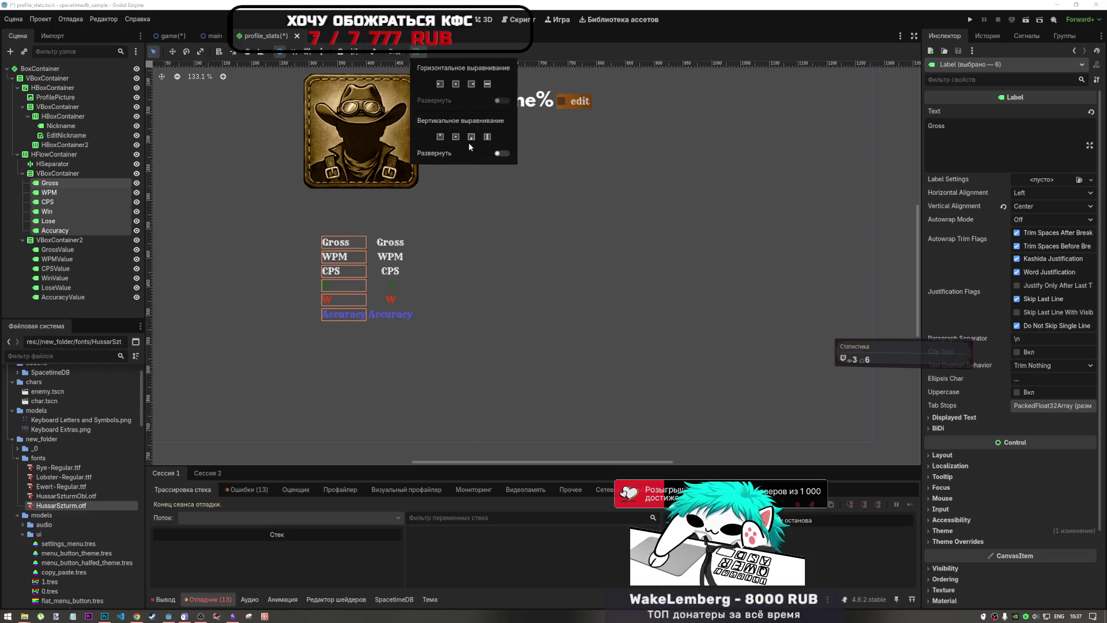
{"action": "left_click", "coordinate": [487, 138]}
Step: Review the layout options of the six value labels, GrossValue through AccuracyValue
{"action": "left_click", "coordinate": [46, 248]}
{"action": "left_click", "coordinate": [55, 249]}
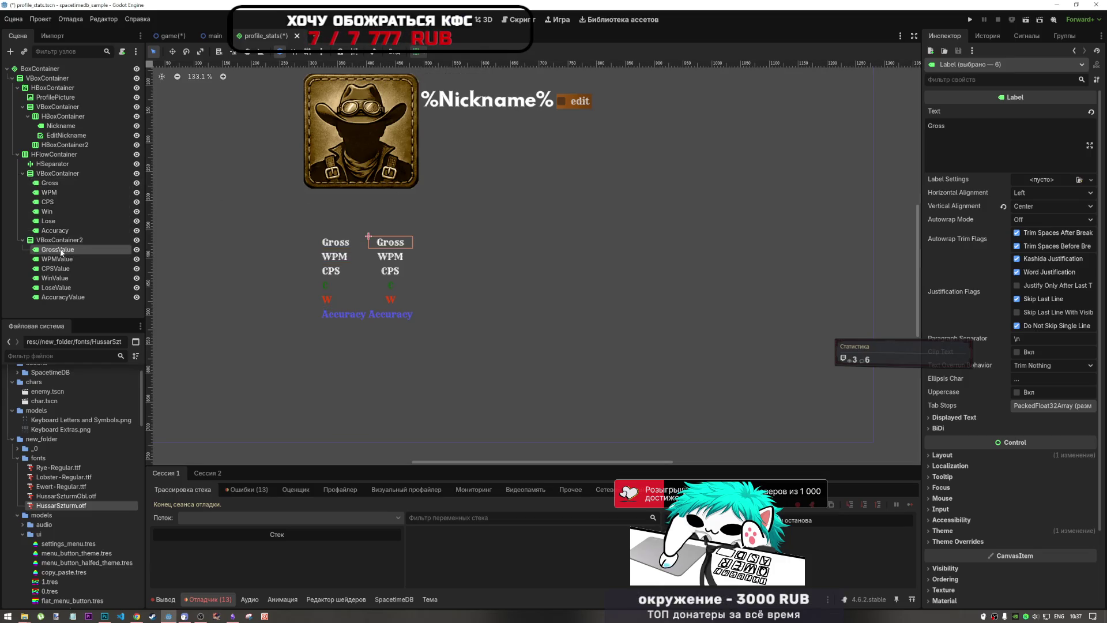
{"action": "left_click", "coordinate": [72, 297], "text": "shift"}
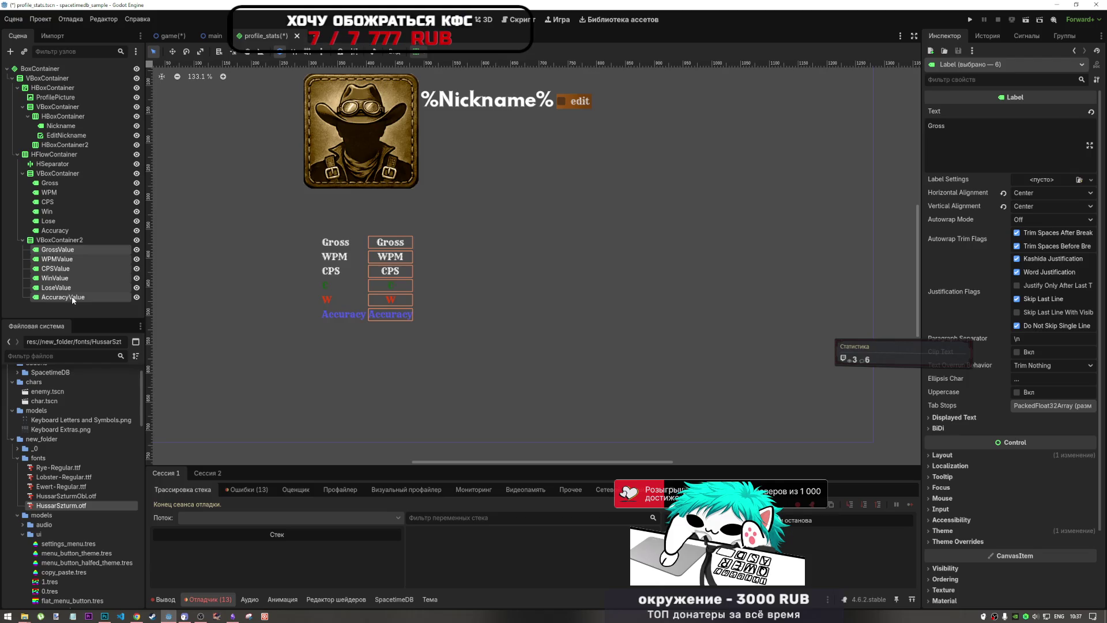
{"action": "left_click", "coordinate": [417, 52]}
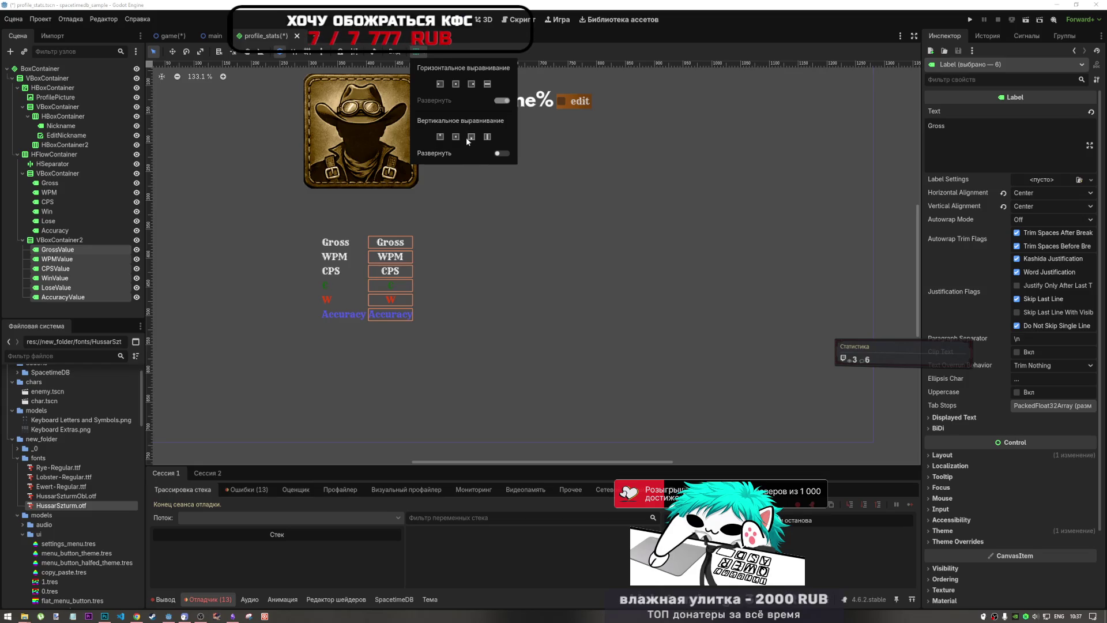
{"action": "left_click", "coordinate": [61, 242]}
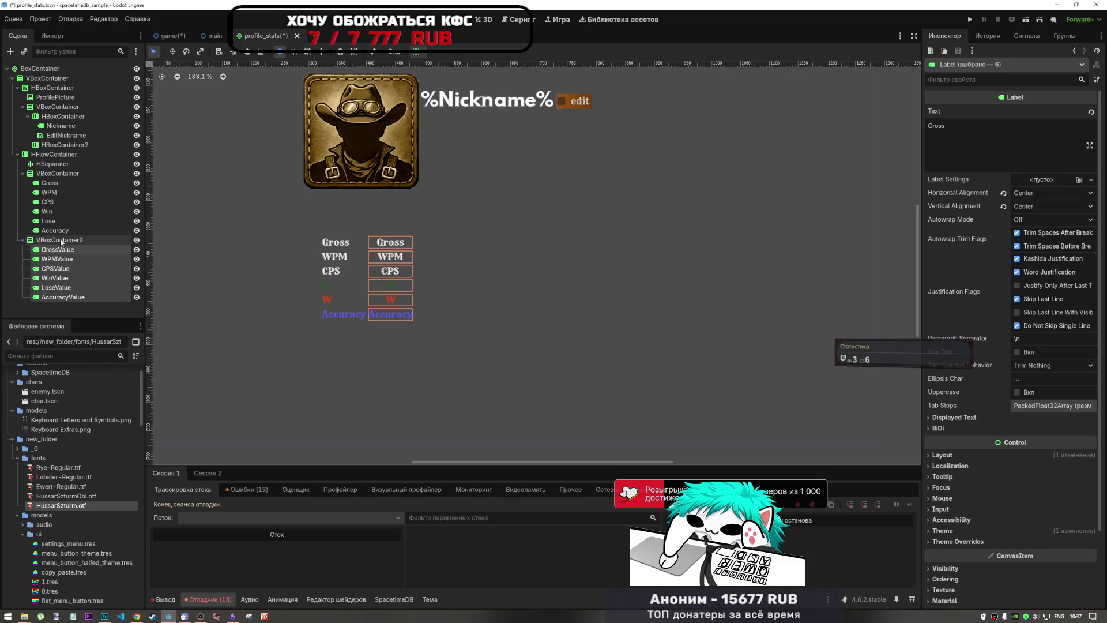
{"action": "left_click", "coordinate": [61, 183]}
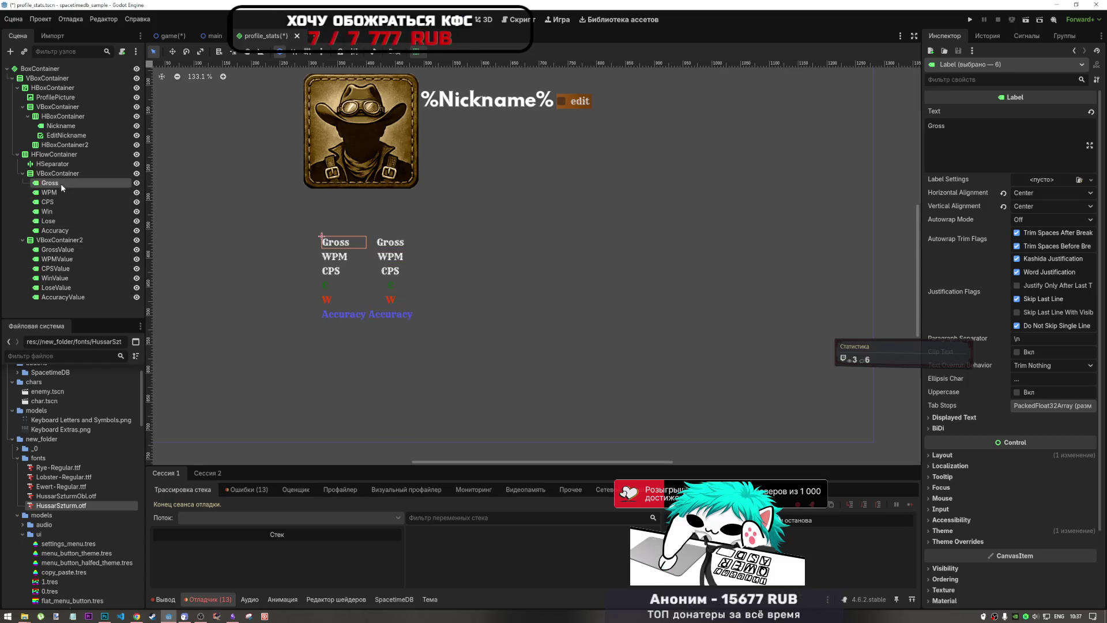
{"action": "left_click", "coordinate": [62, 230], "text": "shift"}
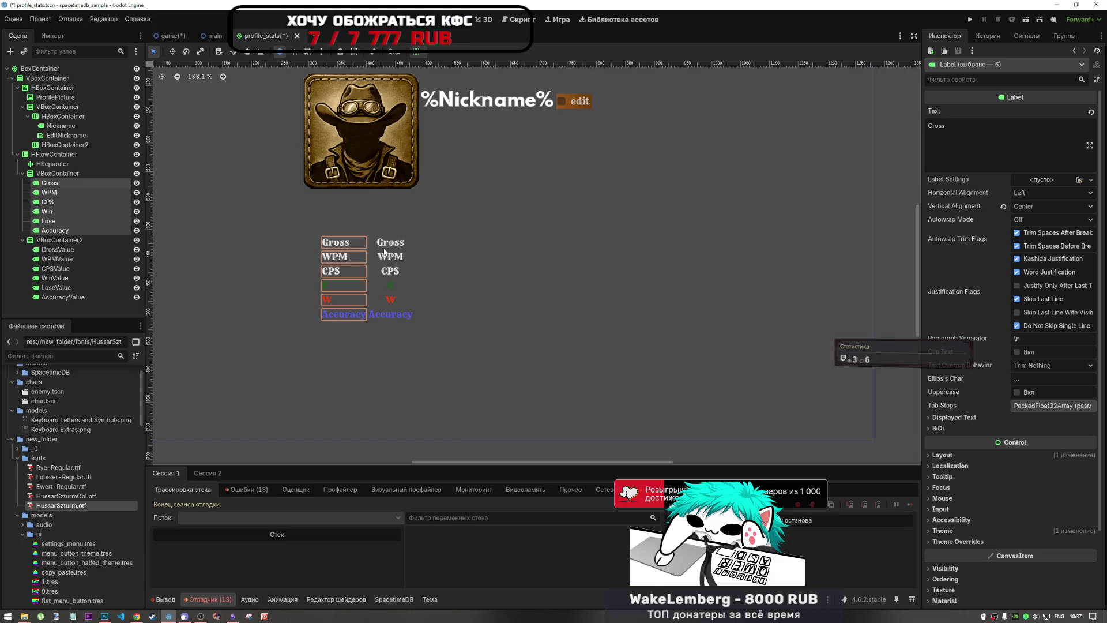
Step: Increase the Separation of the HSeparator between the columns
{"action": "left_click", "coordinate": [302, 250]}
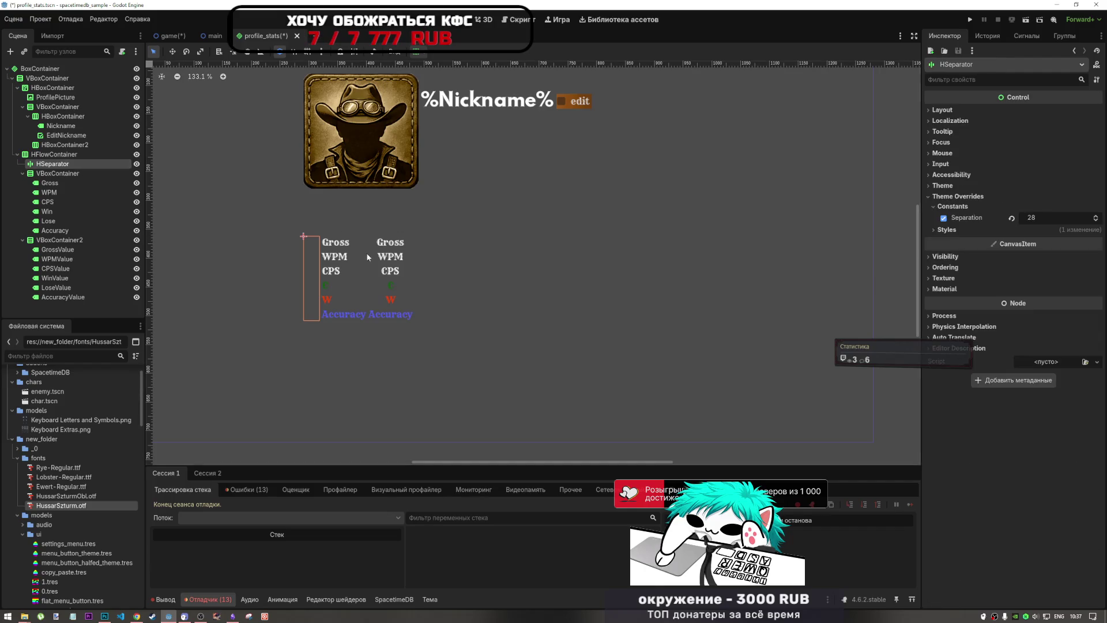
{"action": "mouse_move", "coordinate": [1057, 213]}
{"action": "left_mouse_down"}
{"action": "mouse_move", "coordinate": [1095, 215]}
{"action": "mouse_move", "coordinate": [1066, 215]}
{"action": "left_mouse_up"}
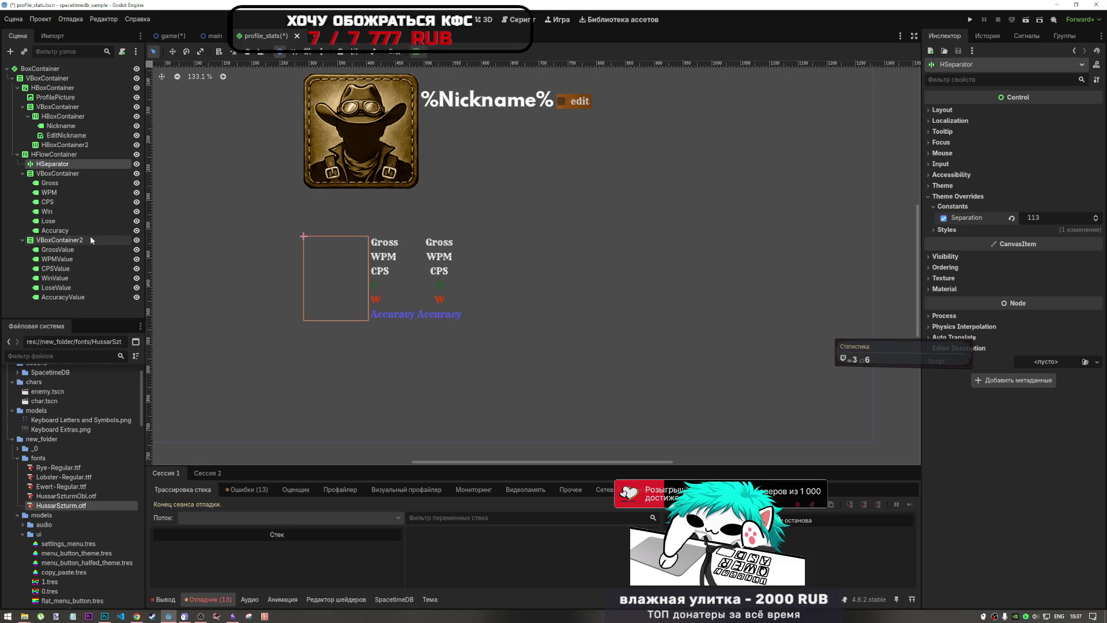
{"action": "left_click", "coordinate": [86, 239]}
{"action": "left_click", "coordinate": [58, 164]}
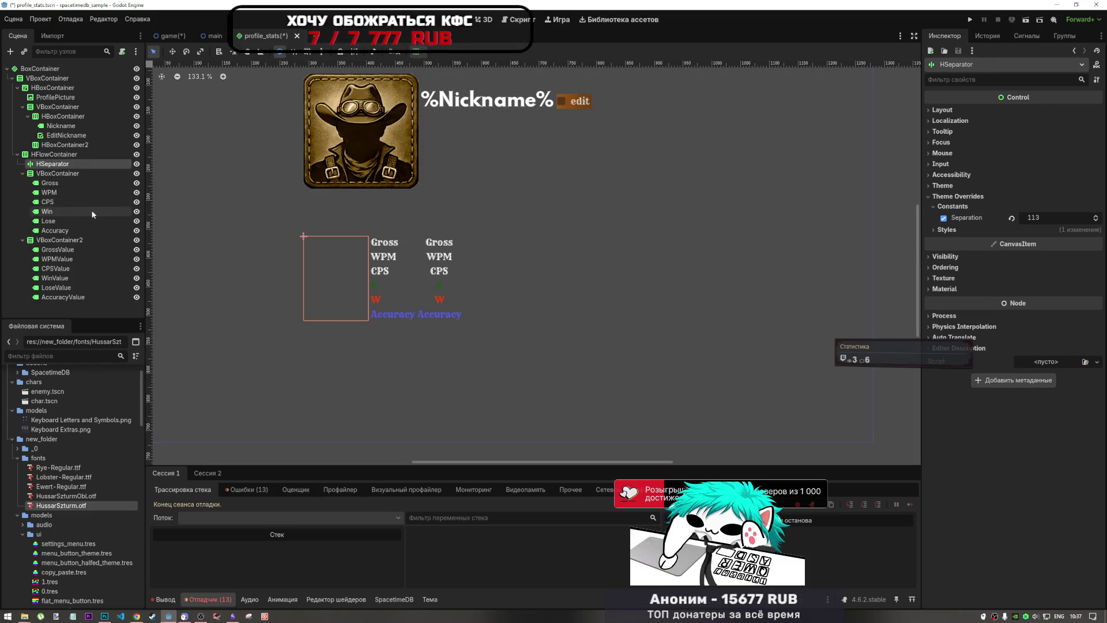
Step: Duplicate the separator as HSeparator2 between the two label columns, with Separation 20
{"action": "key", "text": "ctrl+d"}
{"action": "left_click_drag", "start_coordinate": [77, 174], "coordinate": [74, 249]}
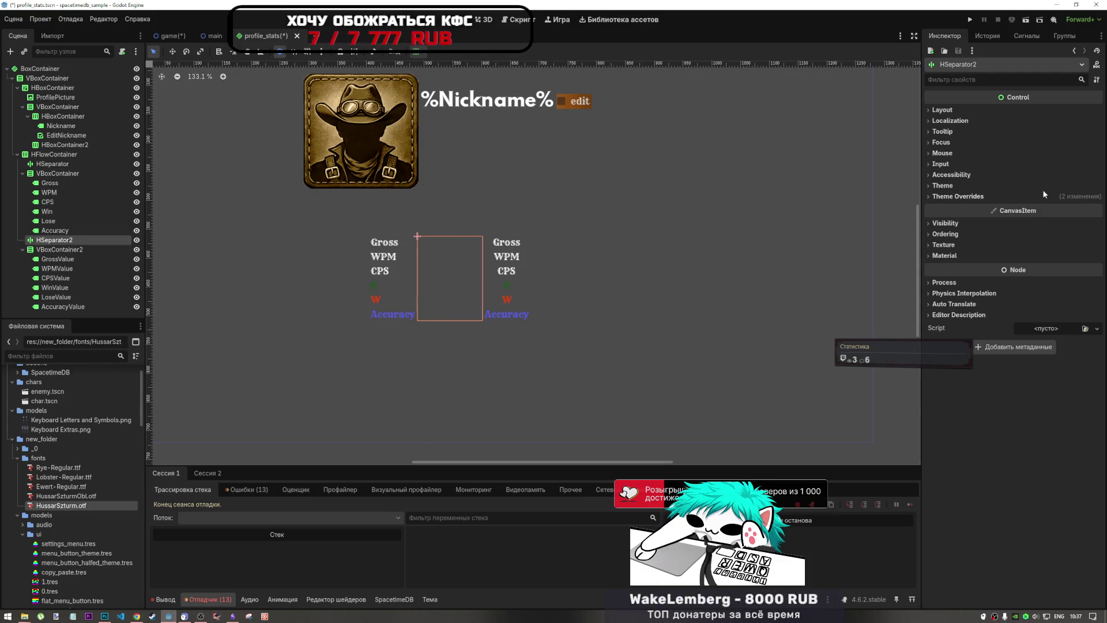
{"action": "left_click", "coordinate": [1023, 197]}
{"action": "left_click", "coordinate": [980, 207]}
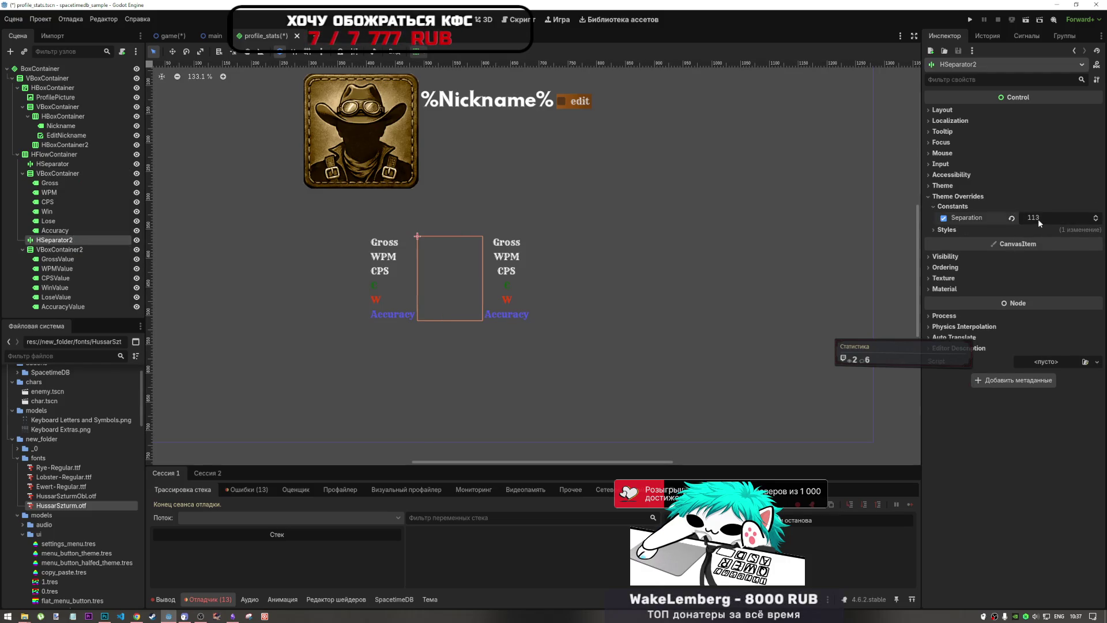
{"action": "type", "text": "20"}
{"action": "key", "text": "Return"}
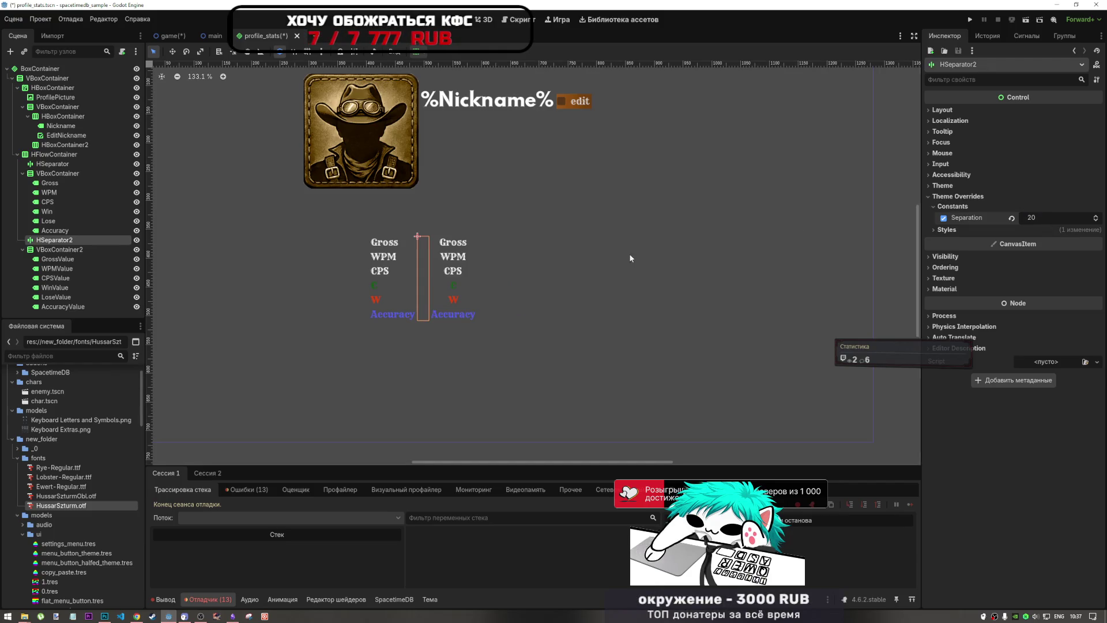
{"action": "scroll", "coordinate": [396, 315], "scroll_direction": "down", "scroll_amount": 10}
{"action": "scroll", "coordinate": [385, 313], "scroll_direction": "up", "scroll_amount": 7}
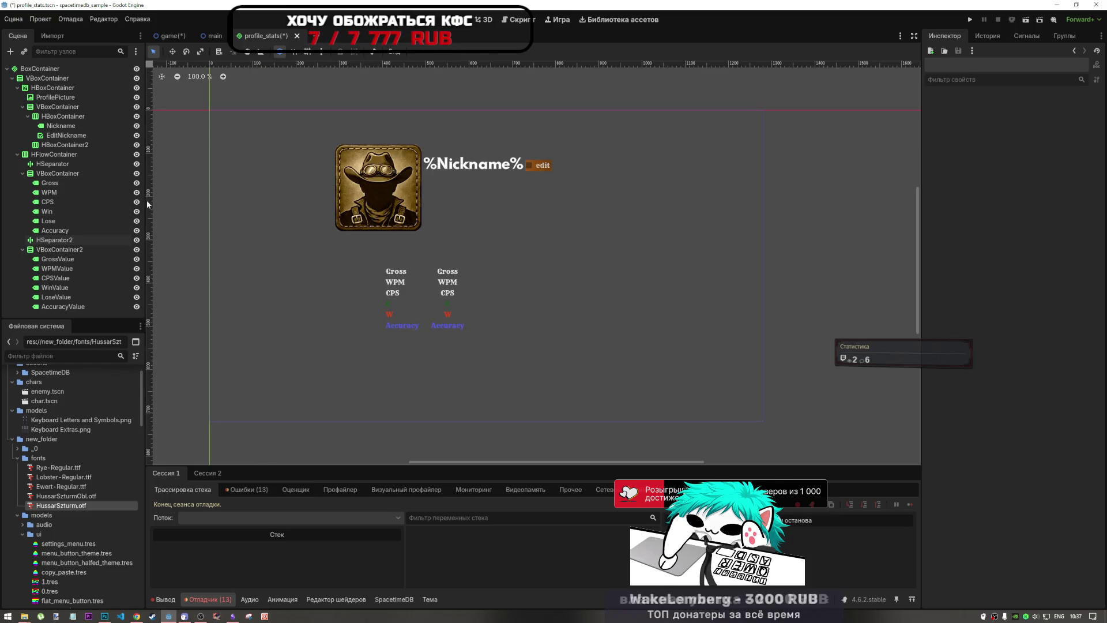
Step: Move VBoxContainer and VBoxContainer2 under the main VBoxContainer
{"action": "left_click", "coordinate": [58, 173]}
{"action": "left_click", "coordinate": [71, 153]}
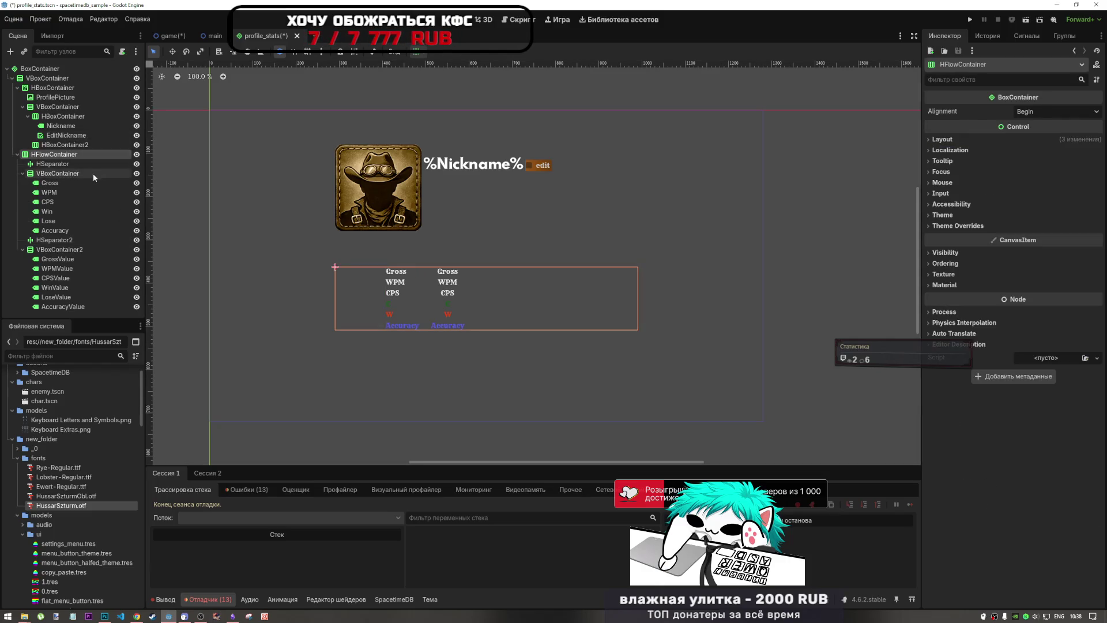
{"action": "double_click", "coordinate": [75, 154]}
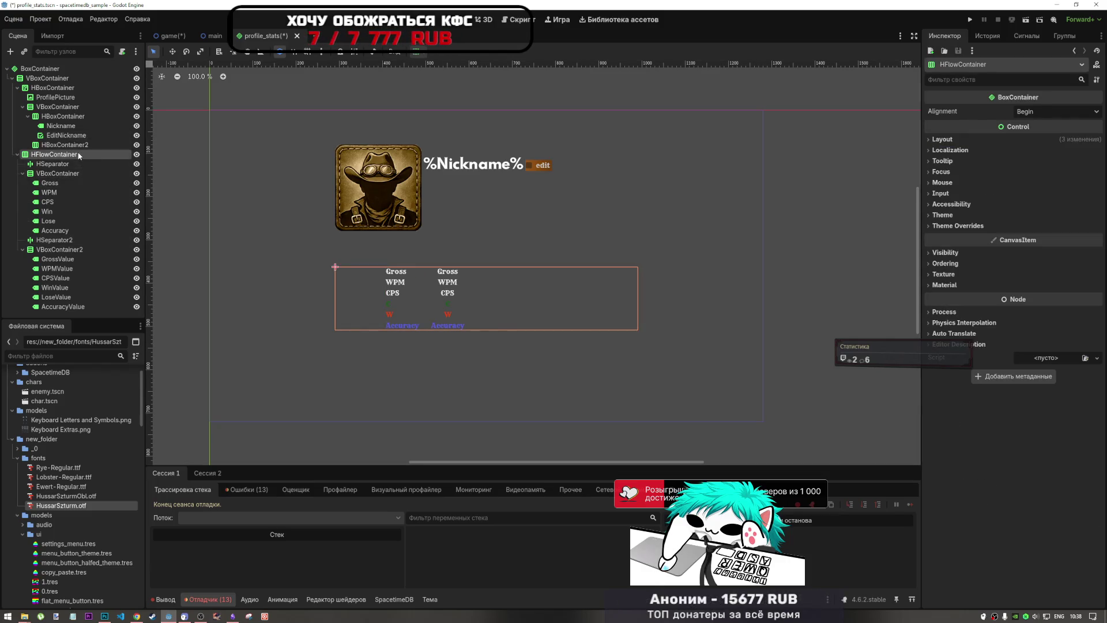
{"action": "key", "text": "Escape"}
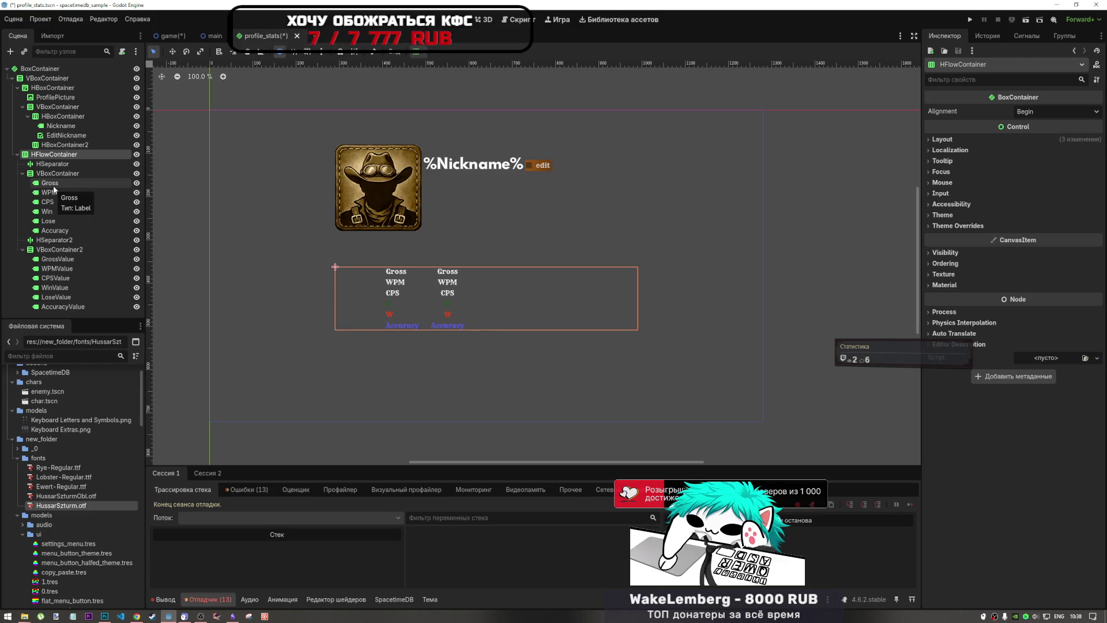
{"action": "left_click", "coordinate": [56, 174]}
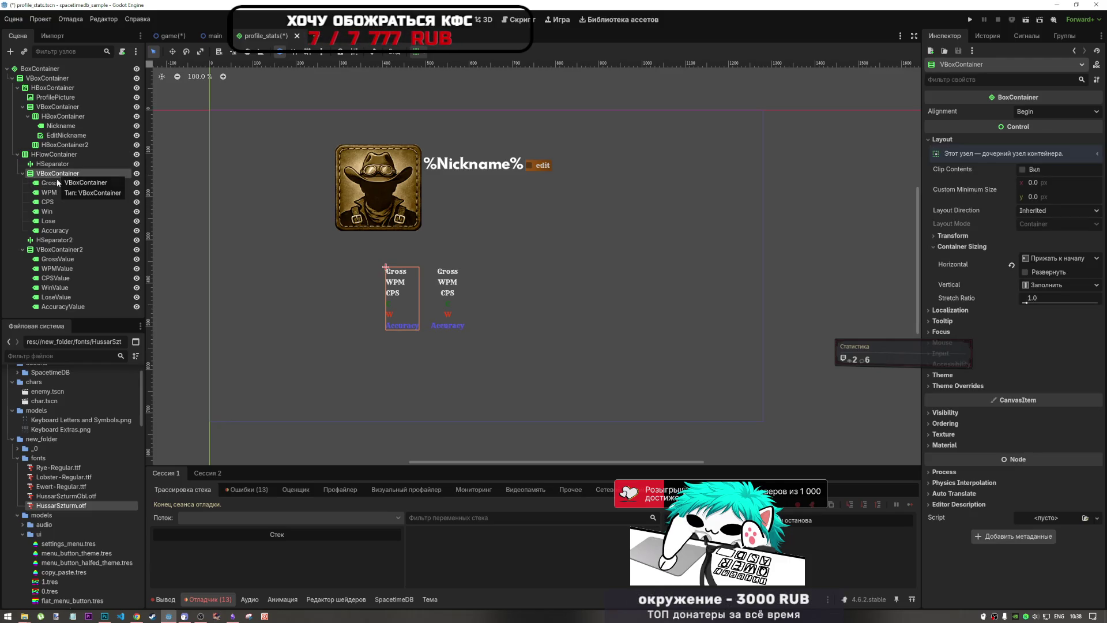
{"action": "left_click", "coordinate": [61, 250], "text": "shift"}
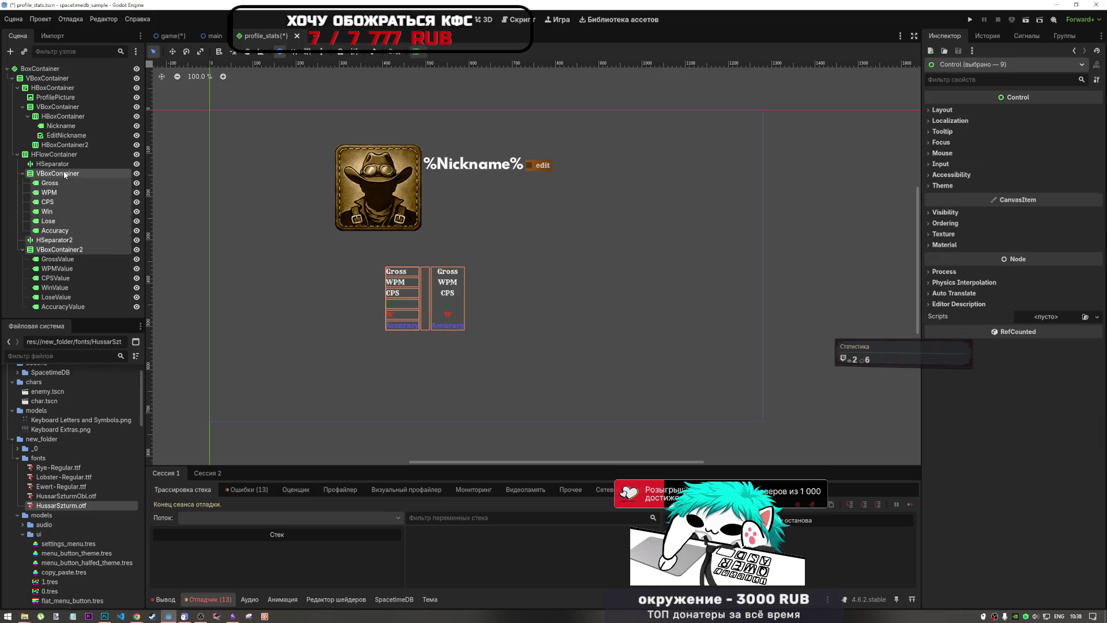
{"action": "left_click", "coordinate": [63, 174]}
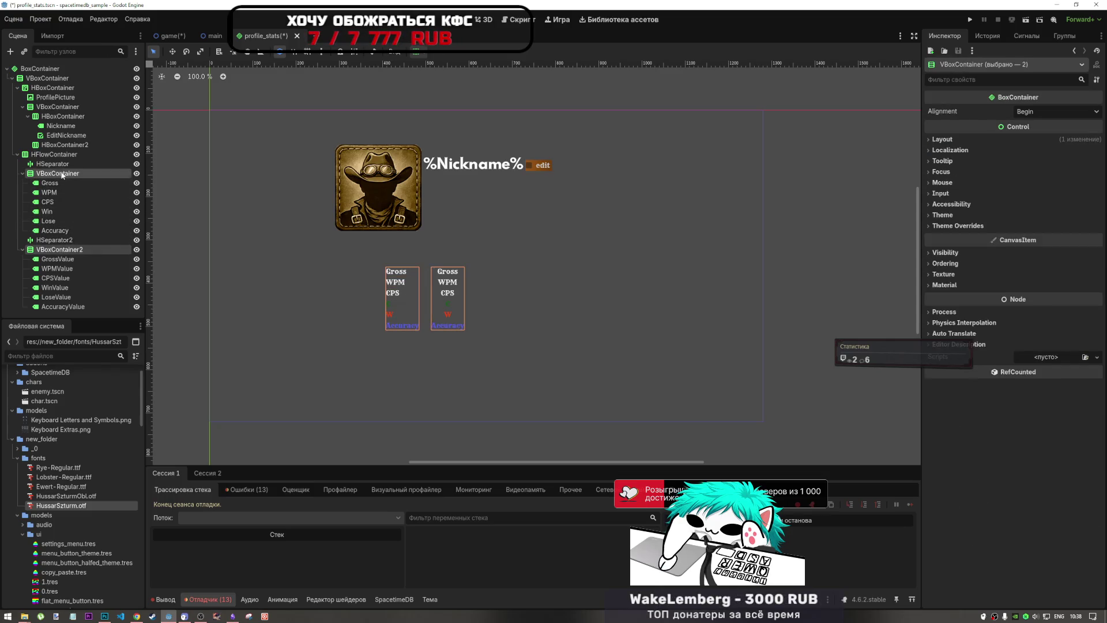
{"action": "left_click_drag", "start_coordinate": [56, 174], "coordinate": [51, 81]}
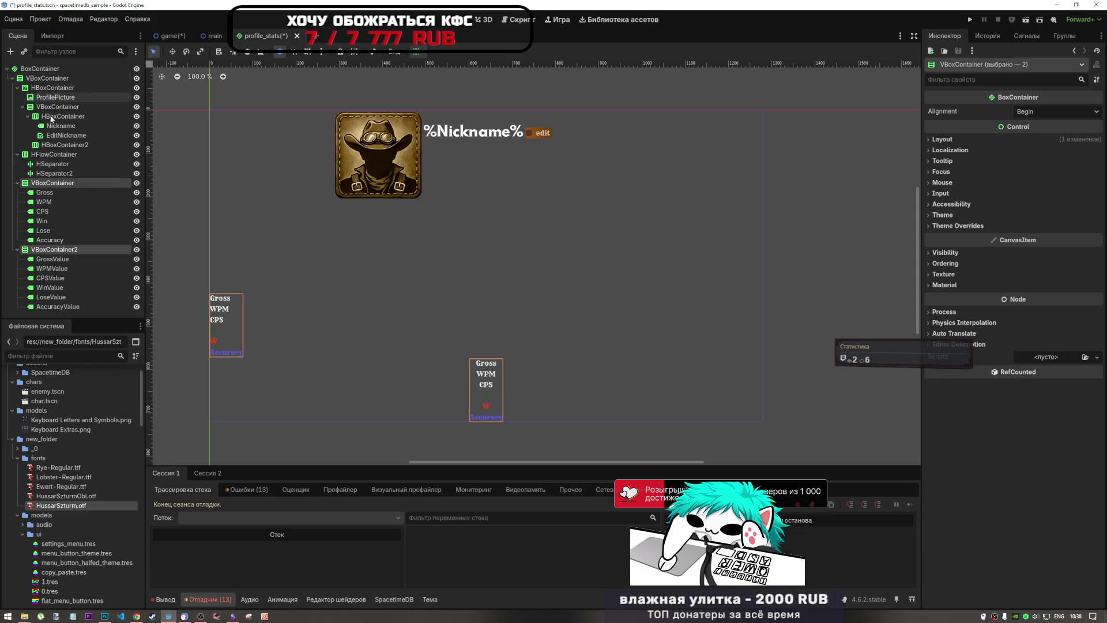
Step: Delete the HFlowContainer along with its two separators
{"action": "left_click", "coordinate": [61, 154]}
{"action": "key", "text": "Delete"}
{"action": "key", "text": "Return"}
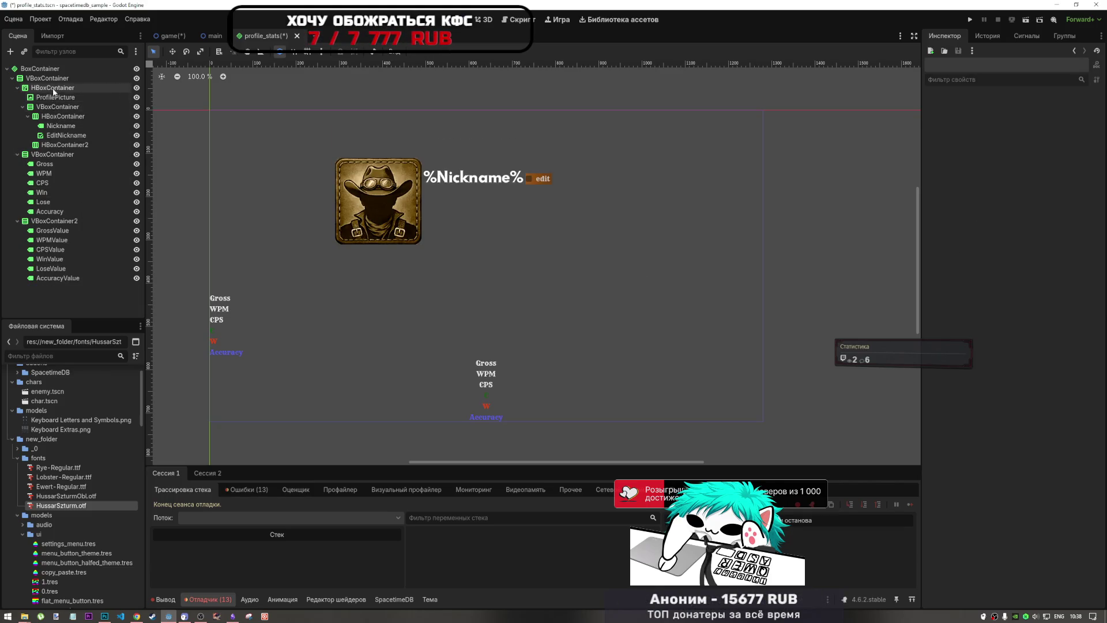
Step: Reposition the stat-name column container in the scene tree
{"action": "left_click", "coordinate": [52, 154]}
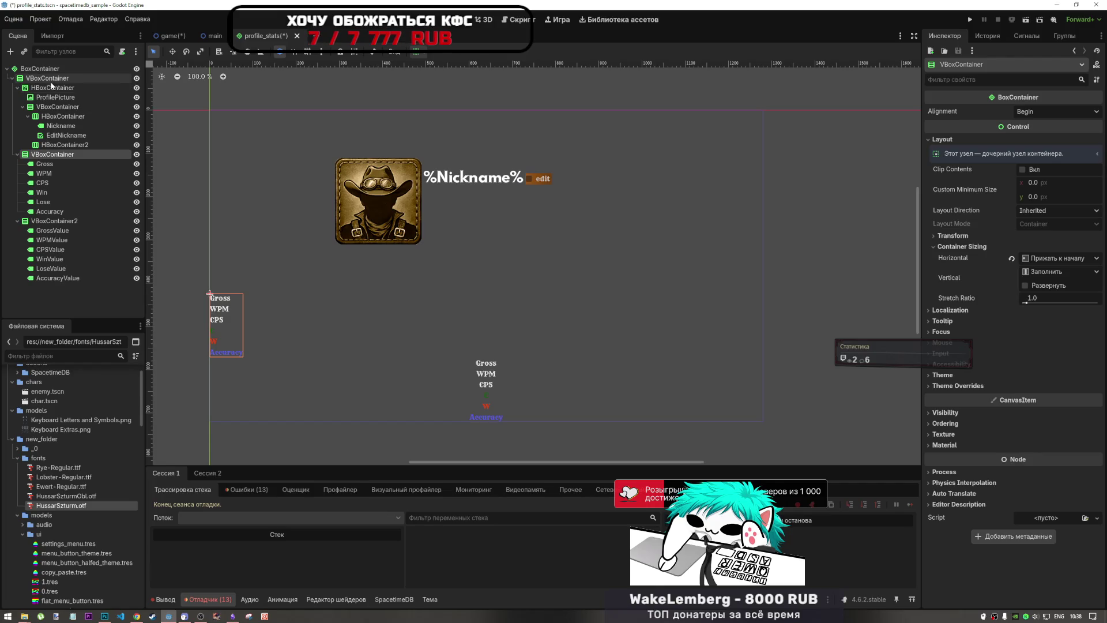
{"action": "left_click", "coordinate": [52, 154]}
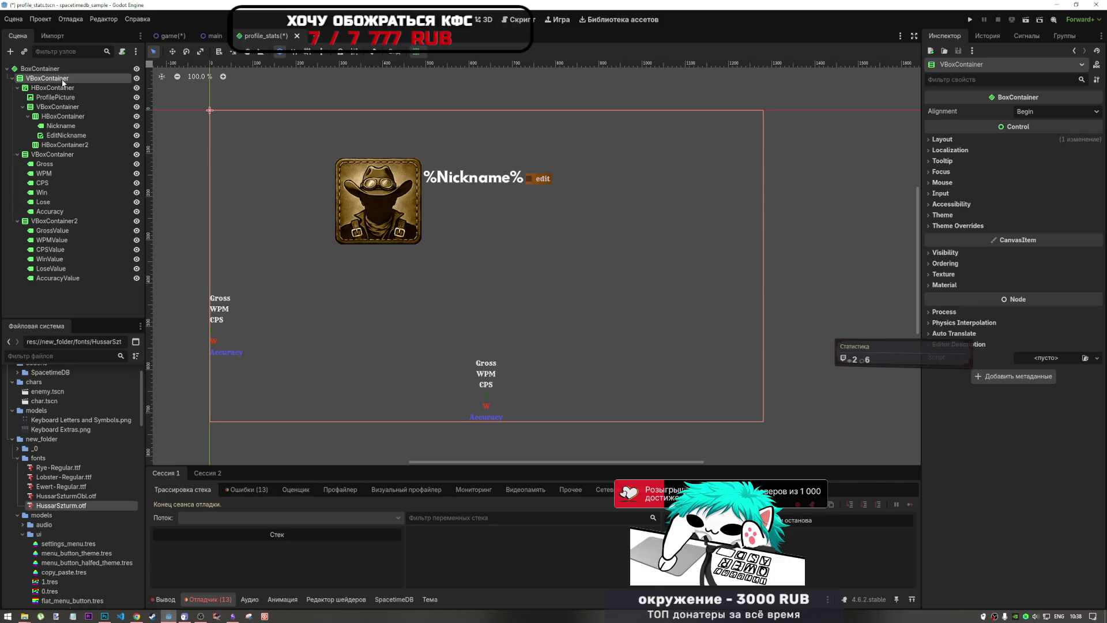
{"action": "left_click", "coordinate": [55, 221]}
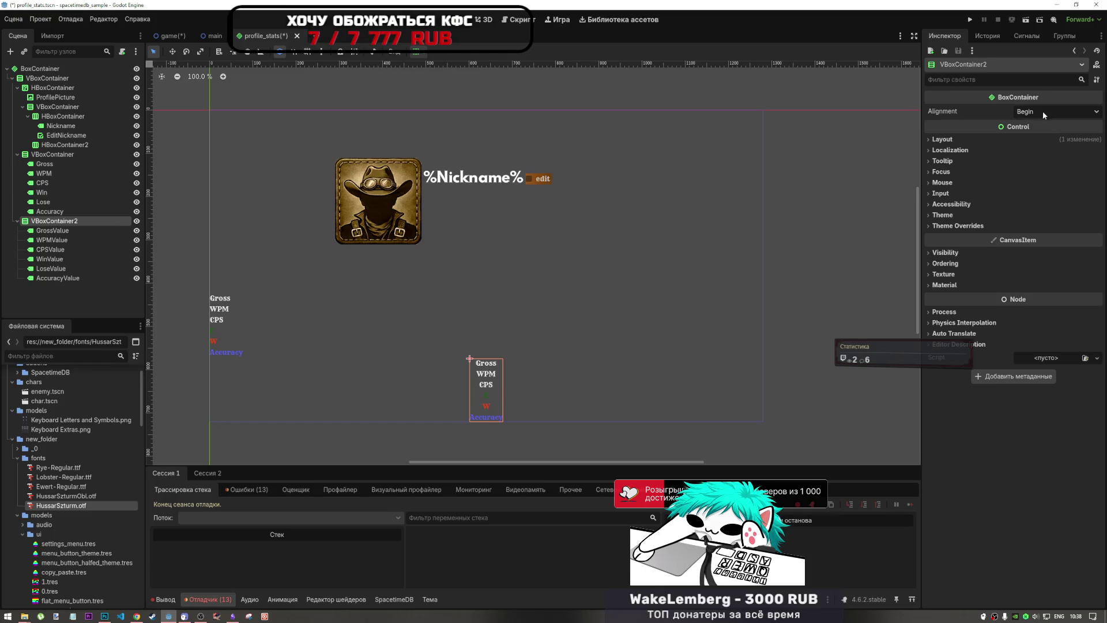
{"action": "left_click_drag", "start_coordinate": [55, 153], "coordinate": [57, 80]}
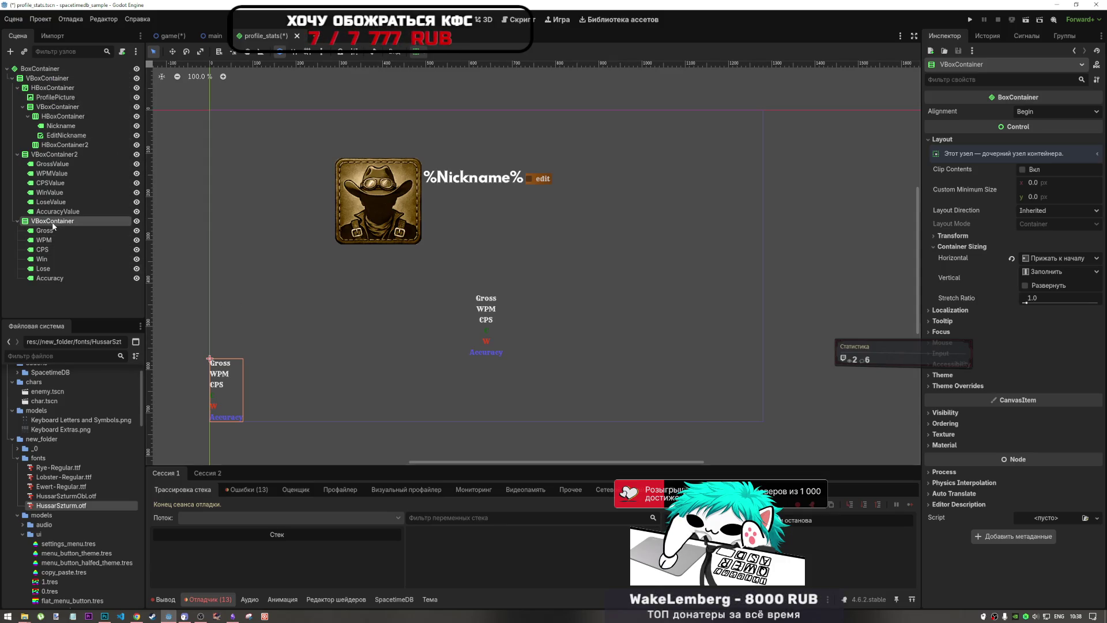
{"action": "left_click", "coordinate": [54, 160]}
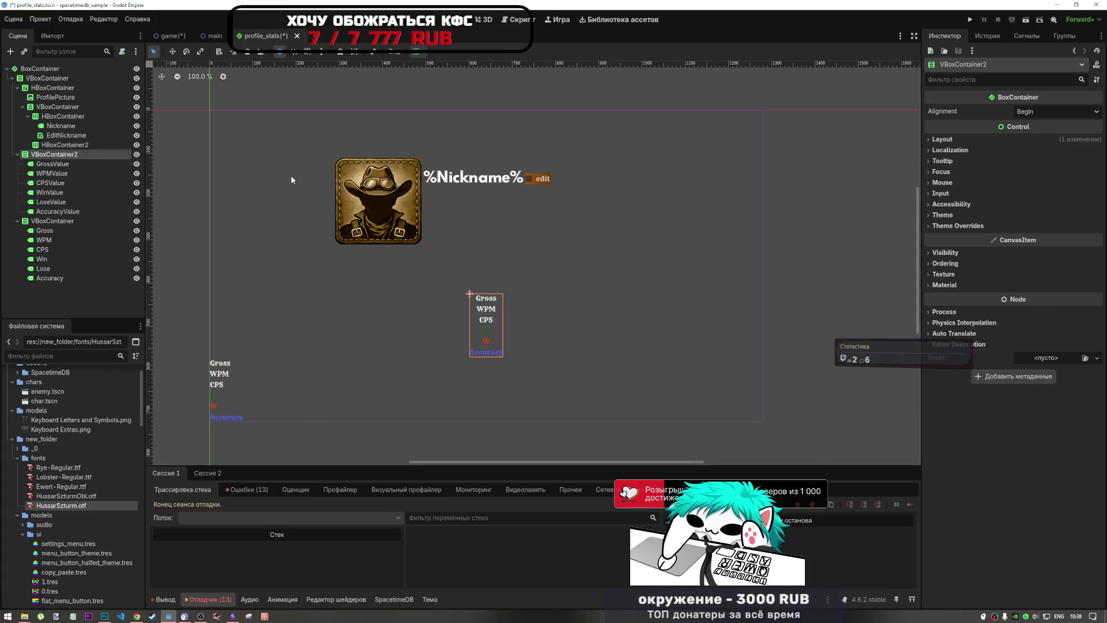
{"action": "left_click", "coordinate": [54, 222]}
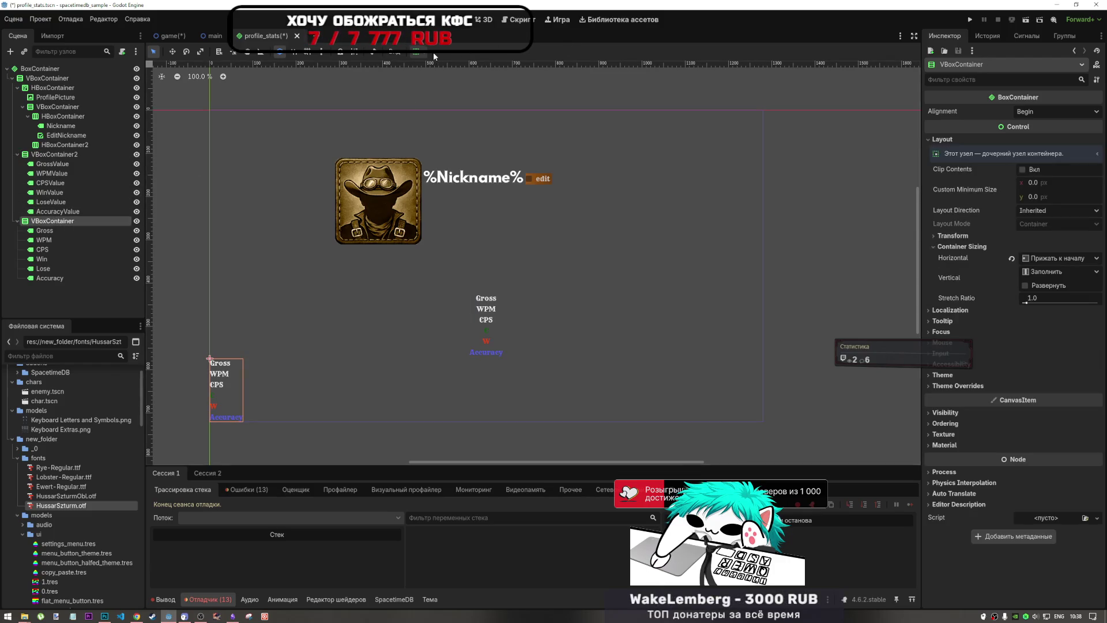
Step: Toggle the column's horizontal sizing between Shrink Center and Shrink Begin, then undo to restore the HFlowContainer
{"action": "left_click", "coordinate": [416, 52]}
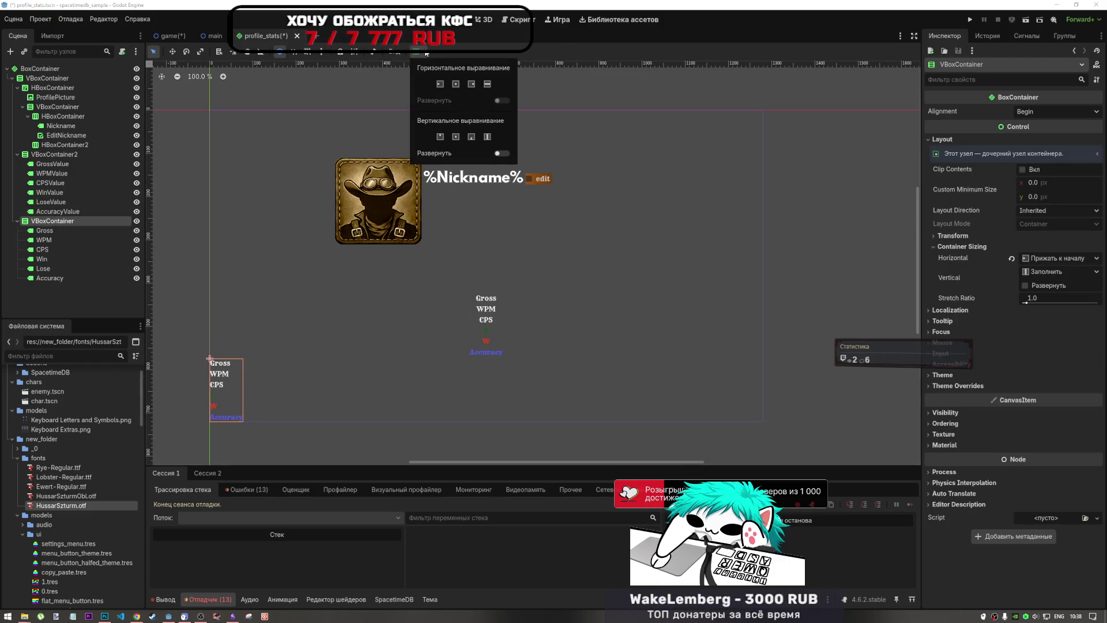
{"action": "left_click", "coordinate": [455, 84]}
{"action": "left_click", "coordinate": [445, 85]}
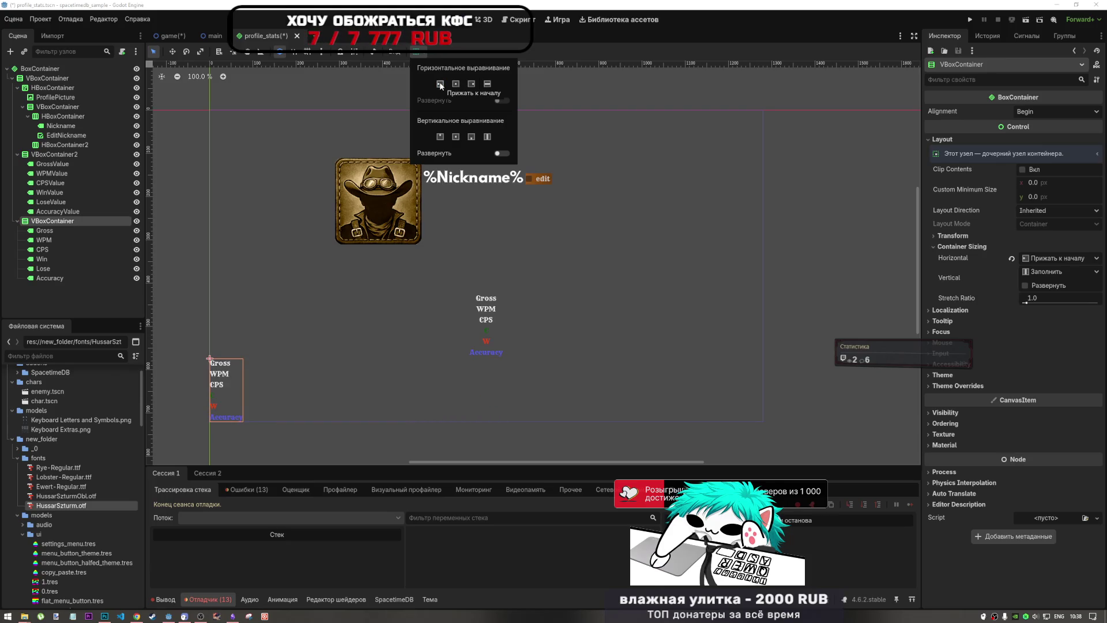
{"action": "left_click", "coordinate": [458, 85]}
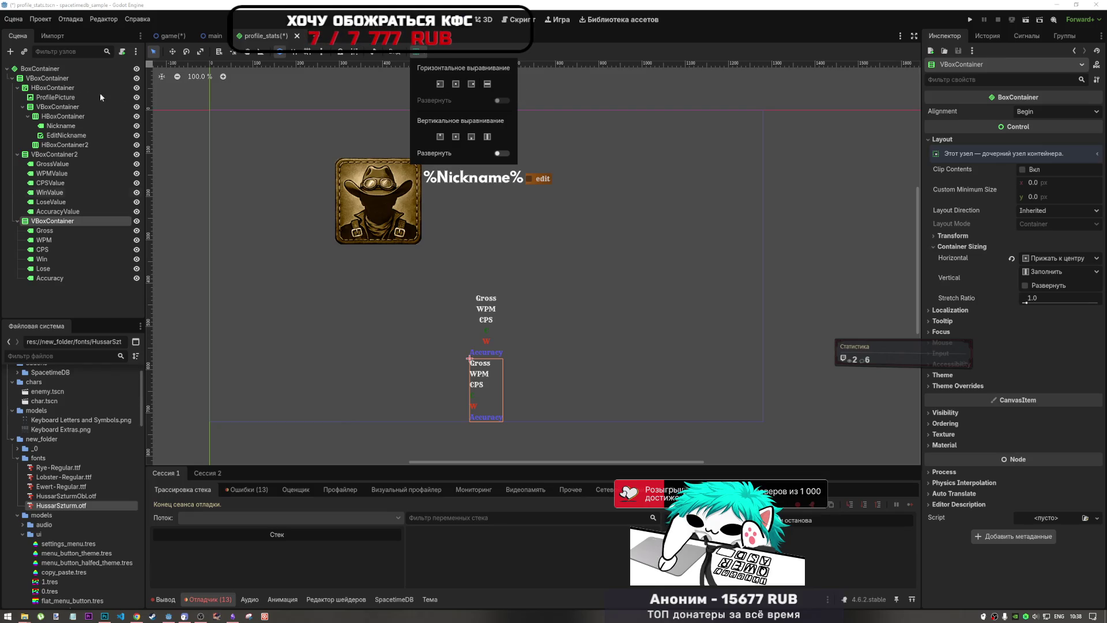
{"action": "left_click", "coordinate": [77, 154]}
{"action": "key", "text": "ctrl+z"}
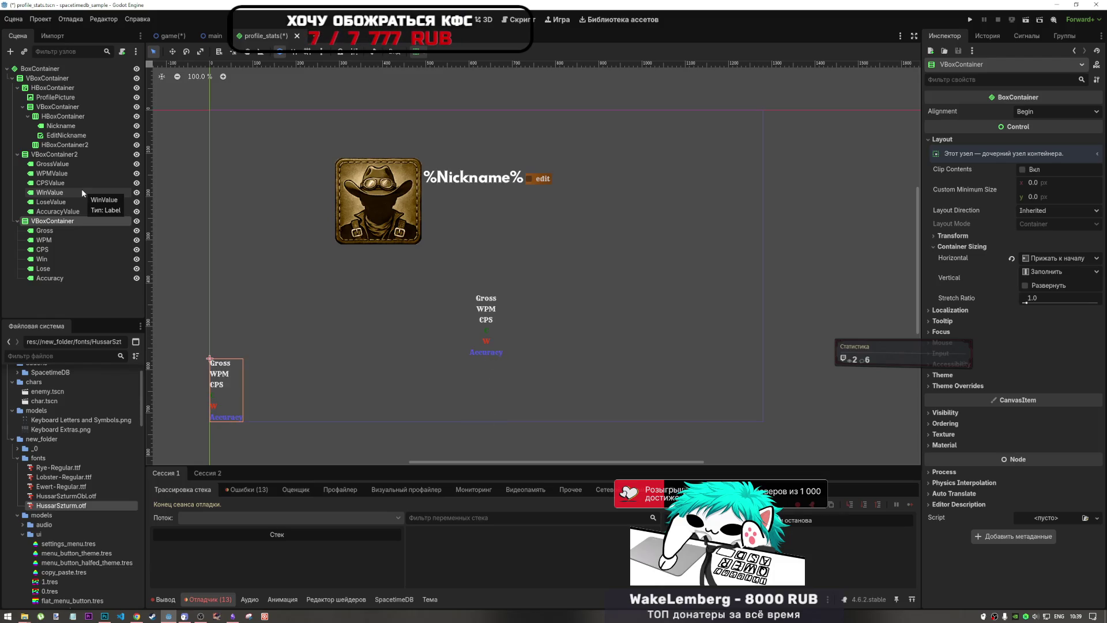
{"action": "key", "text": "ctrl+z"}
{"action": "key", "text": "ctrl+z"}
{"action": "key", "text": "ctrl+shift+z"}
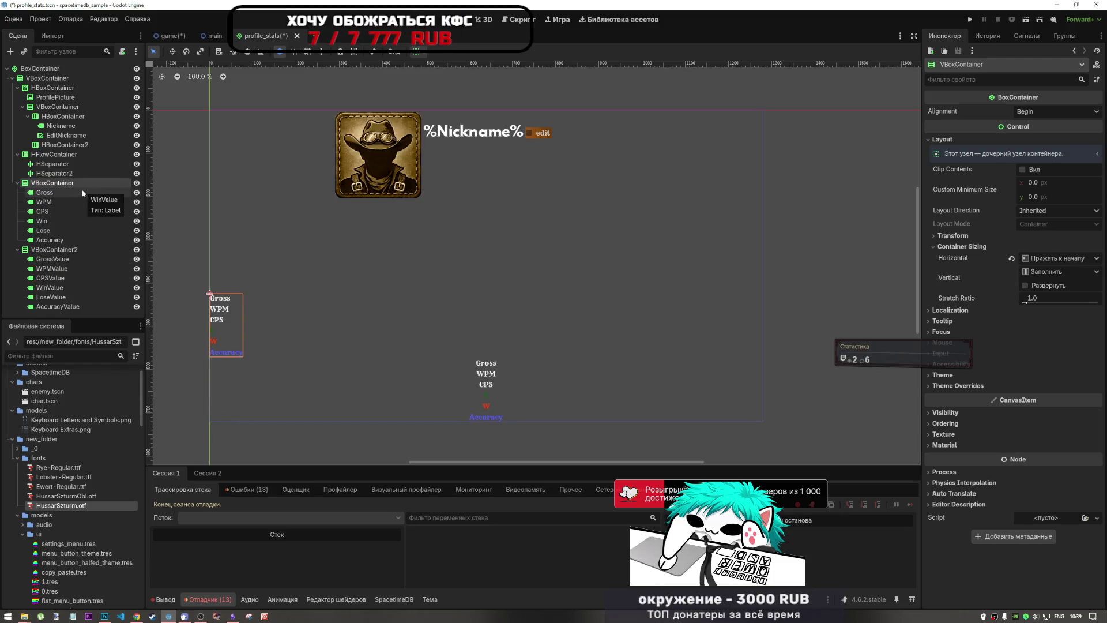
{"action": "key", "text": "ctrl+z"}
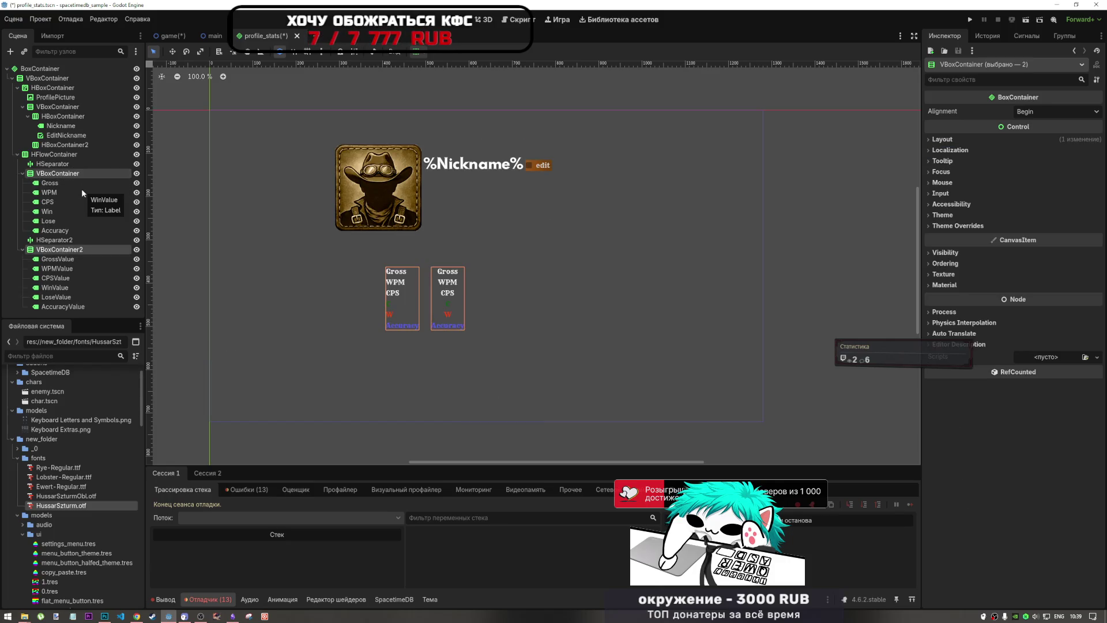
Step: Rename the HFlowContainer to HBoxContainer
{"action": "left_click", "coordinate": [70, 154]}
{"action": "left_click", "coordinate": [70, 155]}
{"action": "left_click", "coordinate": [49, 154]}
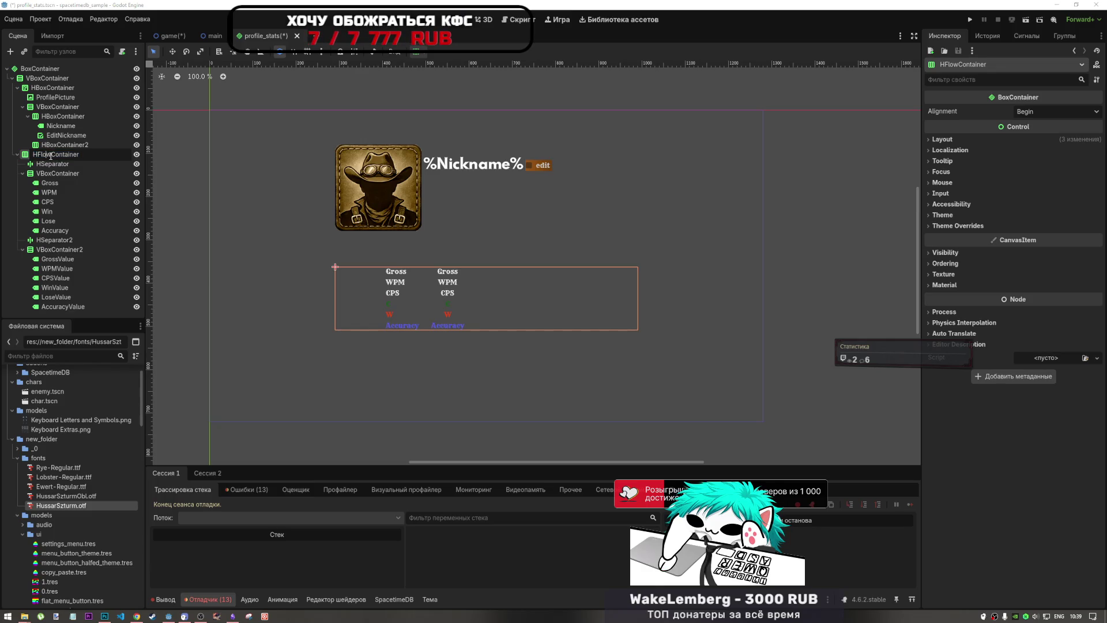
{"action": "type", "text": "Box"}
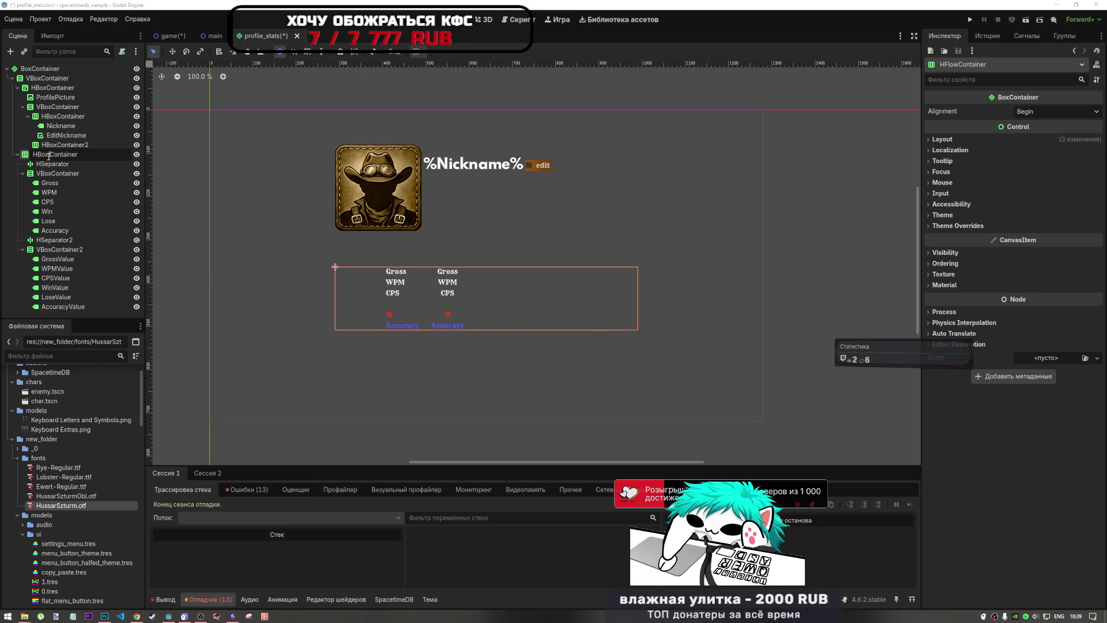
{"action": "key", "text": "Return"}
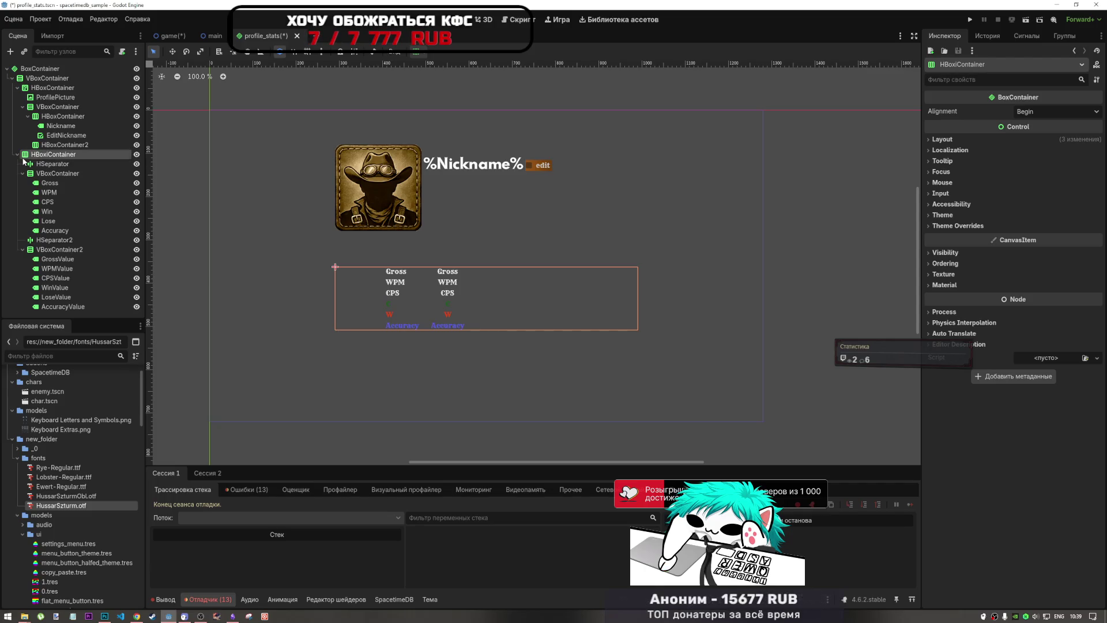
Step: Inspect the avatar-and-nickname row and outer containers, then select the Win label
{"action": "left_click", "coordinate": [42, 89]}
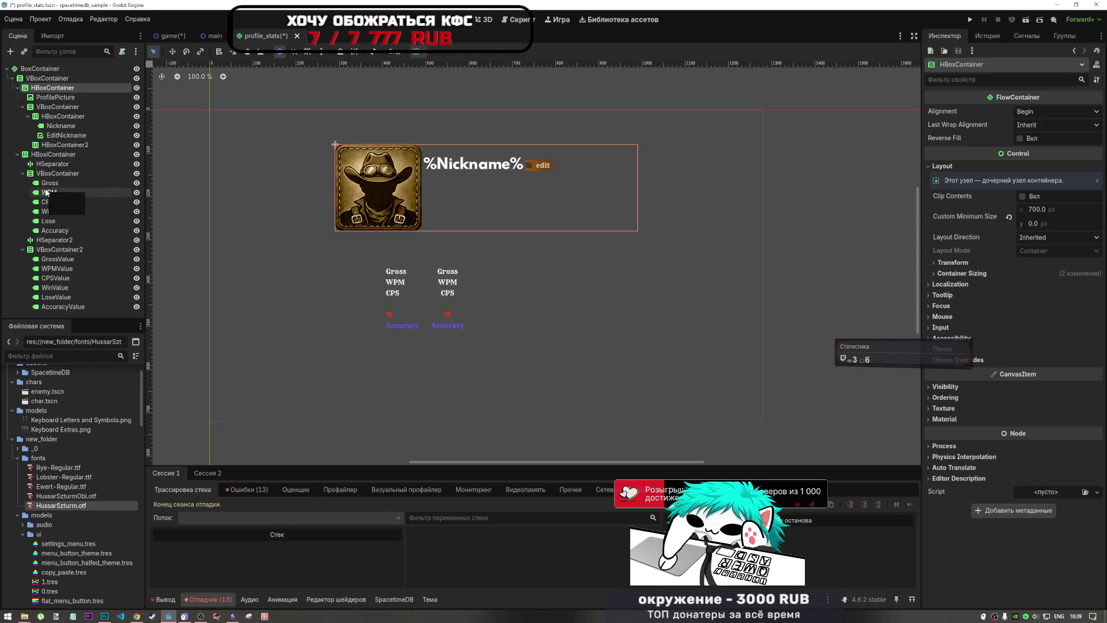
{"action": "left_click", "coordinate": [57, 145]}
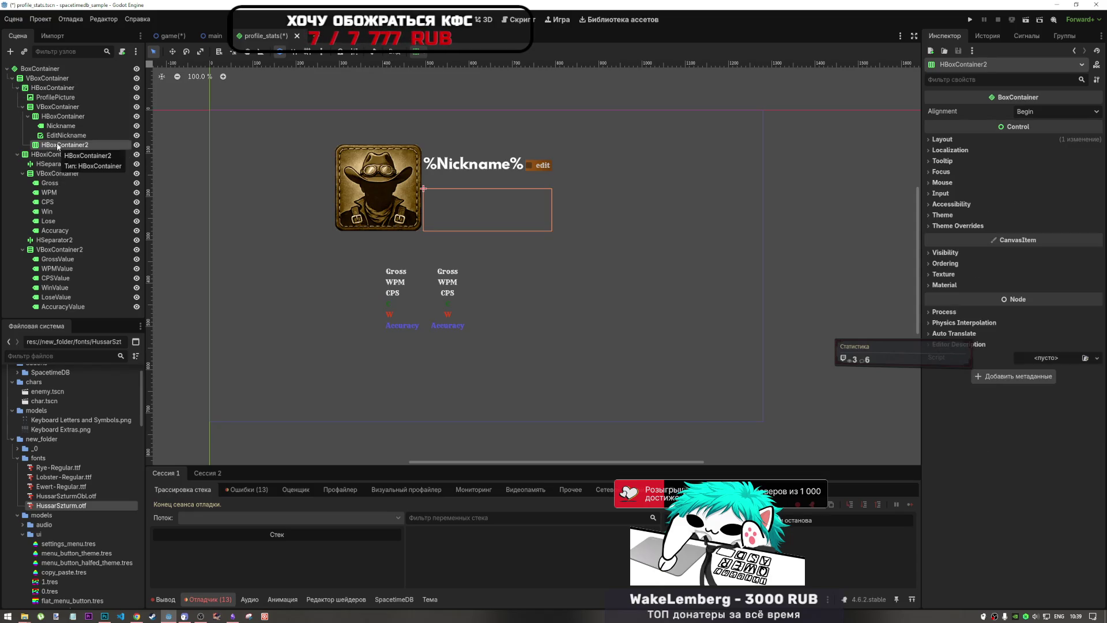
{"action": "left_click", "coordinate": [53, 89]}
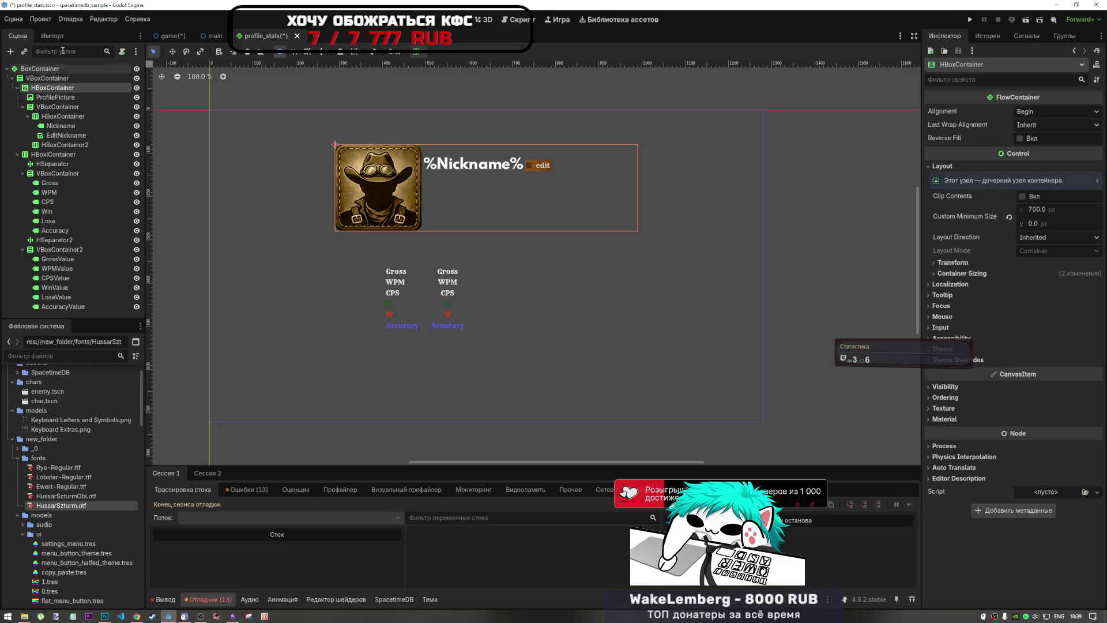
{"action": "left_click", "coordinate": [35, 81]}
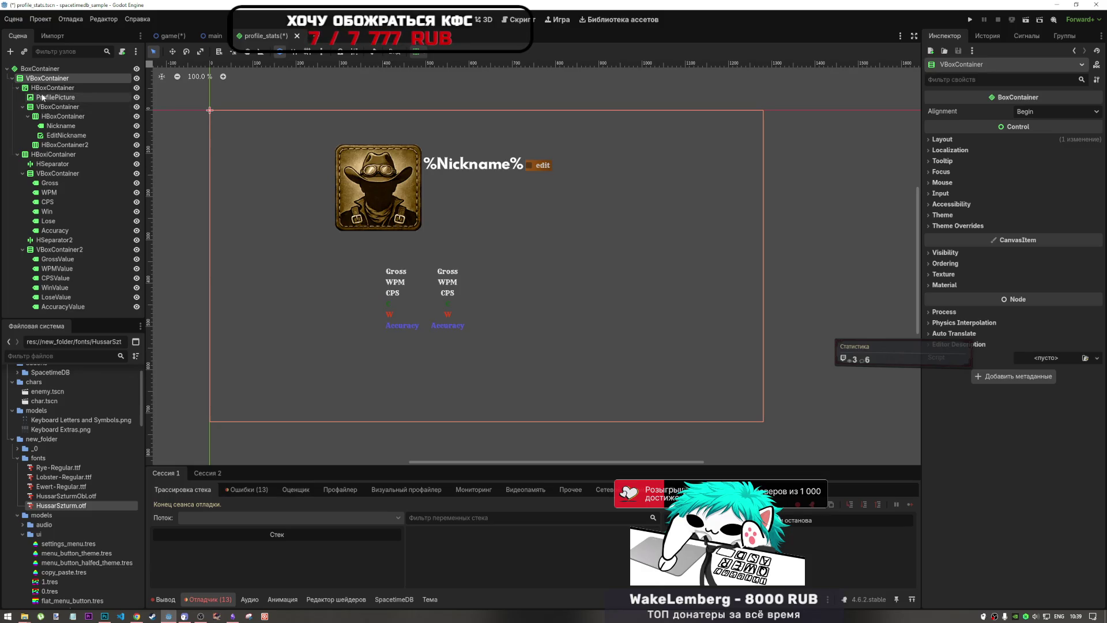
{"action": "left_click", "coordinate": [43, 90]}
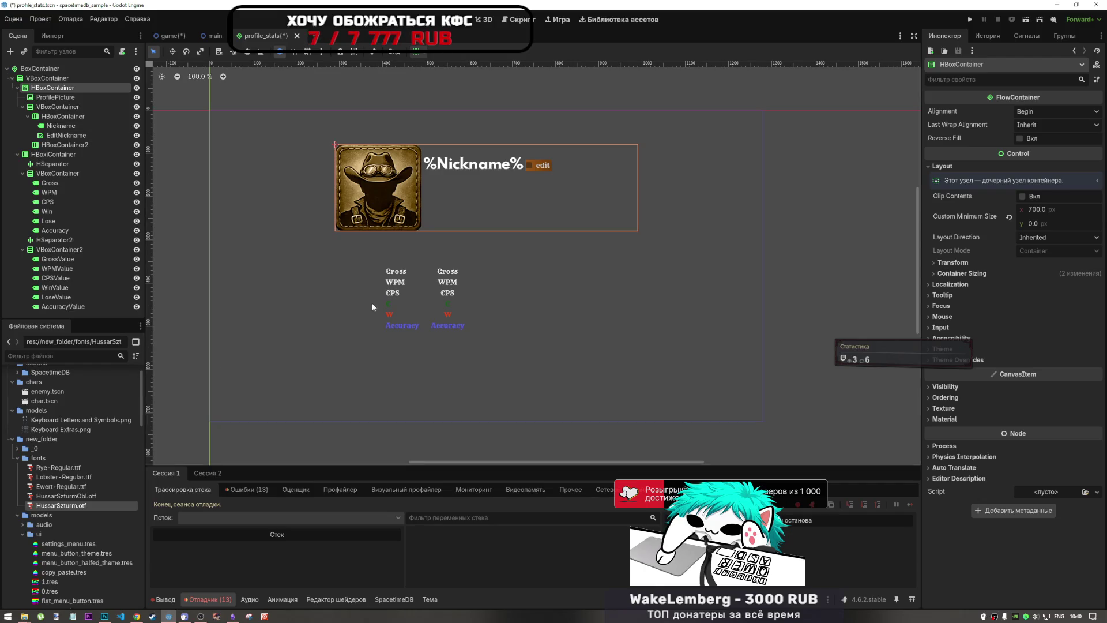
{"action": "left_click", "coordinate": [388, 303]}
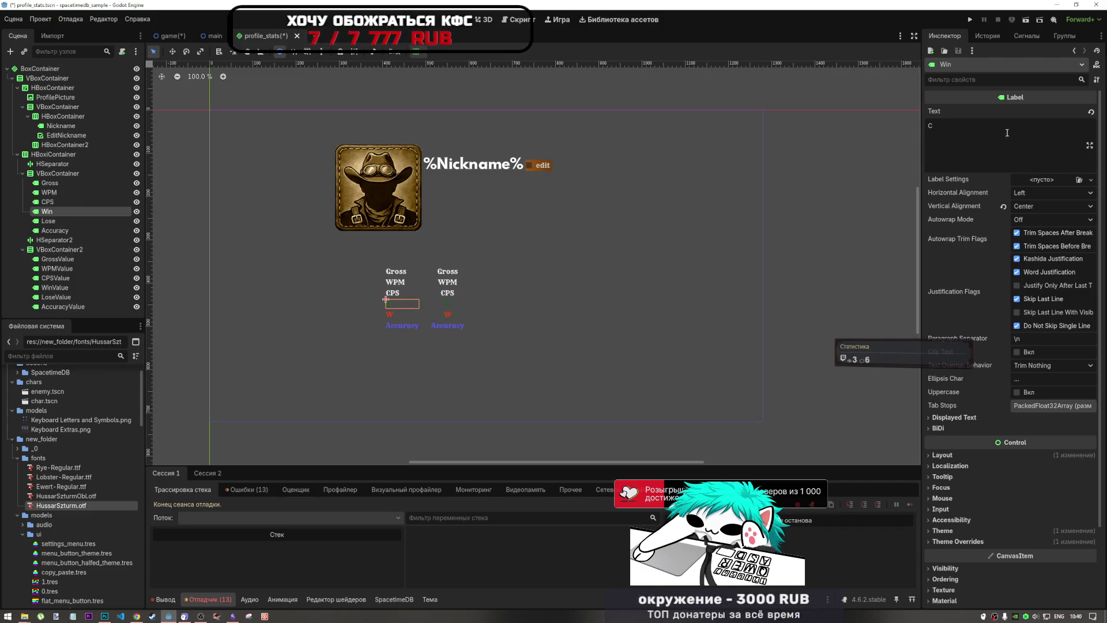
Step: Change the Win label's text to 'Win' and the Lose label's text to 'Loose'
{"action": "type", "text": "W"}
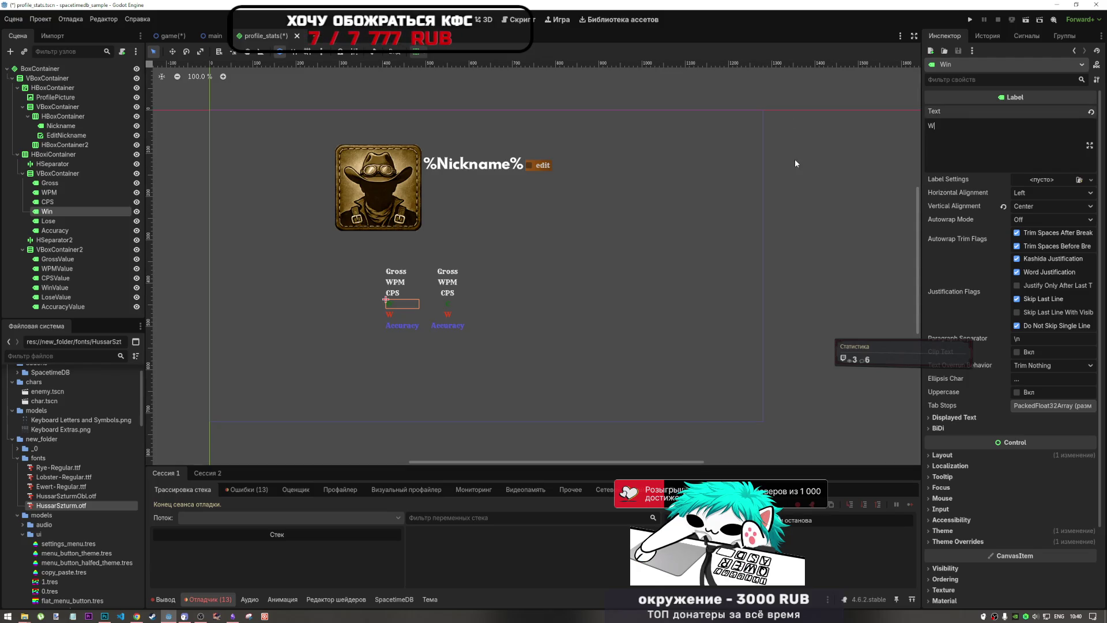
{"action": "type", "text": "ins"}
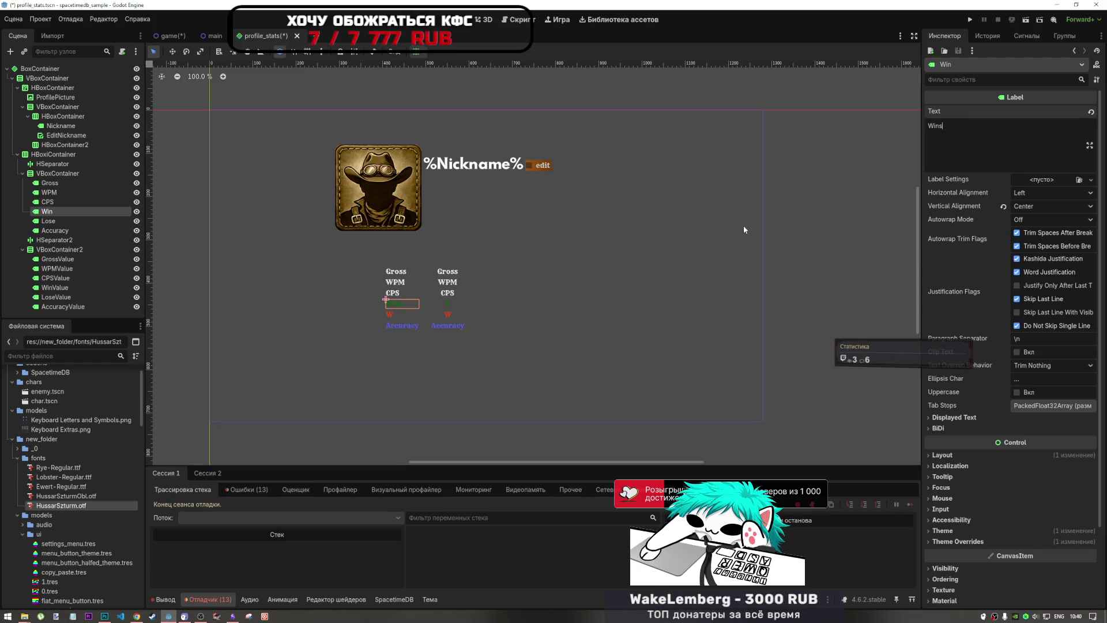
{"action": "key", "text": "BackSpace"}
{"action": "left_click", "coordinate": [402, 315]}
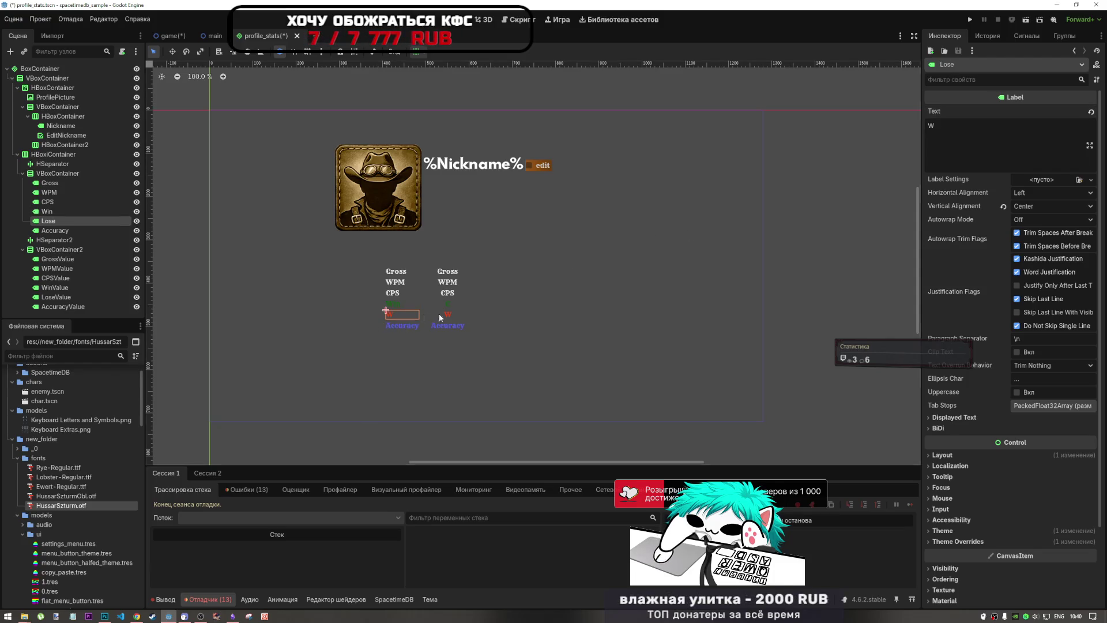
{"action": "double_click", "coordinate": [931, 125]}
{"action": "type", "text": "Loos"}
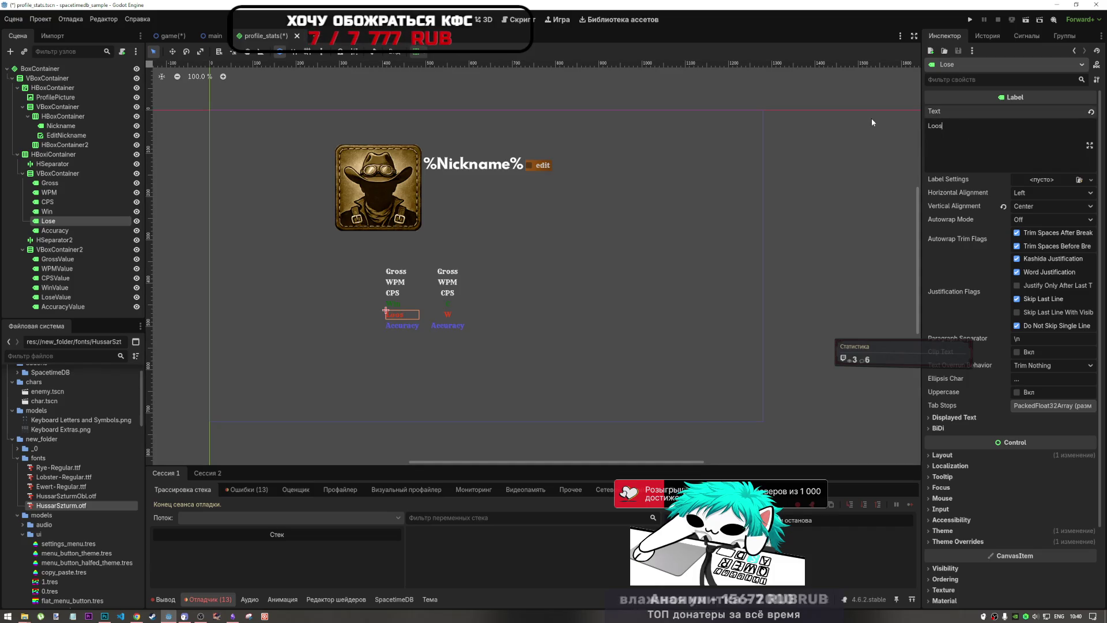
{"action": "type", "text": "e"}
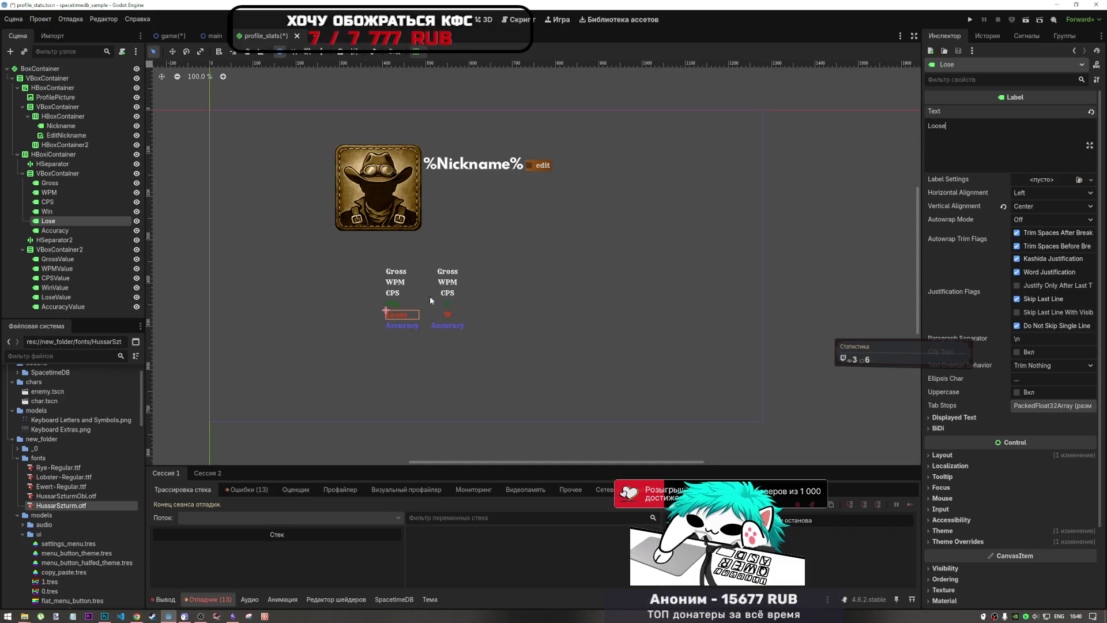
{"action": "left_click", "coordinate": [397, 295]}
{"action": "left_click", "coordinate": [397, 294]}
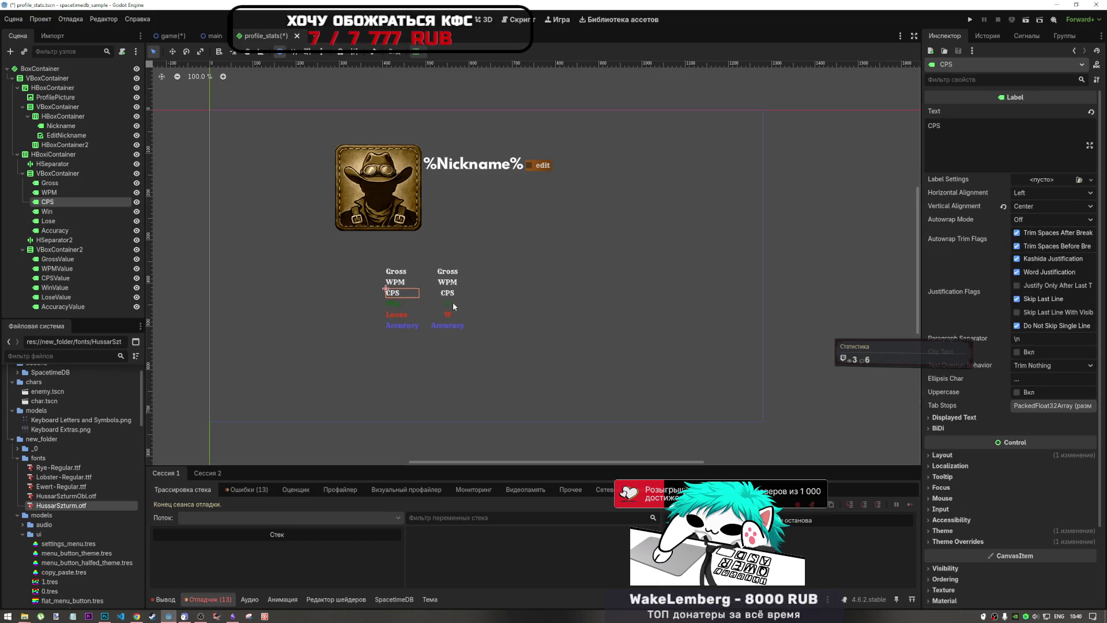
{"action": "left_click", "coordinate": [58, 259]}
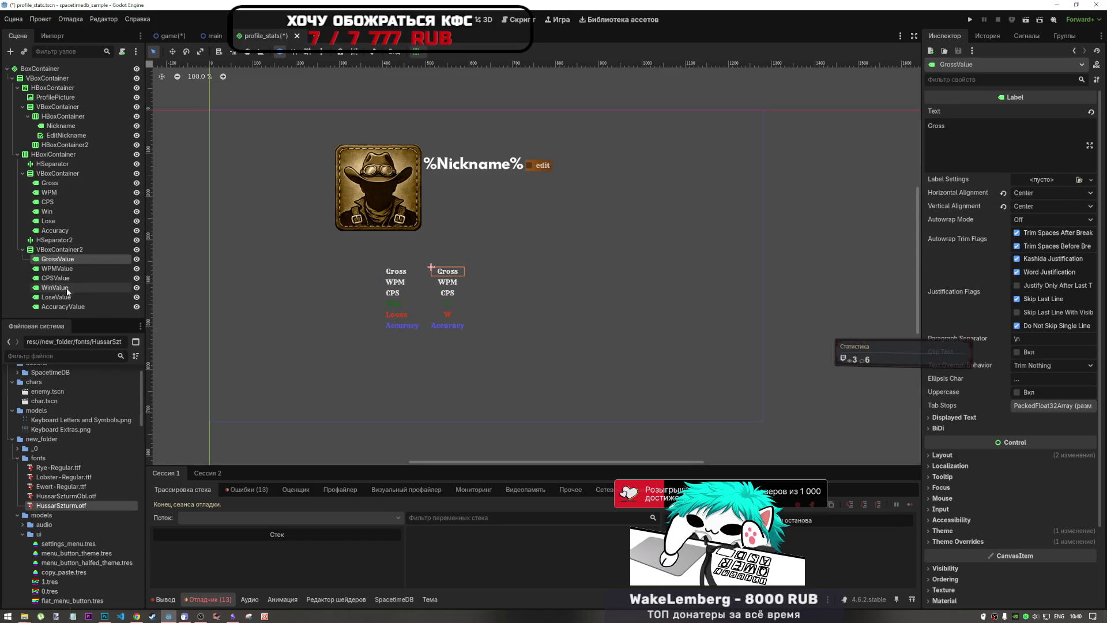
Step: Set the GrossValue label's text to %value%
{"action": "left_click", "coordinate": [64, 306], "text": "shift"}
{"action": "left_click", "coordinate": [980, 132]}
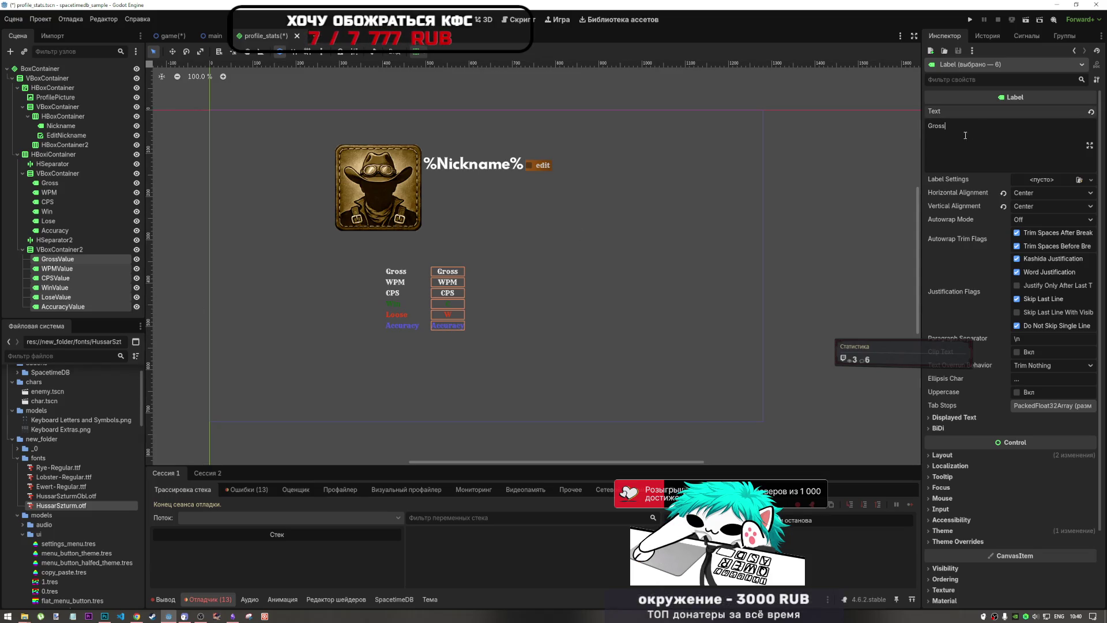
{"action": "left_click", "coordinate": [73, 261]}
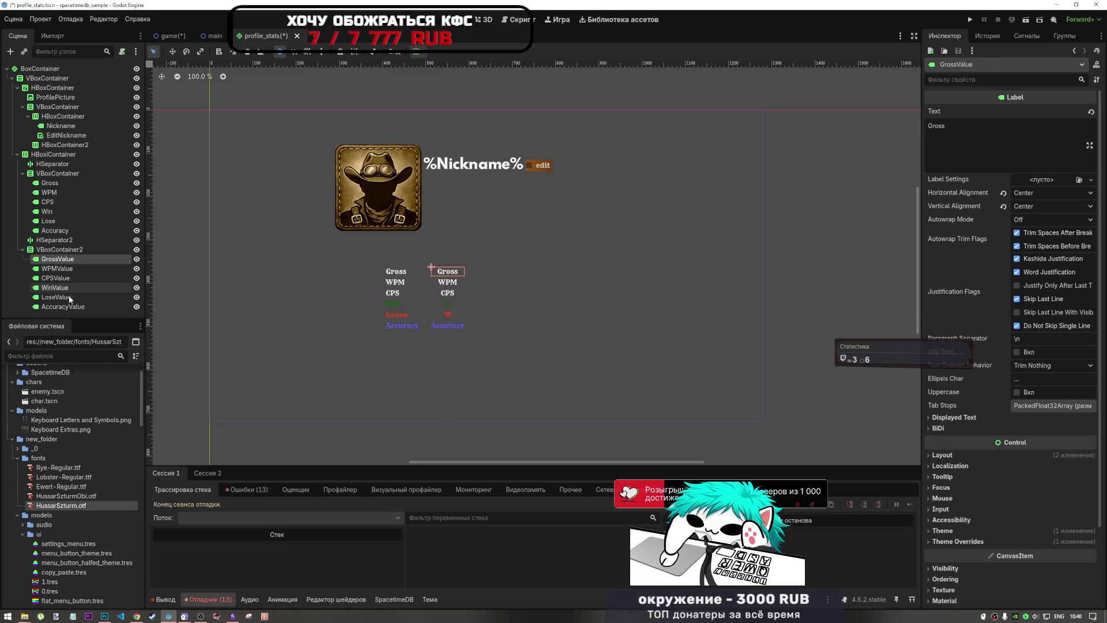
{"action": "left_click", "coordinate": [63, 306], "text": "shift"}
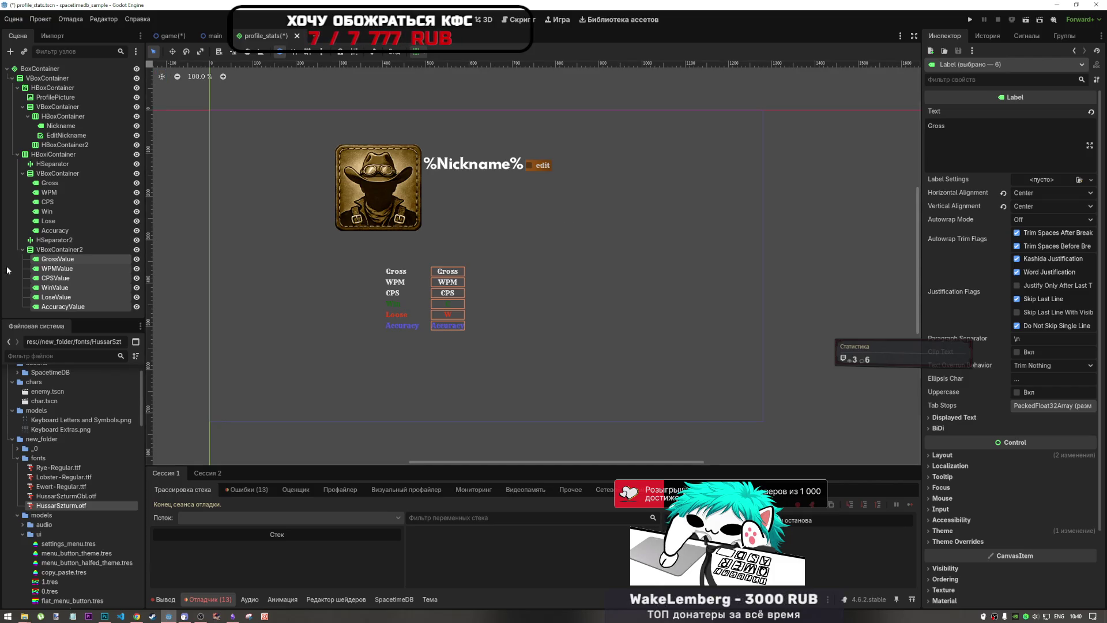
{"action": "left_click", "coordinate": [59, 262]}
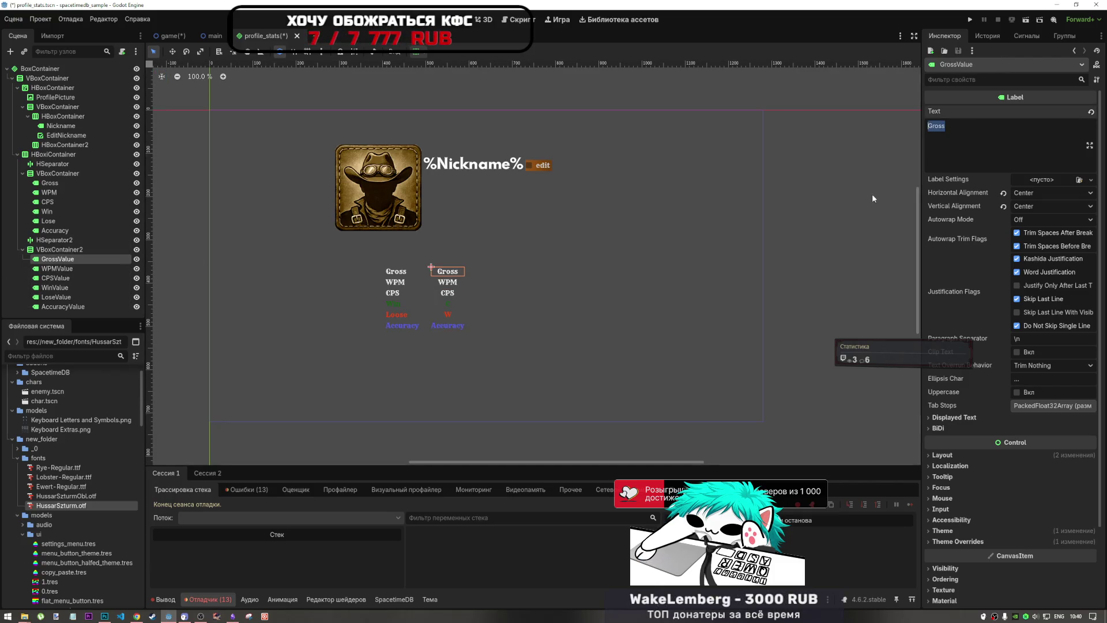
{"action": "type", "text": "%value"}
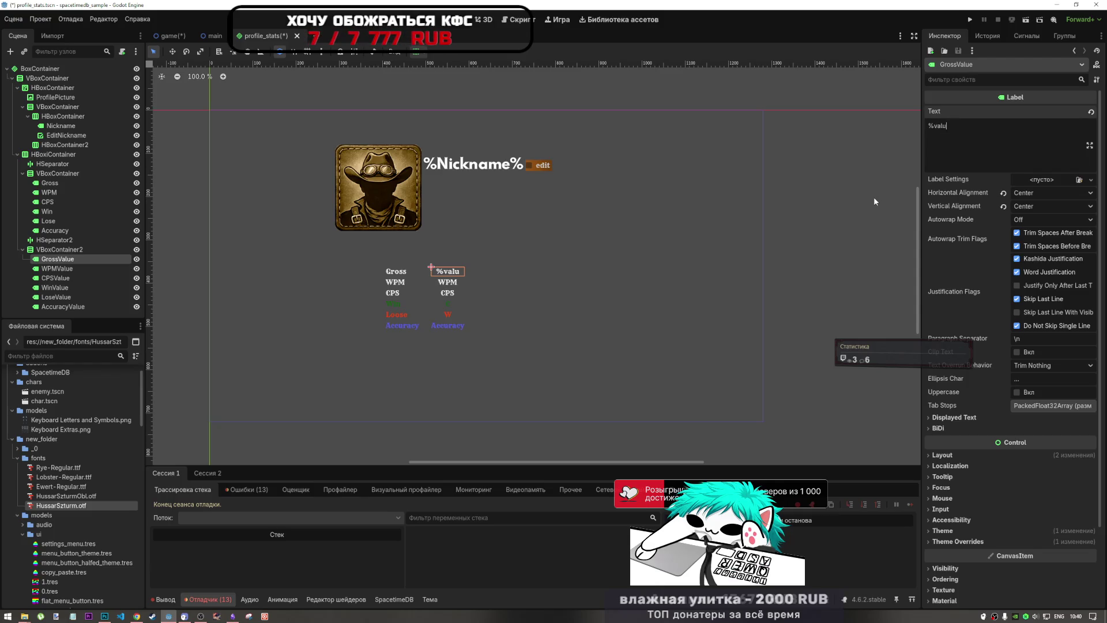
{"action": "type", "text": "%"}
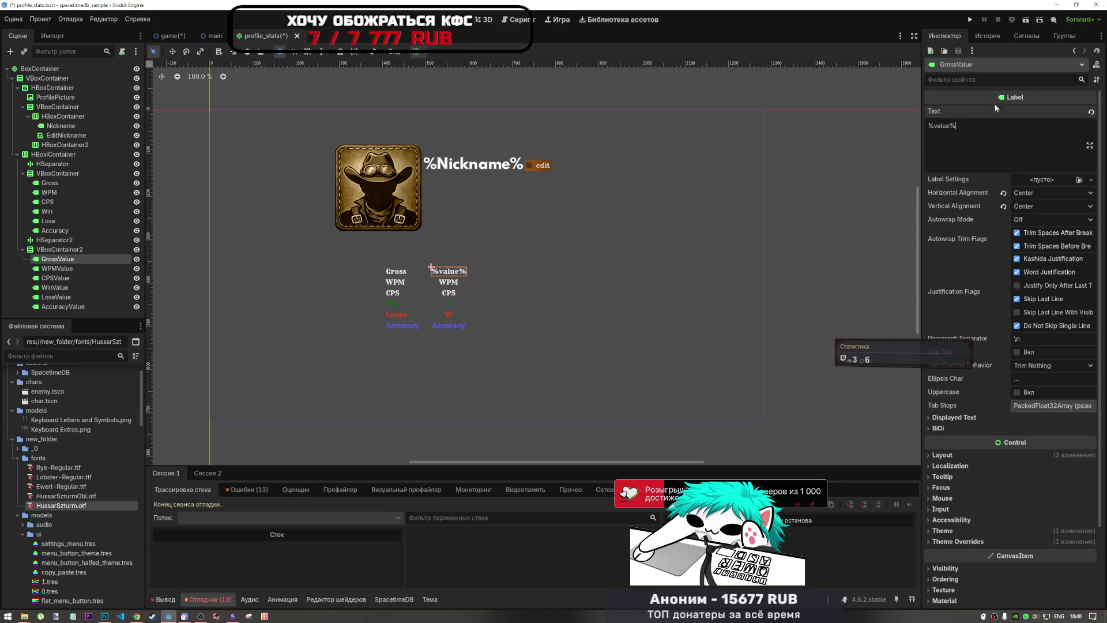
Step: Paste %value% as the text of WPMValue and CPSValue
{"action": "left_click", "coordinate": [57, 268]}
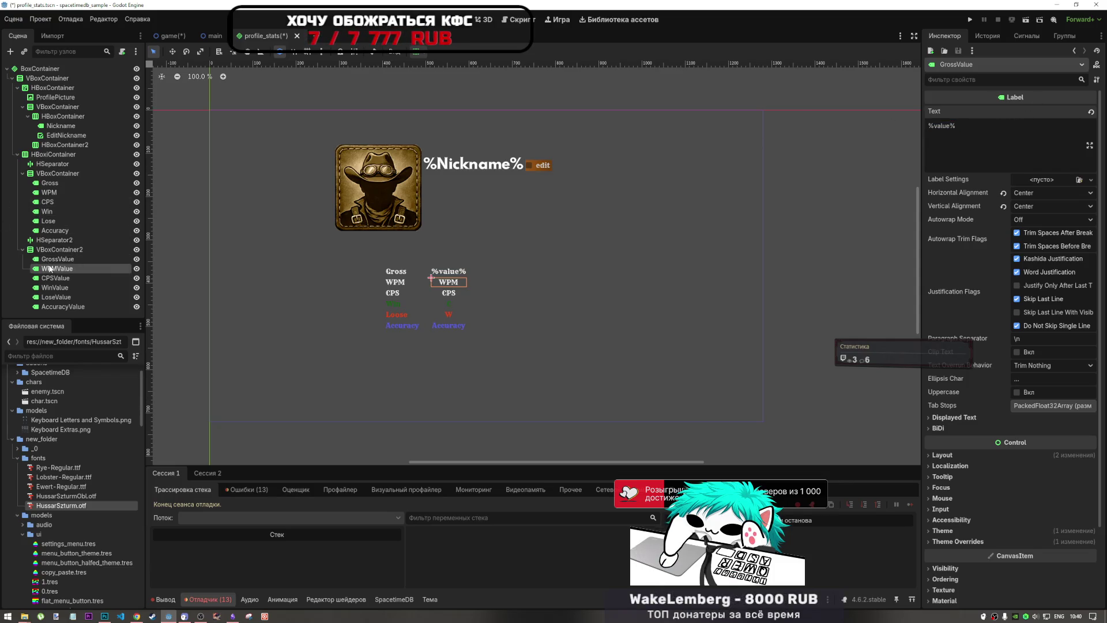
{"action": "left_click", "coordinate": [1027, 149]}
{"action": "key", "text": "ctrl+a"}
{"action": "type", "text": "%value%"}
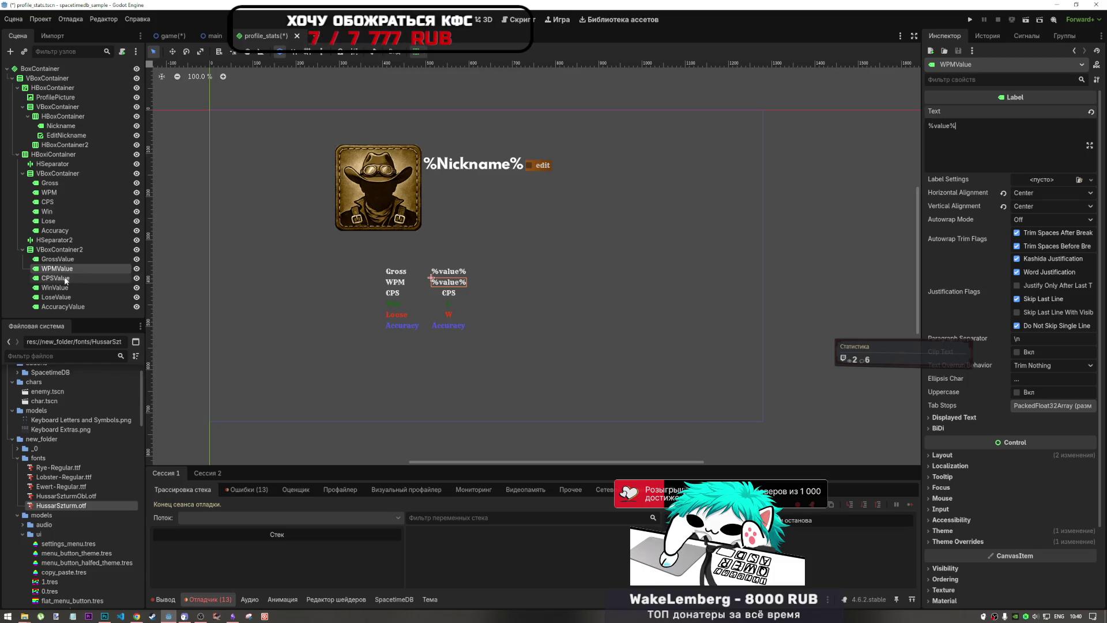
{"action": "left_click", "coordinate": [55, 278]}
{"action": "left_click", "coordinate": [1028, 148]}
{"action": "key", "text": "ctrl+a"}
{"action": "type", "text": "%value%"}
Step: Paste %value% as the text of WinValue, LoseValue and AccuracyValue
{"action": "left_click", "coordinate": [55, 287]}
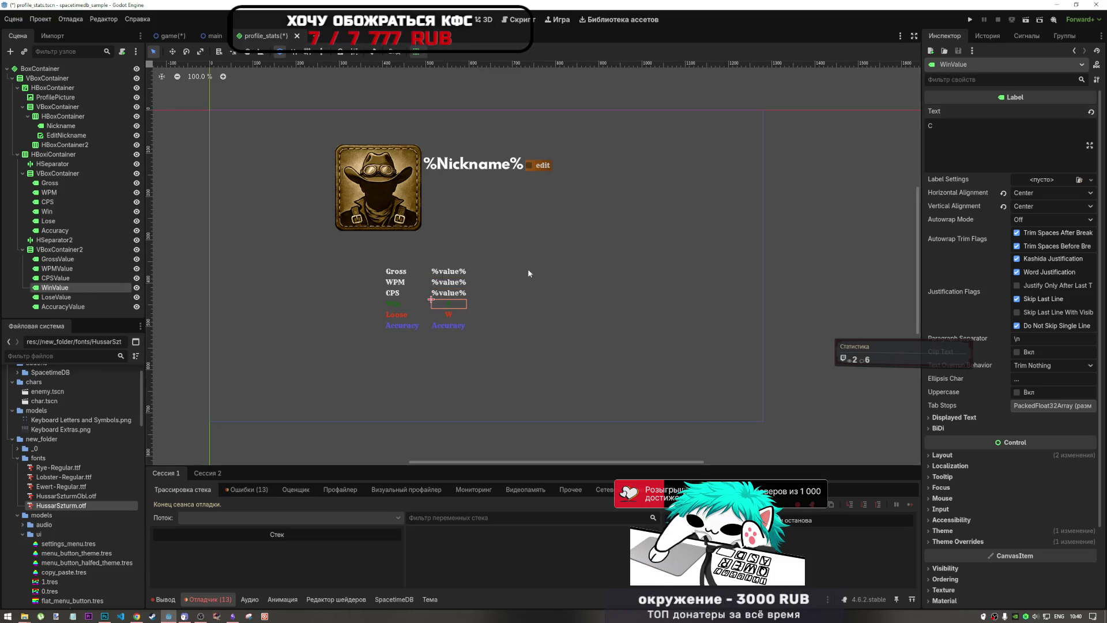
{"action": "left_click", "coordinate": [984, 125]}
{"action": "key", "text": "ctrl+a"}
{"action": "type", "text": "%value%"}
{"action": "left_click", "coordinate": [55, 296]}
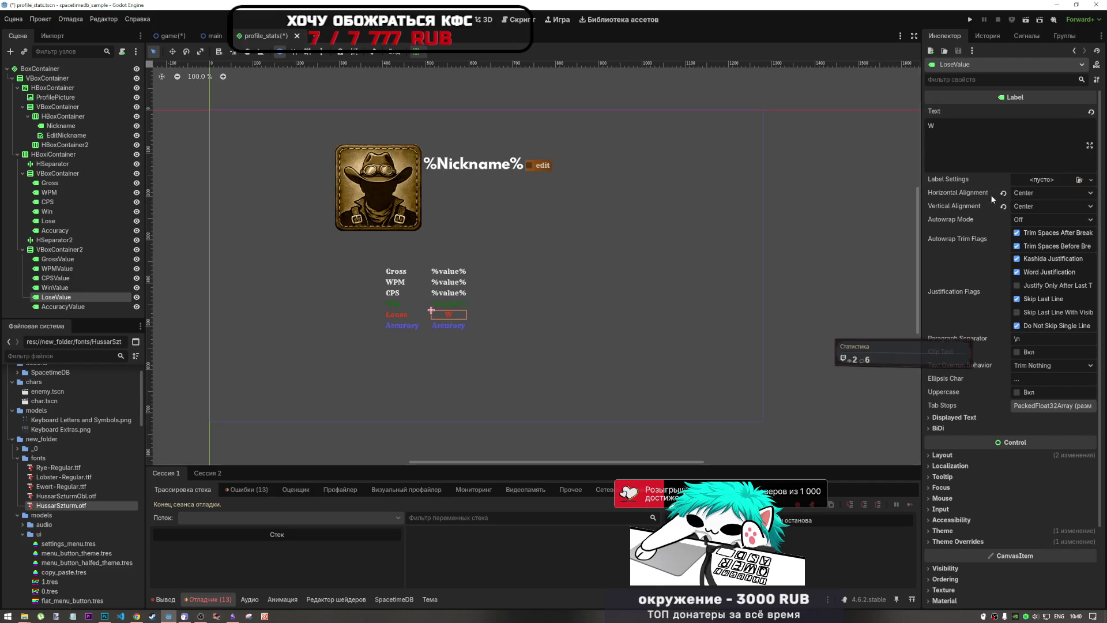
{"action": "left_click", "coordinate": [946, 125]}
{"action": "key", "text": "ctrl+a"}
{"action": "key", "text": "ctrl+v"}
{"action": "left_click", "coordinate": [63, 307]}
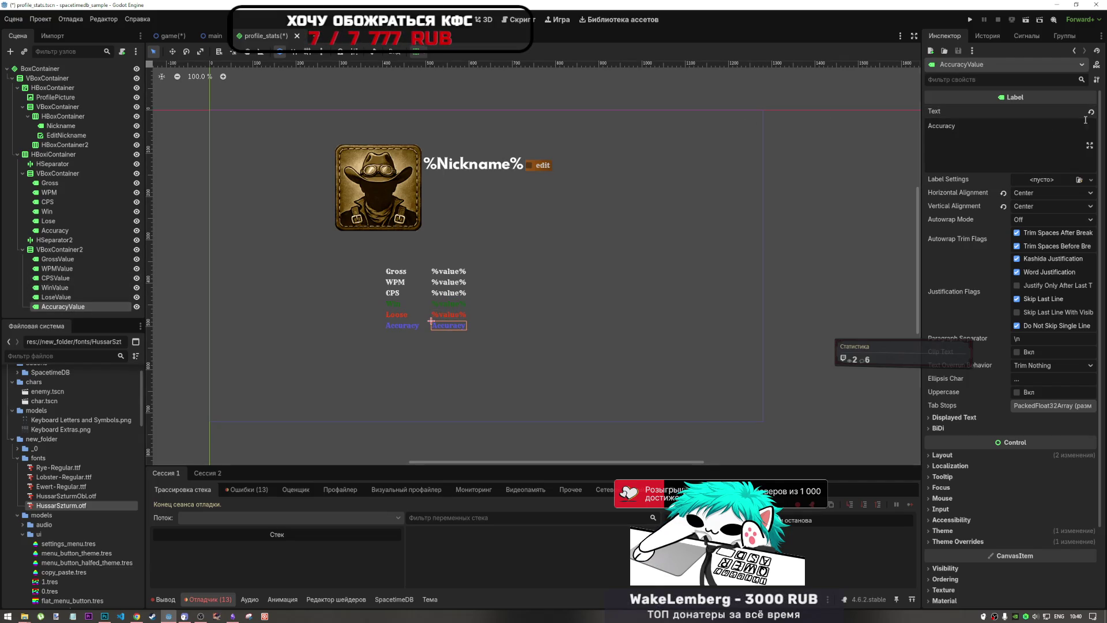
{"action": "key", "text": "ctrl+a"}
{"action": "type", "text": "%value%"}
Step: Save the profile_stats scene
{"action": "left_click", "coordinate": [828, 233]}
{"action": "key", "text": "ctrl+s"}
{"action": "scroll", "coordinate": [452, 283], "scroll_direction": "up", "scroll_amount": 6}
{"action": "scroll", "coordinate": [429, 295], "scroll_direction": "down", "scroll_amount": 3}
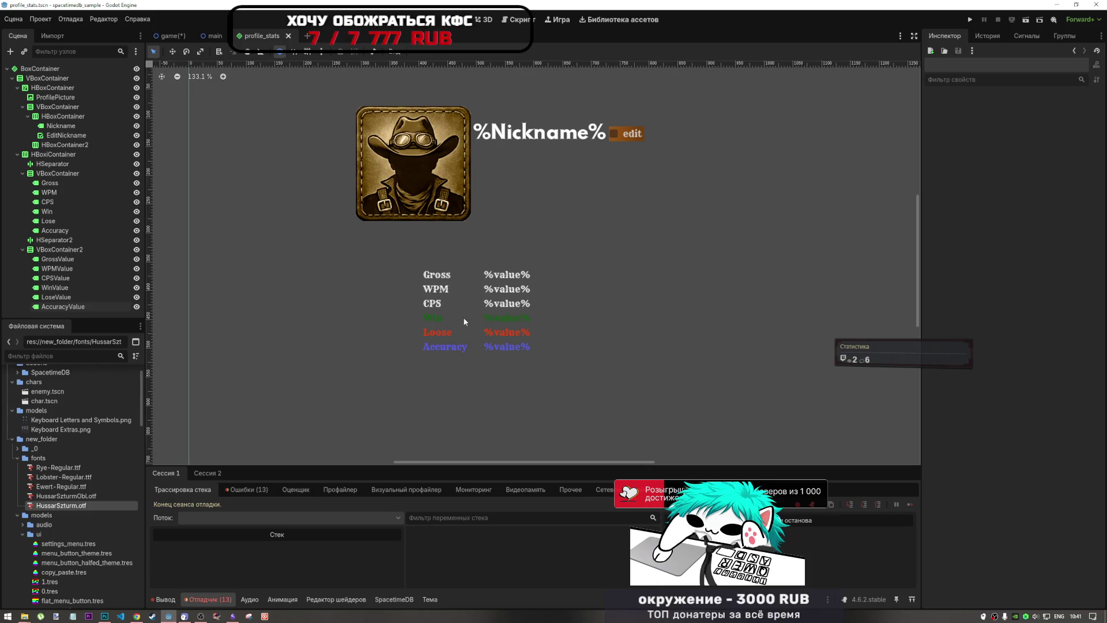
{"action": "scroll", "coordinate": [467, 323], "scroll_direction": "down", "scroll_amount": 5}
{"action": "scroll", "coordinate": [473, 314], "scroll_direction": "up", "scroll_amount": 4}
{"action": "scroll", "coordinate": [472, 316], "scroll_direction": "down", "scroll_amount": 3}
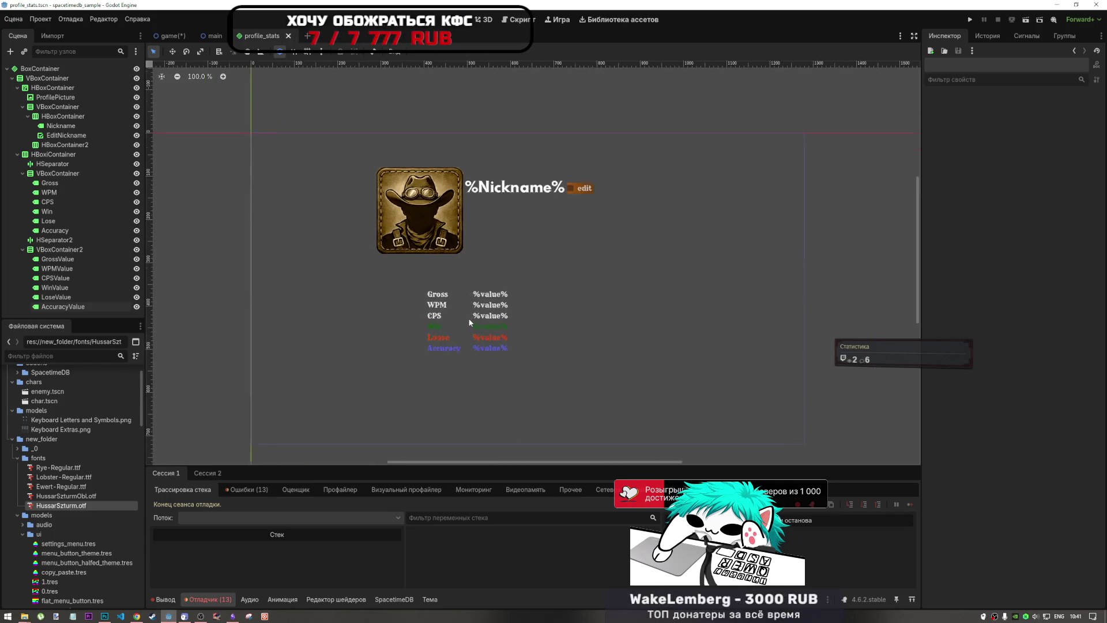
{"action": "scroll", "coordinate": [470, 322], "scroll_direction": "up", "scroll_amount": 2}
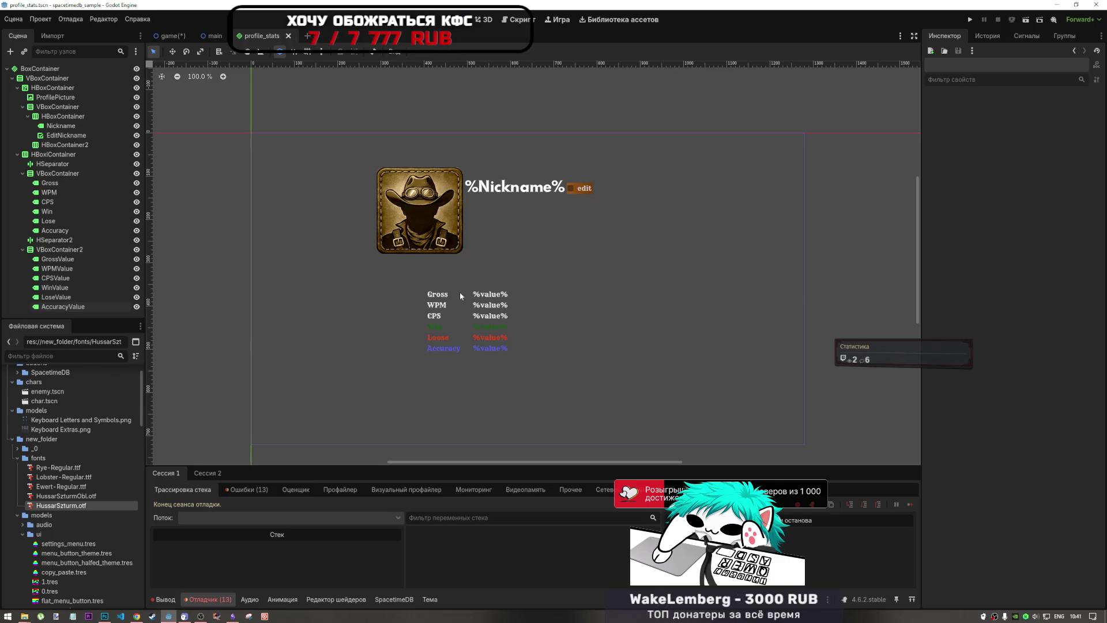
Step: Select every label from Gross through AccuracyValue, excluding VBoxContainer2
{"action": "left_click", "coordinate": [445, 295]}
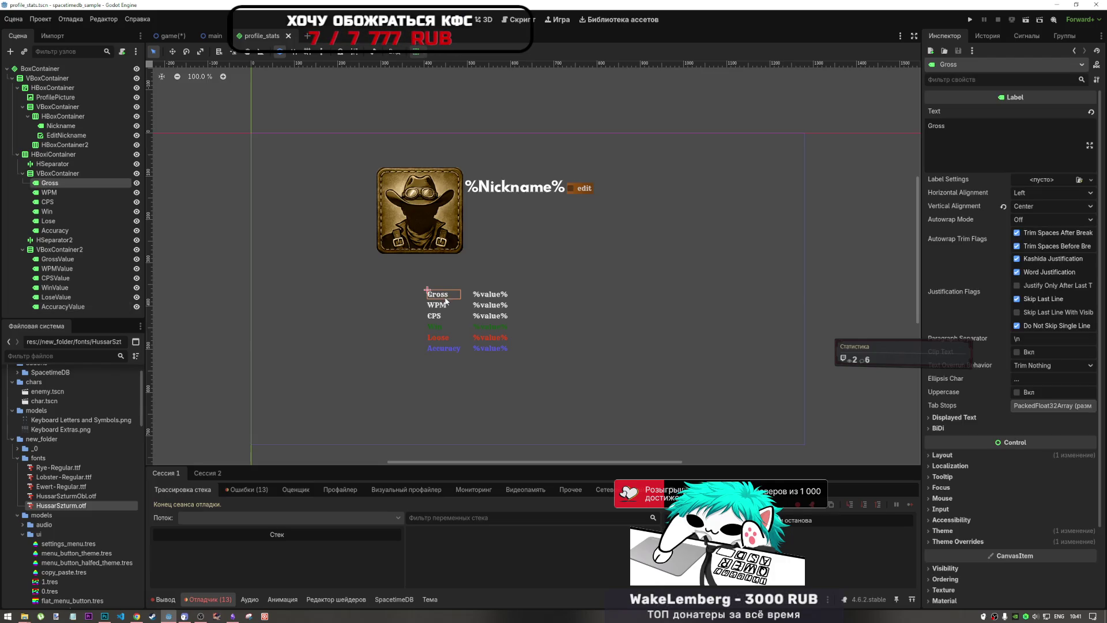
{"action": "left_click", "coordinate": [487, 349], "text": "shift"}
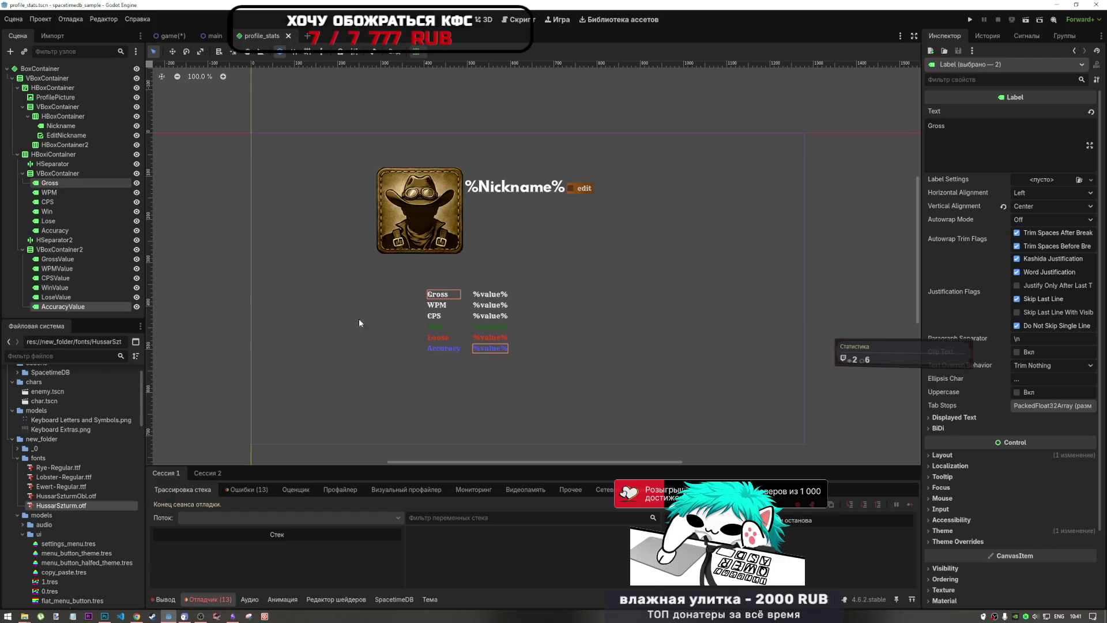
{"action": "left_click", "coordinate": [60, 174]}
{"action": "left_click", "coordinate": [59, 183]}
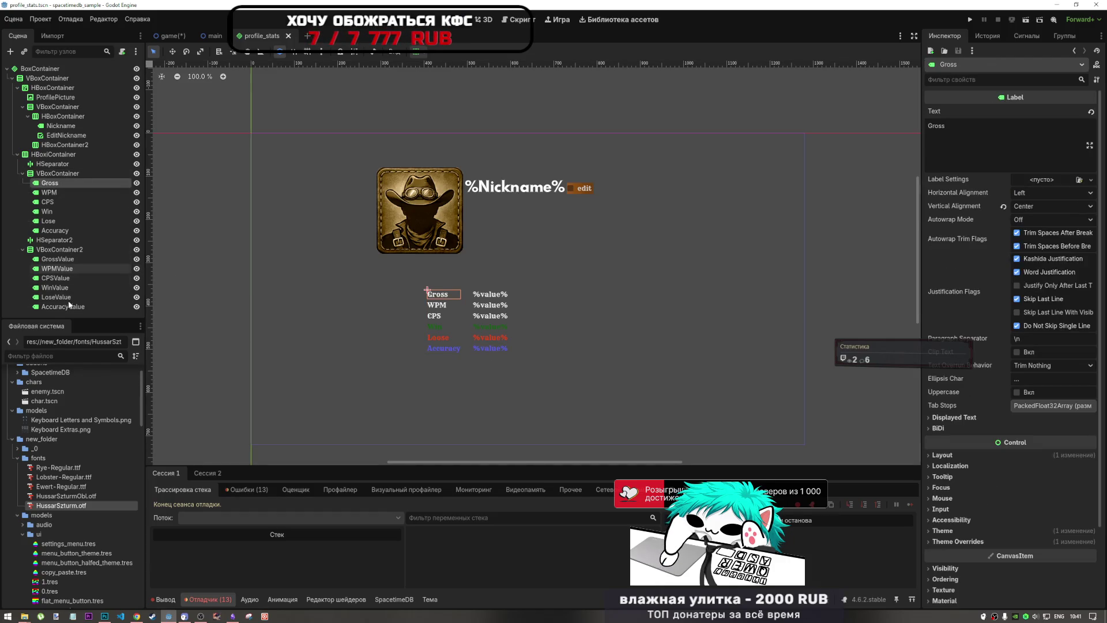
{"action": "left_click", "coordinate": [71, 298], "text": "shift"}
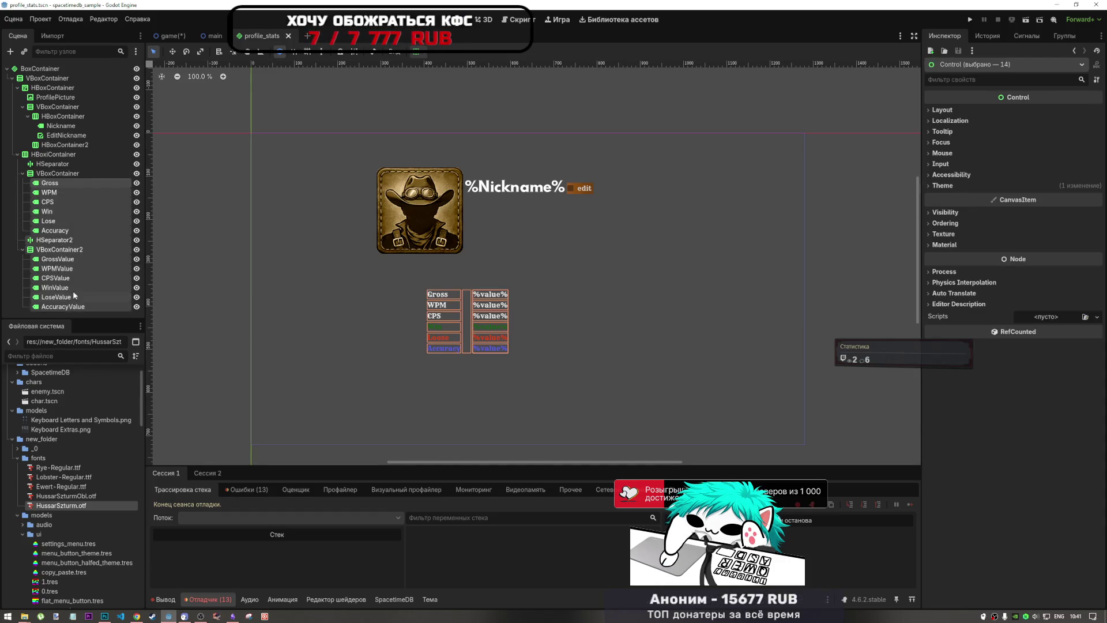
{"action": "left_click", "coordinate": [66, 251], "text": "ctrl"}
Step: Assign HussarSzturm.otf as the Font theme override for the selected labels
{"action": "left_click", "coordinate": [960, 541]}
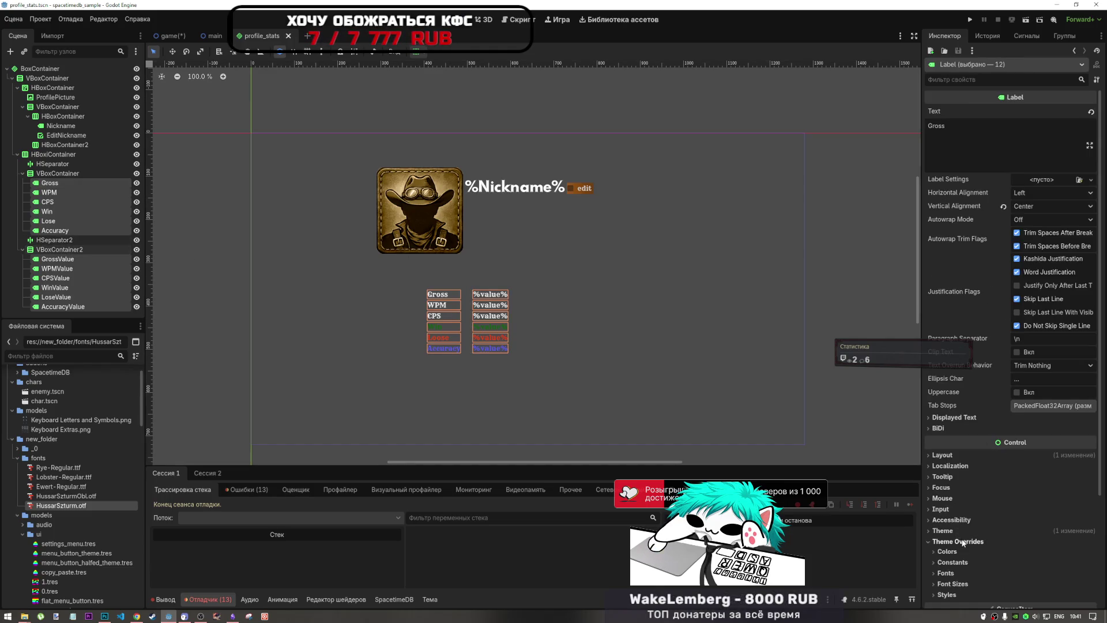
{"action": "scroll", "coordinate": [963, 542], "scroll_direction": "down", "scroll_amount": 3}
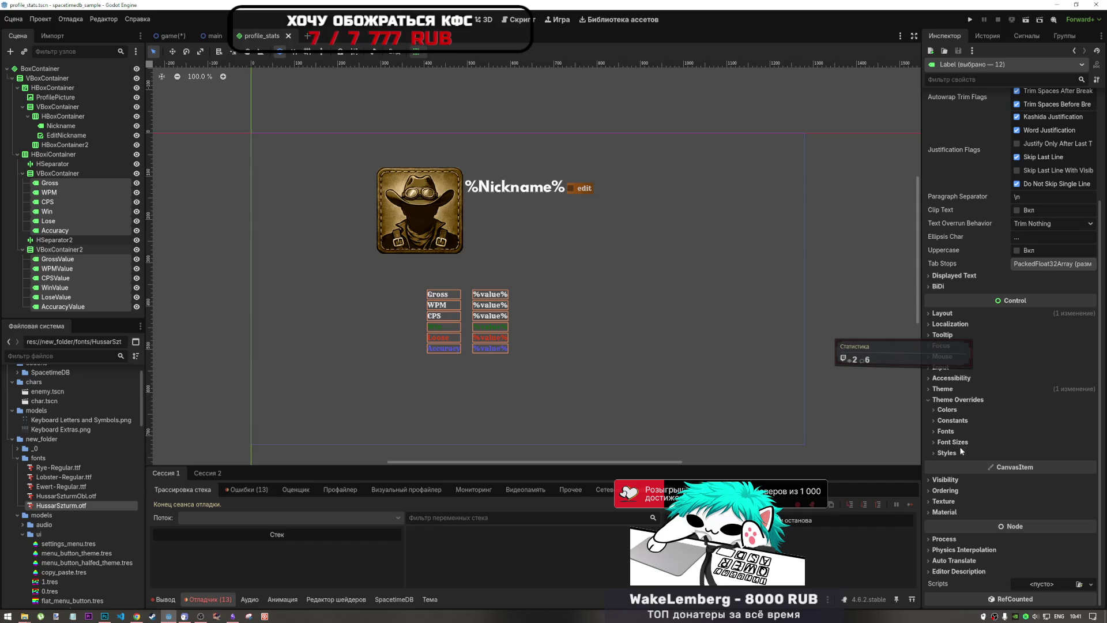
{"action": "left_click", "coordinate": [971, 431]}
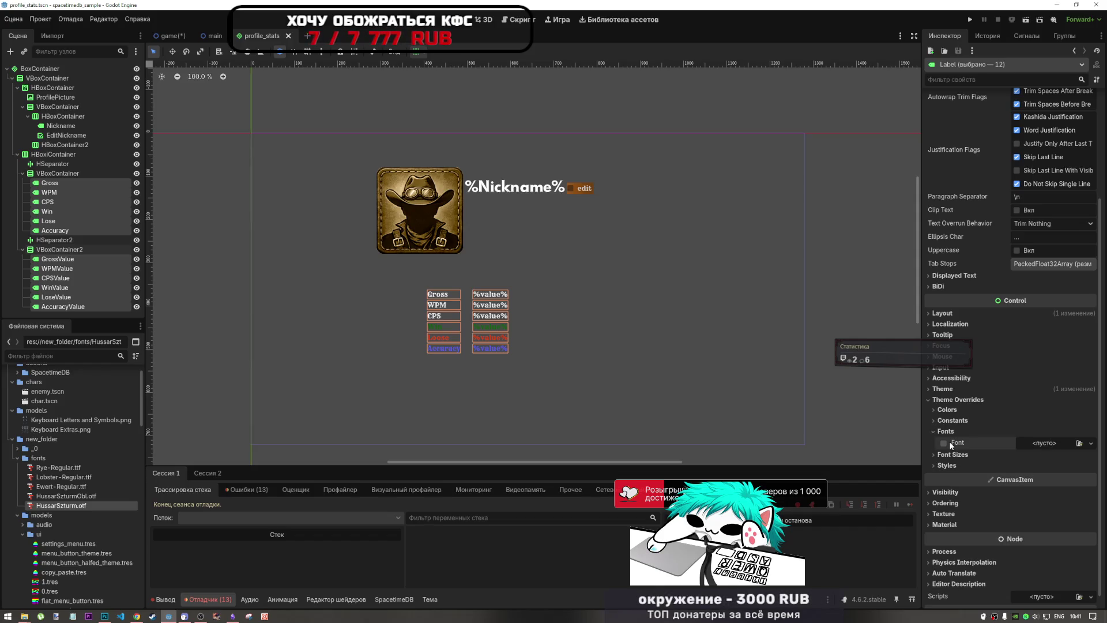
{"action": "mouse_move", "coordinate": [60, 505]}
{"action": "left_mouse_down"}
{"action": "mouse_move", "coordinate": [1011, 482]}
{"action": "mouse_move", "coordinate": [1038, 444]}
{"action": "left_mouse_up"}
{"action": "scroll", "coordinate": [490, 334], "scroll_direction": "up", "scroll_amount": 6}
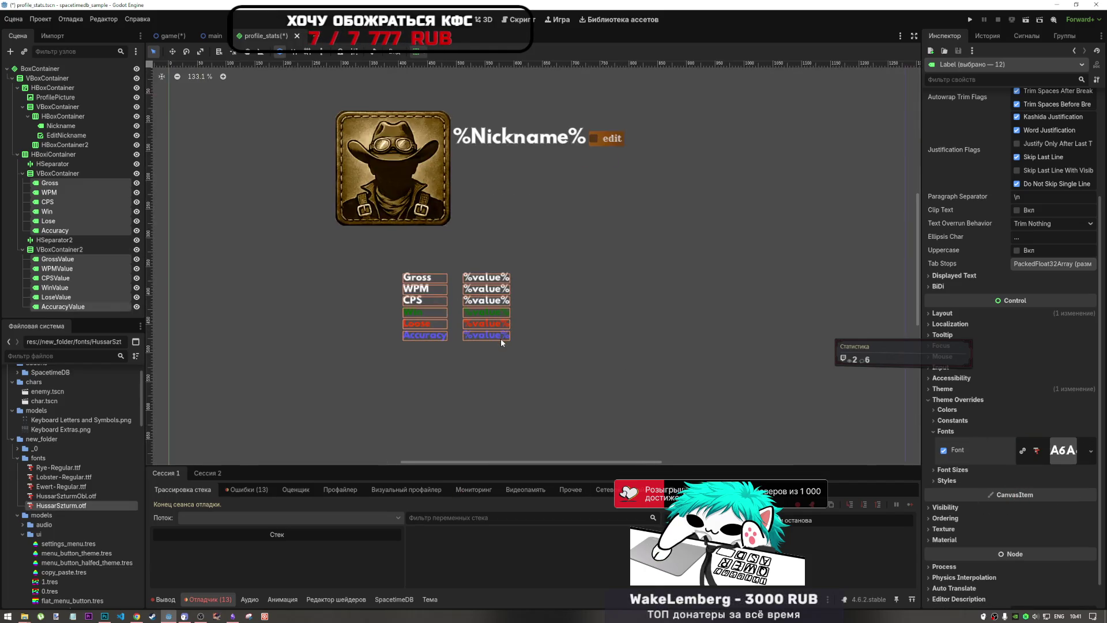
{"action": "scroll", "coordinate": [524, 311], "scroll_direction": "down", "scroll_amount": 10}
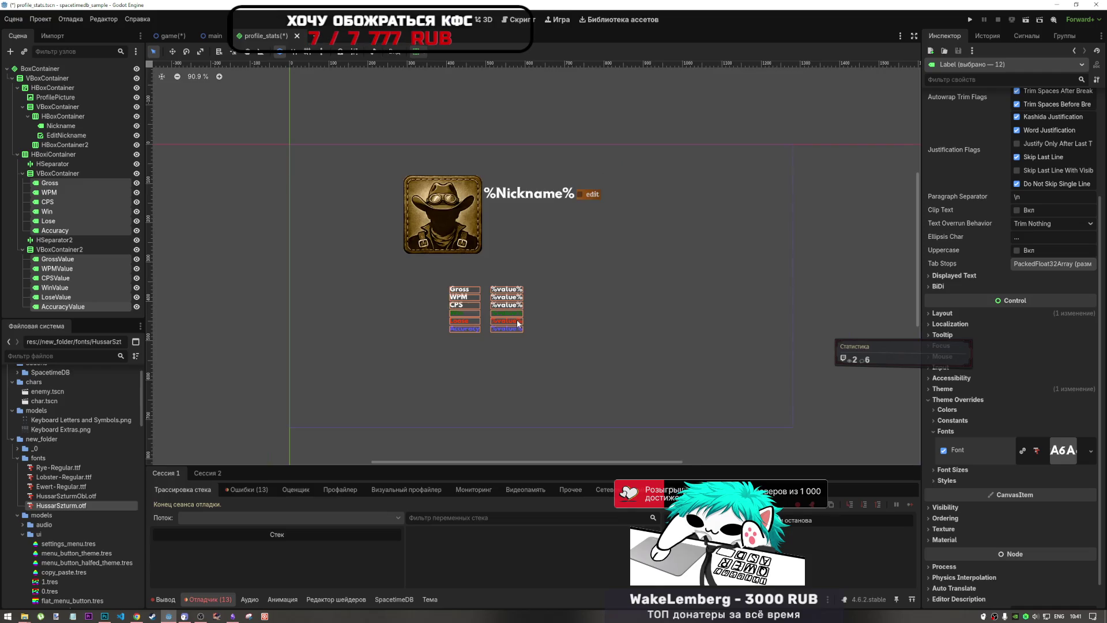
{"action": "left_click", "coordinate": [732, 284]}
{"action": "scroll", "coordinate": [453, 322], "scroll_direction": "up", "scroll_amount": 9}
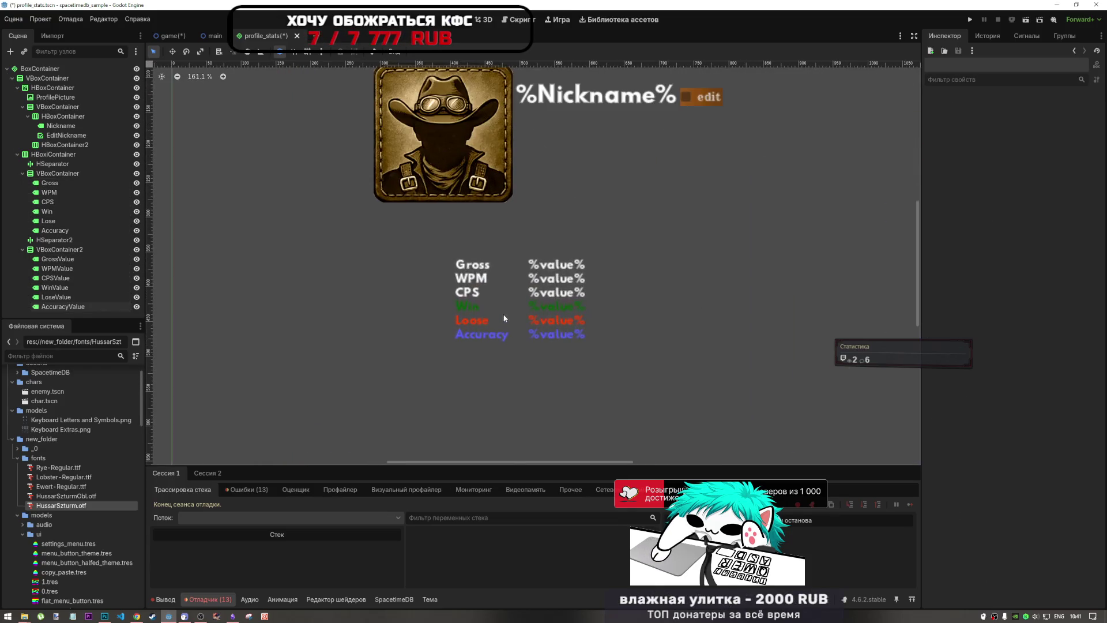
{"action": "scroll", "coordinate": [480, 365], "scroll_direction": "down", "scroll_amount": 2}
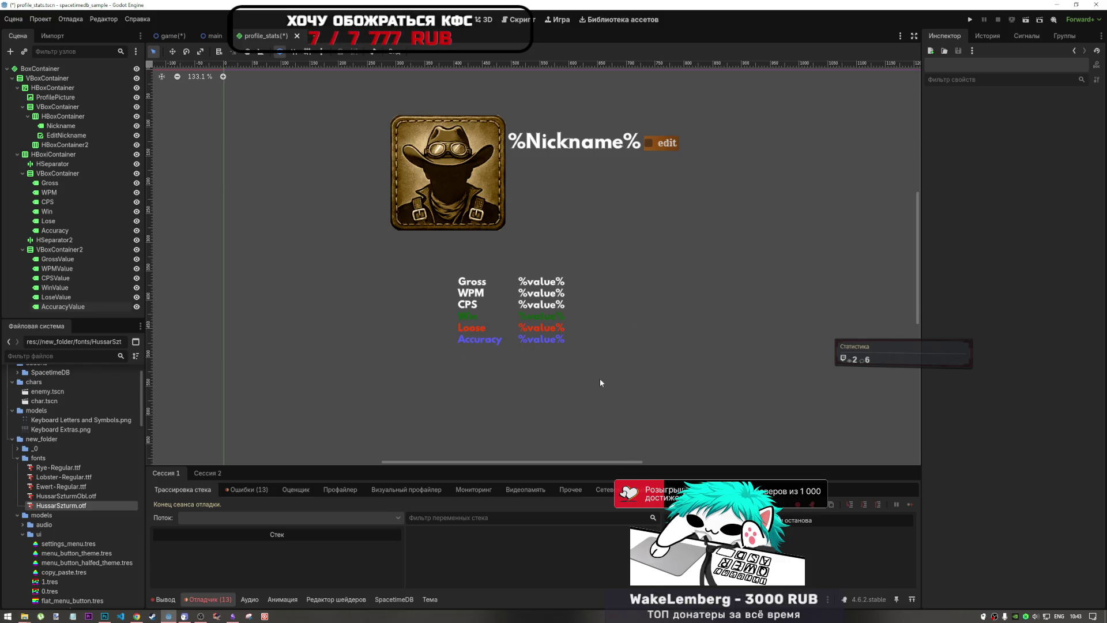
Step: Save the profile_stats scene with its current label fonts
{"action": "key", "text": "ctrl+s"}
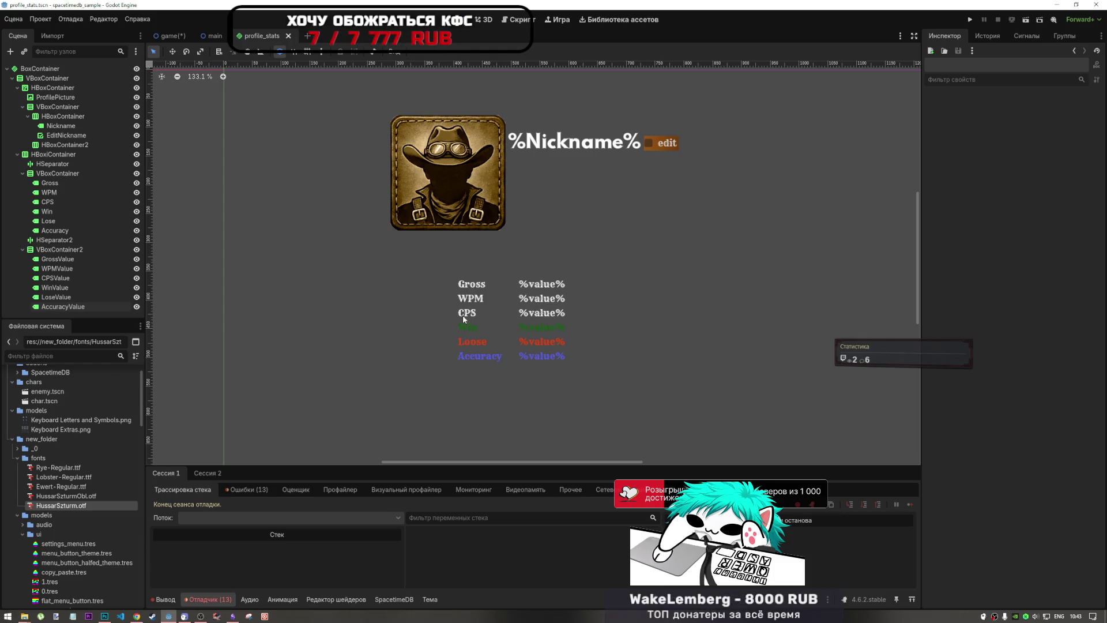
Step: Select the GrossValue label and set its text to '%value% 123'
{"action": "scroll", "coordinate": [499, 330], "scroll_direction": "down", "scroll_amount": 8}
{"action": "scroll", "coordinate": [497, 300], "scroll_direction": "up", "scroll_amount": 9}
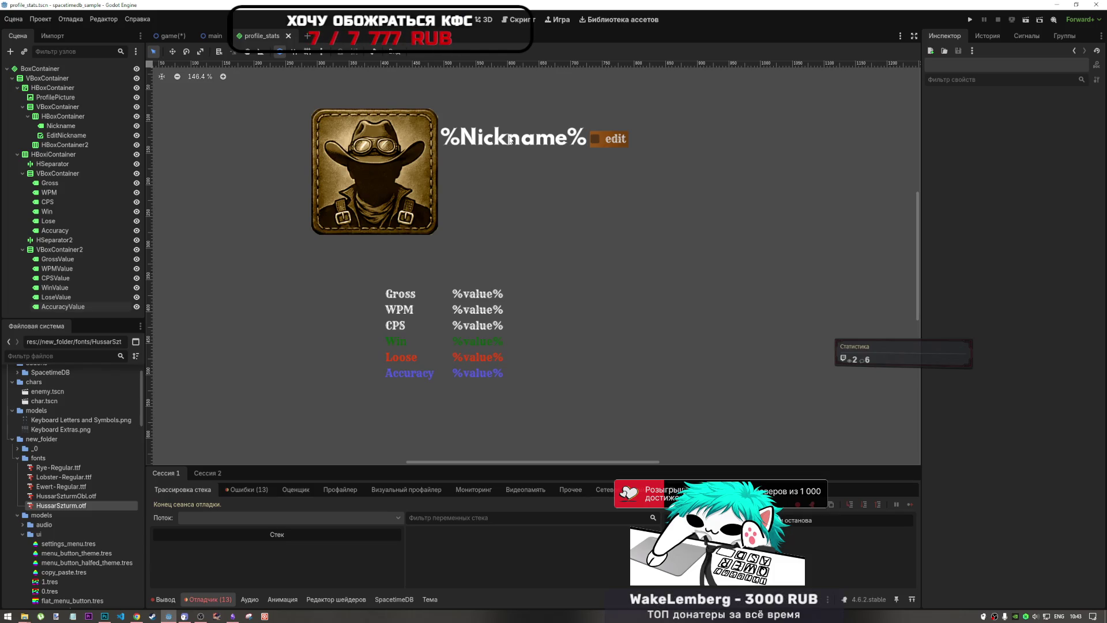
{"action": "left_click", "coordinate": [478, 297]}
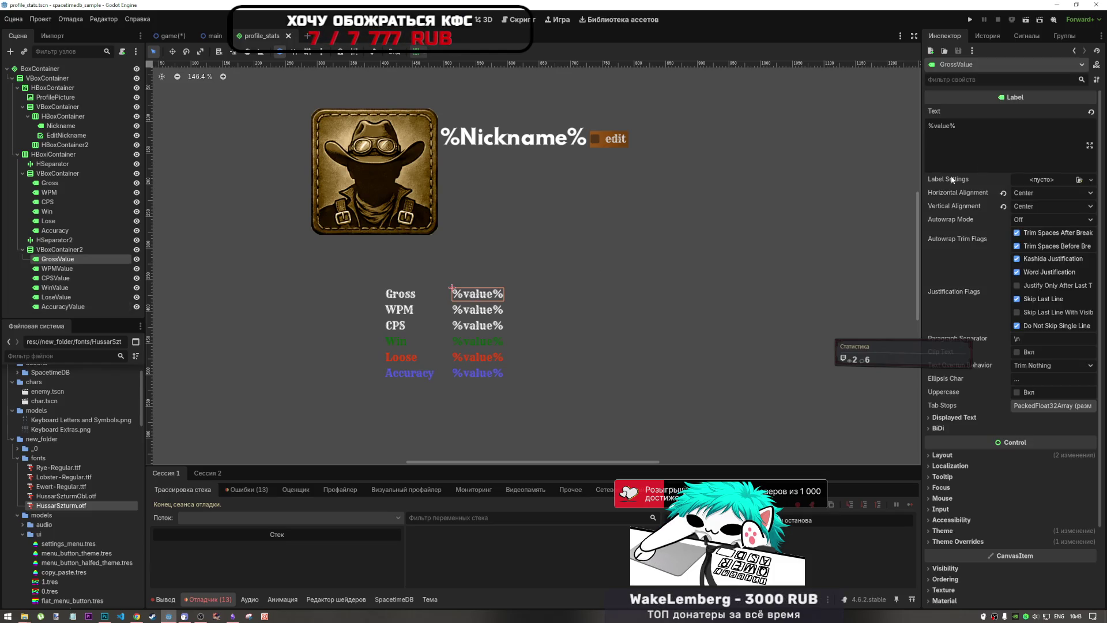
{"action": "type", "text": " 123123"}
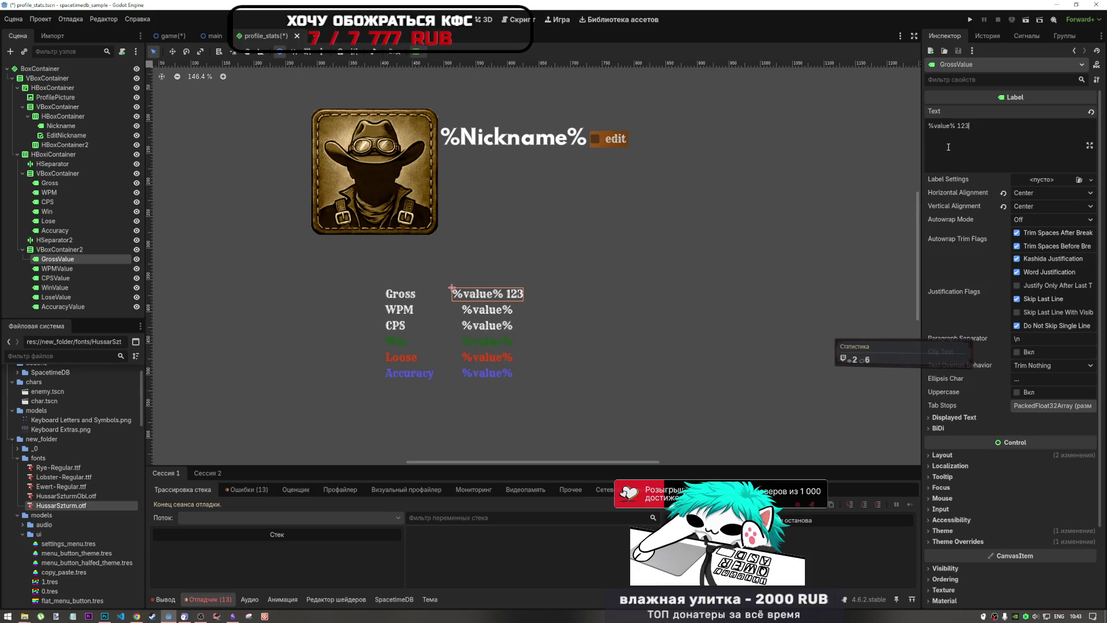
{"action": "key", "text": "BackSpace"}
{"action": "key", "text": "BackSpace"}
{"action": "key", "text": "BackSpace"}
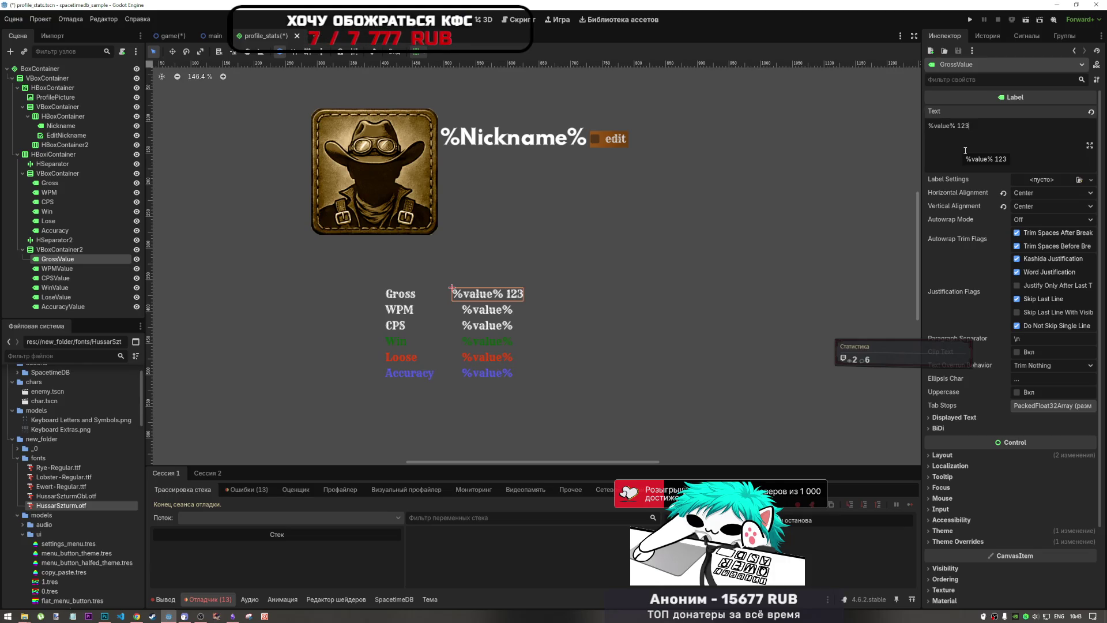
Step: Override GrossValue's font with HussarSzturm.otf under Theme Overrides > Fonts
{"action": "left_click", "coordinate": [968, 541]}
{"action": "scroll", "coordinate": [971, 553], "scroll_direction": "down", "scroll_amount": 3}
{"action": "scroll", "coordinate": [971, 549], "scroll_direction": "down", "scroll_amount": 1}
{"action": "left_click", "coordinate": [969, 404]}
{"action": "left_click", "coordinate": [970, 404]}
{"action": "left_click", "coordinate": [964, 426]}
{"action": "left_click", "coordinate": [964, 427]}
{"action": "left_click", "coordinate": [968, 436]}
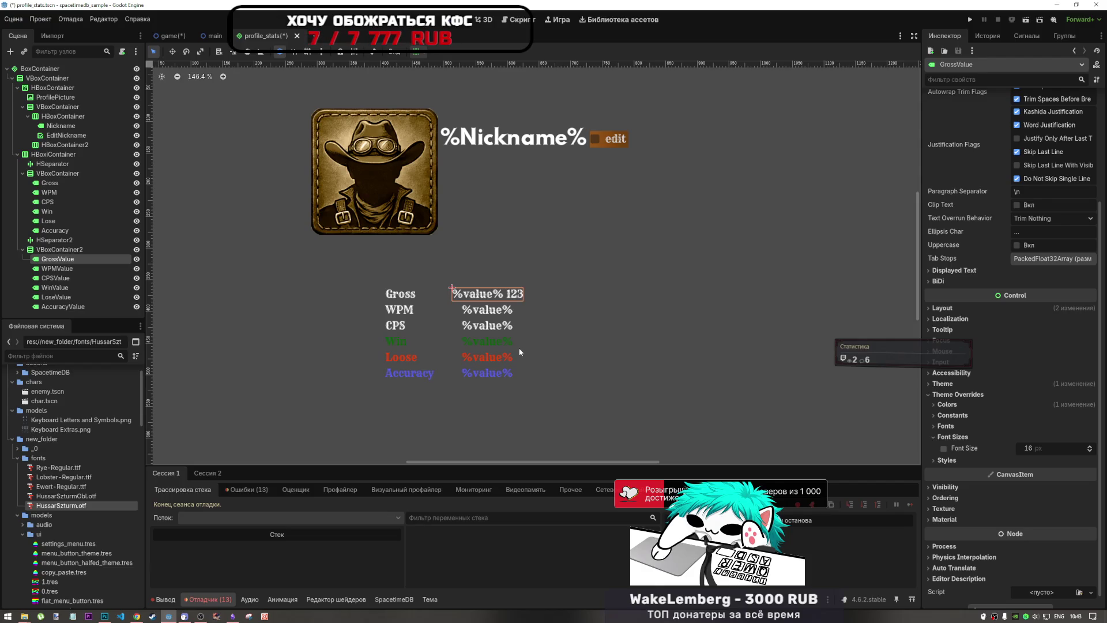
{"action": "left_click", "coordinate": [960, 430]}
{"action": "left_click", "coordinate": [959, 430]}
{"action": "left_click", "coordinate": [960, 437]}
{"action": "mouse_move", "coordinate": [62, 501]}
{"action": "left_mouse_down"}
{"action": "mouse_move", "coordinate": [954, 478]}
{"action": "mouse_move", "coordinate": [960, 427]}
{"action": "mouse_move", "coordinate": [1060, 445]}
{"action": "left_mouse_up"}
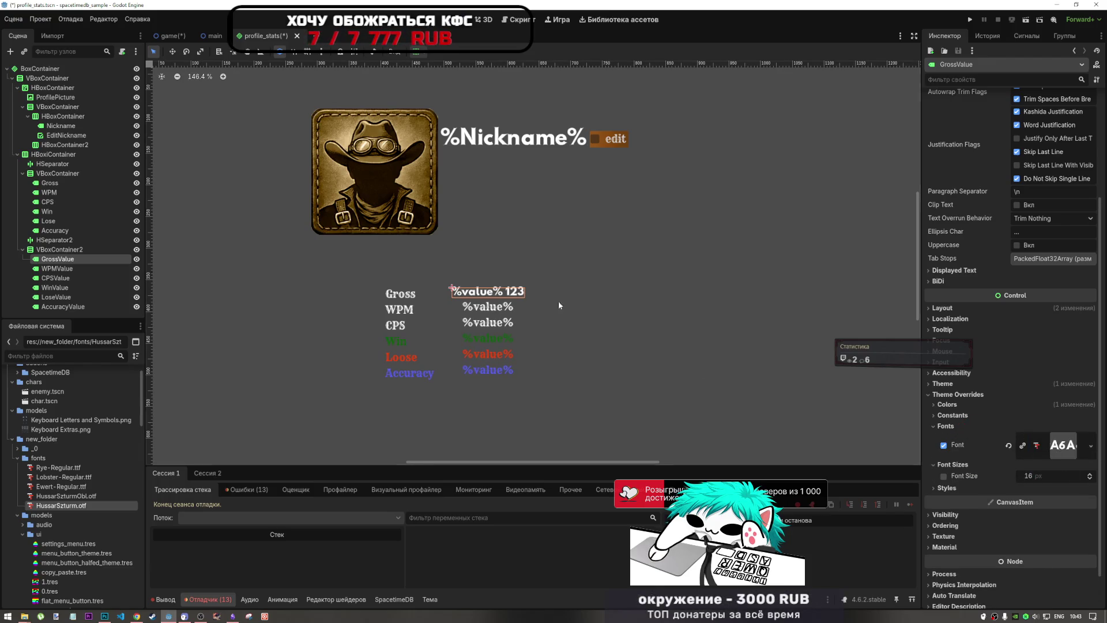
{"action": "scroll", "coordinate": [528, 293], "scroll_direction": "up", "scroll_amount": 5}
{"action": "left_click", "coordinate": [528, 293]}
{"action": "scroll", "coordinate": [569, 279], "scroll_direction": "down", "scroll_amount": 4}
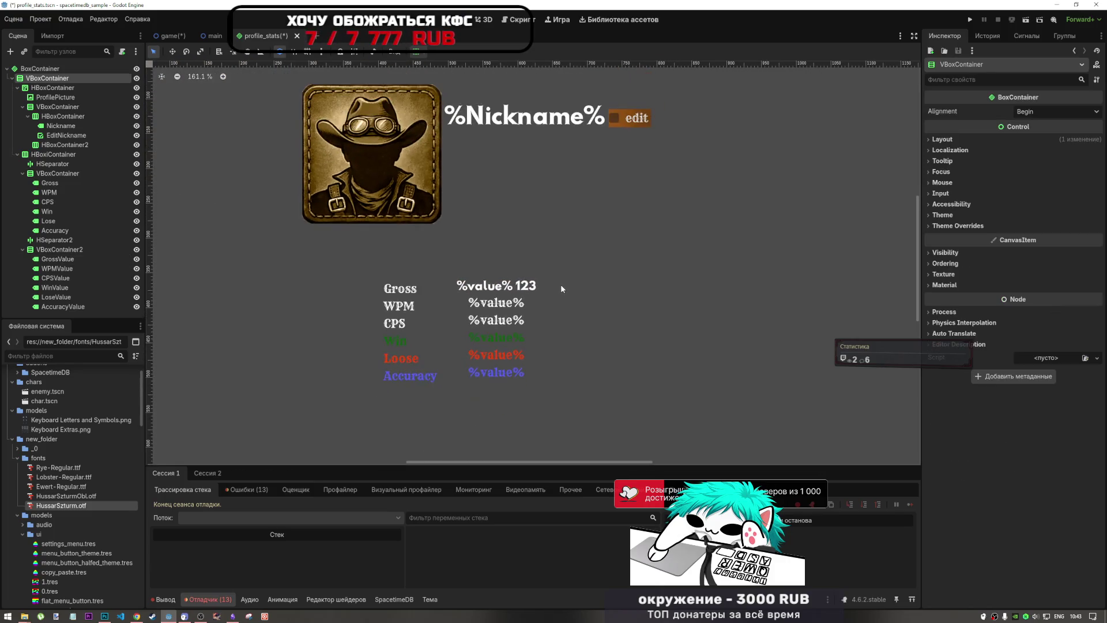
{"action": "left_click", "coordinate": [524, 290]}
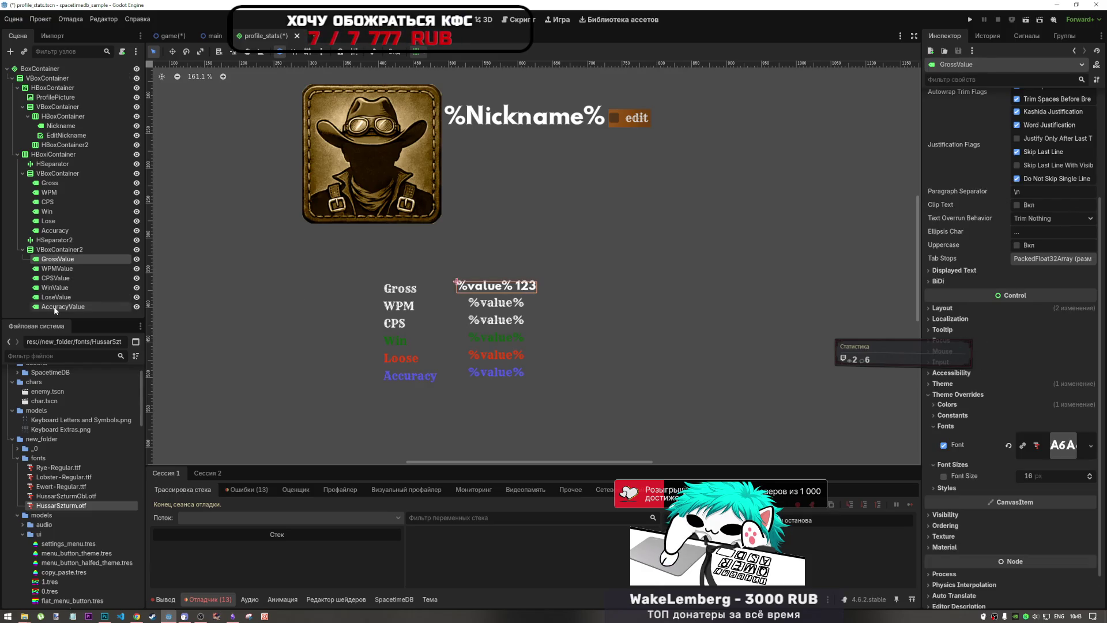
{"action": "left_click", "coordinate": [58, 306], "text": "shift"}
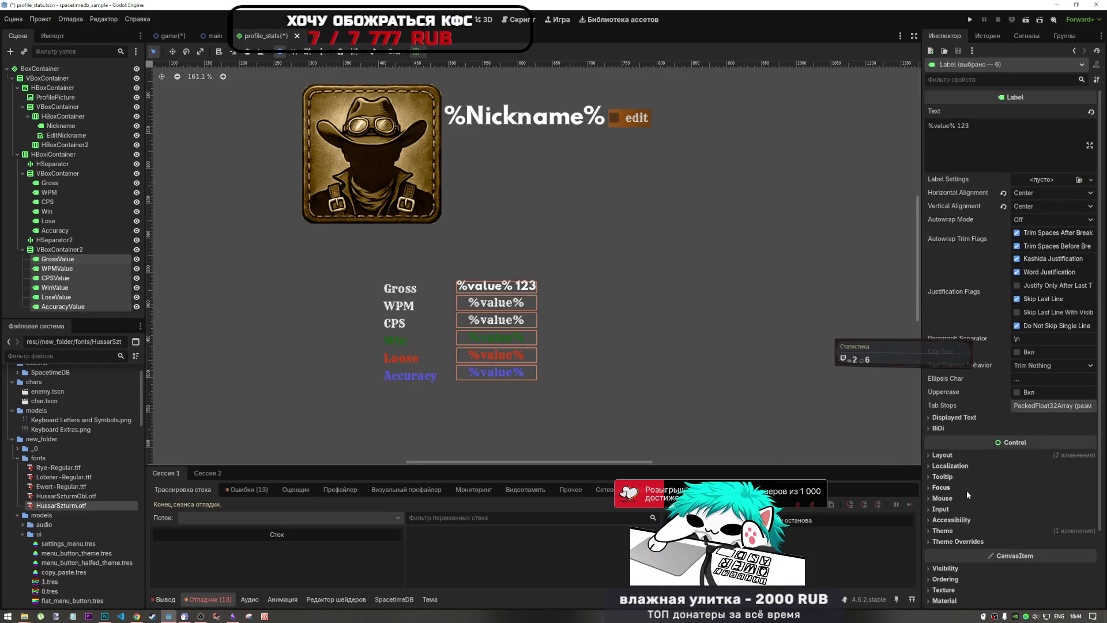
{"action": "left_click", "coordinate": [968, 529]}
{"action": "left_click", "coordinate": [968, 529]}
{"action": "left_click", "coordinate": [960, 541]}
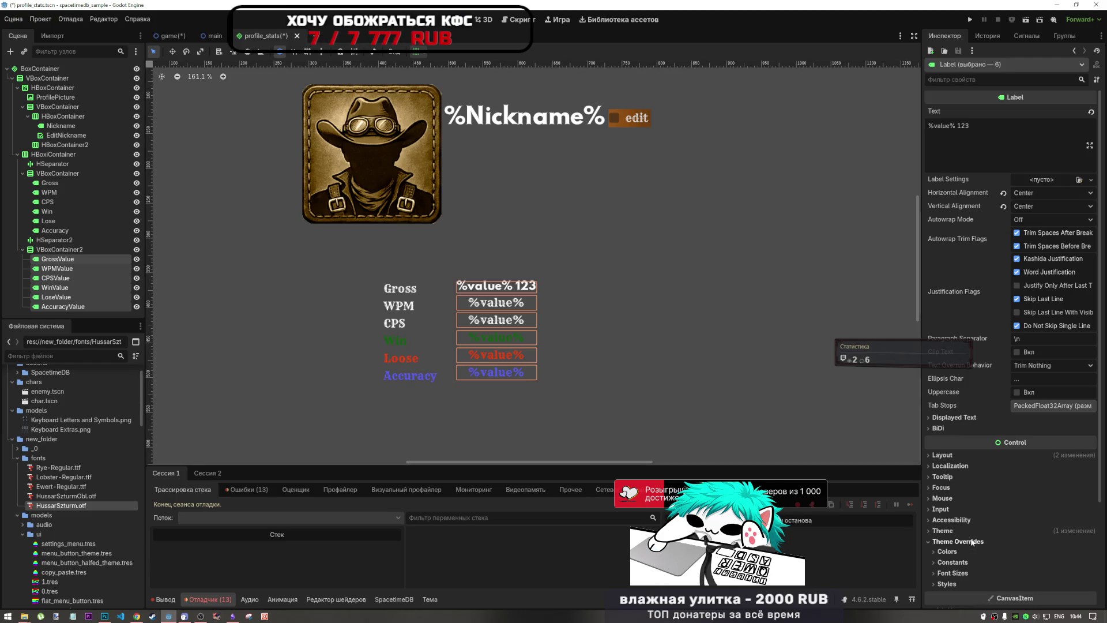
{"action": "left_click", "coordinate": [961, 573]}
{"action": "left_click", "coordinate": [961, 574]}
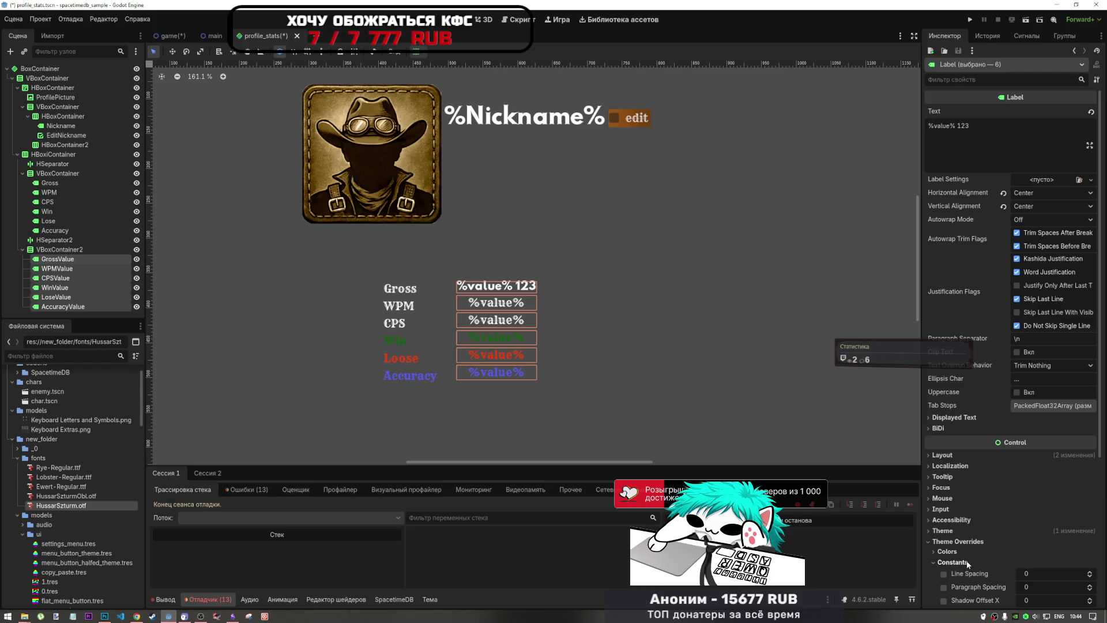
{"action": "scroll", "coordinate": [960, 555], "scroll_direction": "down", "scroll_amount": 2}
{"action": "scroll", "coordinate": [959, 554], "scroll_direction": "down", "scroll_amount": 2}
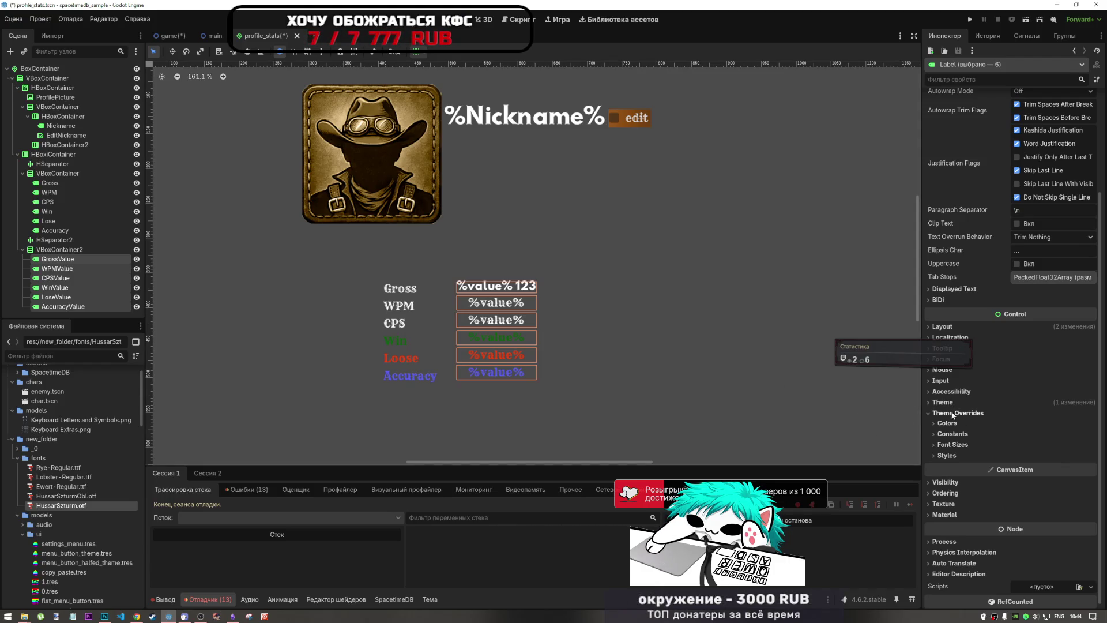
{"action": "double_click", "coordinate": [953, 434]}
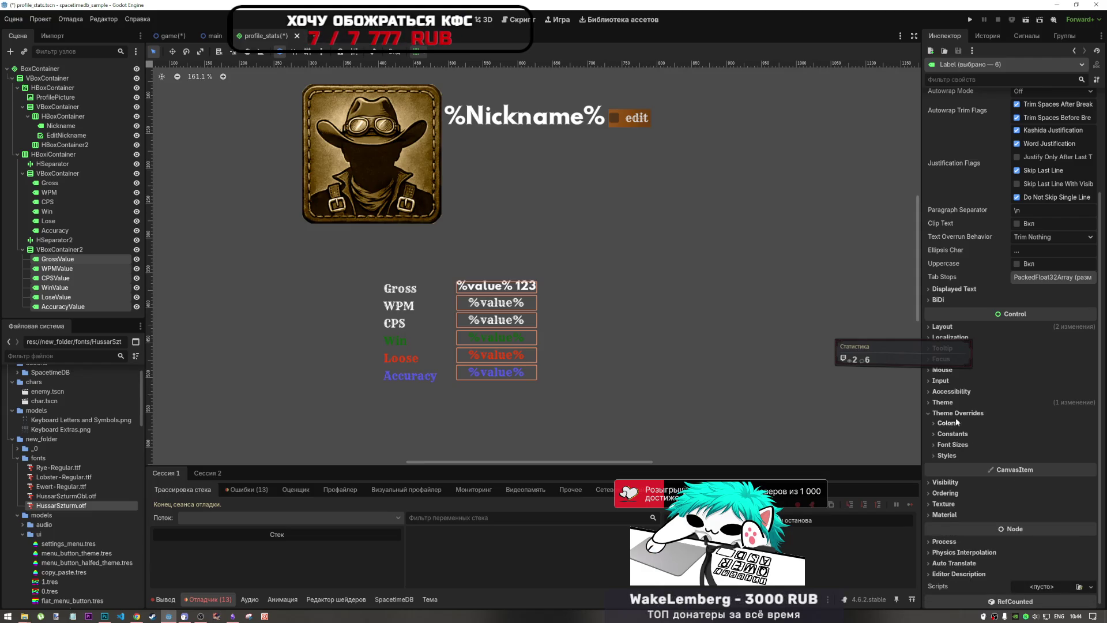
{"action": "left_click", "coordinate": [954, 414]}
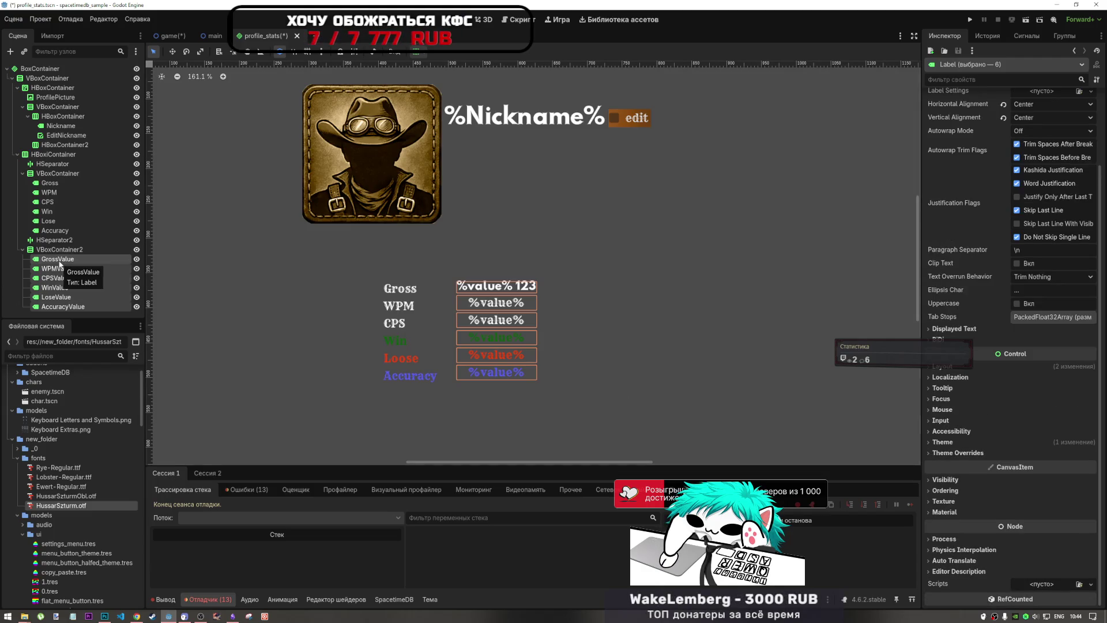
{"action": "left_click", "coordinate": [65, 269]}
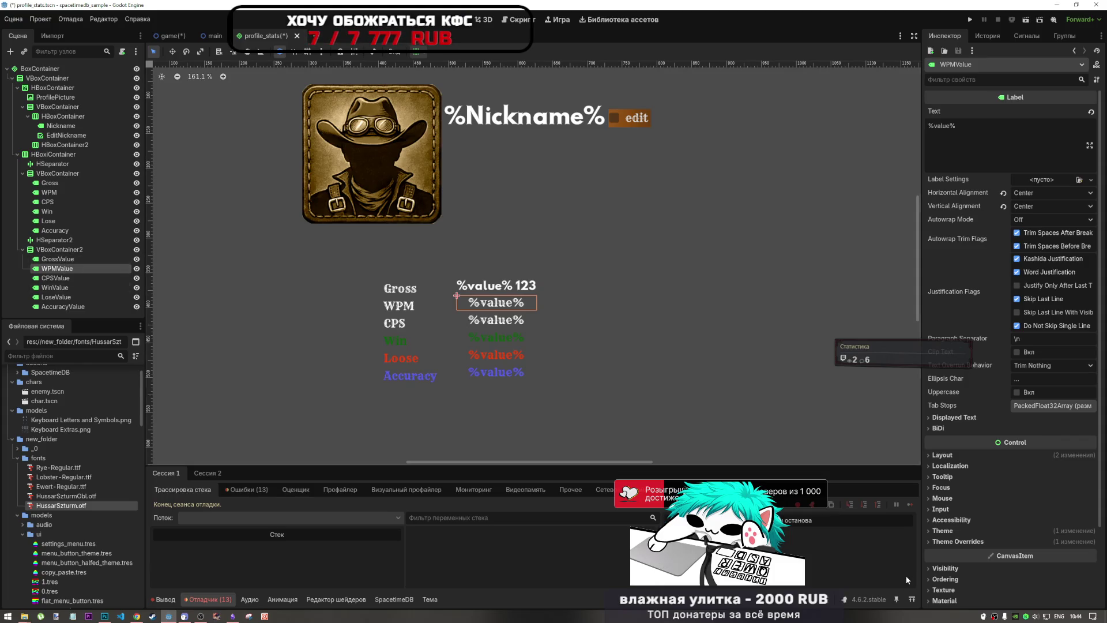
{"action": "left_click", "coordinate": [957, 541]}
{"action": "scroll", "coordinate": [960, 524], "scroll_direction": "down", "scroll_amount": 3}
{"action": "left_click", "coordinate": [946, 426]}
{"action": "left_click", "coordinate": [946, 426]}
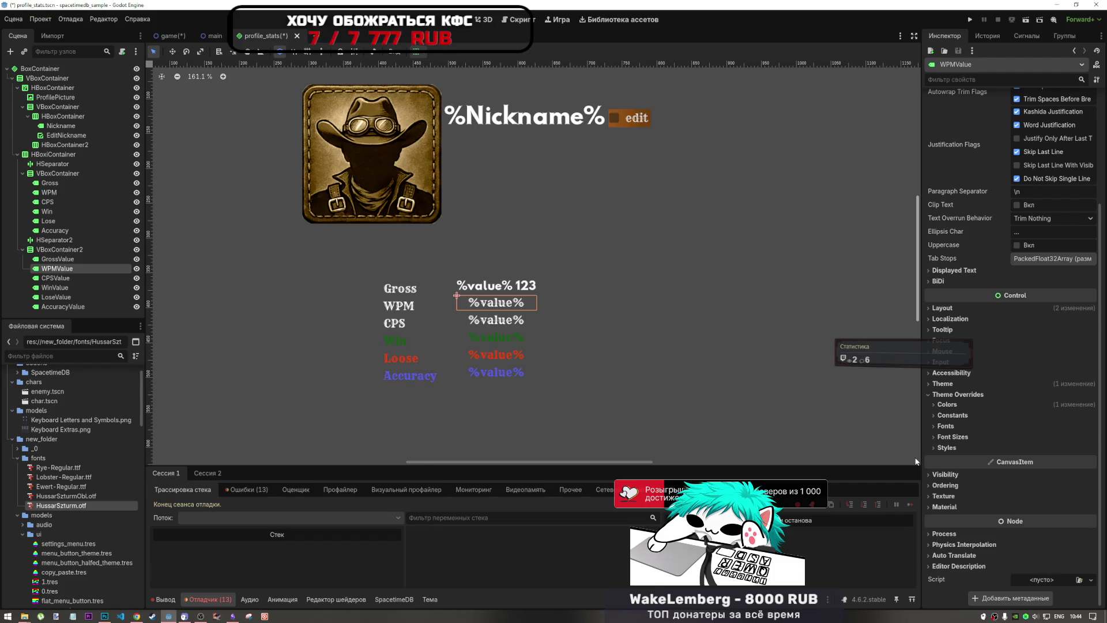
{"action": "right_click", "coordinate": [60, 532]}
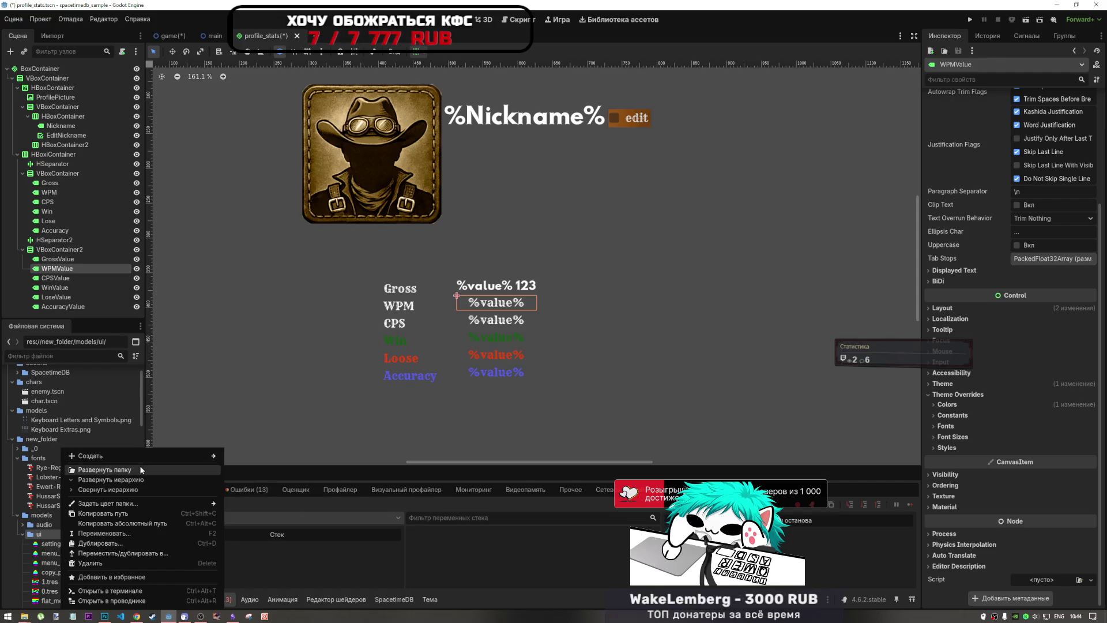
Step: Create a new Theme resource in the ui folder and save it as hussar_label.tres
{"action": "mouse_move", "coordinate": [140, 454]}
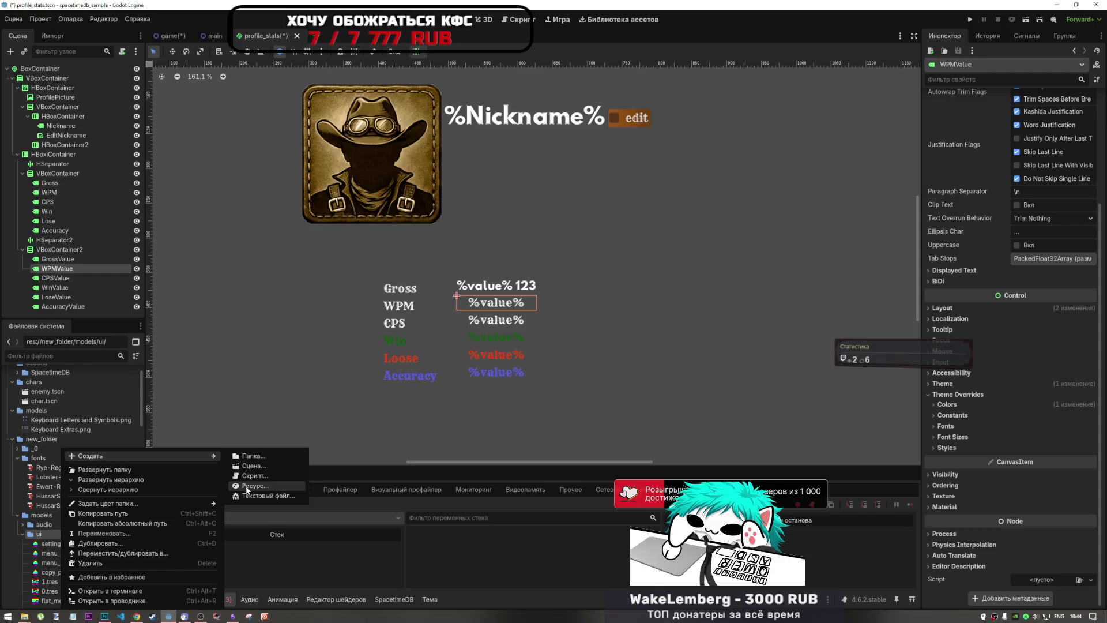
{"action": "left_click", "coordinate": [249, 485]}
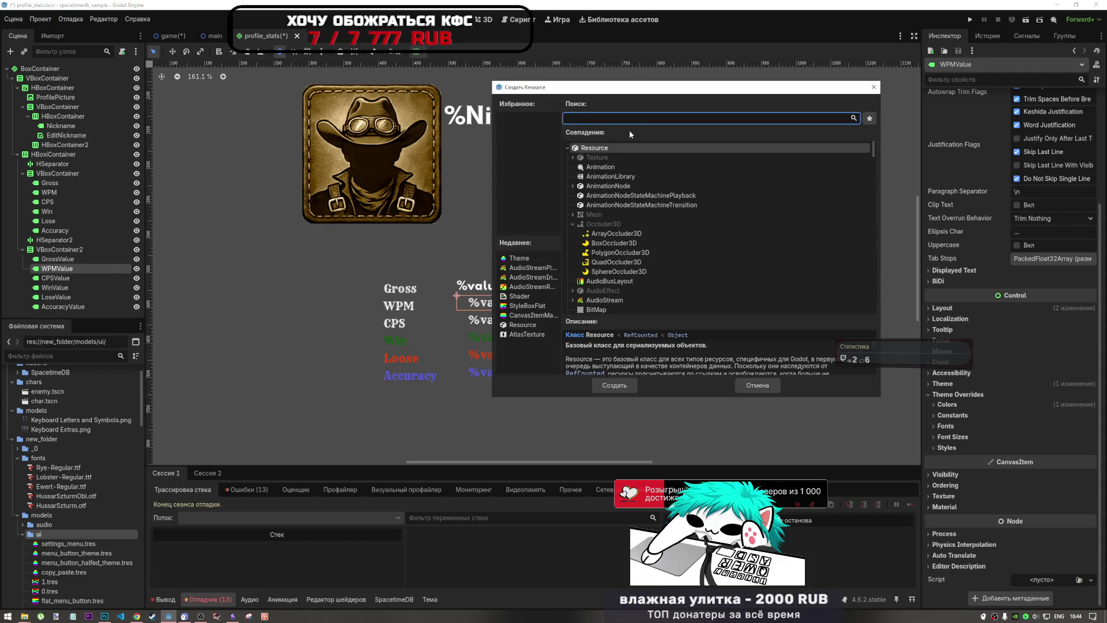
{"action": "type", "text": "the"}
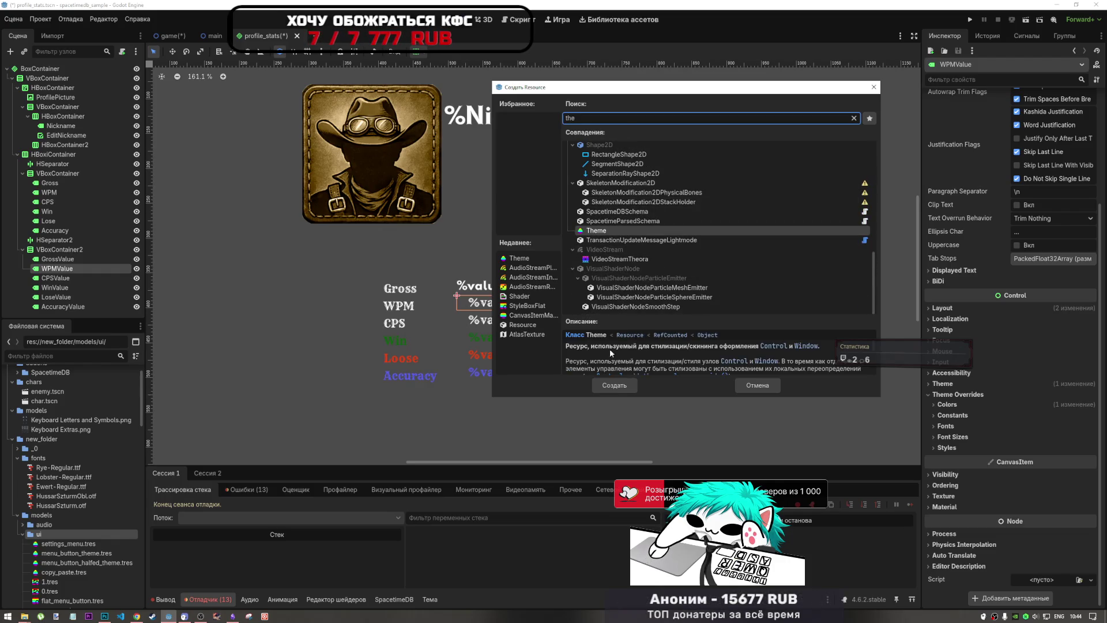
{"action": "left_click", "coordinate": [624, 387]}
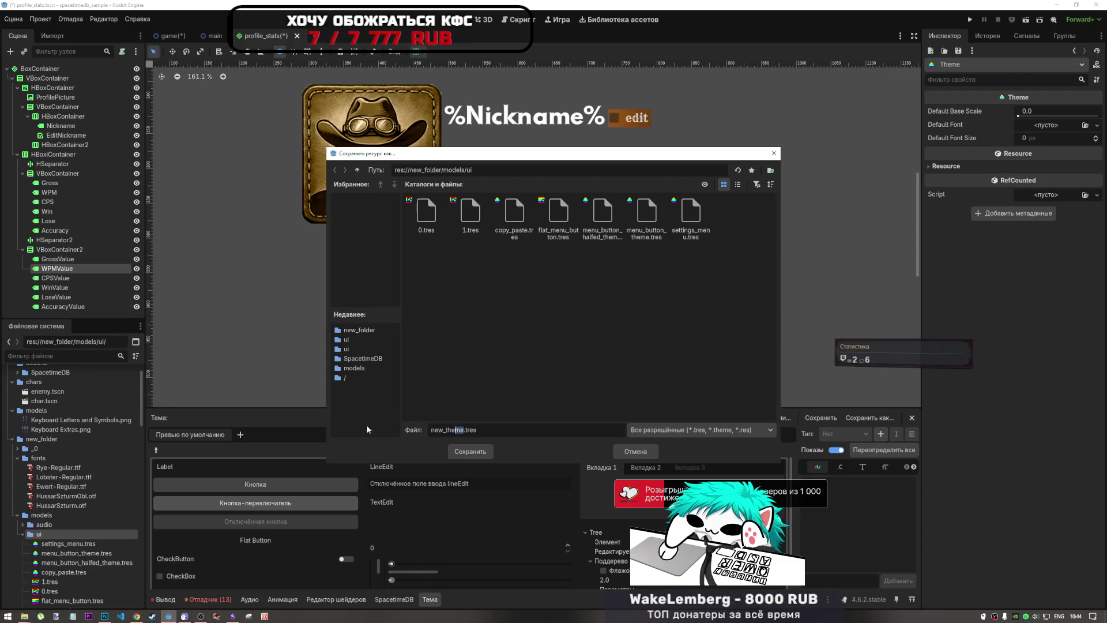
{"action": "type", "text": "hussar"}
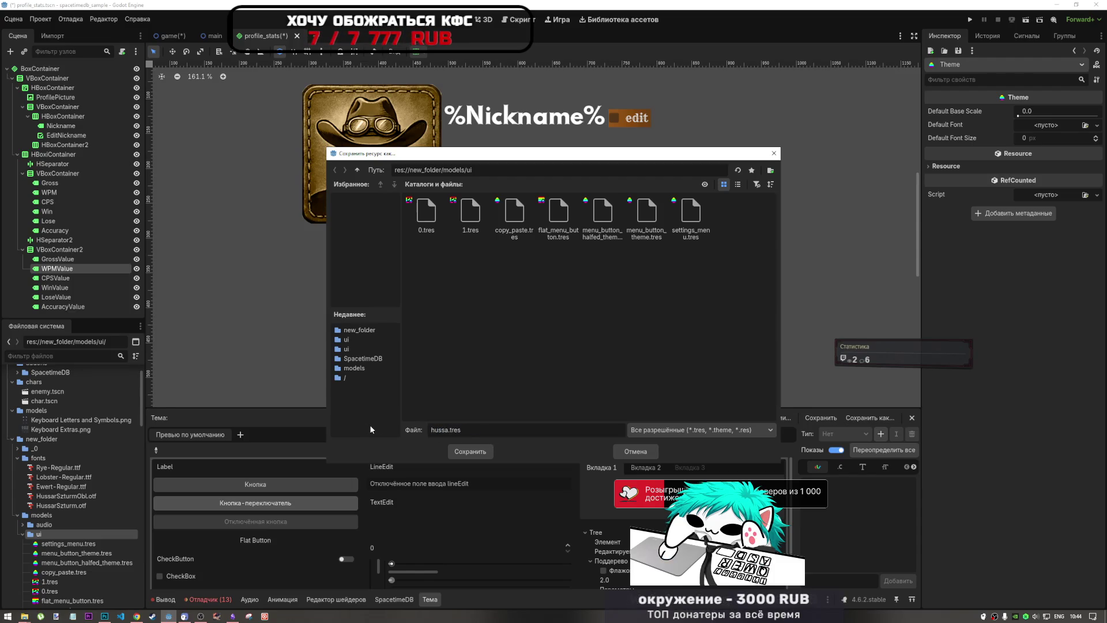
{"action": "type", "text": "_labe"}
{"action": "type", "text": "l"}
{"action": "left_click", "coordinate": [487, 454]}
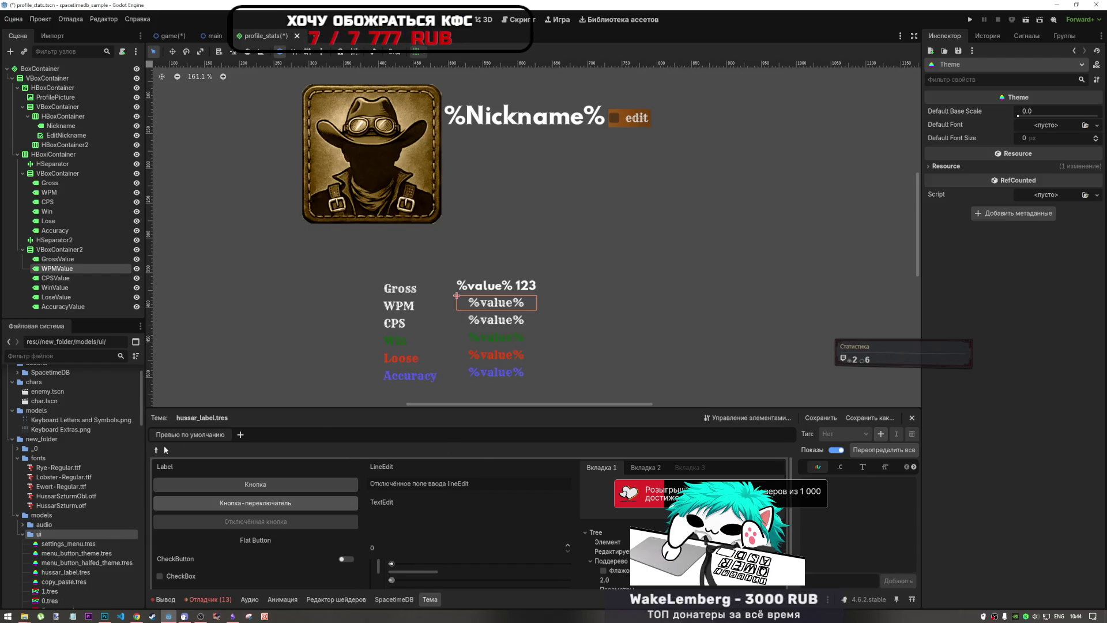
Step: In hussar_label.tres, add a font item for the Label type and set it to HussarSzturm.otf
{"action": "scroll", "coordinate": [86, 563], "scroll_direction": "down", "scroll_amount": 3}
{"action": "left_click", "coordinate": [72, 513]}
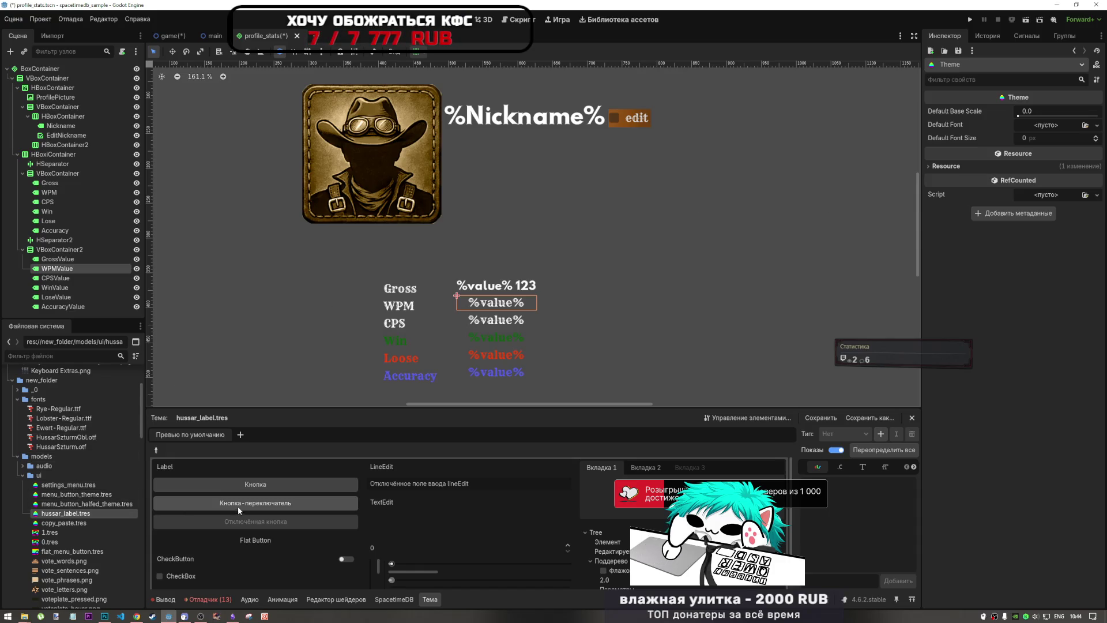
{"action": "left_click", "coordinate": [162, 465]}
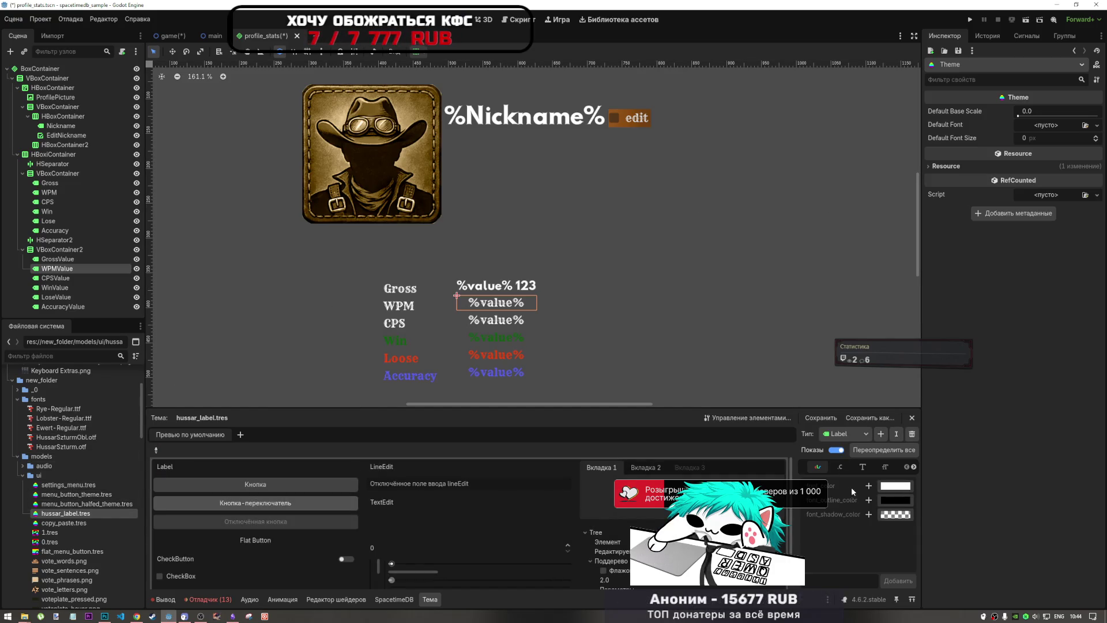
{"action": "left_click", "coordinate": [863, 469]}
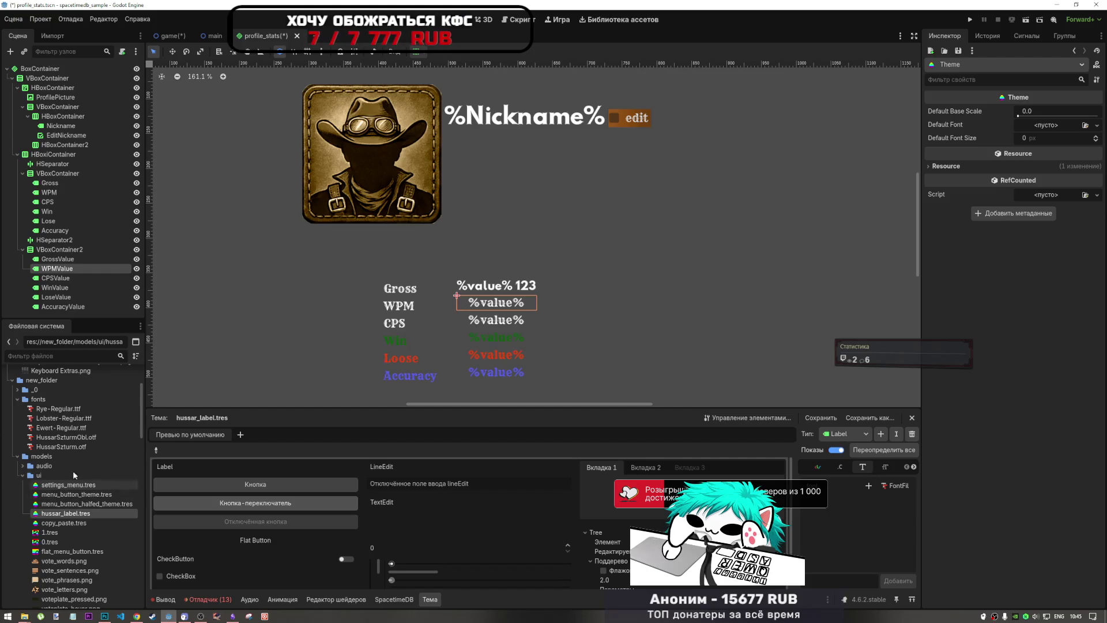
{"action": "left_click", "coordinate": [868, 486]}
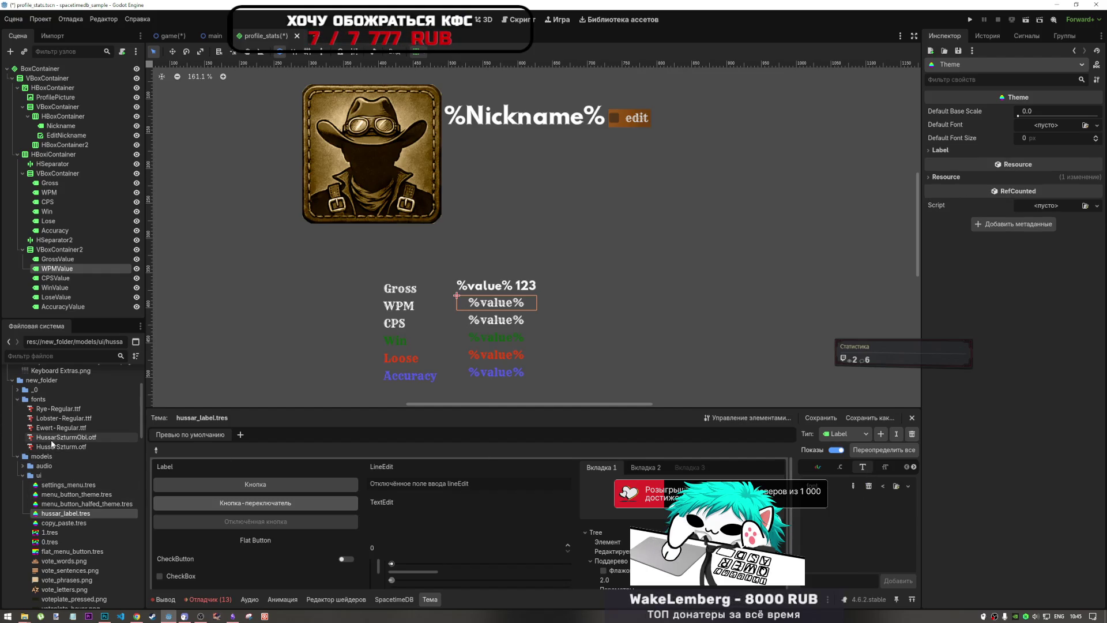
{"action": "mouse_move", "coordinate": [60, 448]}
{"action": "left_mouse_down"}
{"action": "mouse_move", "coordinate": [844, 473]}
{"action": "mouse_move", "coordinate": [898, 497]}
{"action": "left_mouse_up"}
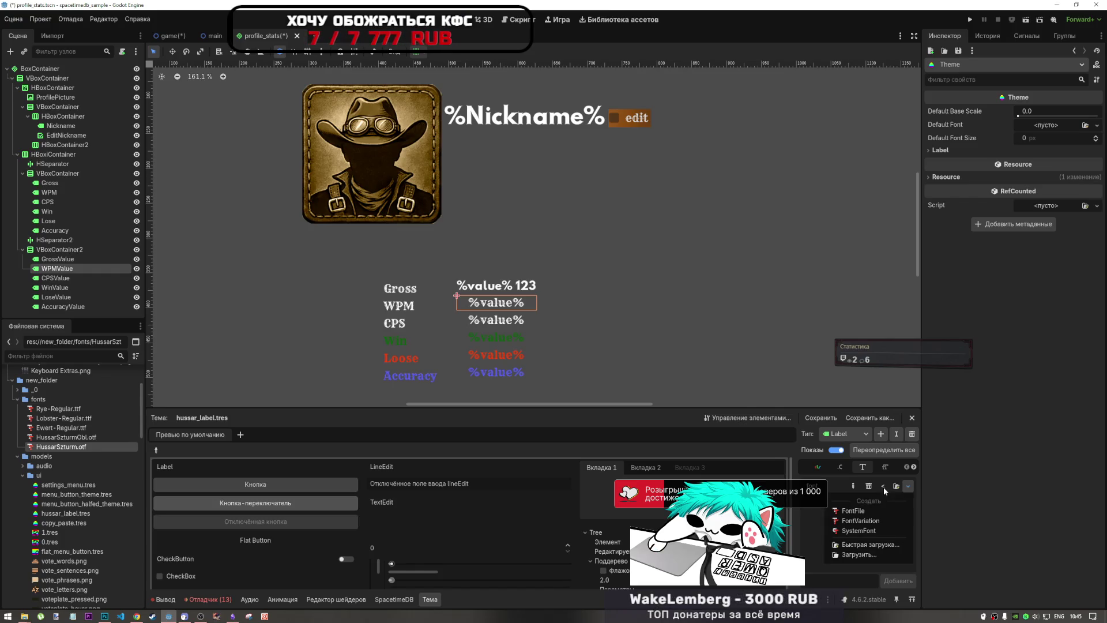
{"action": "left_click", "coordinate": [908, 486]}
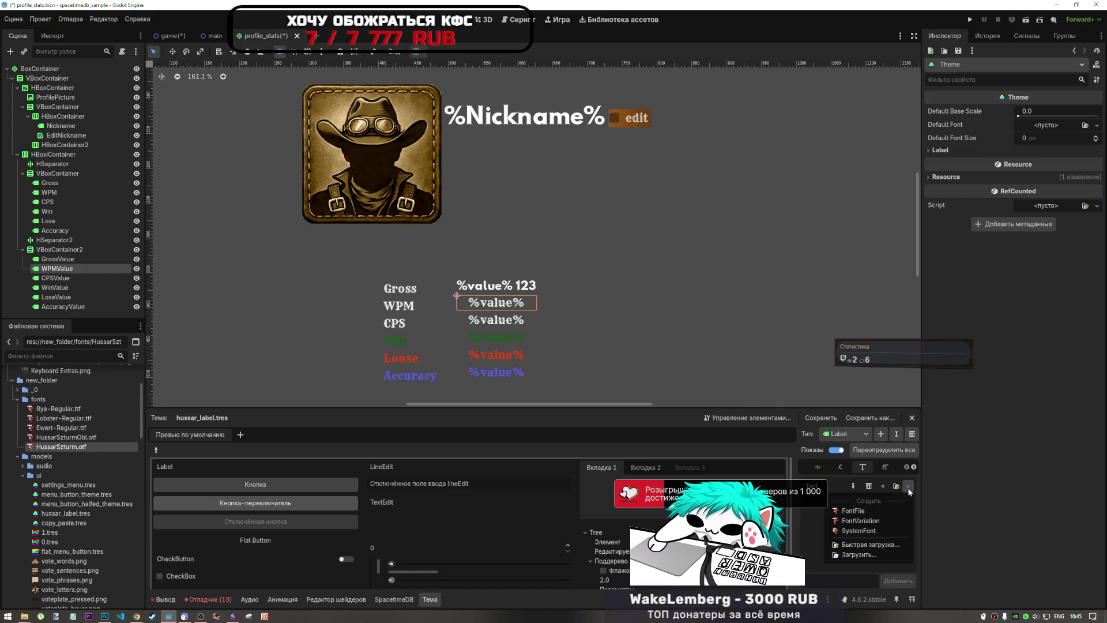
{"action": "left_click", "coordinate": [878, 509]}
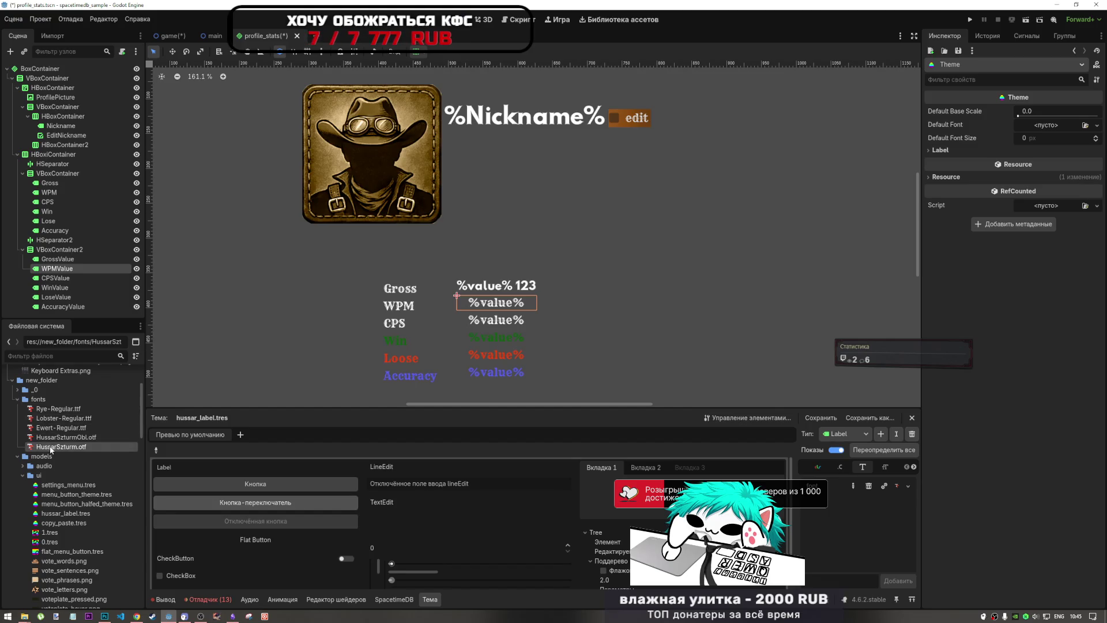
{"action": "left_click_drag", "start_coordinate": [60, 446], "coordinate": [895, 497]}
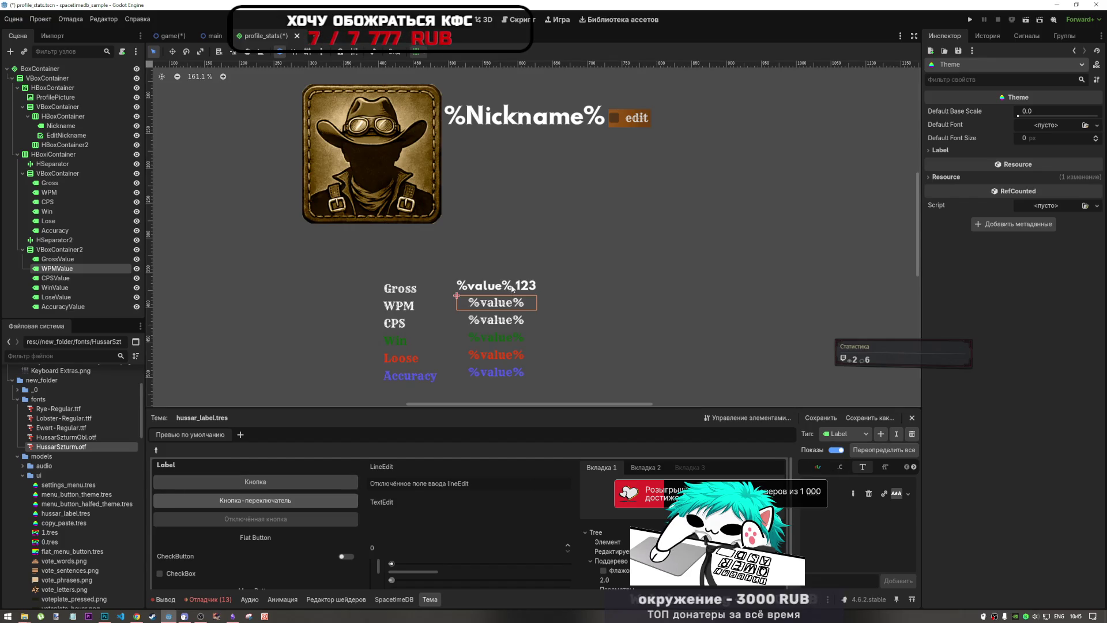
{"action": "scroll", "coordinate": [525, 270], "scroll_direction": "down", "scroll_amount": 5}
{"action": "scroll", "coordinate": [525, 270], "scroll_direction": "up", "scroll_amount": 2}
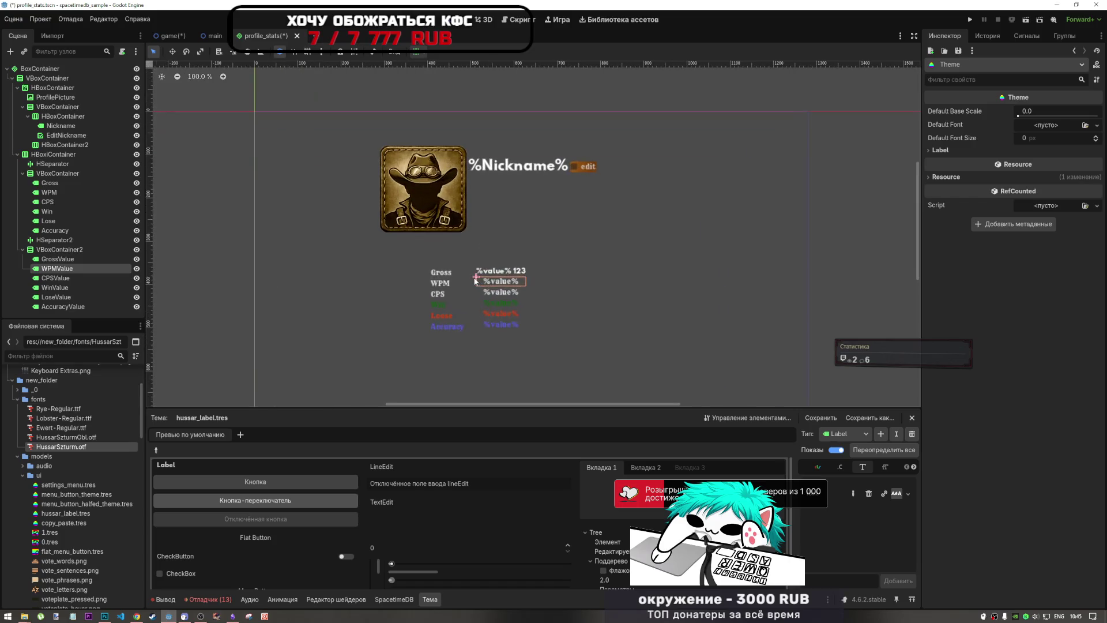
Step: Select all six value labels and override their font colour to white
{"action": "left_click", "coordinate": [538, 166]}
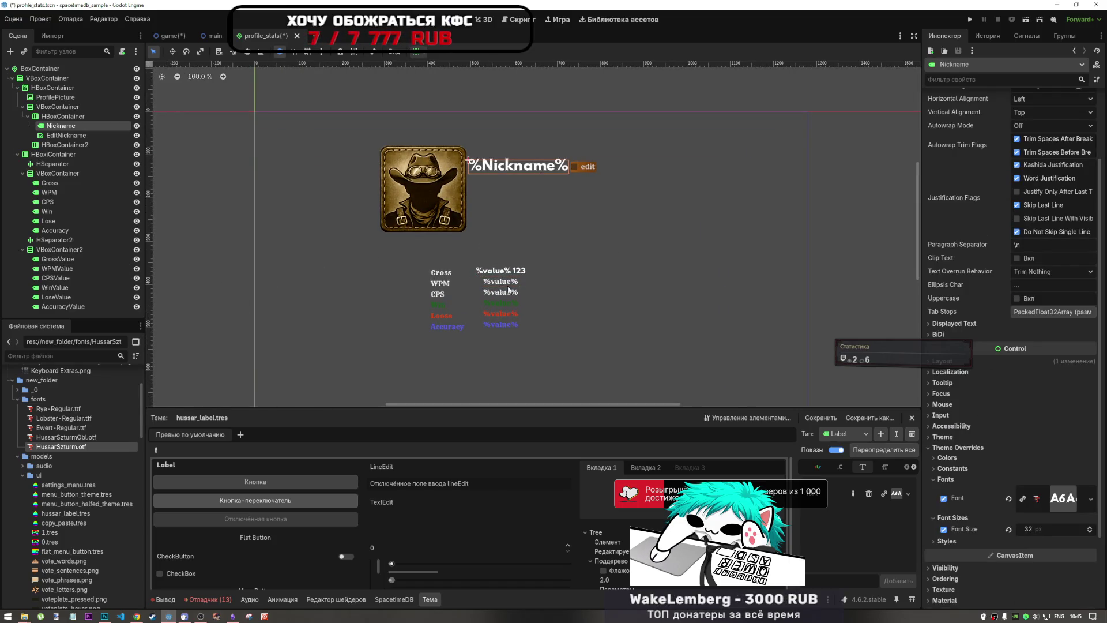
{"action": "left_click", "coordinate": [444, 278]}
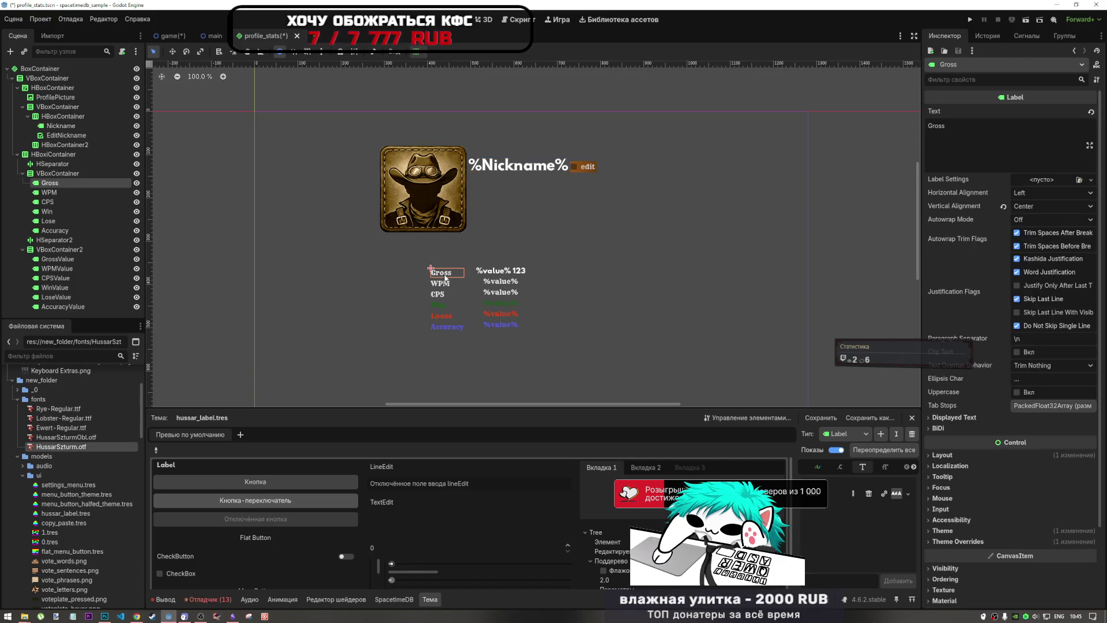
{"action": "left_click", "coordinate": [502, 273]}
{"action": "left_click", "coordinate": [91, 304], "text": "shift"}
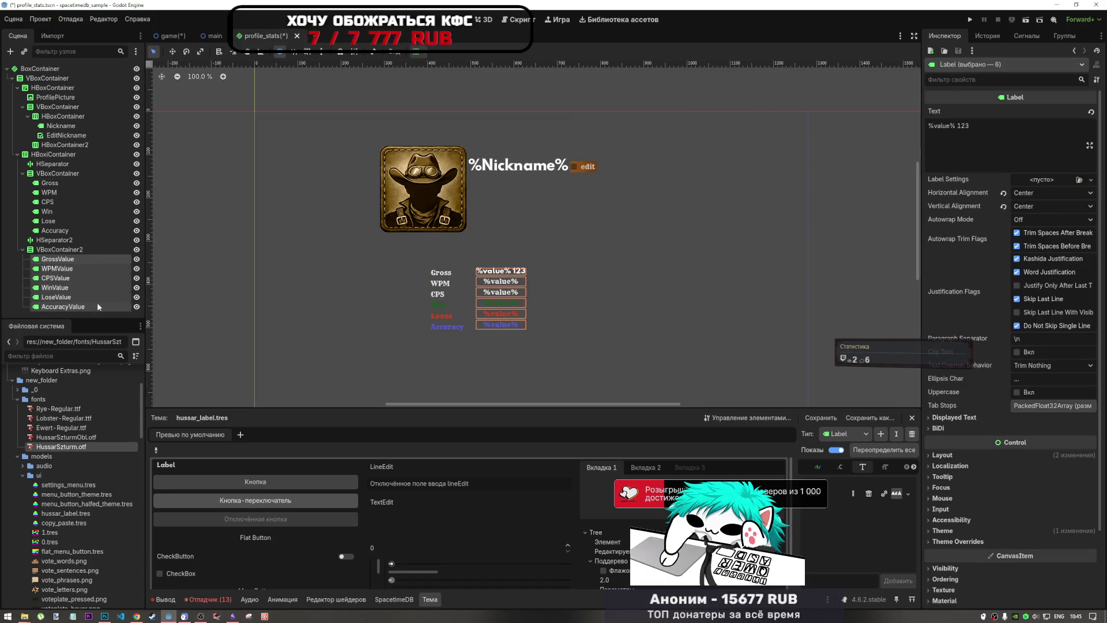
{"action": "left_click", "coordinate": [971, 539]}
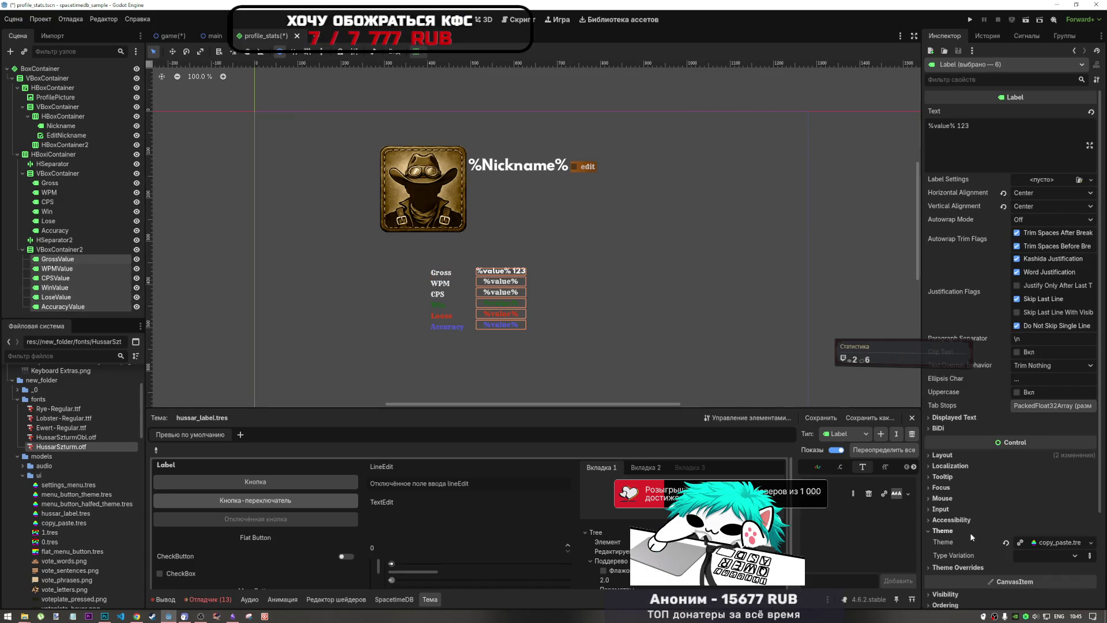
{"action": "scroll", "coordinate": [960, 545], "scroll_direction": "down", "scroll_amount": 3}
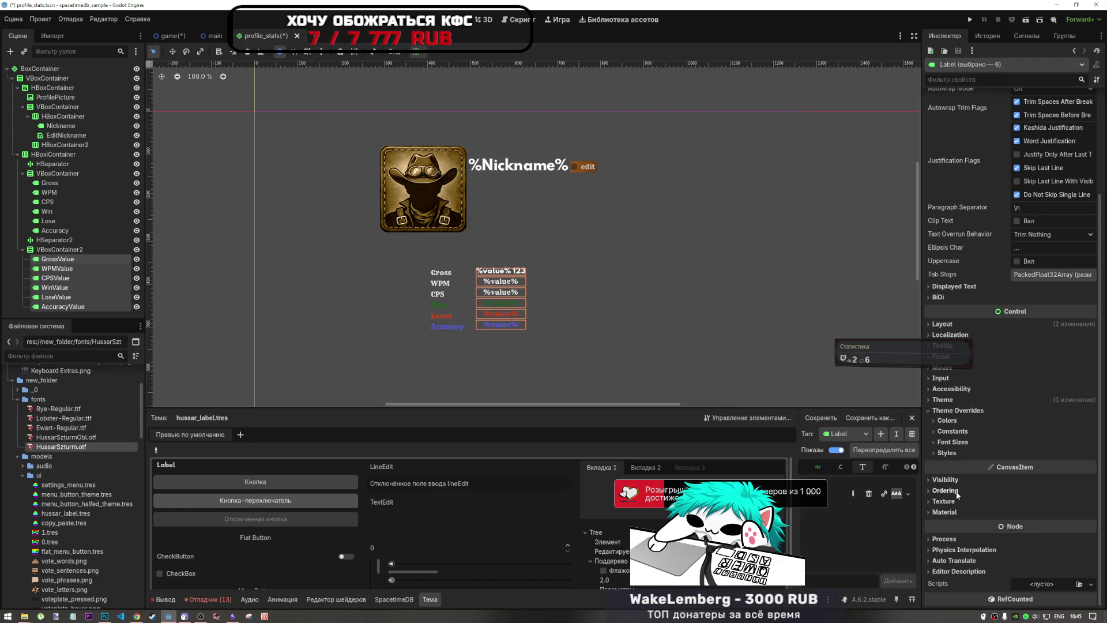
{"action": "left_click", "coordinate": [954, 422]}
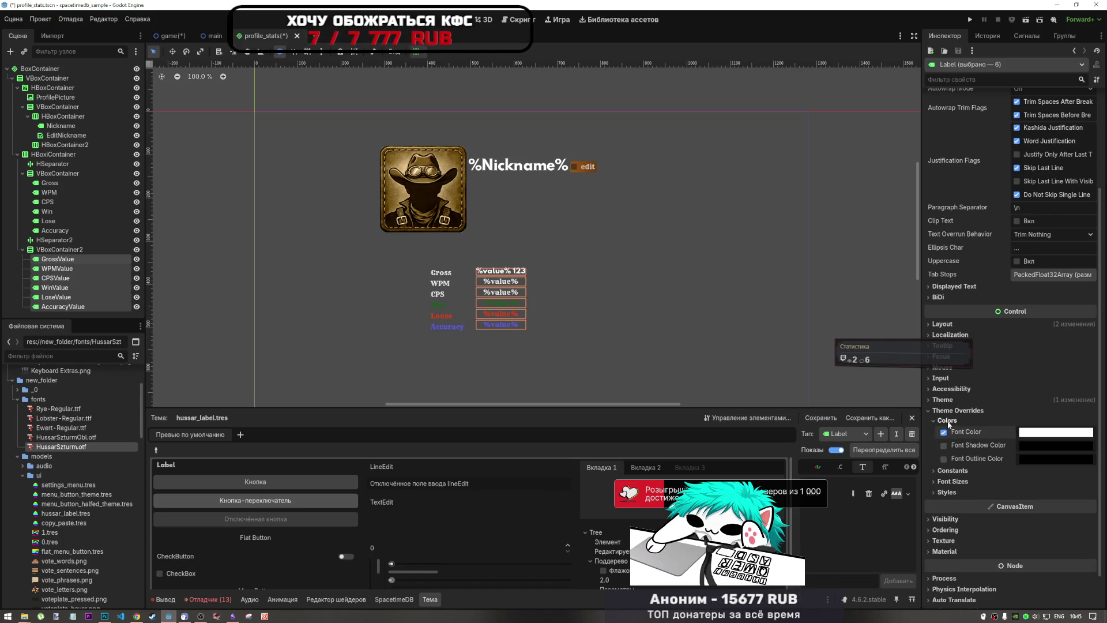
{"action": "left_click", "coordinate": [950, 422]}
{"action": "left_click", "coordinate": [957, 411]}
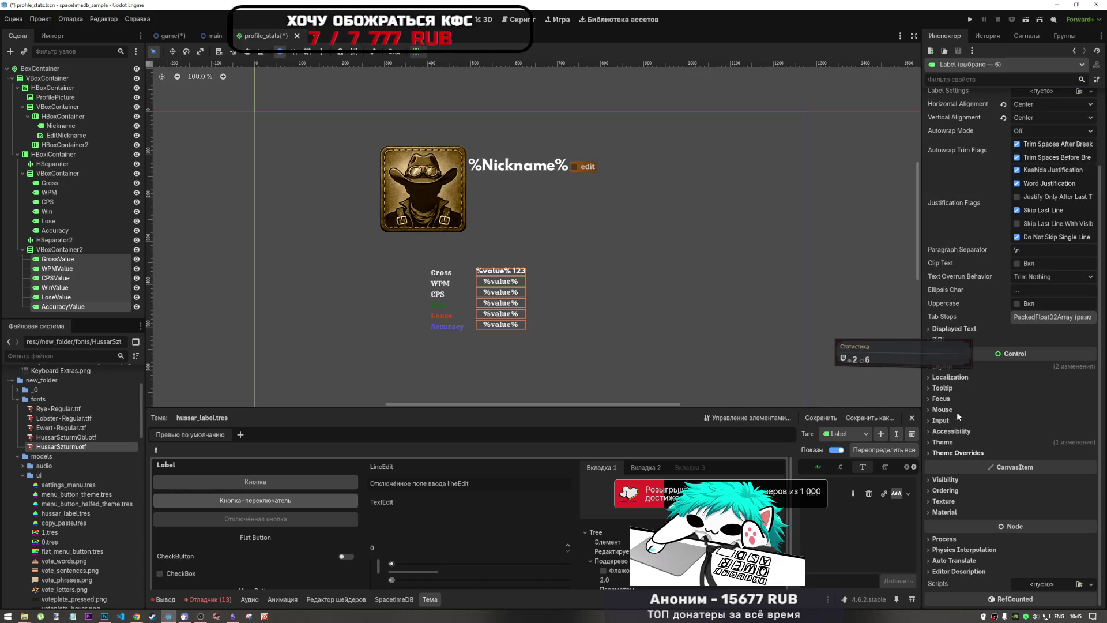
Step: Replace the value labels' copy_paste.tres theme with hussar_label.tres
{"action": "left_click", "coordinate": [955, 452]}
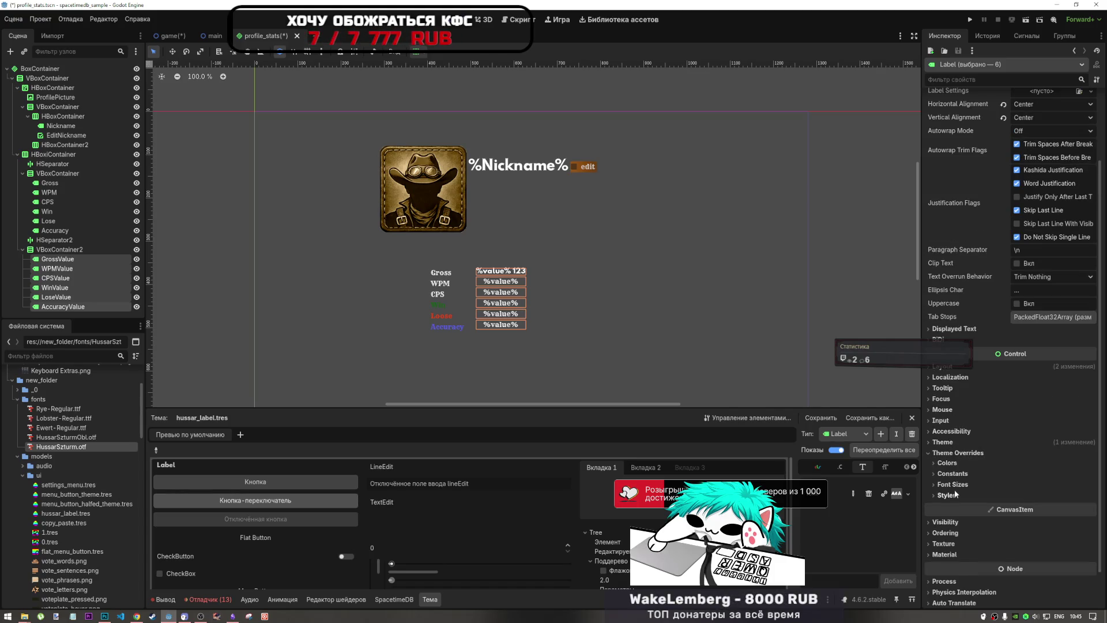
{"action": "left_click", "coordinate": [956, 494]}
{"action": "left_click", "coordinate": [955, 496]}
{"action": "left_click", "coordinate": [957, 453]}
{"action": "left_click", "coordinate": [943, 442]}
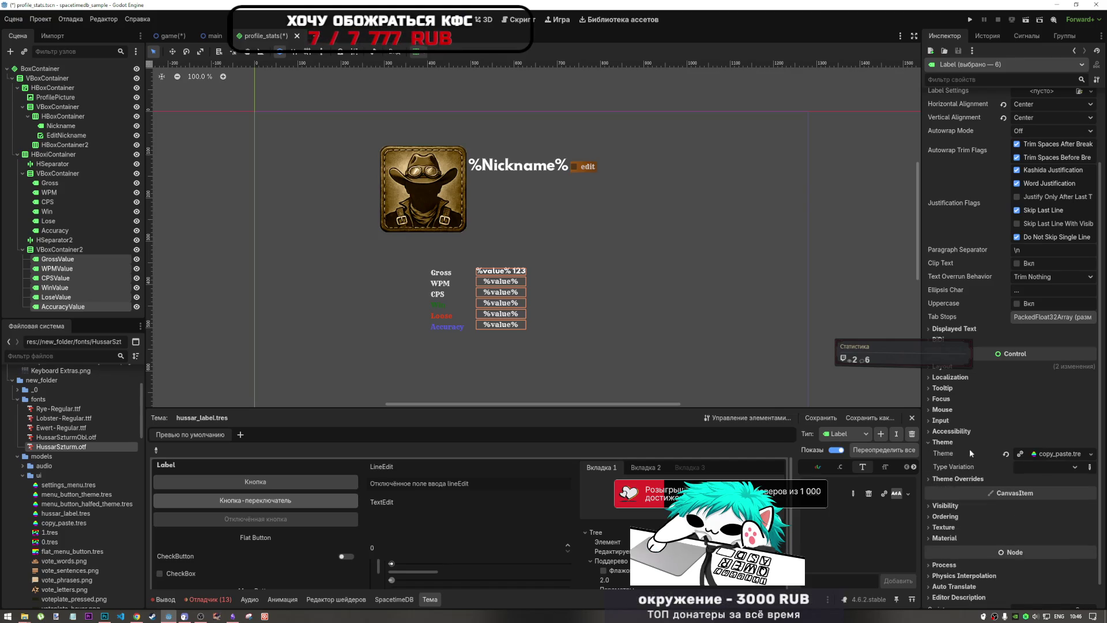
{"action": "left_click", "coordinate": [1006, 453]}
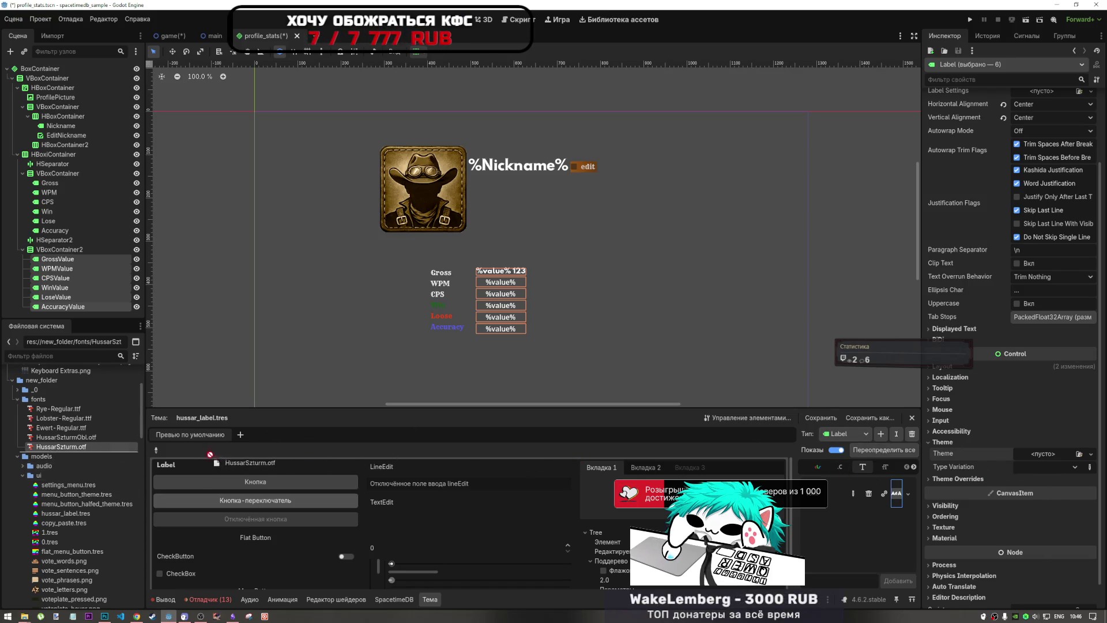
{"action": "left_click_drag", "start_coordinate": [61, 513], "coordinate": [1051, 459]}
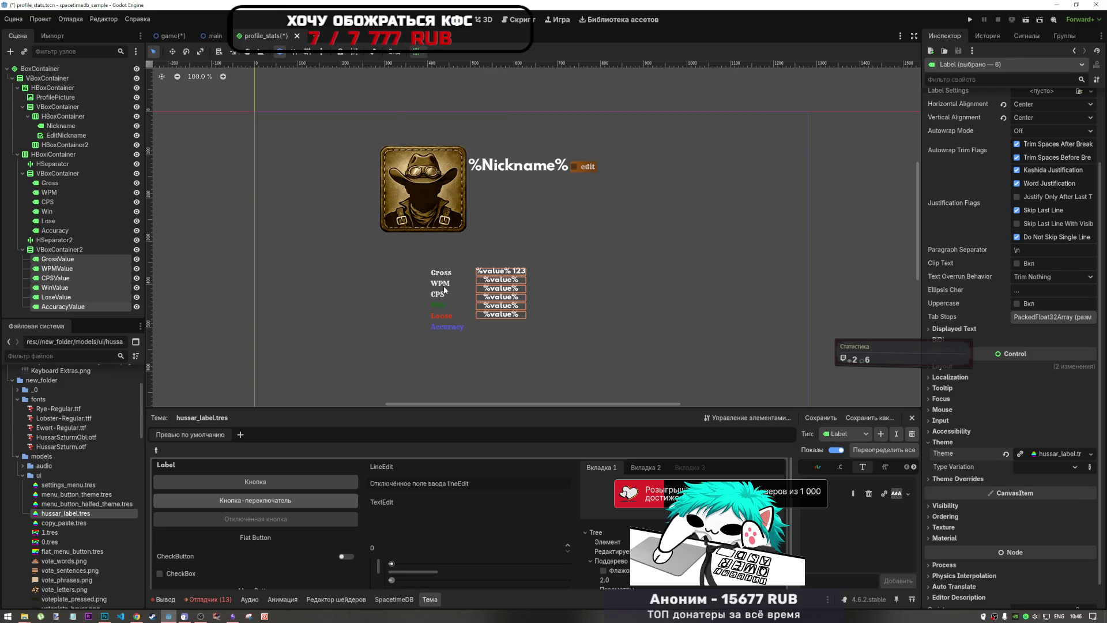
{"action": "left_click", "coordinate": [416, 51]}
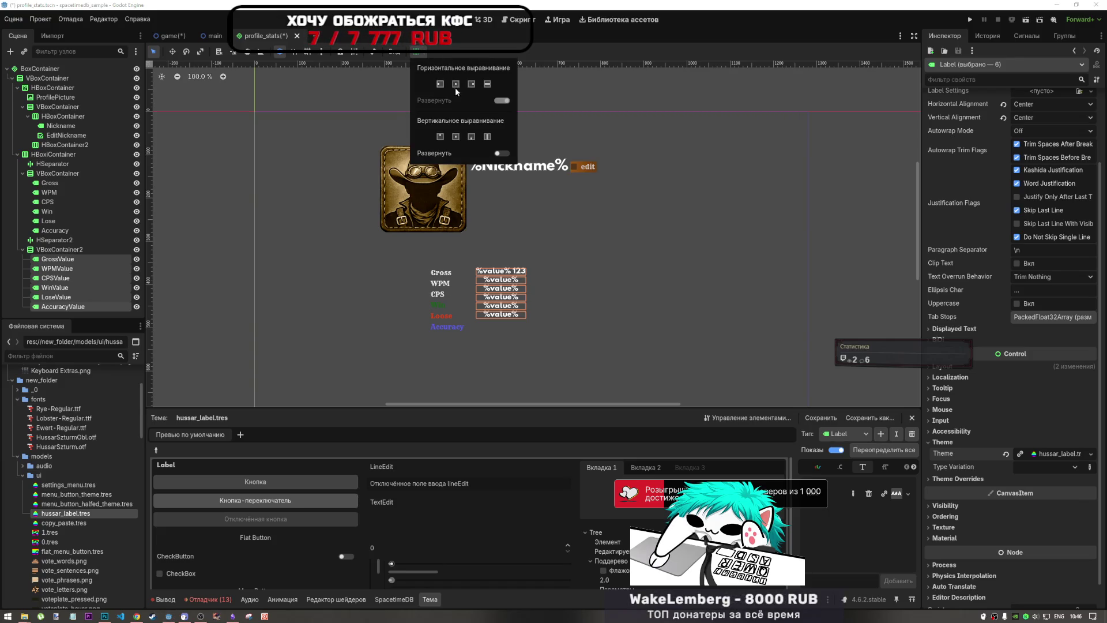
Step: Make the six value labels expand vertically, trying centre and then bottom vertical alignment
{"action": "left_click", "coordinate": [502, 152]}
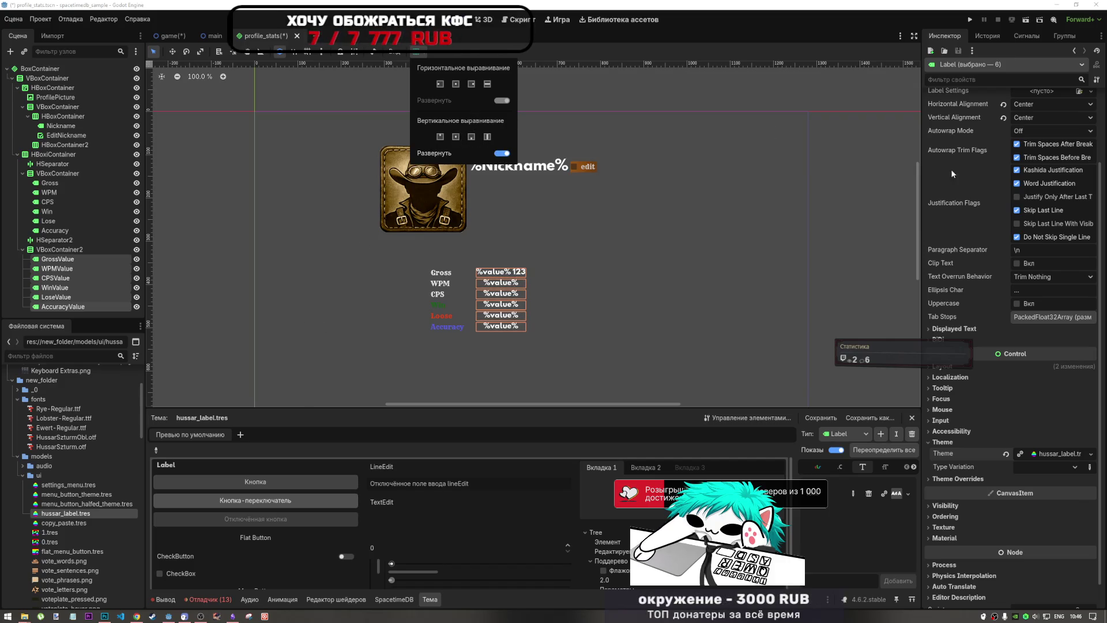
{"action": "scroll", "coordinate": [473, 297], "scroll_direction": "up", "scroll_amount": 9}
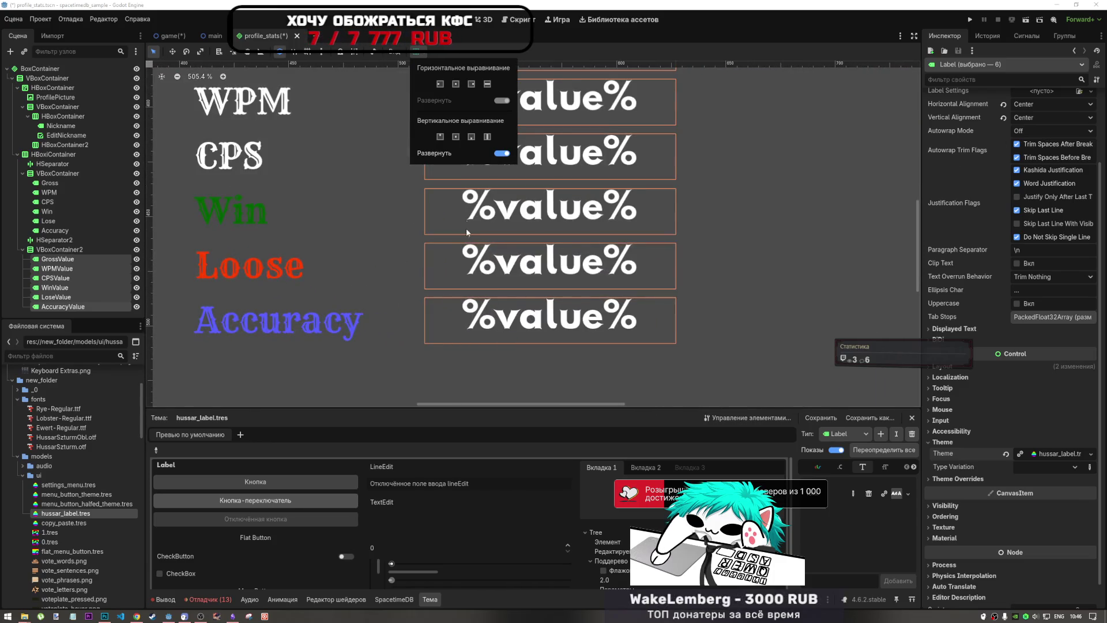
{"action": "left_click", "coordinate": [457, 139]}
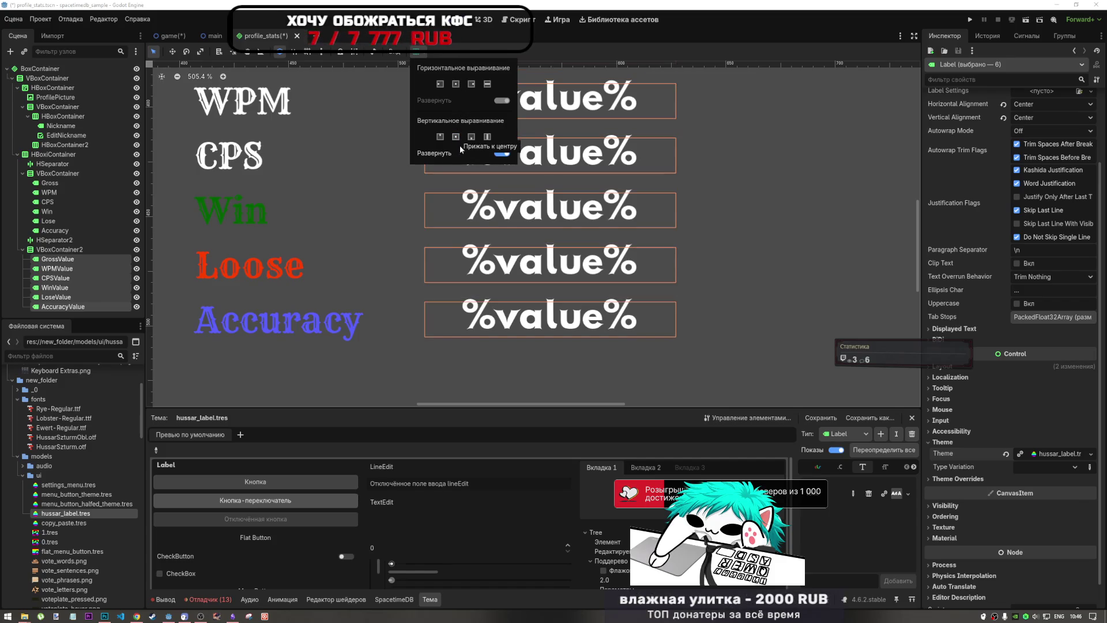
{"action": "scroll", "coordinate": [464, 173], "scroll_direction": "down", "scroll_amount": 3}
{"action": "left_click", "coordinate": [471, 138]}
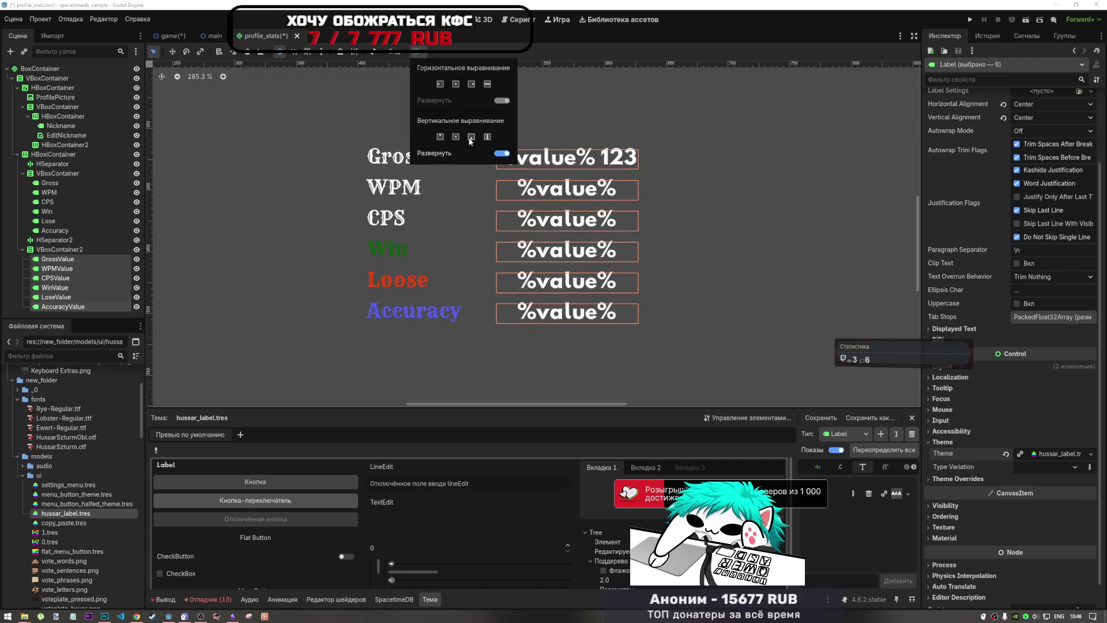
{"action": "scroll", "coordinate": [564, 283], "scroll_direction": "down", "scroll_amount": 4}
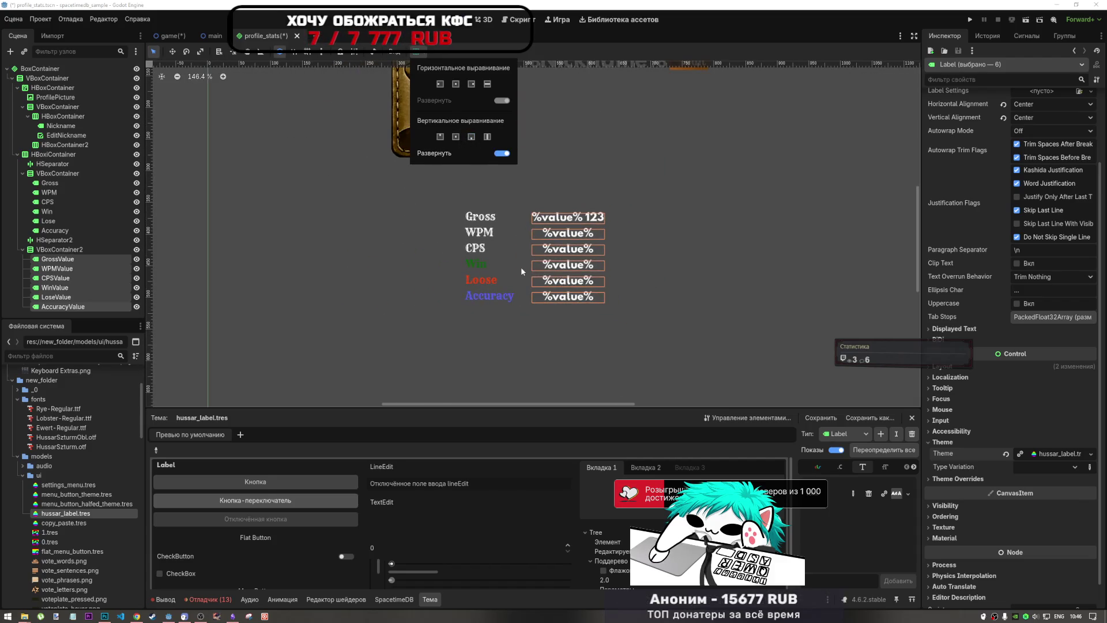
{"action": "scroll", "coordinate": [513, 306], "scroll_direction": "up", "scroll_amount": 7}
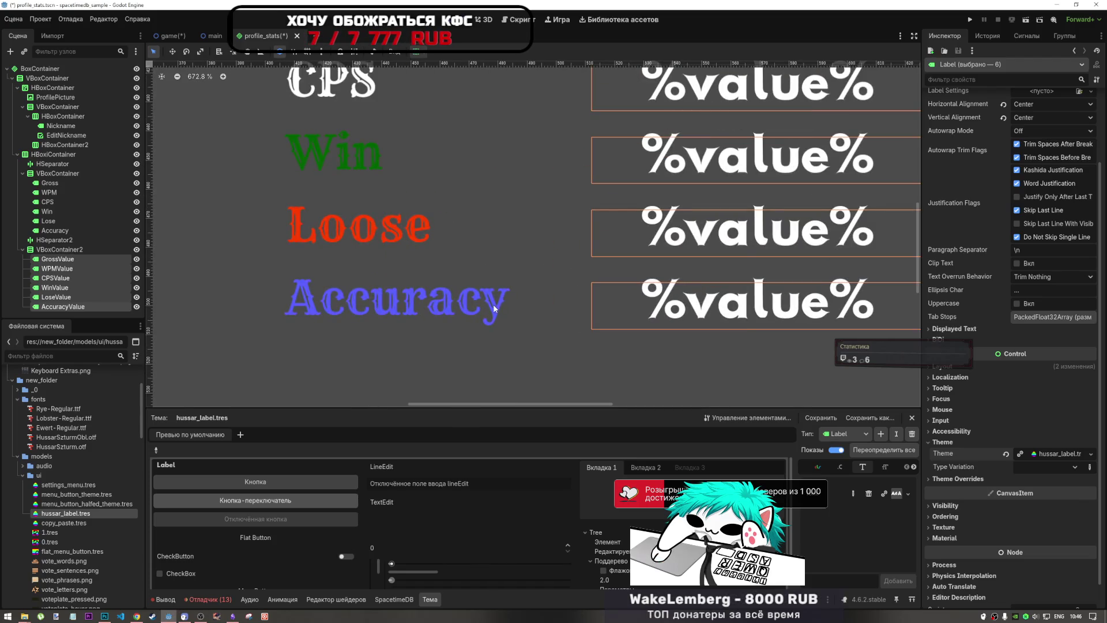
{"action": "scroll", "coordinate": [516, 324], "scroll_direction": "down", "scroll_amount": 7}
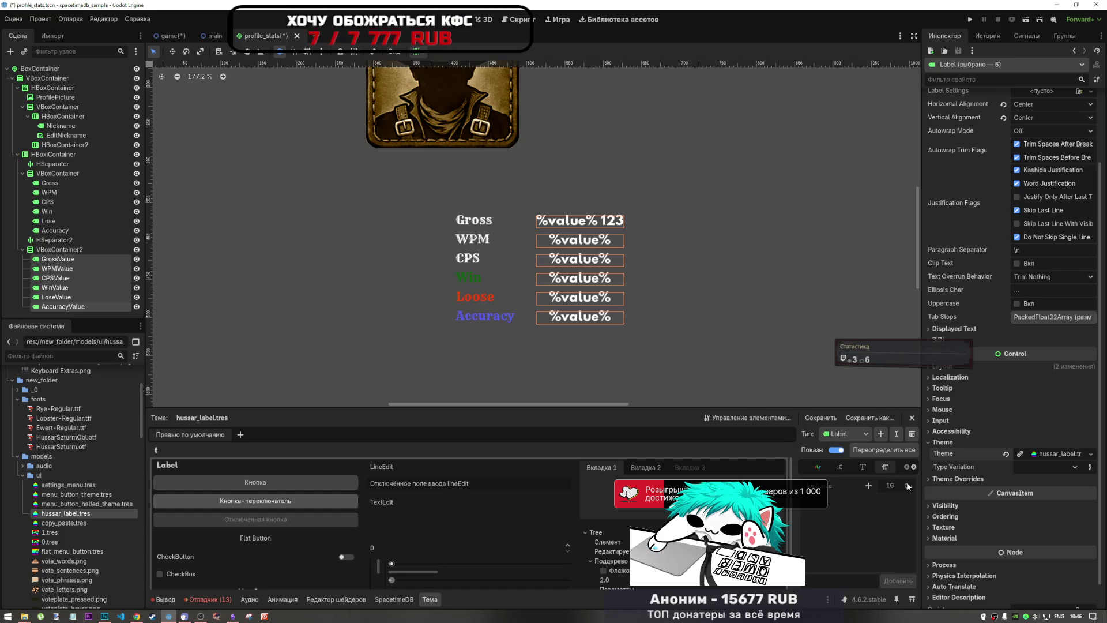
Step: Set the Label font size in hussar_label.tres to 32
{"action": "left_click_drag", "start_coordinate": [729, 407], "coordinate": [632, 349]}
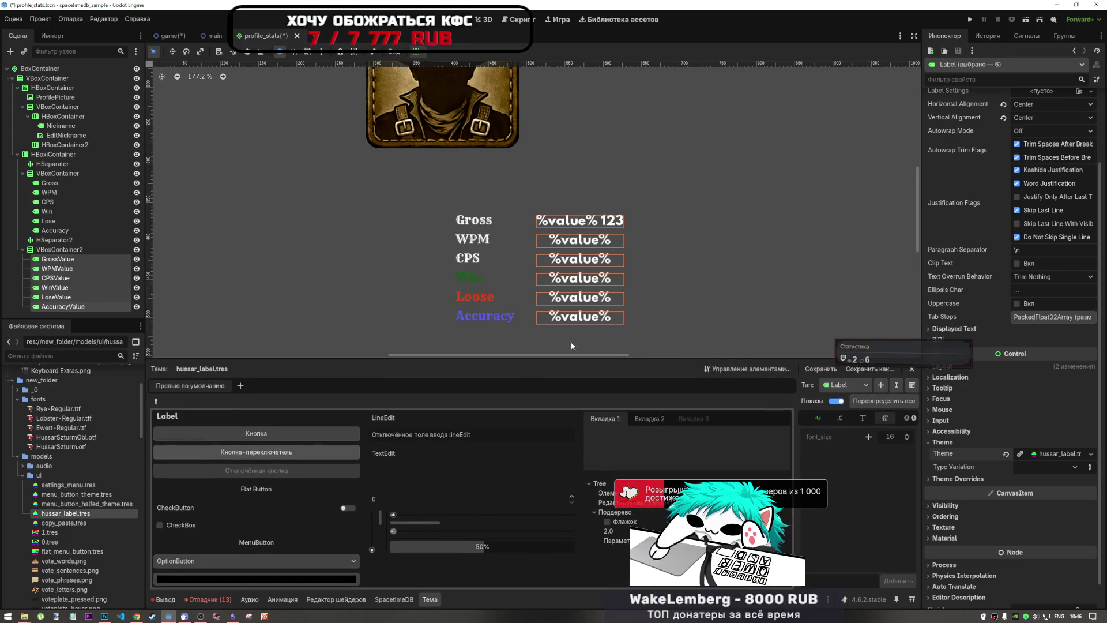
{"action": "left_click", "coordinate": [64, 513]}
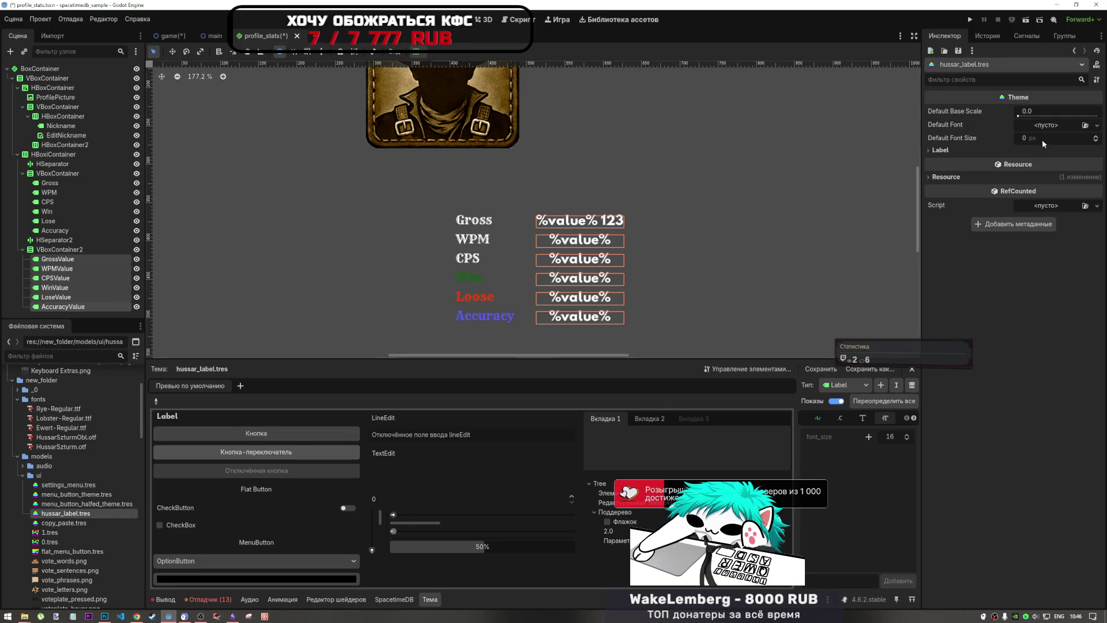
{"action": "left_click", "coordinate": [953, 151]}
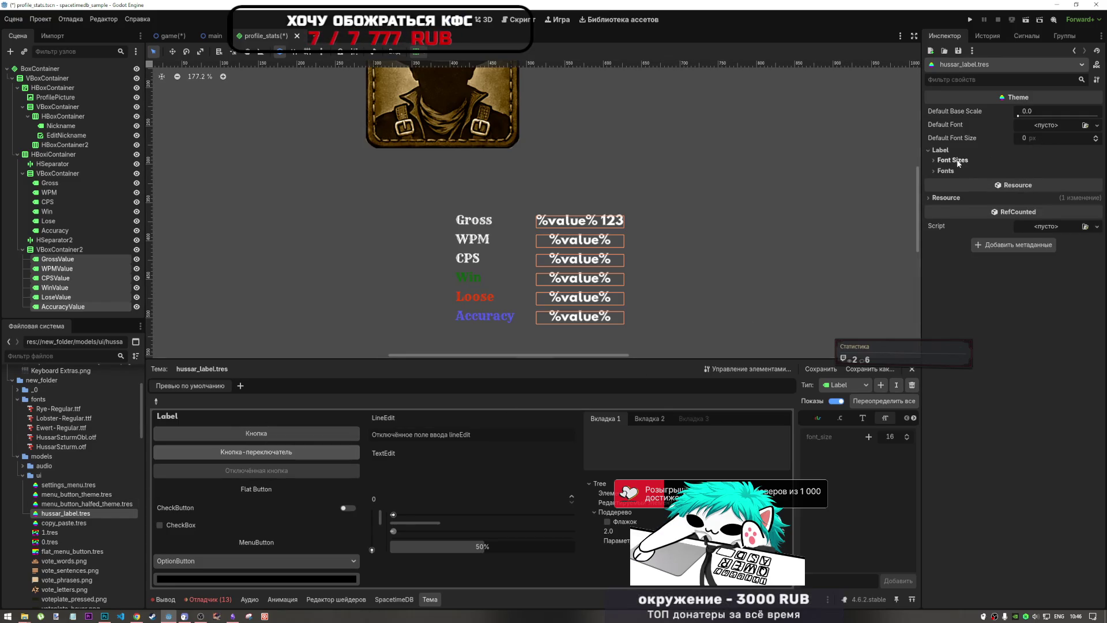
{"action": "left_click", "coordinate": [954, 160]}
{"action": "type", "text": "32"}
{"action": "key", "text": "Return"}
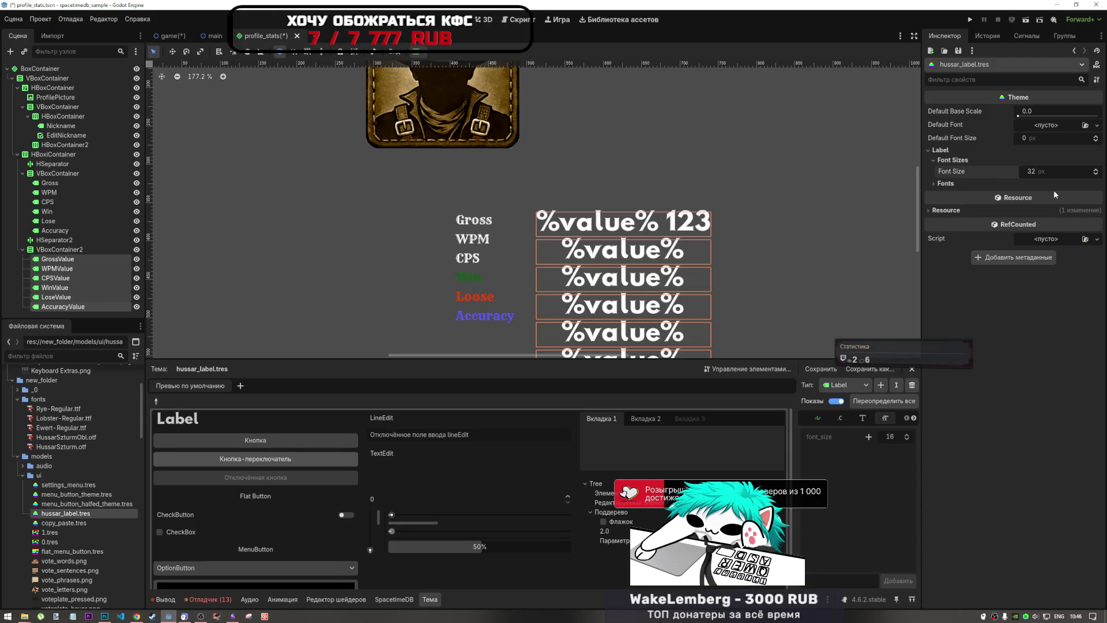
{"action": "scroll", "coordinate": [721, 157], "scroll_direction": "down", "scroll_amount": 4}
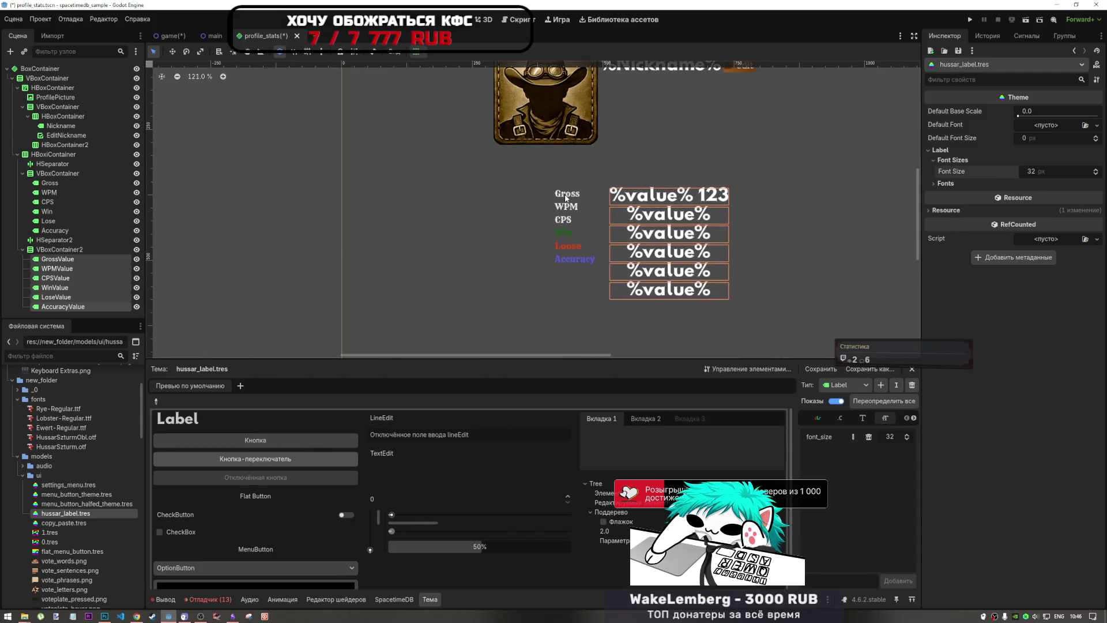
Step: Give the six stat-name labels a font size override of 28
{"action": "left_click_drag", "start_coordinate": [548, 185], "coordinate": [600, 270]}
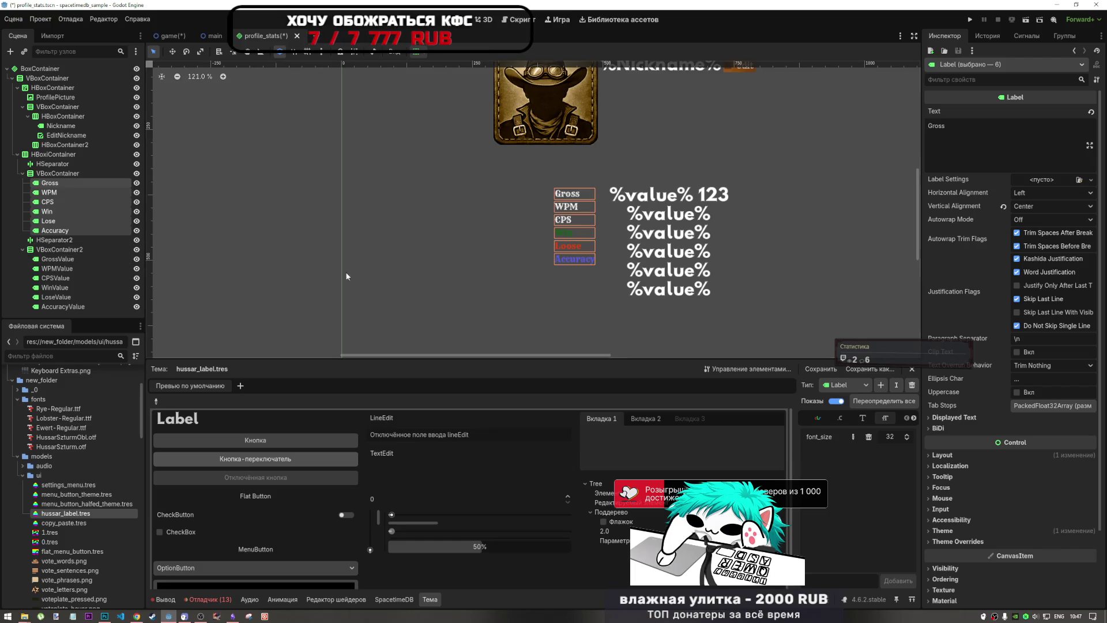
{"action": "left_click", "coordinate": [970, 540]}
{"action": "scroll", "coordinate": [972, 516], "scroll_direction": "down", "scroll_amount": 2}
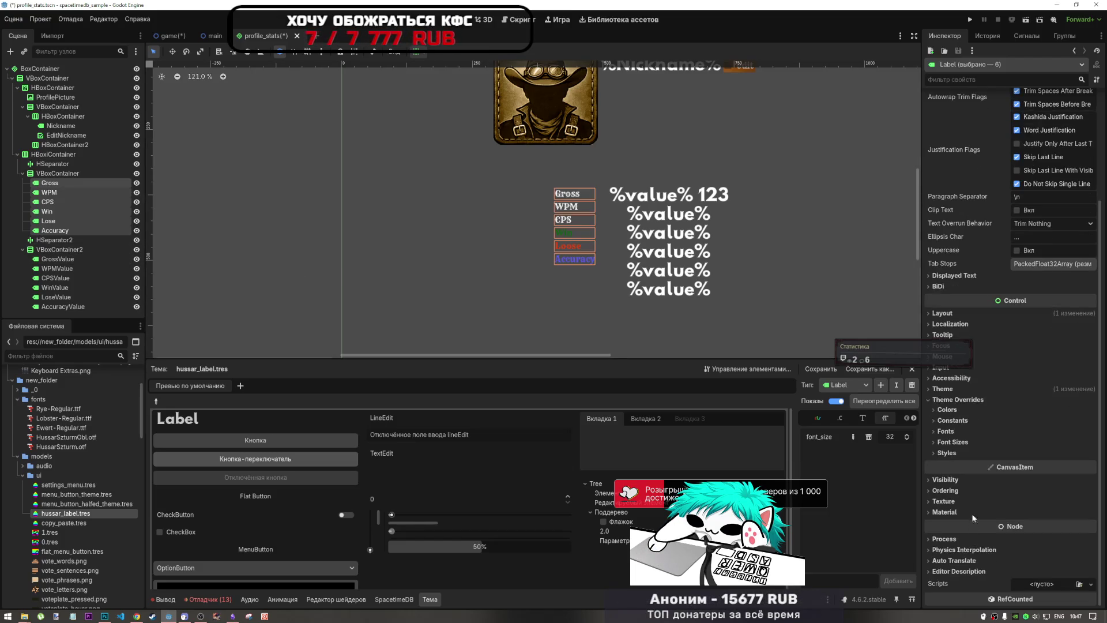
{"action": "left_click", "coordinate": [971, 402]}
{"action": "left_click", "coordinate": [962, 453]}
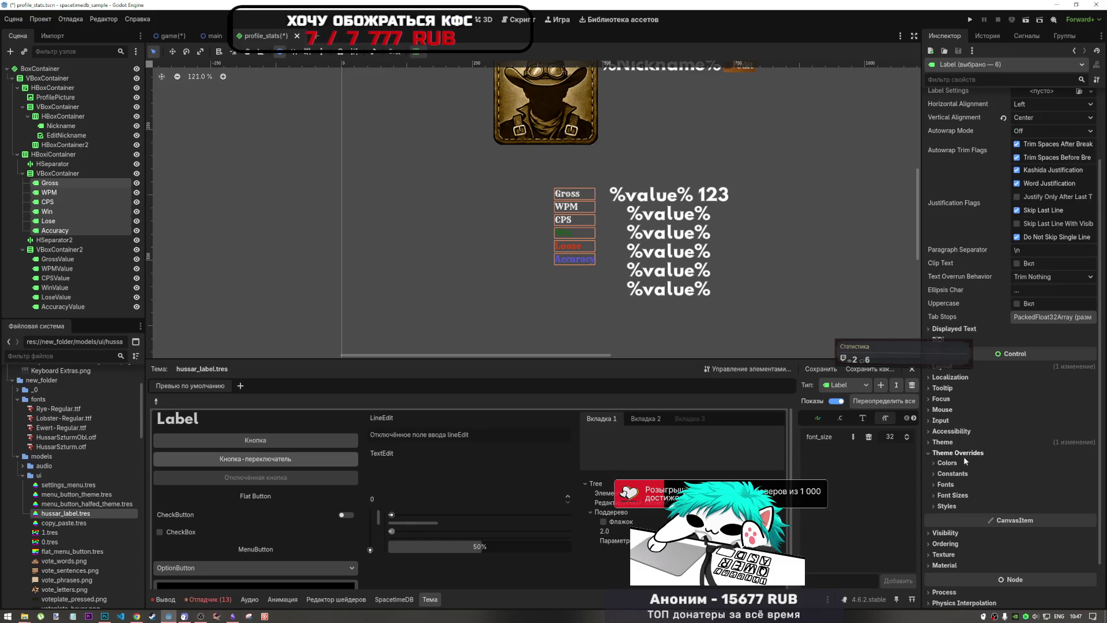
{"action": "left_click", "coordinate": [952, 495]}
{"action": "left_click", "coordinate": [1041, 507]}
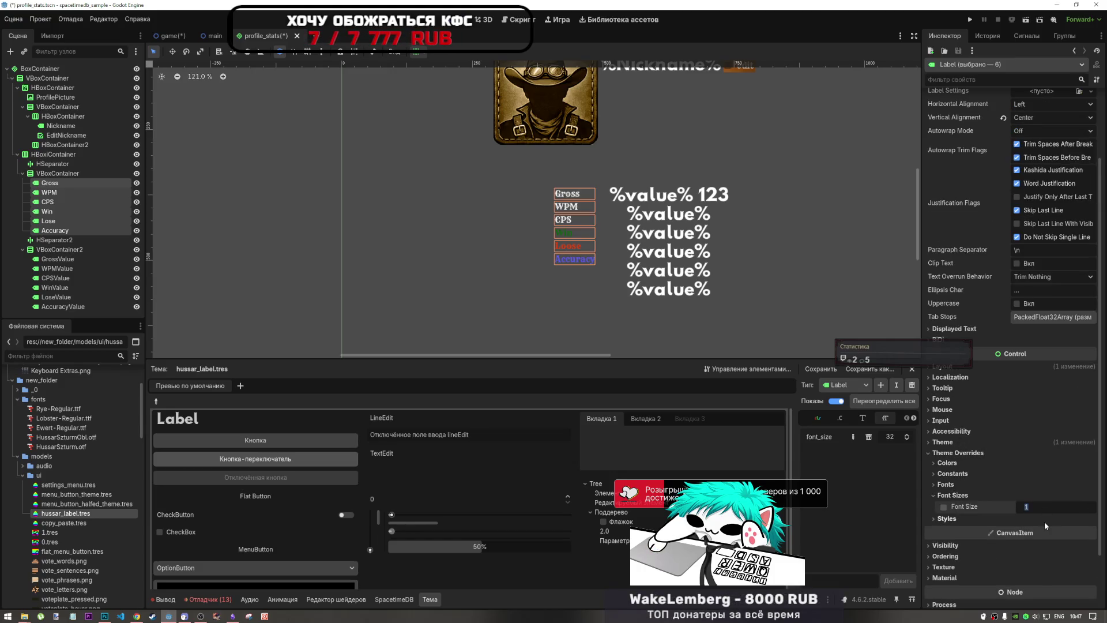
{"action": "type", "text": "32"}
{"action": "key", "text": "Return"}
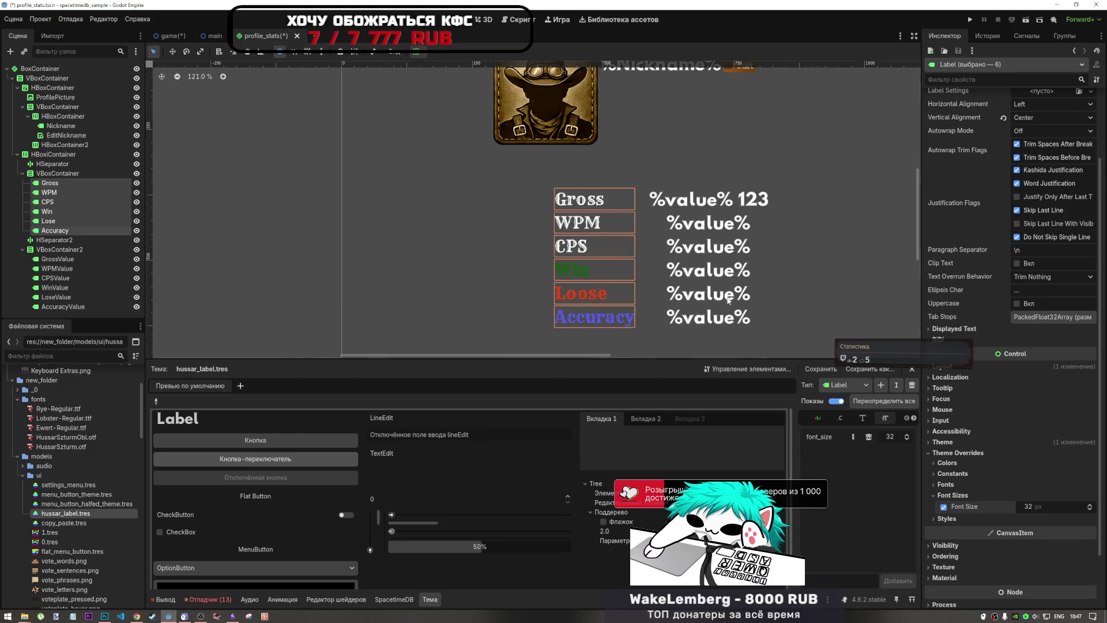
{"action": "scroll", "coordinate": [545, 305], "scroll_direction": "down", "scroll_amount": 4}
{"action": "scroll", "coordinate": [560, 296], "scroll_direction": "up", "scroll_amount": 2}
{"action": "left_click", "coordinate": [1046, 505]}
{"action": "type", "text": "28"}
{"action": "key", "text": "Return"}
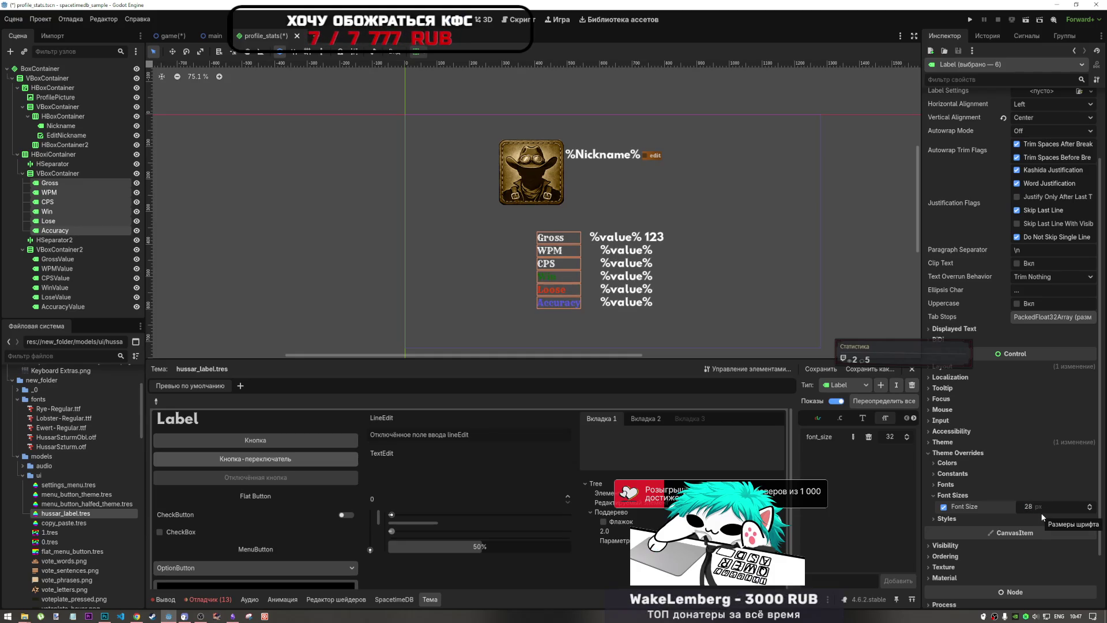
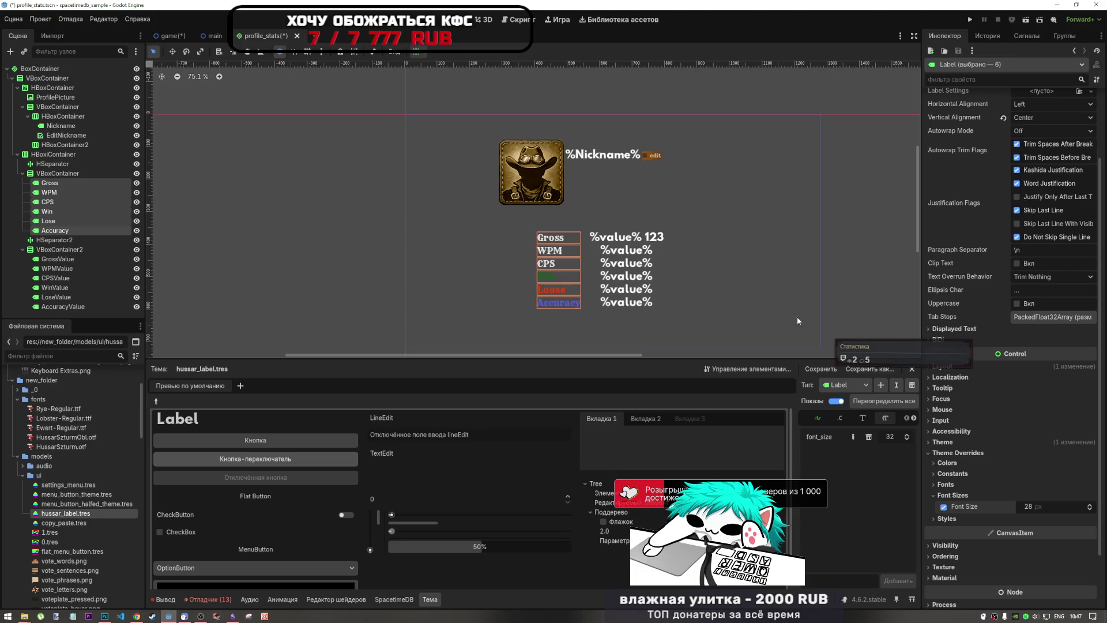
Step: Give the six stat name labels vertical Shrink Center with vertical Expand left off, then select HSeparator2
{"action": "scroll", "coordinate": [981, 398], "scroll_direction": "up", "scroll_amount": 2}
{"action": "left_click", "coordinate": [416, 52]}
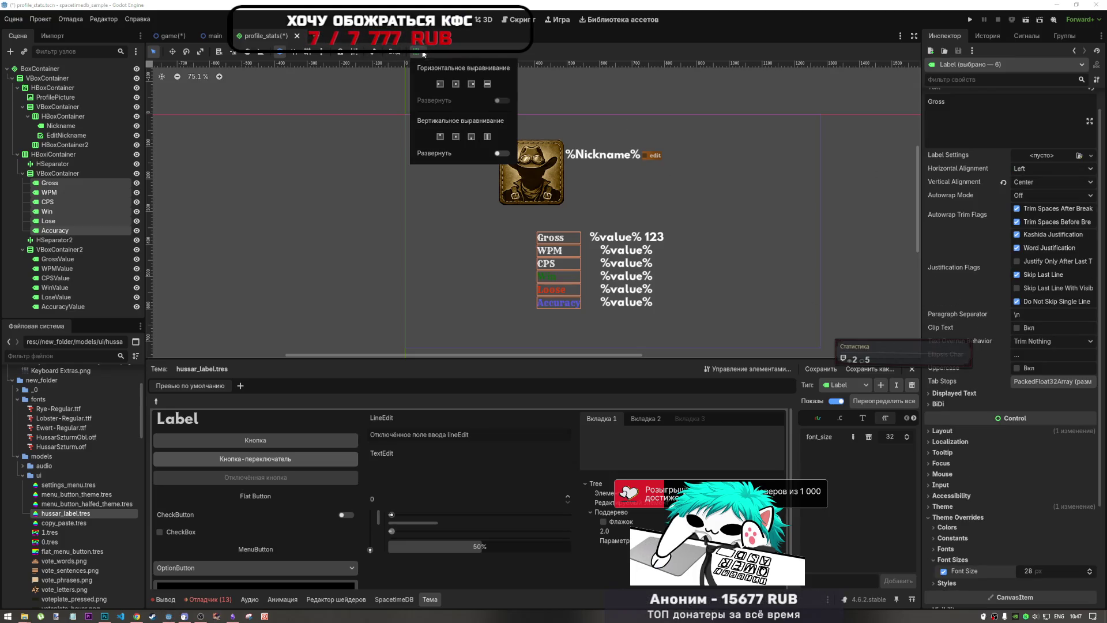
{"action": "left_click", "coordinate": [455, 137]}
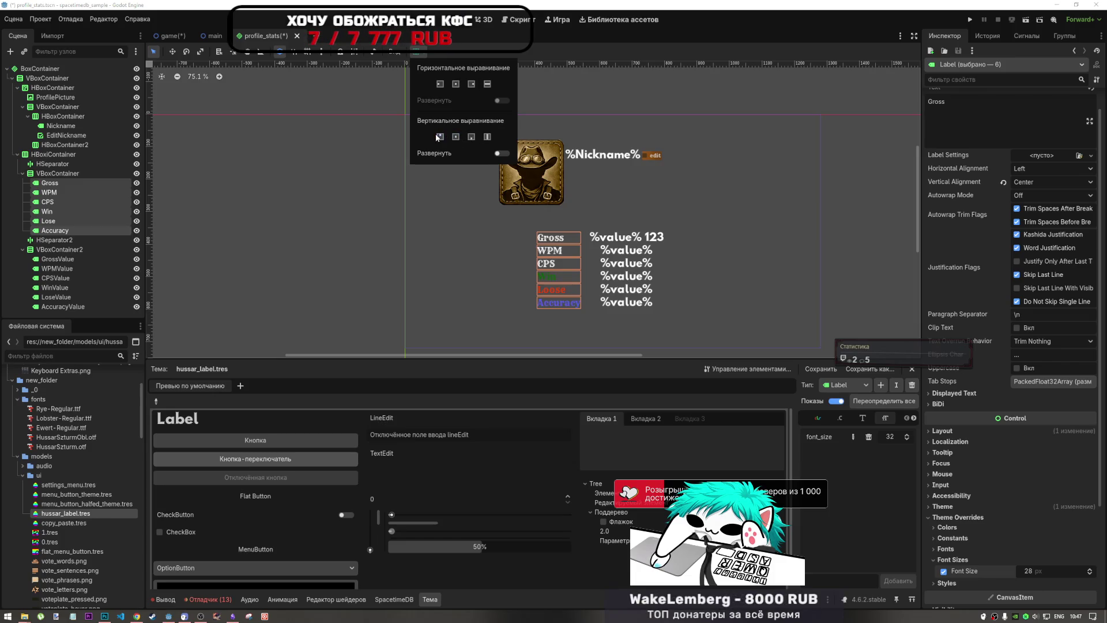
{"action": "left_click", "coordinate": [491, 152]}
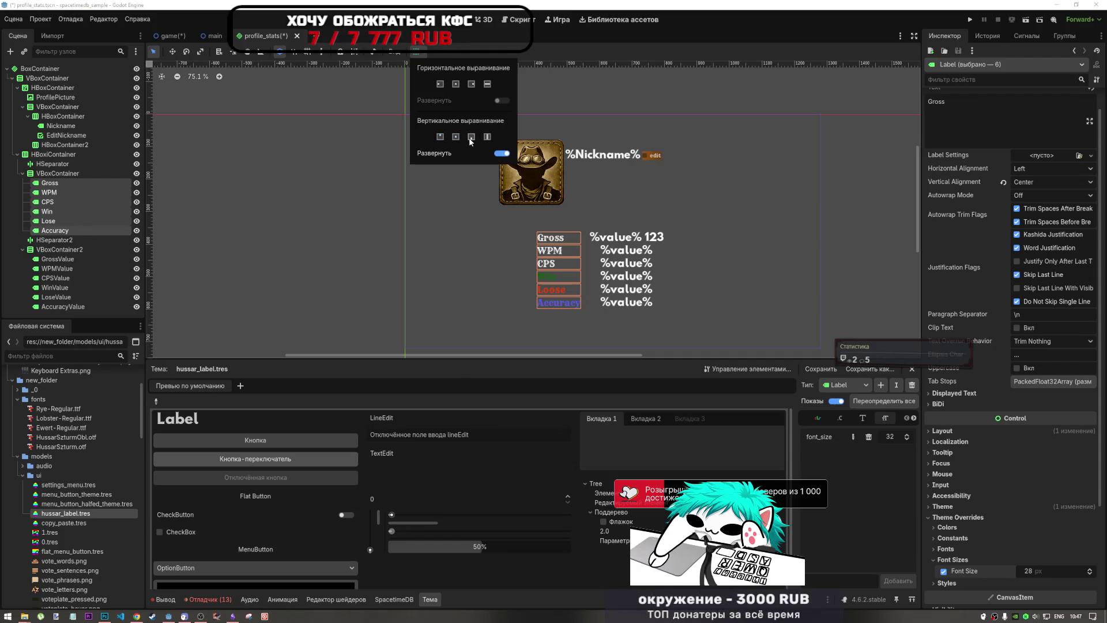
{"action": "left_click", "coordinate": [504, 152]}
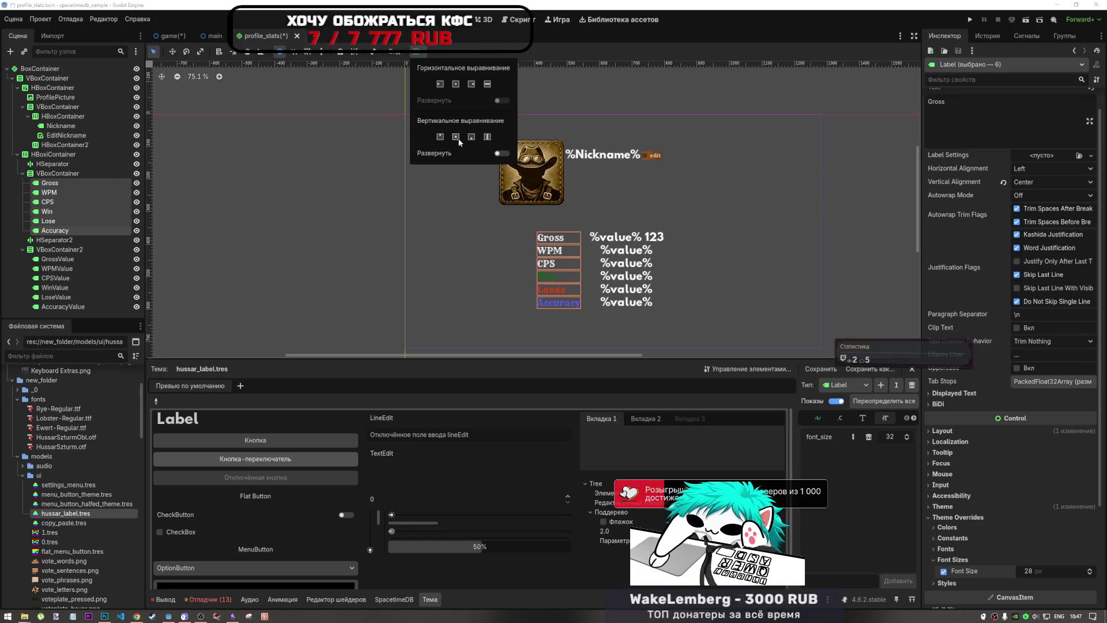
{"action": "left_click", "coordinate": [70, 237]}
{"action": "left_click", "coordinate": [70, 241]}
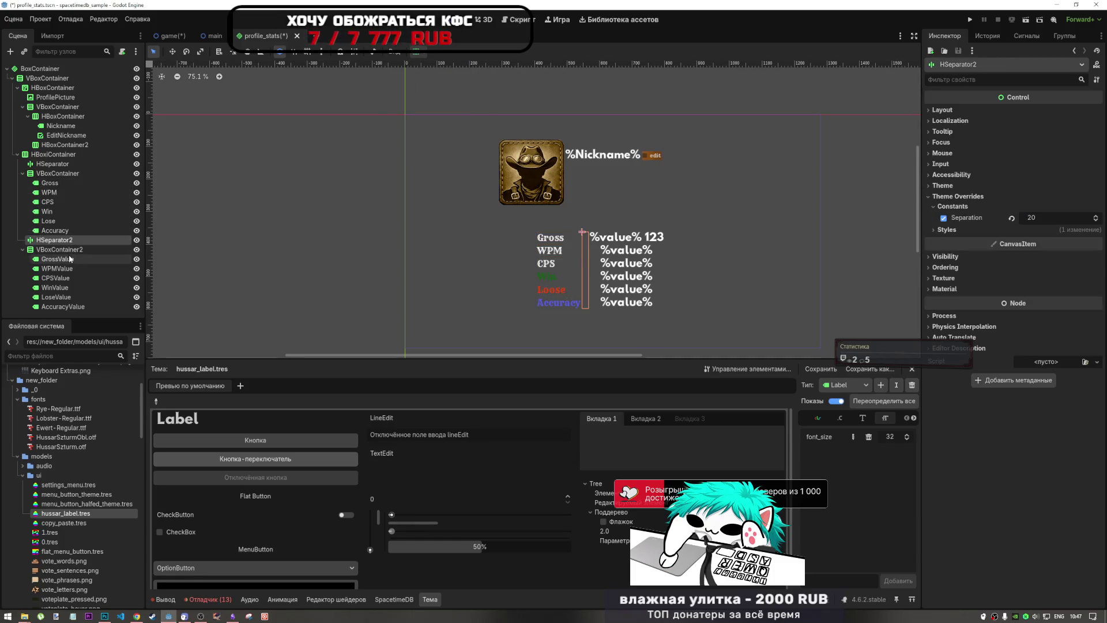
Step: With GrossValue selected, lower the theme's Label font_size from 32 to 28
{"action": "left_click", "coordinate": [69, 250]}
{"action": "left_click", "coordinate": [74, 259]}
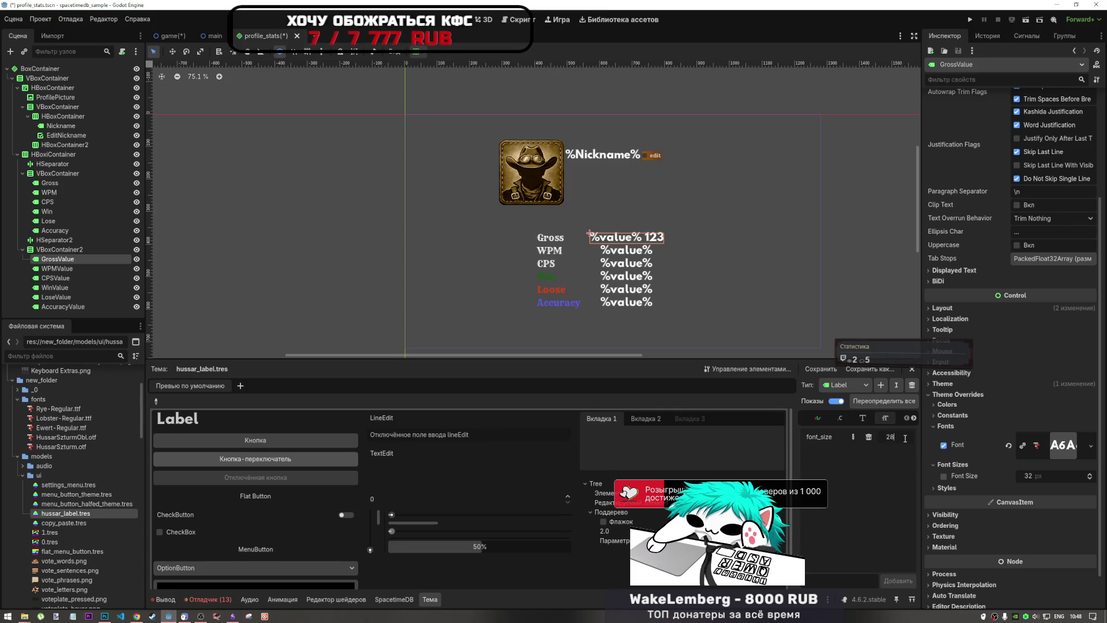
{"action": "type", "text": "28"}
{"action": "key", "text": "Return"}
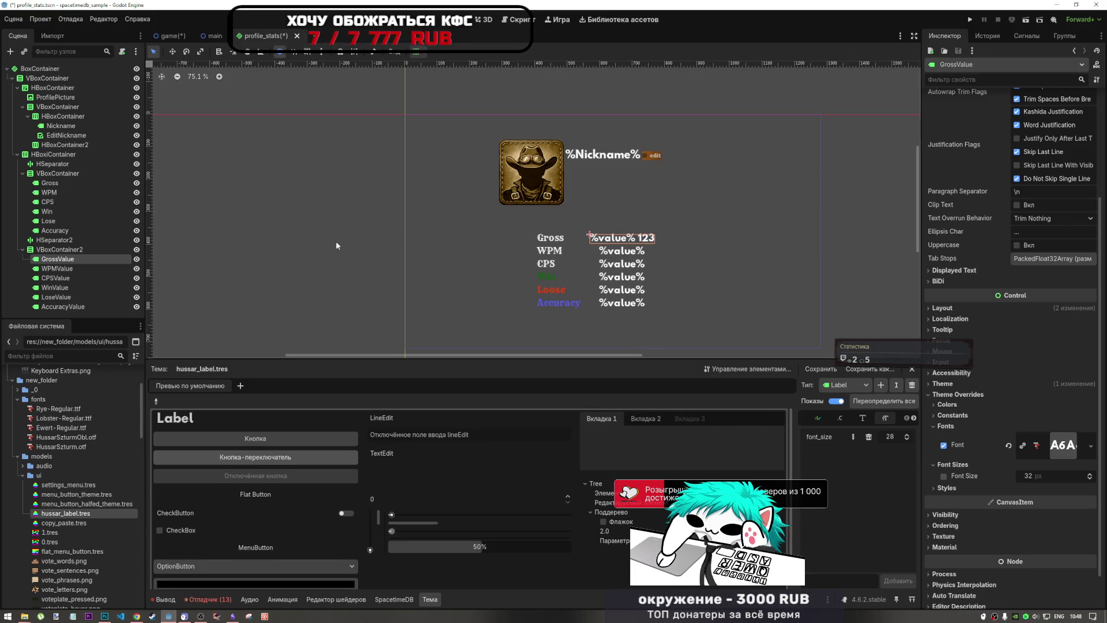
Step: Save the profile_stats scene and pan the view to centre the profile layout
{"action": "left_click", "coordinate": [337, 241]}
{"action": "key", "text": "ctrl+s"}
{"action": "scroll", "coordinate": [337, 241], "scroll_direction": "down", "scroll_amount": 2}
{"action": "scroll", "coordinate": [606, 261], "scroll_direction": "up", "scroll_amount": 3}
{"action": "scroll", "coordinate": [571, 258], "scroll_direction": "left", "scroll_amount": 4}
{"action": "scroll", "coordinate": [539, 250], "scroll_direction": "up", "scroll_amount": 1}
{"action": "left_click_drag", "start_coordinate": [540, 250], "coordinate": [531, 274]}
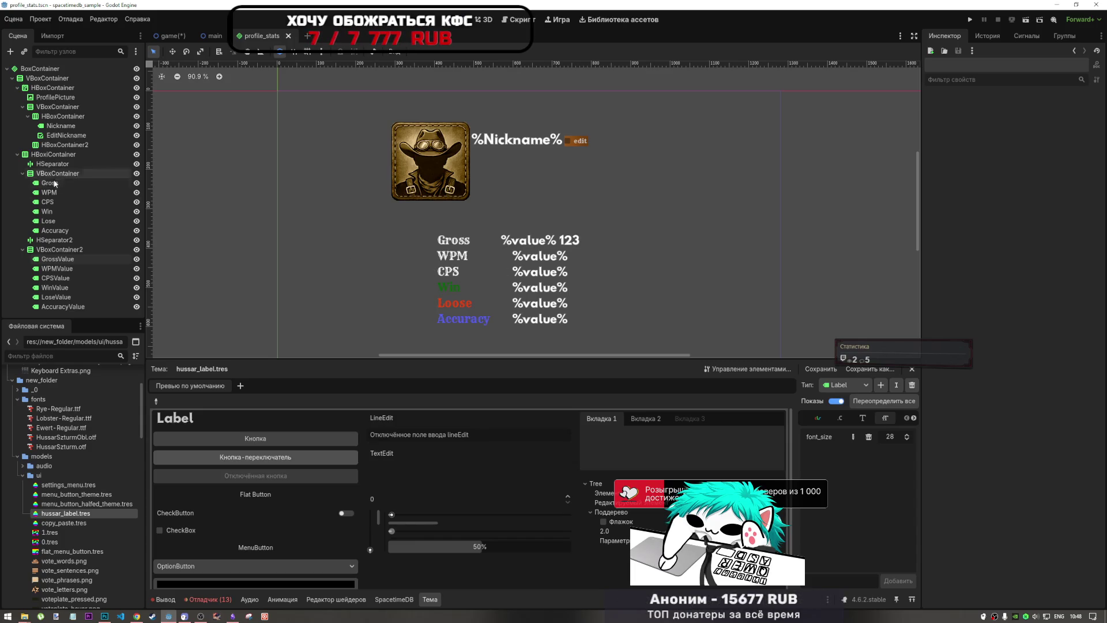
Step: Set the first HSeparator's Separation theme override to 50
{"action": "left_click", "coordinate": [56, 185]}
{"action": "left_click", "coordinate": [61, 163]}
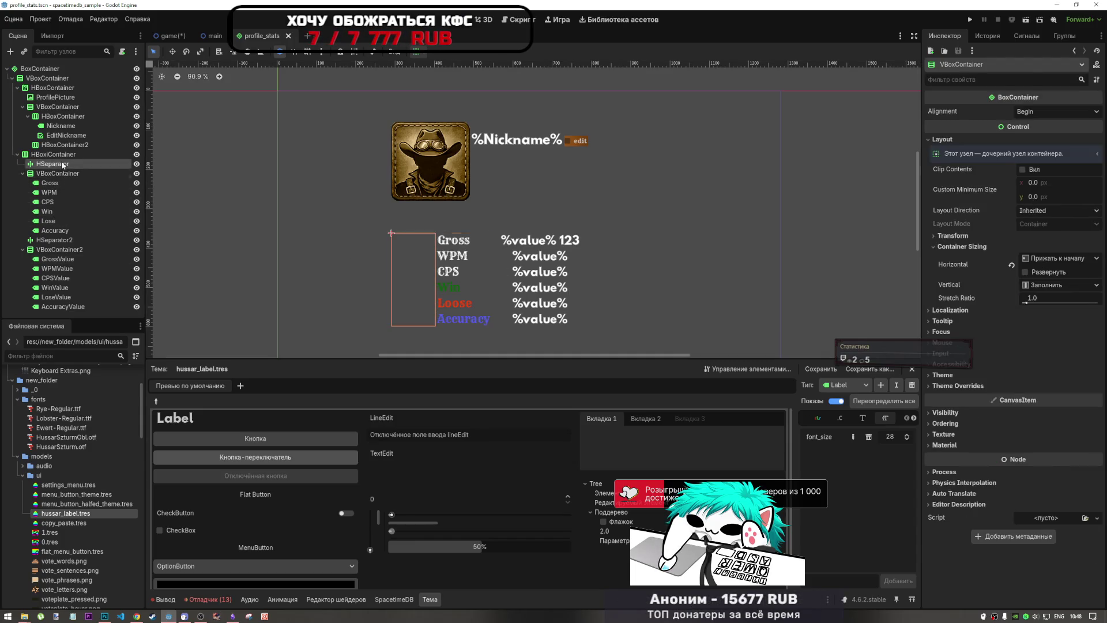
{"action": "left_click", "coordinate": [1033, 222]}
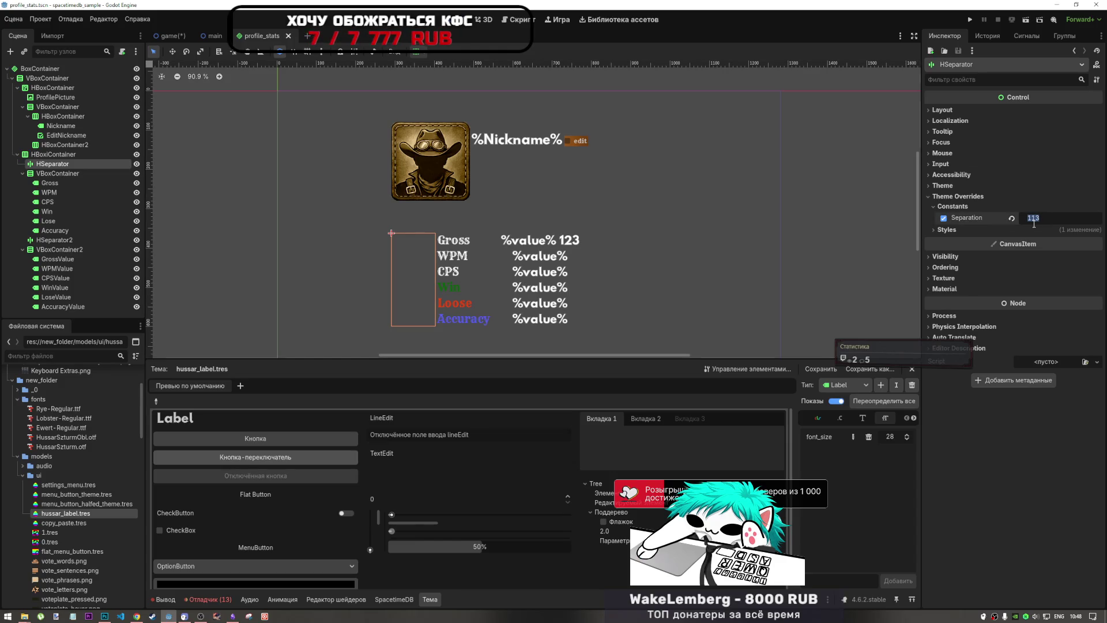
{"action": "type", "text": "50"}
{"action": "key", "text": "Return"}
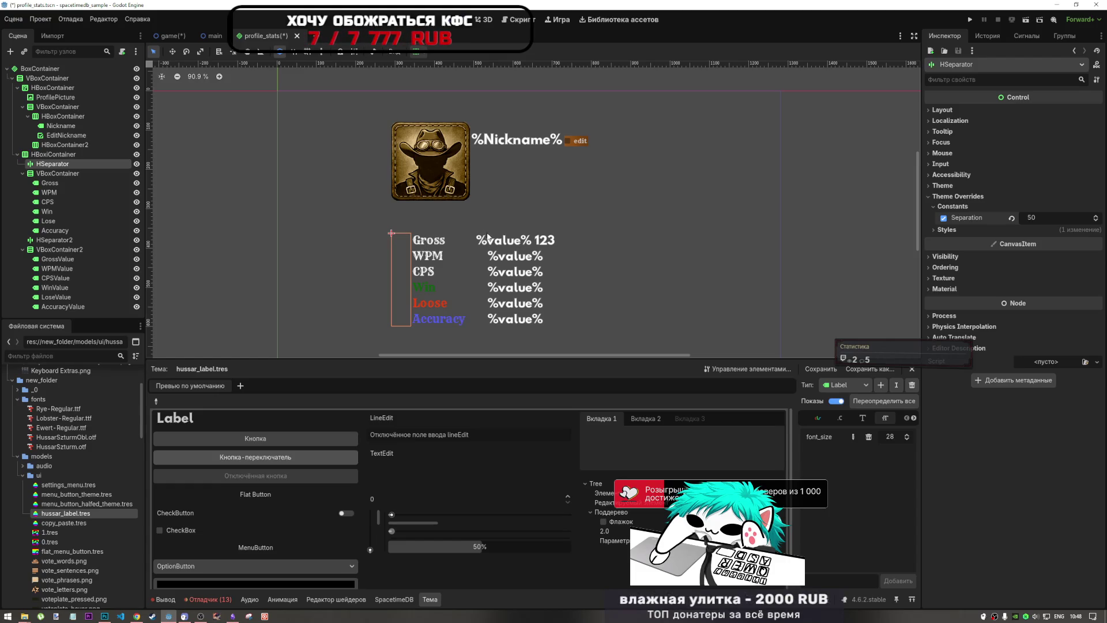
Step: Trim GrossValue's text to just %value%, save the scene, and bring YouTube to the front
{"action": "left_click", "coordinate": [495, 239]}
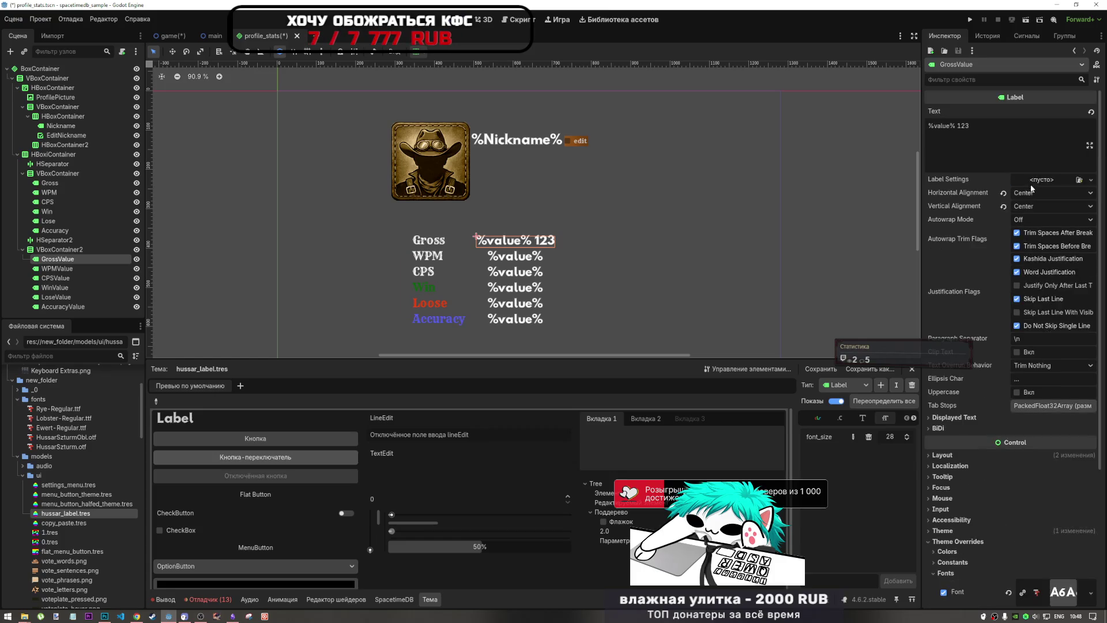
{"action": "left_click", "coordinate": [1014, 150]}
{"action": "key", "text": "BackSpace"}
{"action": "key", "text": "BackSpace"}
{"action": "key", "text": "BackSpace"}
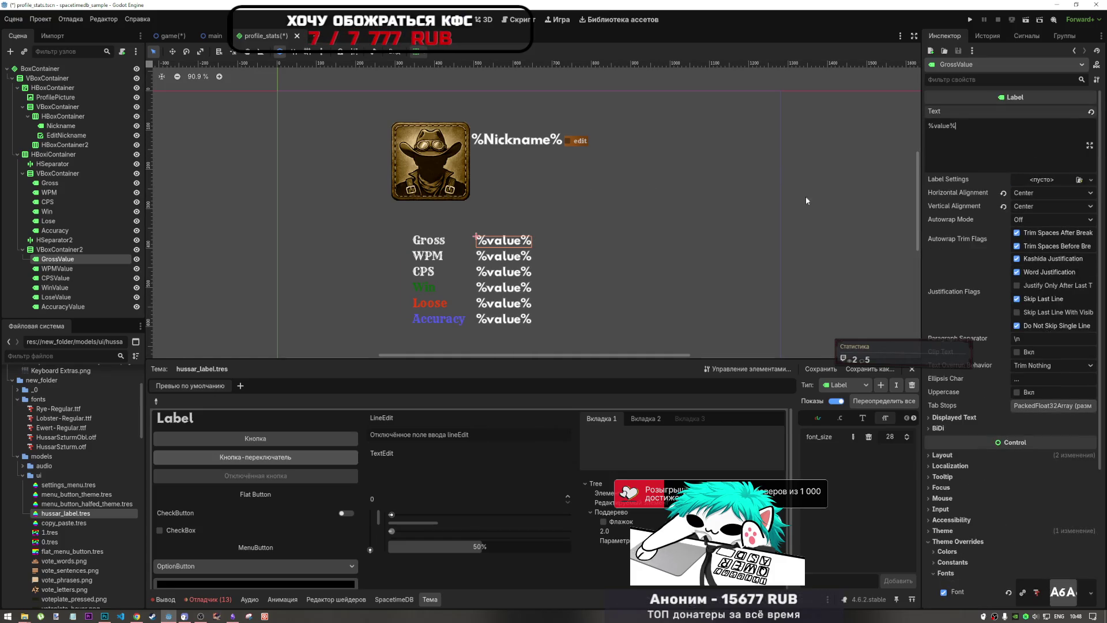
{"action": "left_click", "coordinate": [774, 198]}
{"action": "key", "text": "ctrl+s"}
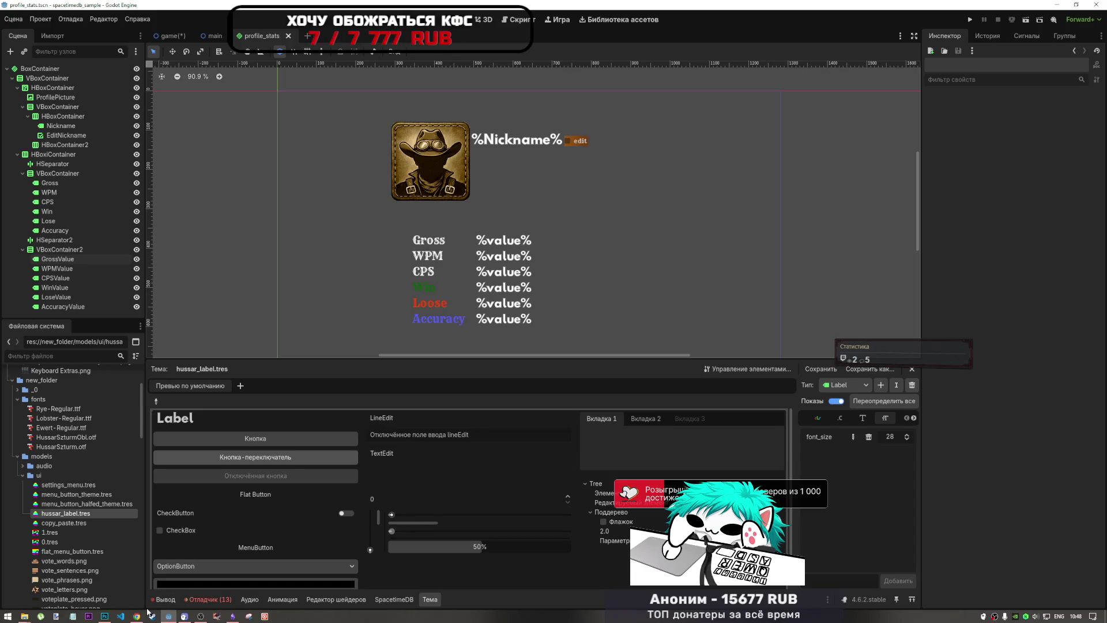
{"action": "left_click", "coordinate": [136, 616]}
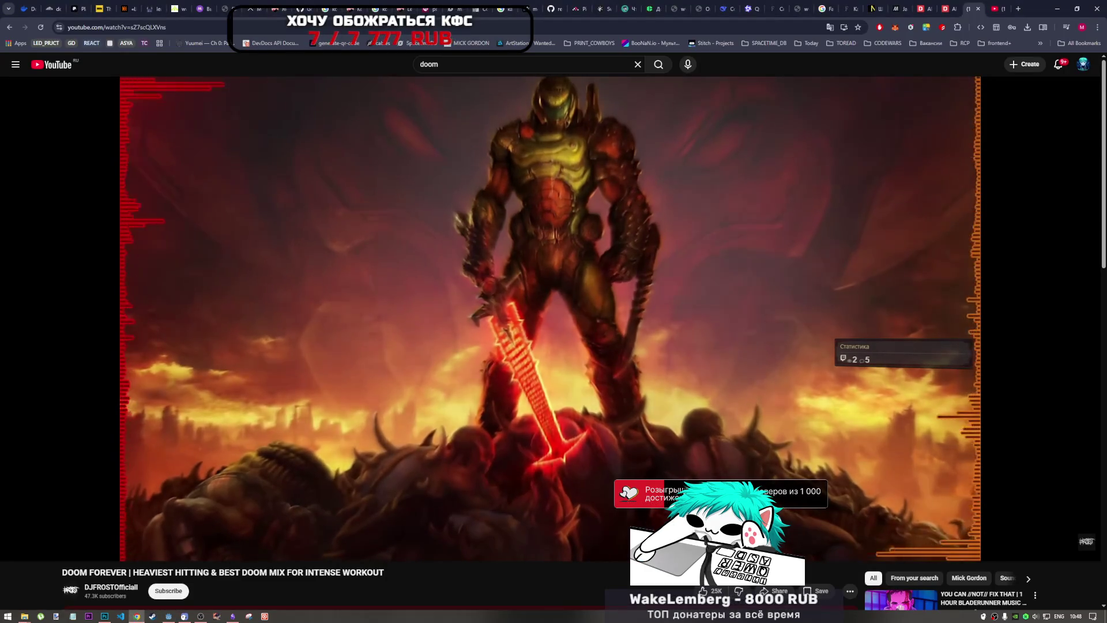
Step: Replace the DOOM mix with the Gesaffelstein video, close the DOOM tab, and switch to Photoshop
{"action": "key", "text": "space"}
{"action": "key", "text": "space"}
{"action": "key", "text": "space"}
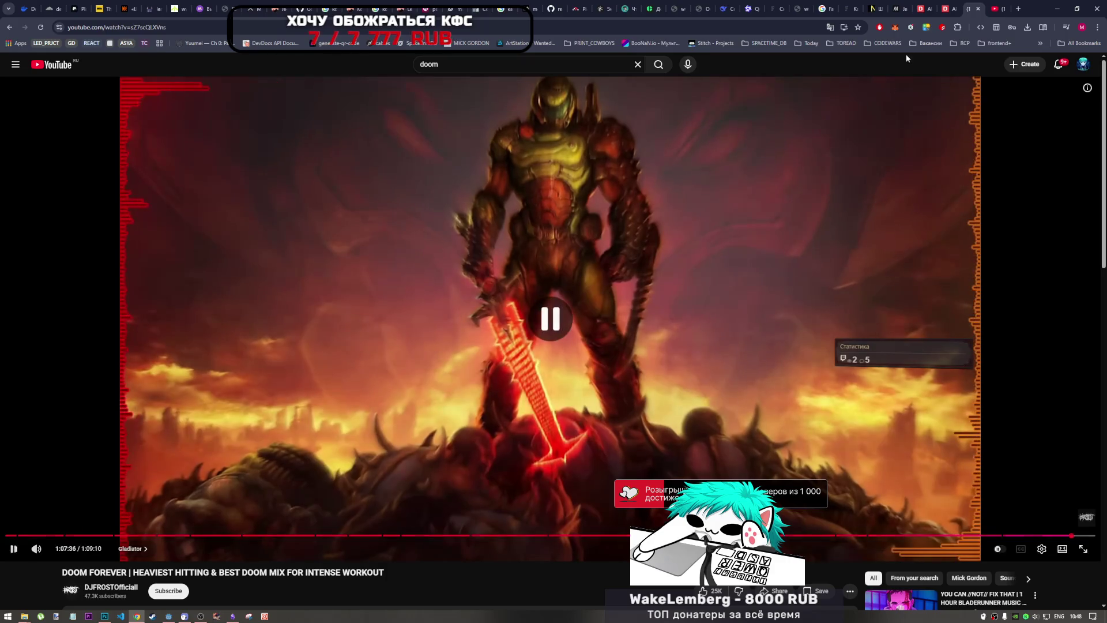
{"action": "left_click", "coordinate": [993, 9]}
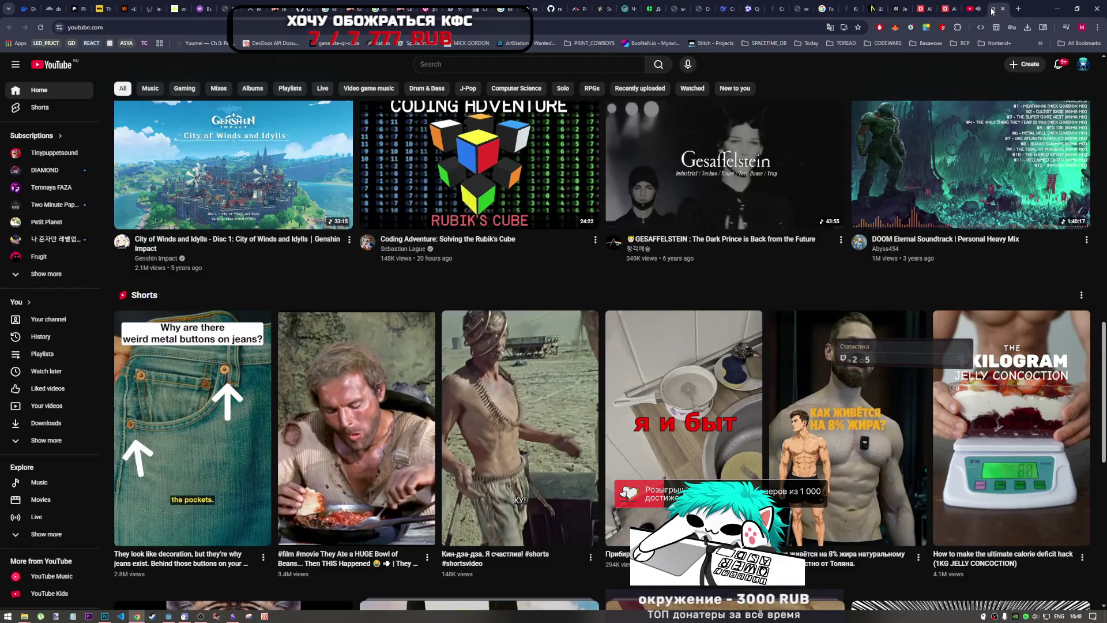
{"action": "left_click", "coordinate": [709, 210]}
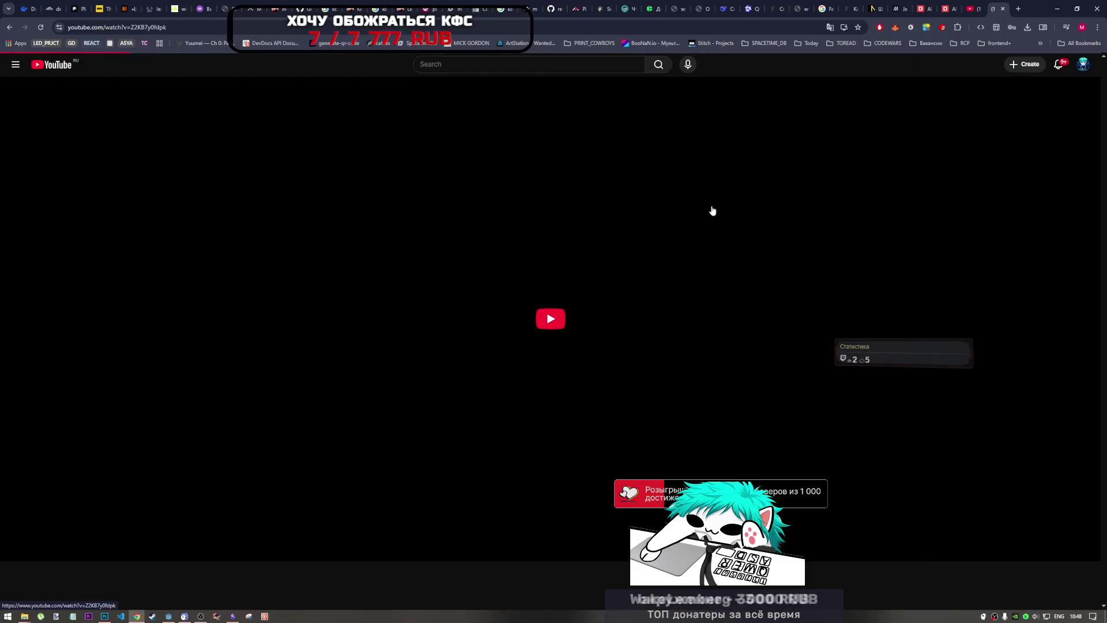
{"action": "left_click", "coordinate": [978, 12]}
{"action": "left_click", "coordinate": [978, 9]}
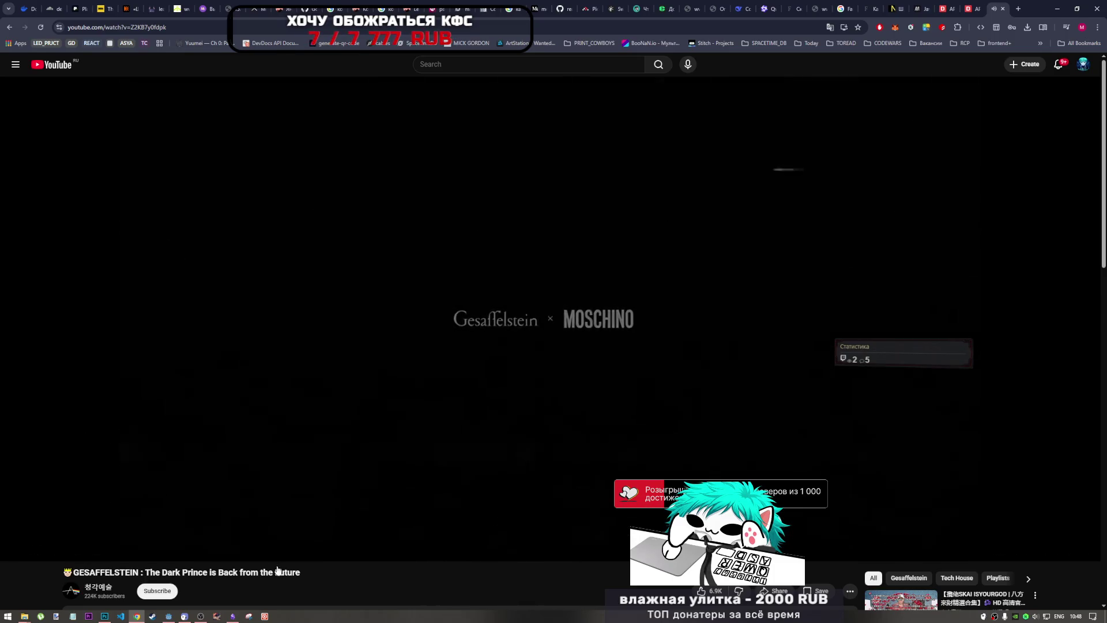
{"action": "scroll", "coordinate": [274, 562], "scroll_direction": "down", "scroll_amount": 3}
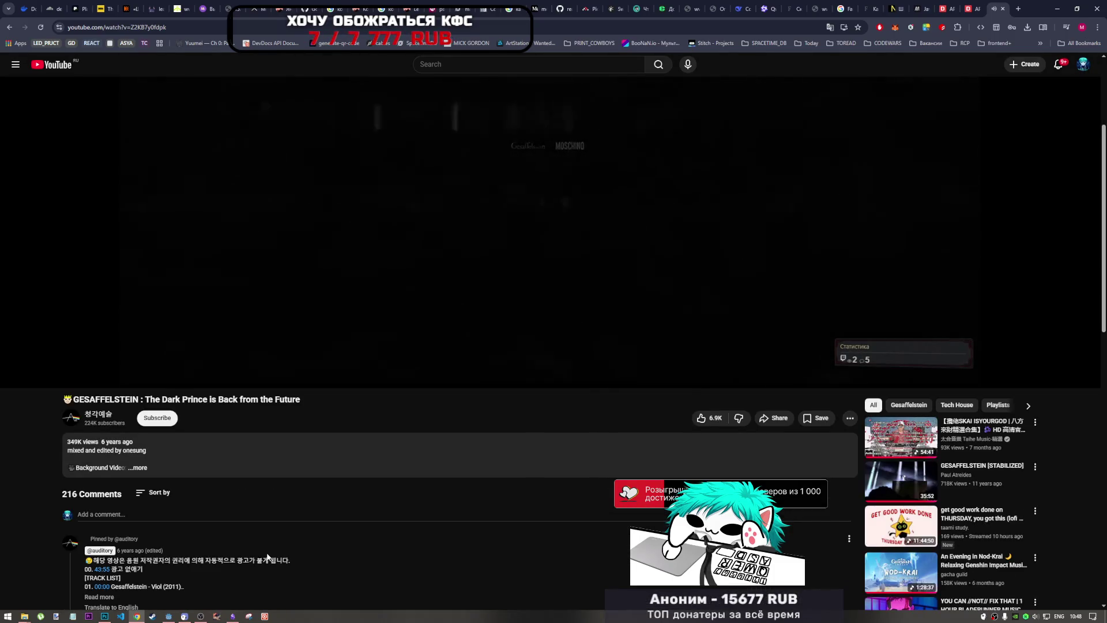
{"action": "scroll", "coordinate": [127, 434], "scroll_direction": "up", "scroll_amount": 3}
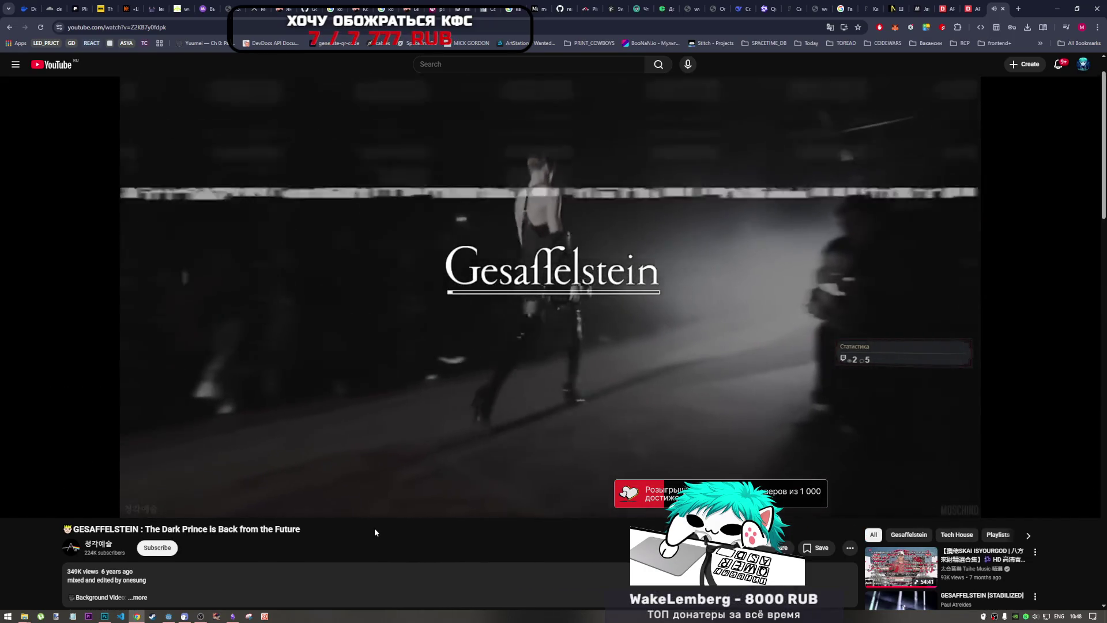
{"action": "scroll", "coordinate": [375, 527], "scroll_direction": "up", "scroll_amount": 1}
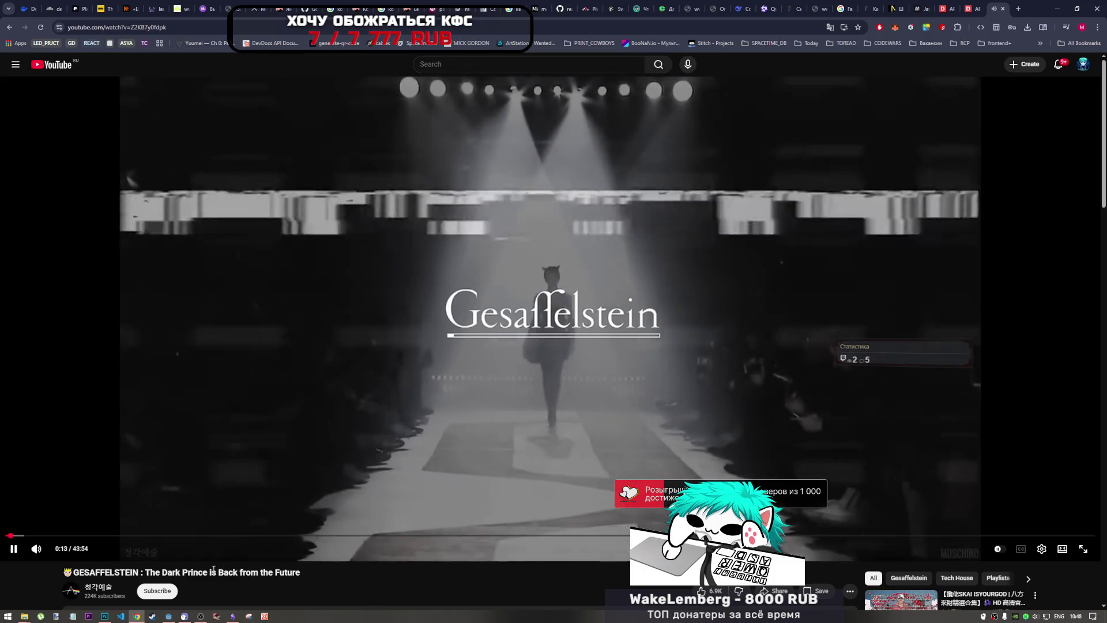
{"action": "left_click", "coordinate": [105, 616]}
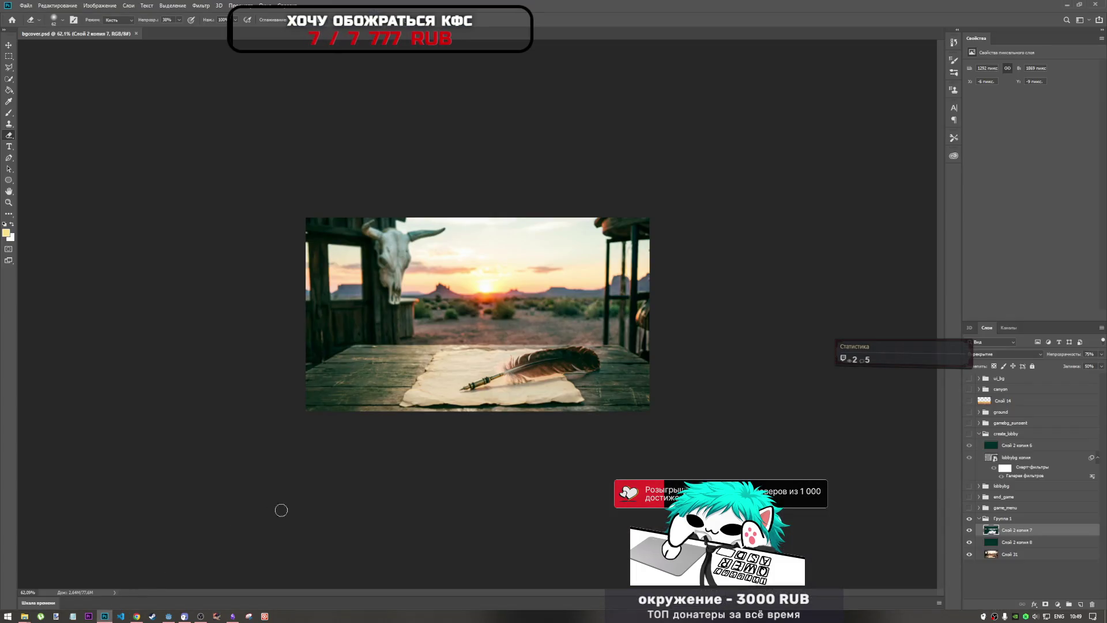
Step: Back in Godot, review the root BoxContainer's anchors and Center alignment, leaving it horizontal
{"action": "left_click", "coordinate": [169, 615]}
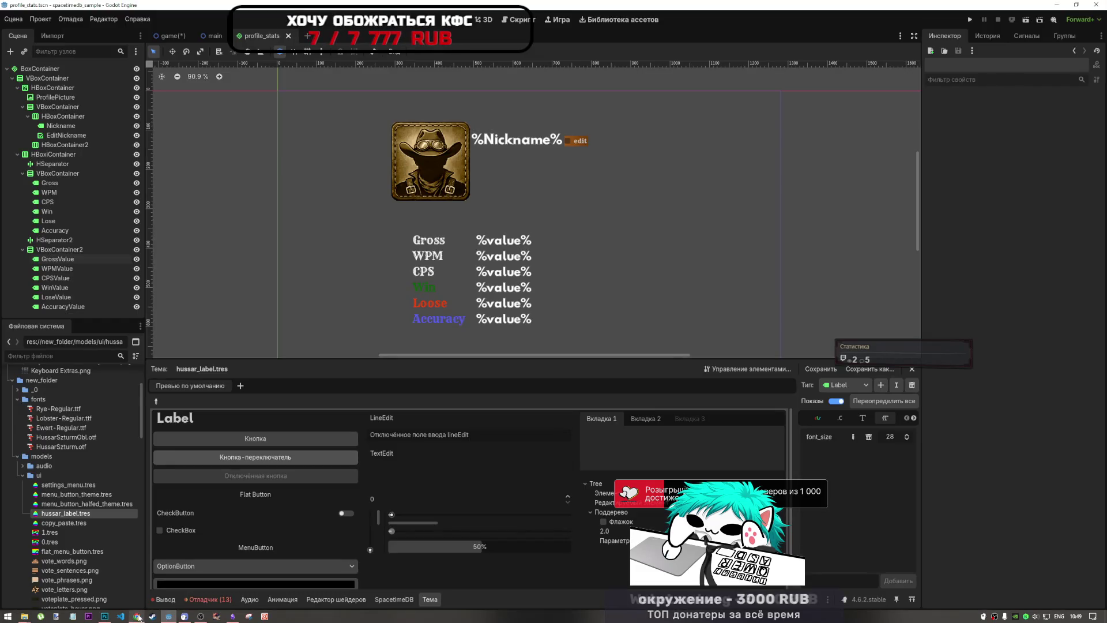
{"action": "scroll", "coordinate": [447, 321], "scroll_direction": "up", "scroll_amount": 1}
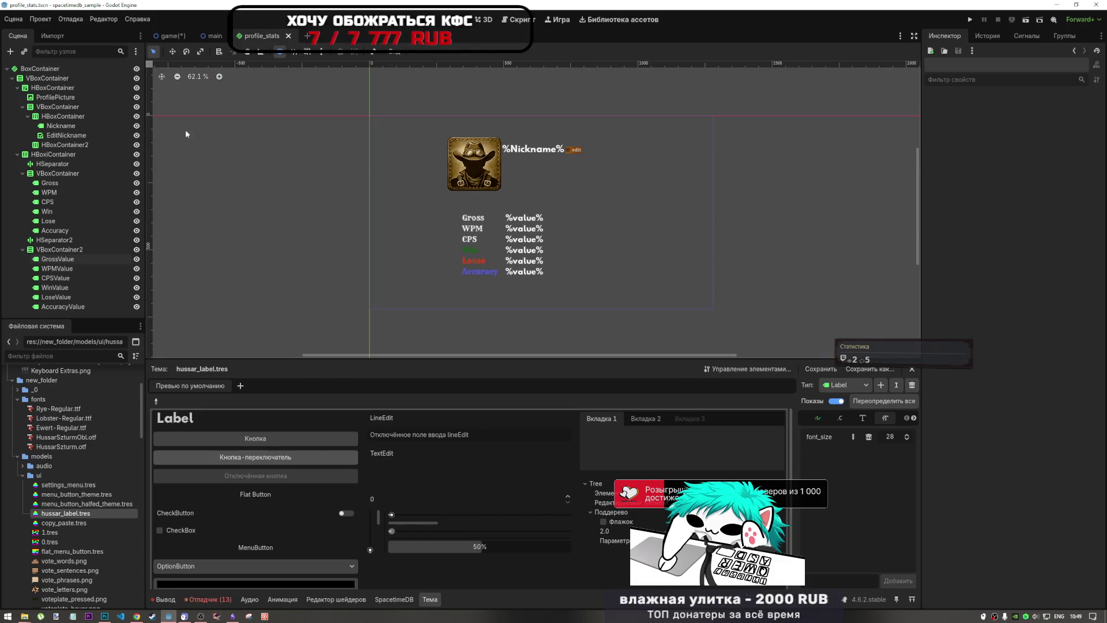
{"action": "left_click", "coordinate": [40, 68]}
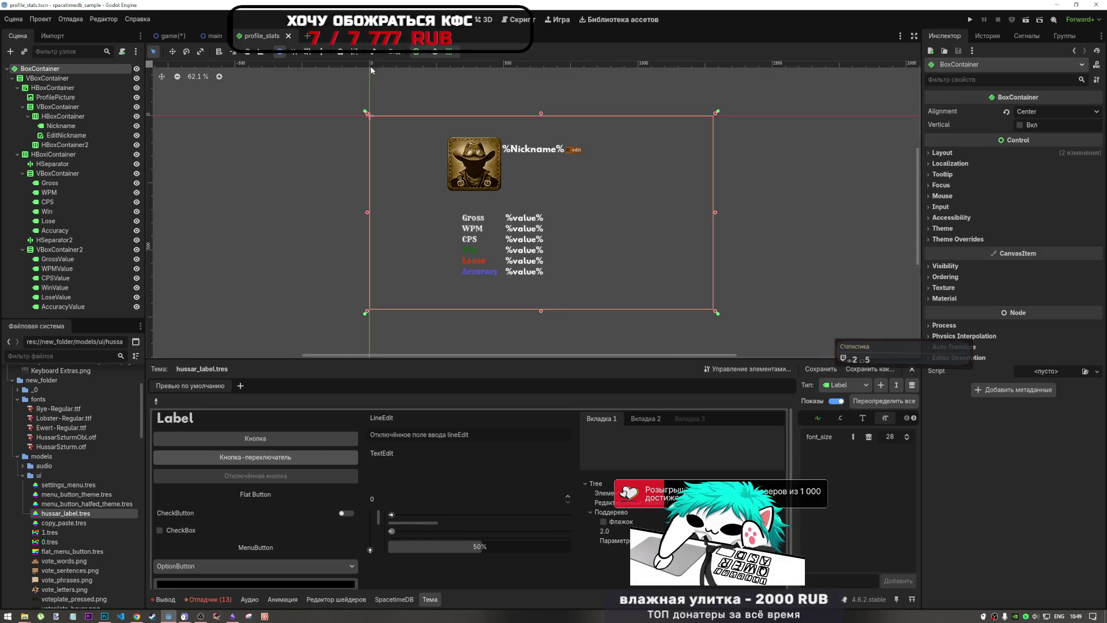
{"action": "left_click", "coordinate": [440, 54]}
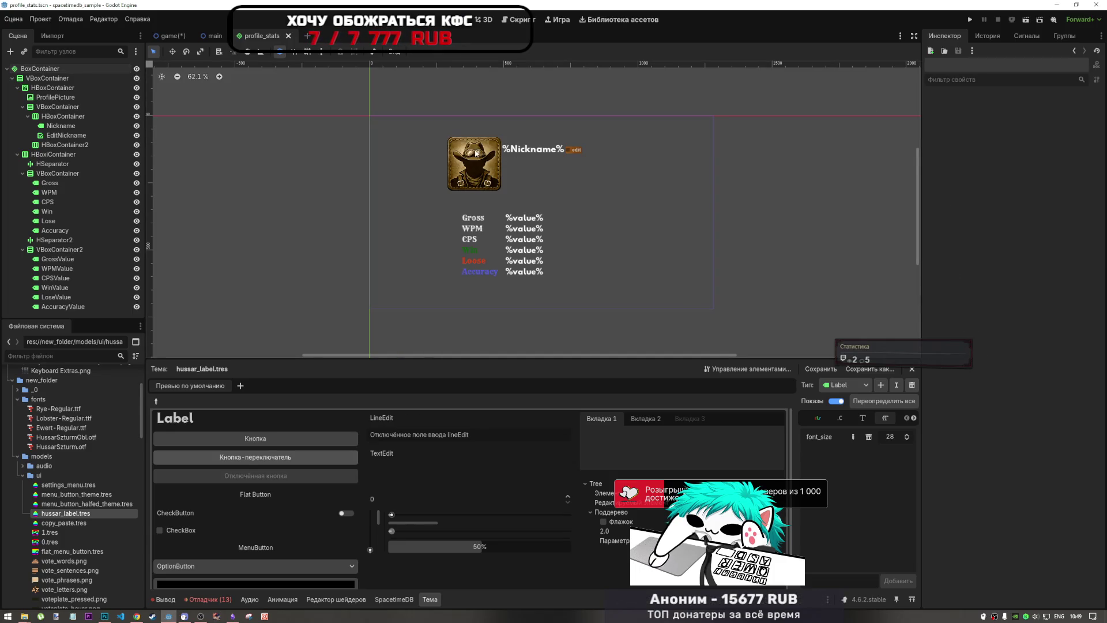
{"action": "left_click", "coordinate": [1038, 112]}
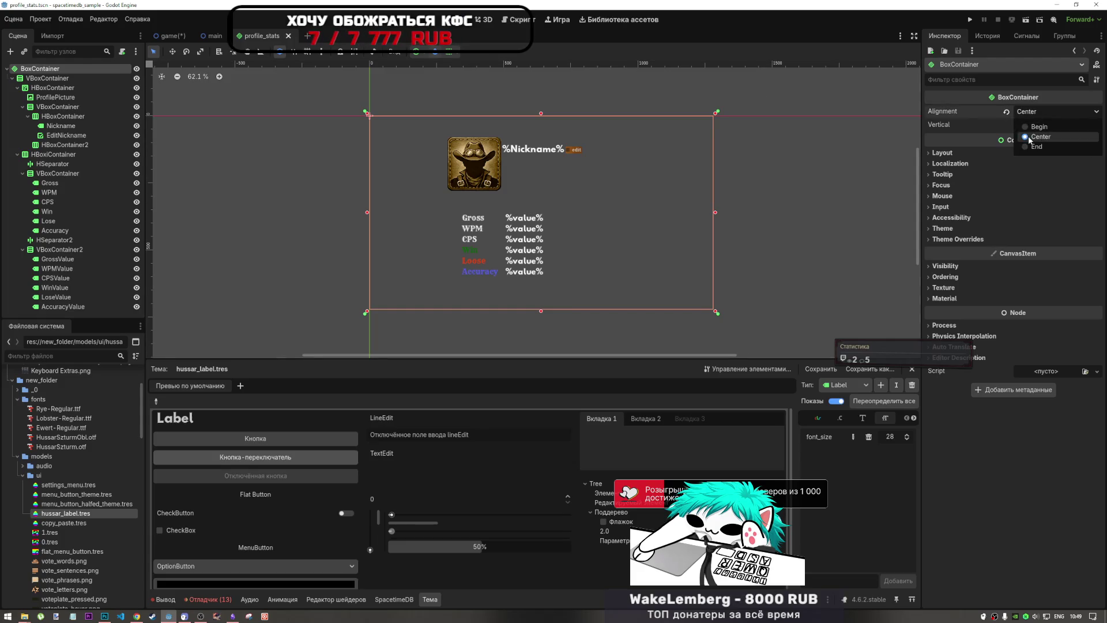
{"action": "left_click", "coordinate": [1027, 131]}
{"action": "left_click", "coordinate": [1018, 126]}
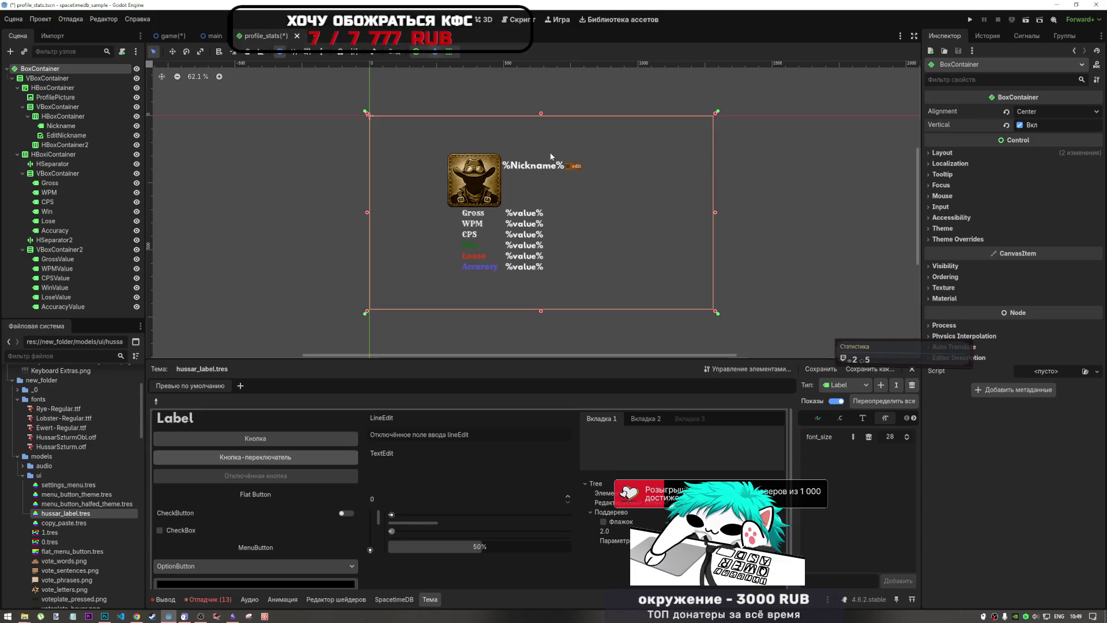
{"action": "left_click", "coordinate": [1021, 126]}
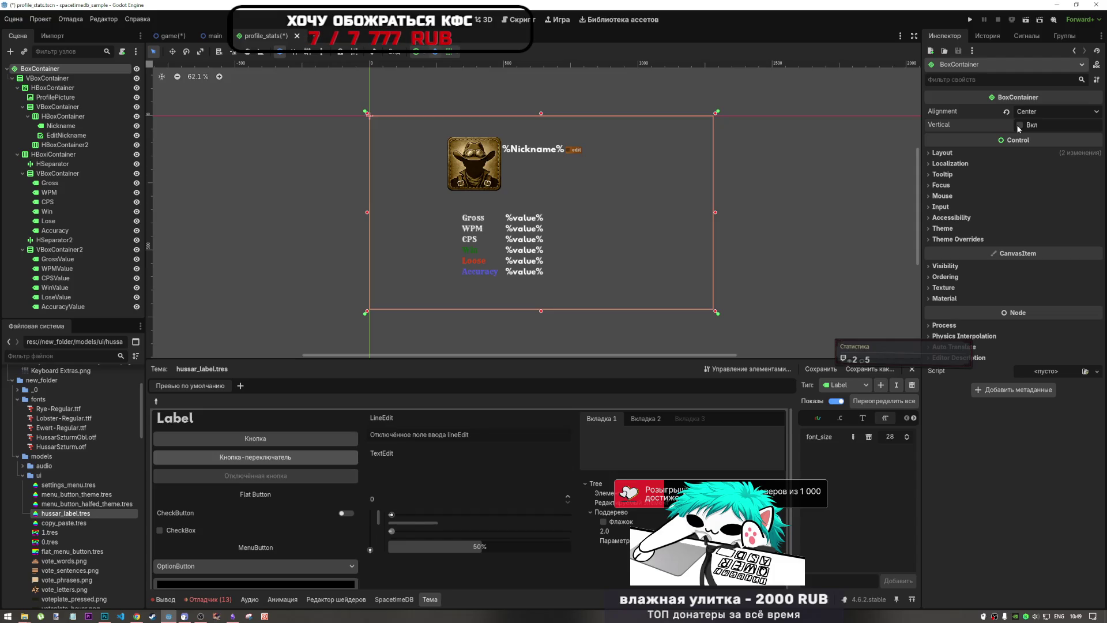
Step: Keep VBoxContainer aligned to Begin and set it to Shrink Center horizontally and vertically
{"action": "left_click", "coordinate": [55, 79]}
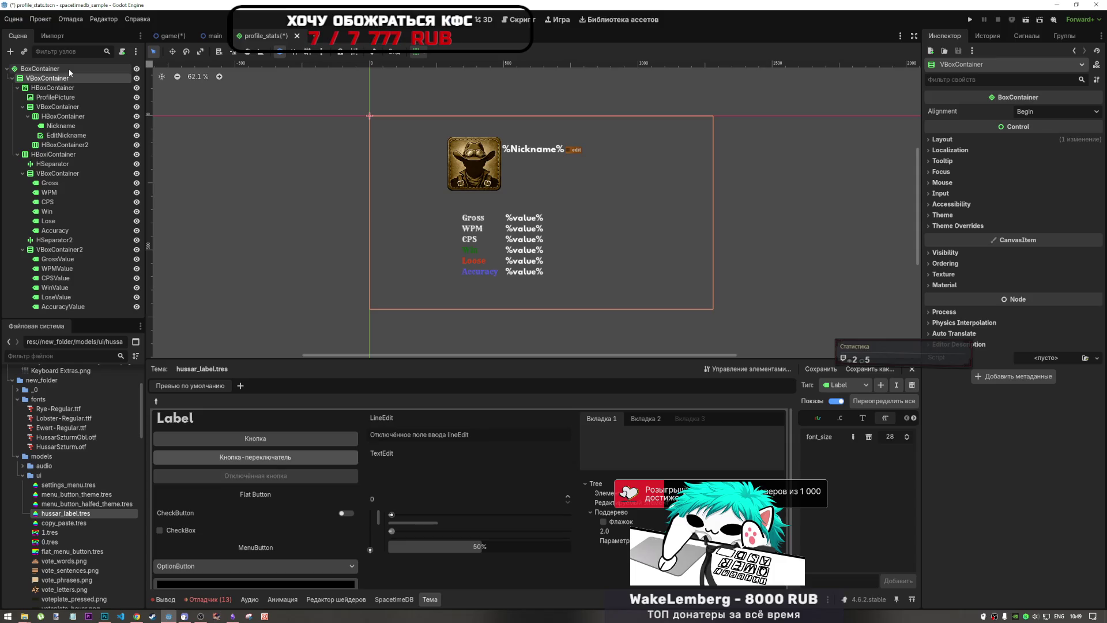
{"action": "left_click", "coordinate": [1028, 112]}
{"action": "left_click", "coordinate": [1028, 142]}
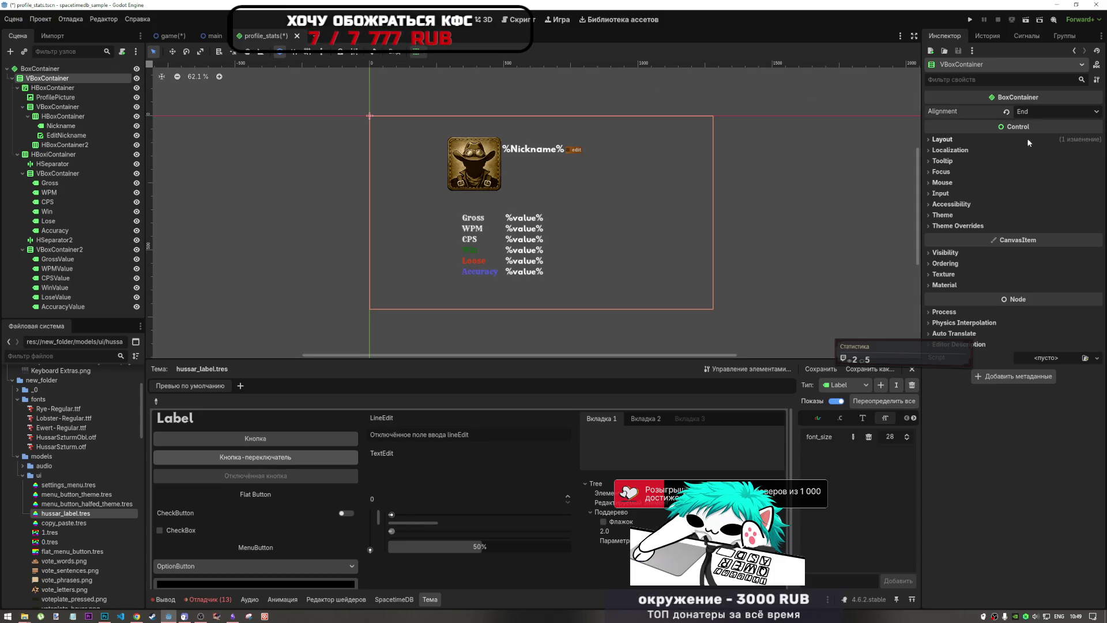
{"action": "left_click", "coordinate": [1006, 111]}
{"action": "left_click", "coordinate": [416, 52]}
{"action": "left_click", "coordinate": [456, 83]}
{"action": "left_click", "coordinate": [456, 137]}
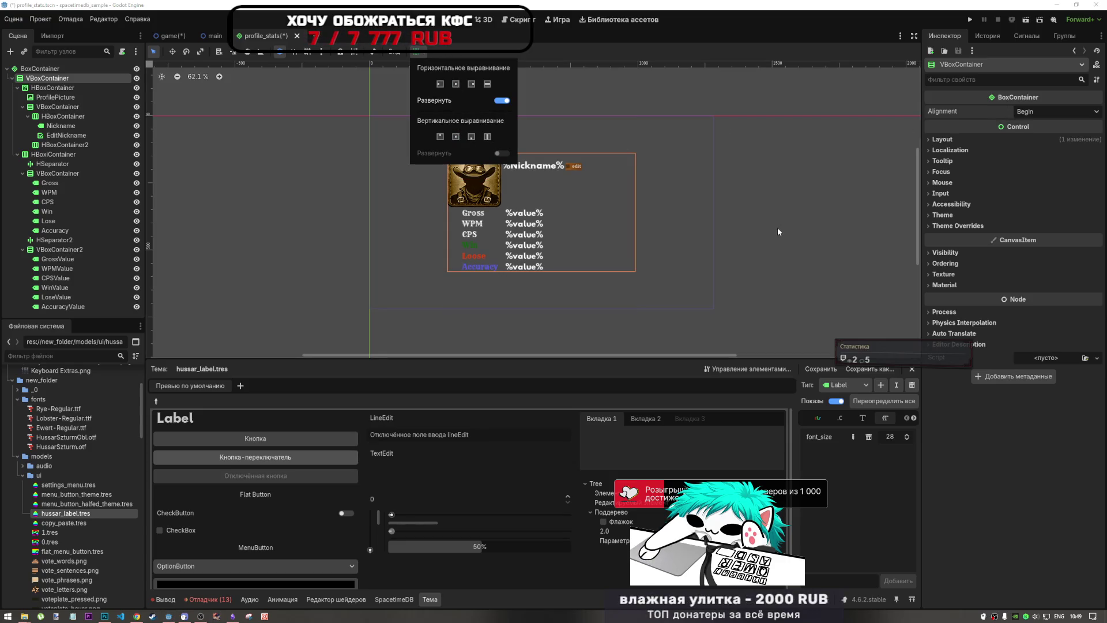
{"action": "left_click", "coordinate": [59, 69]}
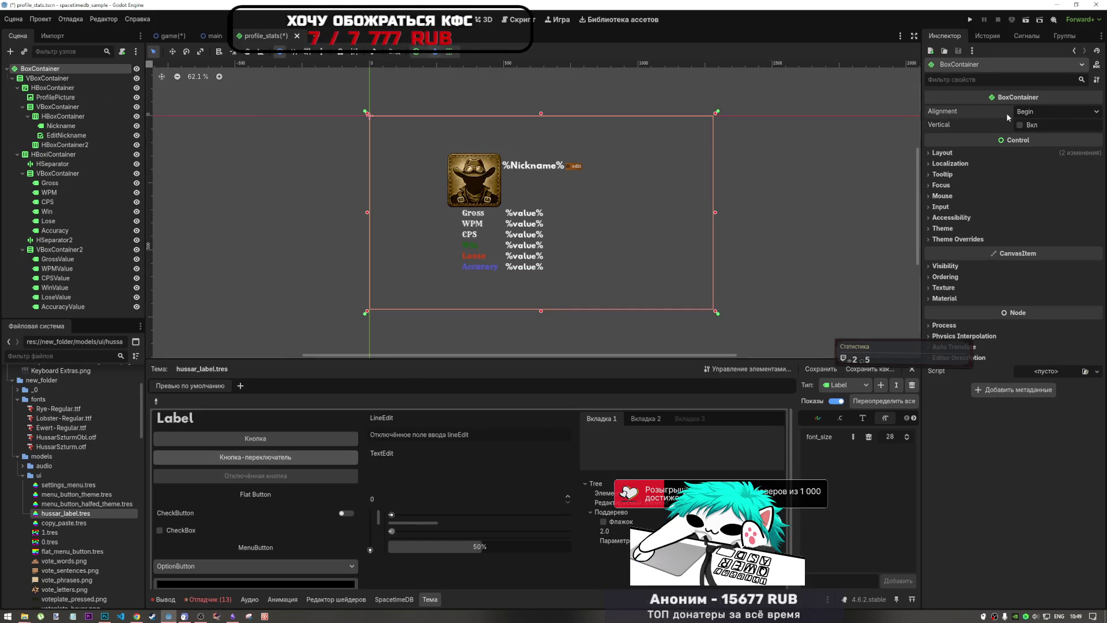
{"action": "left_click", "coordinate": [45, 77]}
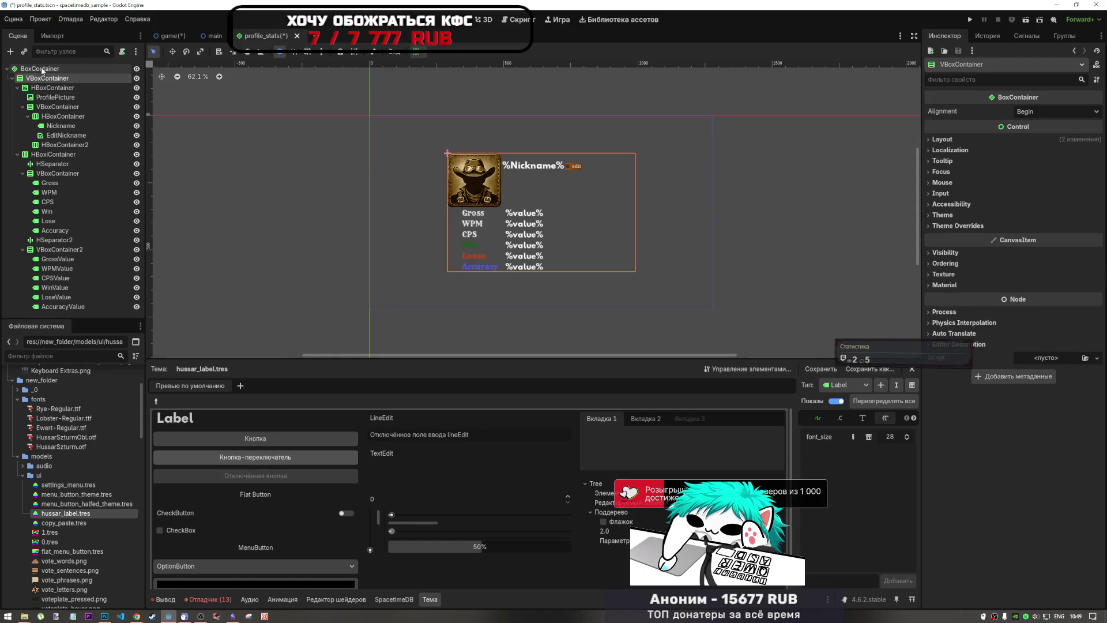
Step: Make VBoxContainer the scene root, then cancel deleting the BoxContainer
{"action": "right_click", "coordinate": [44, 78]}
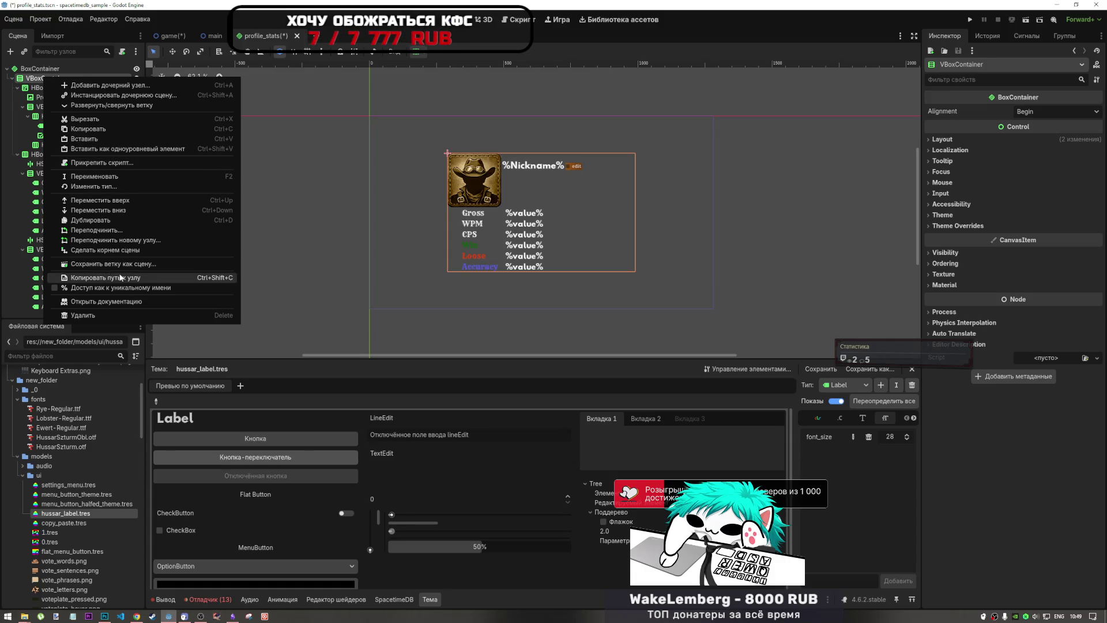
{"action": "left_click", "coordinate": [117, 253]}
{"action": "left_click", "coordinate": [92, 306]}
{"action": "key", "text": "Delete"}
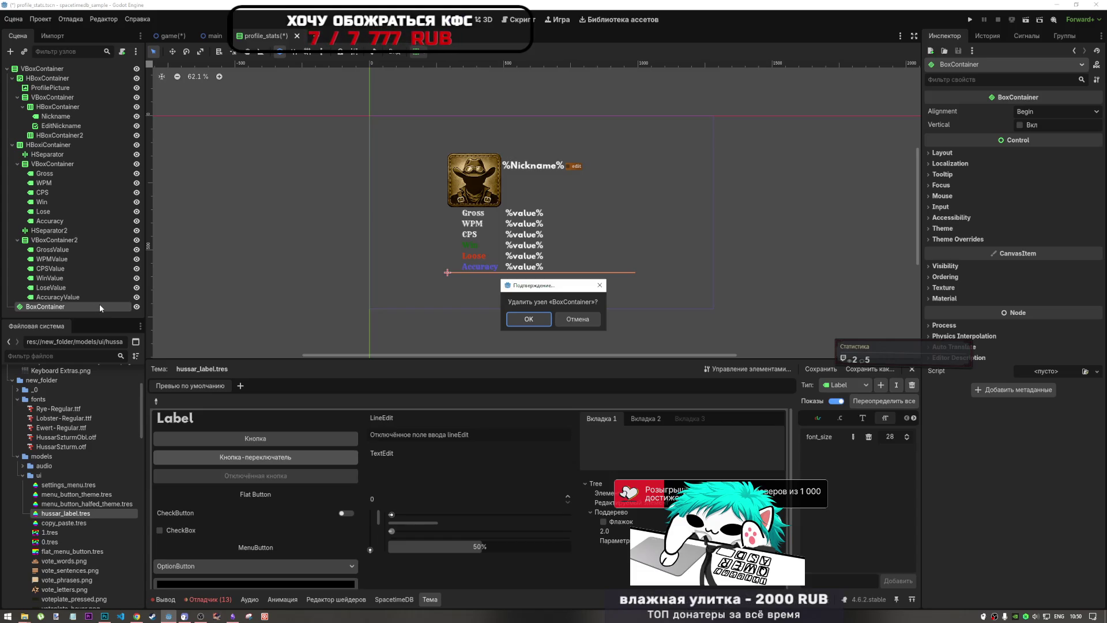
{"action": "left_click", "coordinate": [577, 319]}
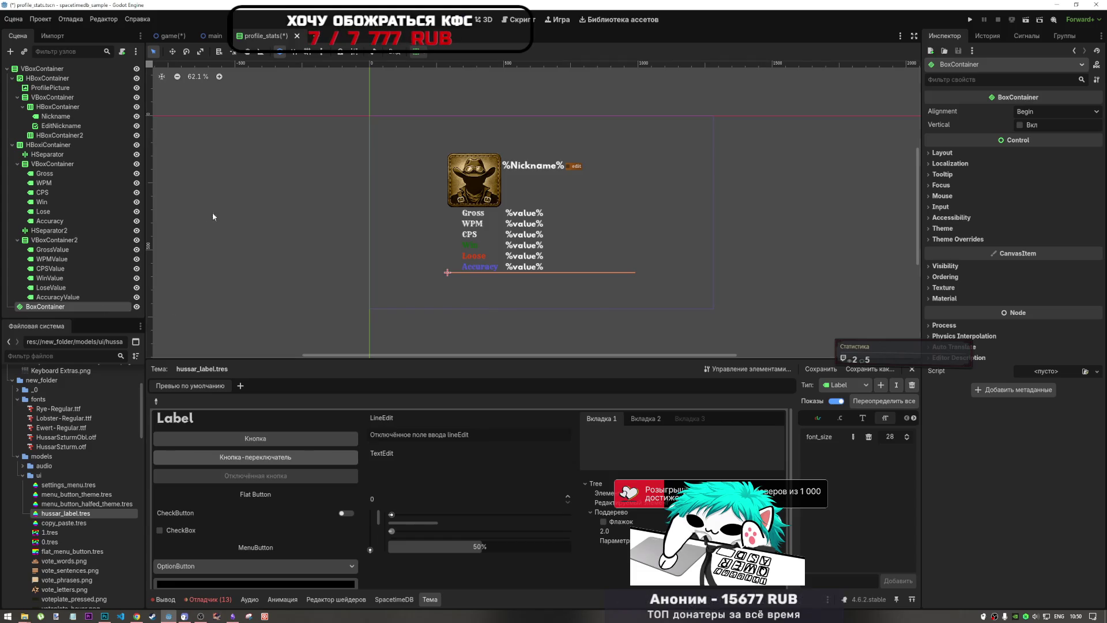
Step: Move all 24 nodes into BoxContainer, make it the scene root, and delete the empty VBoxContainer
{"action": "left_click", "coordinate": [46, 79]}
{"action": "left_click", "coordinate": [57, 297], "text": "shift"}
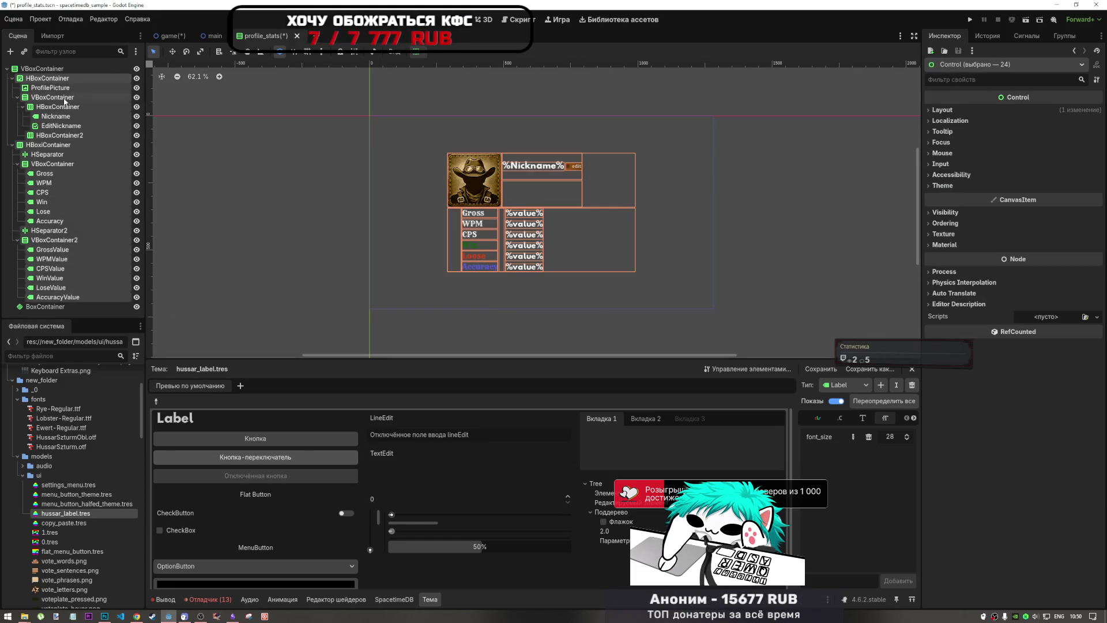
{"action": "left_click_drag", "start_coordinate": [69, 91], "coordinate": [60, 307]}
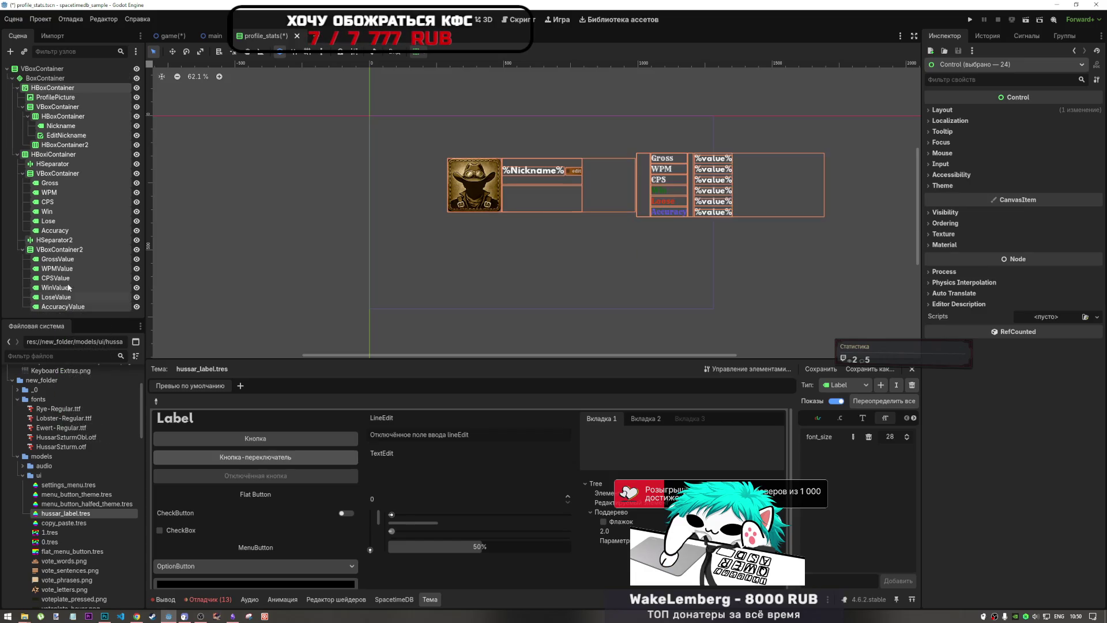
{"action": "left_click", "coordinate": [46, 78]}
{"action": "right_click", "coordinate": [45, 76]}
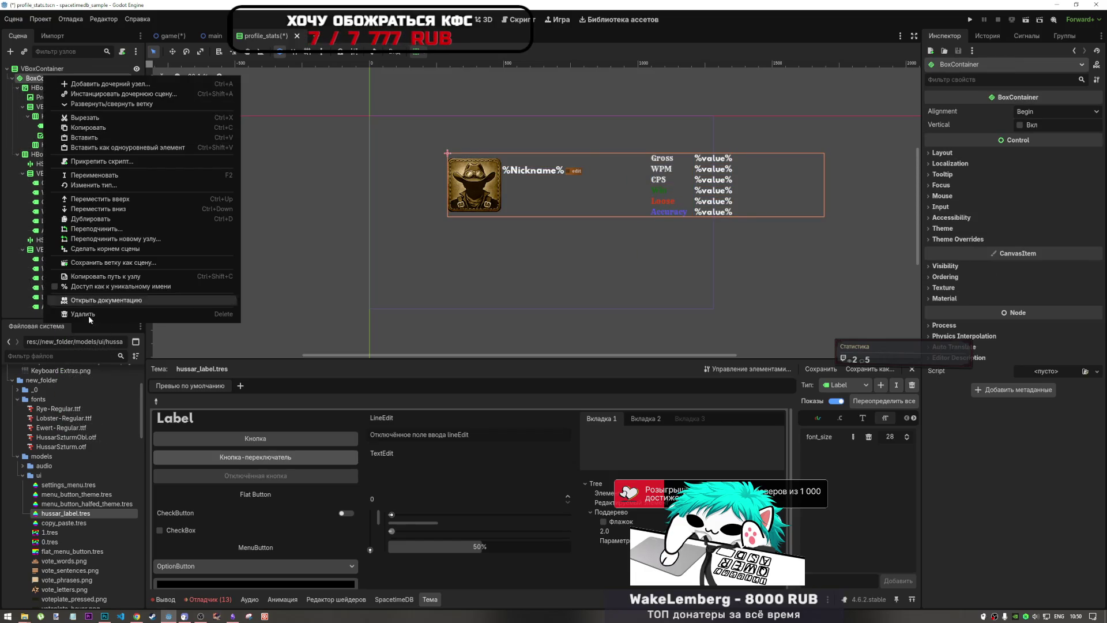
{"action": "left_click", "coordinate": [116, 249]}
{"action": "left_click", "coordinate": [49, 305]}
{"action": "key", "text": "Delete"}
{"action": "key", "text": "Return"}
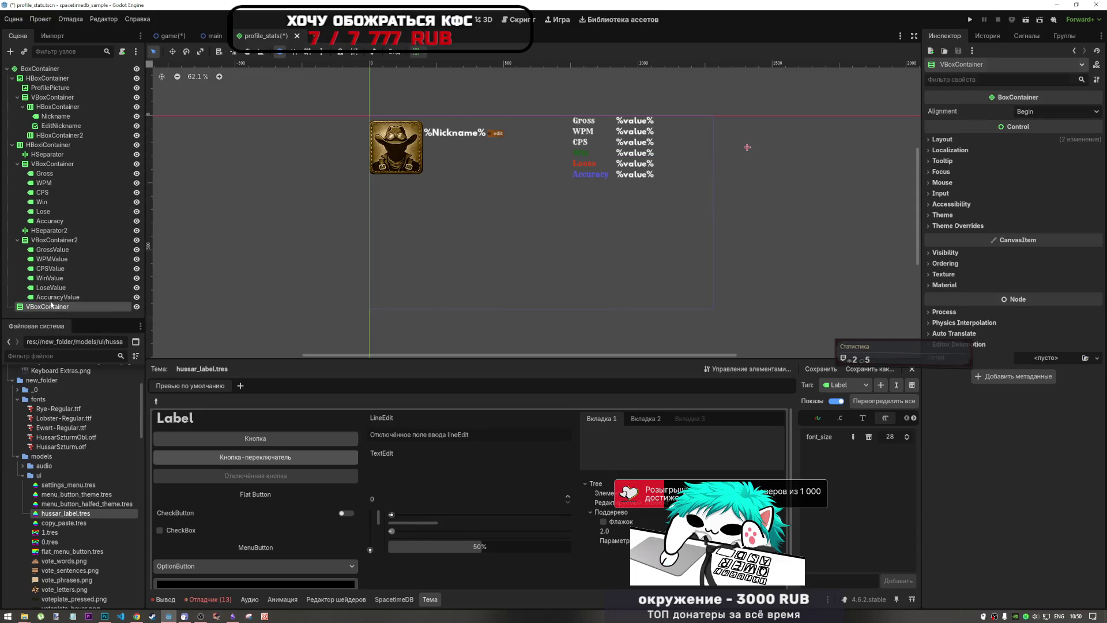
Step: Apply the Full Rect anchor preset so BoxContainer fills the viewport
{"action": "left_click", "coordinate": [41, 69]}
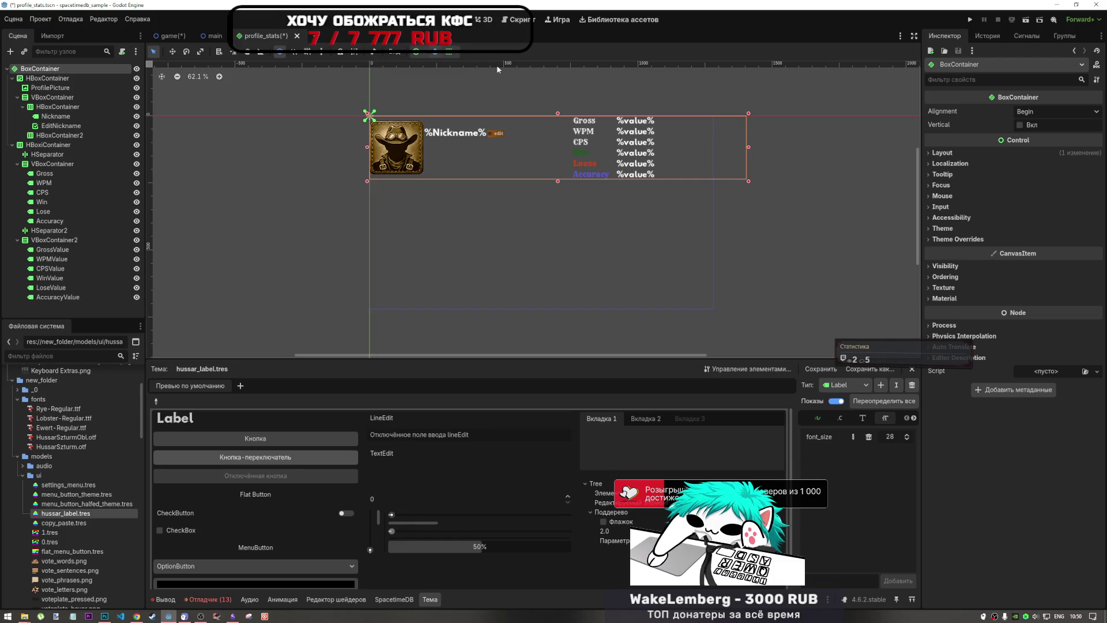
{"action": "left_click", "coordinate": [451, 52]}
{"action": "left_click", "coordinate": [416, 51]}
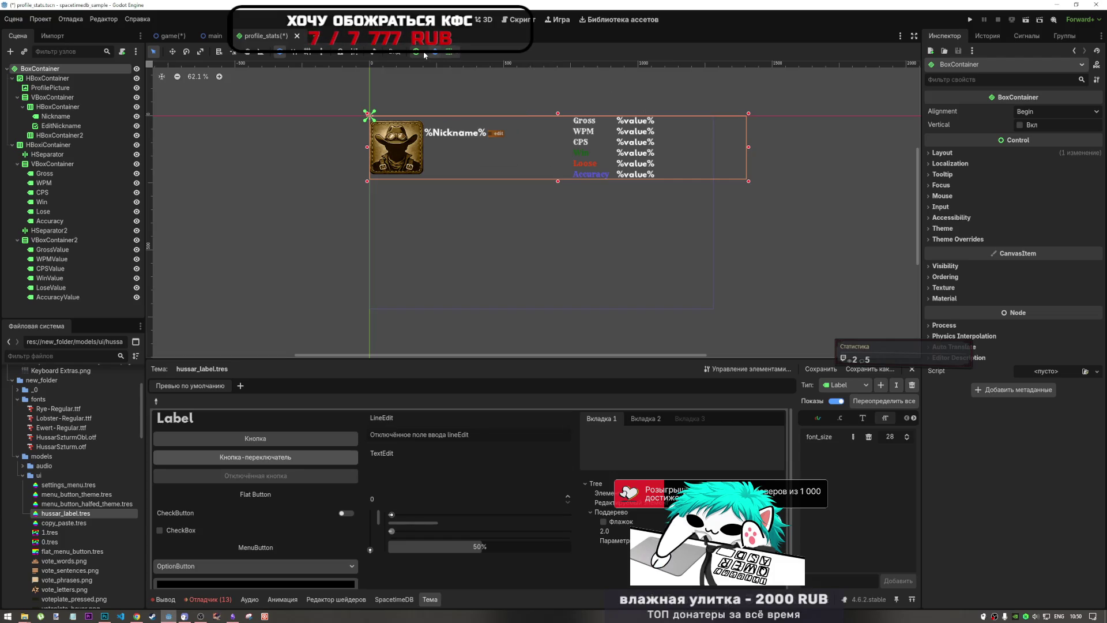
{"action": "left_click", "coordinate": [416, 51]}
{"action": "left_click", "coordinate": [493, 132]}
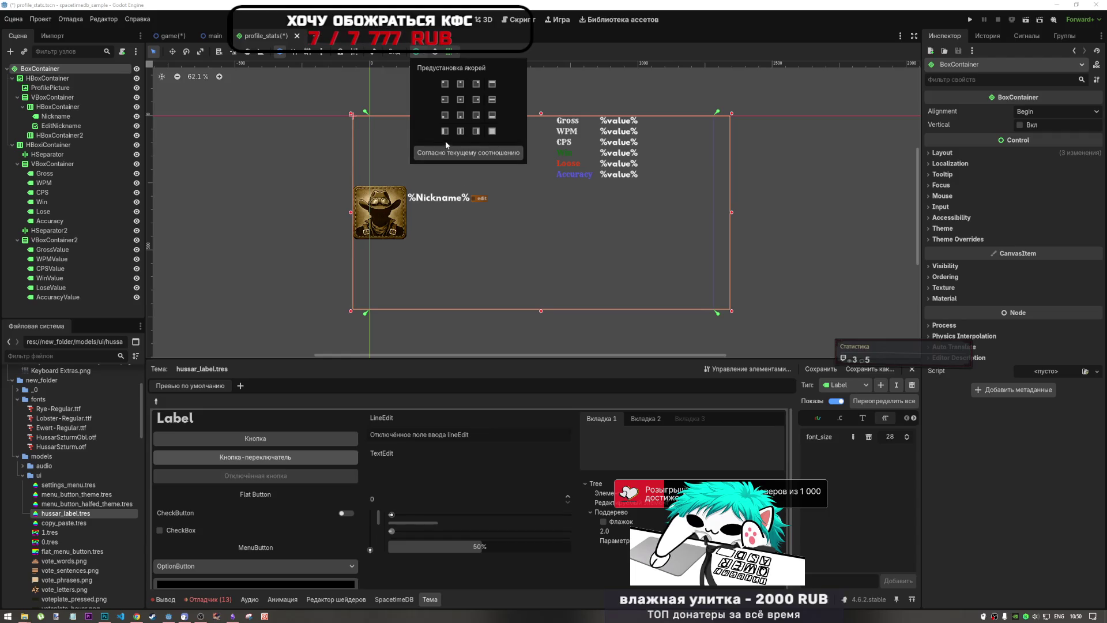
{"action": "left_click", "coordinate": [101, 91]}
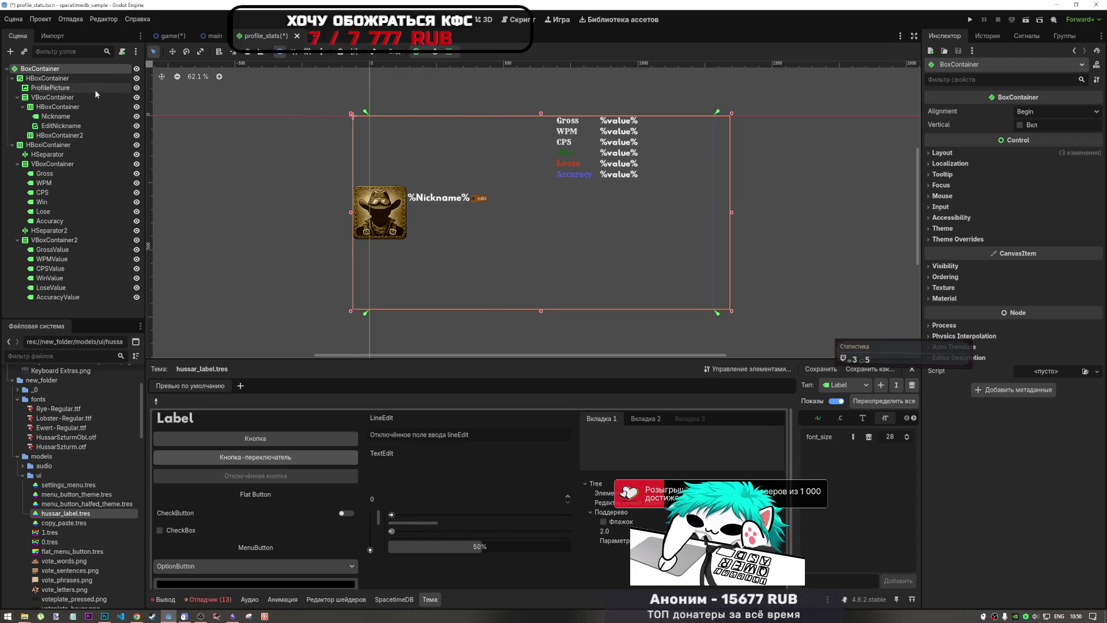
{"action": "left_click", "coordinate": [52, 78]}
{"action": "left_click", "coordinate": [58, 68]}
Step: Try bottom-centre and bottom-right anchor presets on BoxContainer, then return it to Full Rect
{"action": "left_click", "coordinate": [455, 54]}
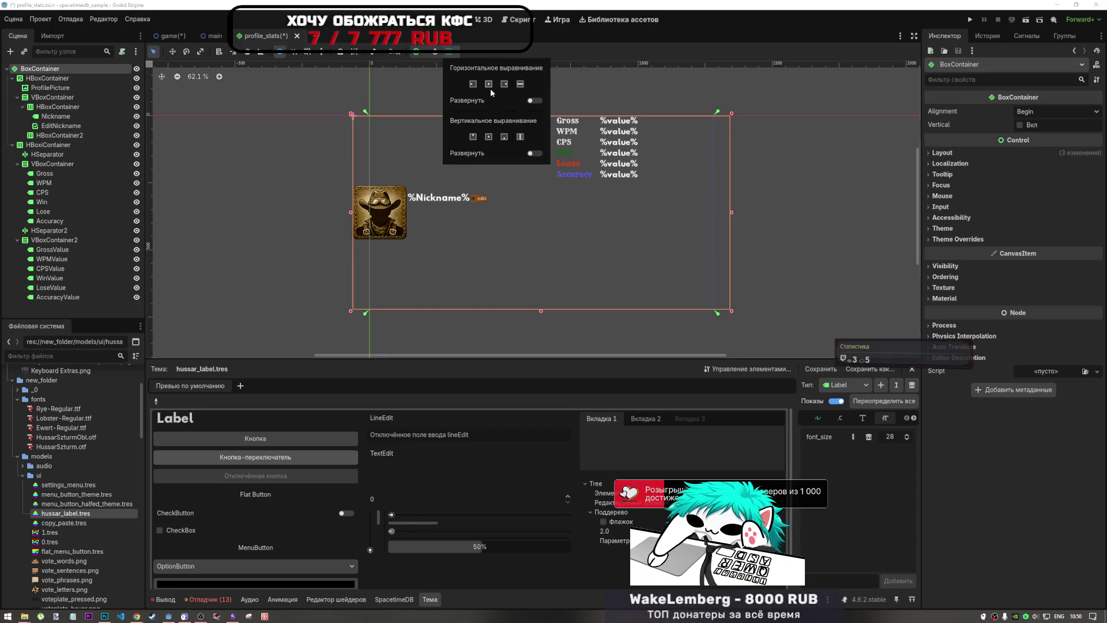
{"action": "left_click", "coordinate": [398, 101]}
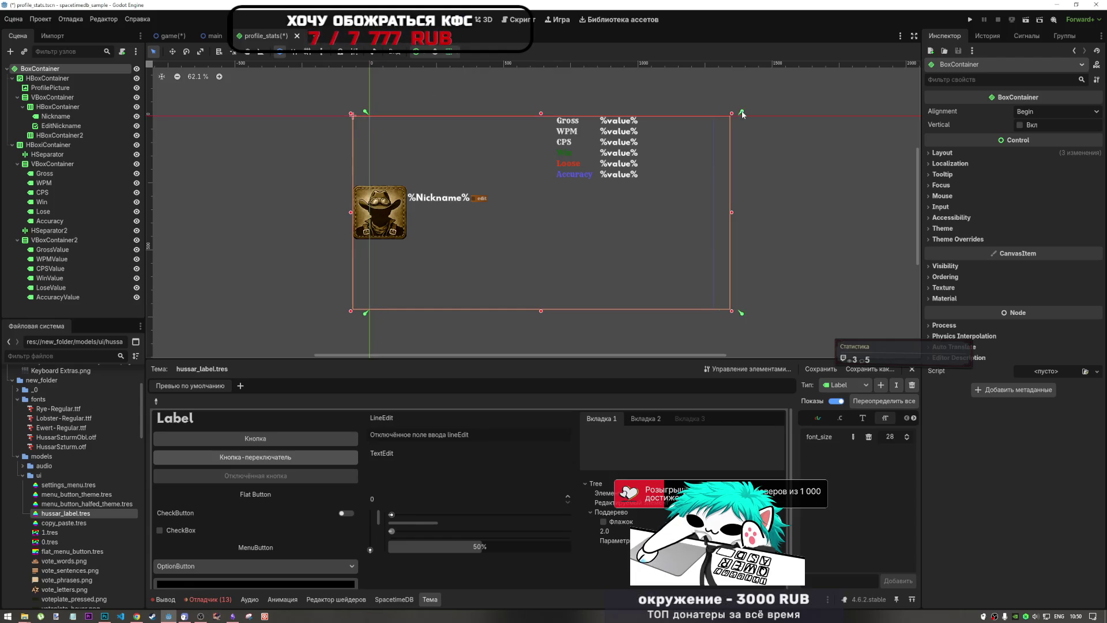
{"action": "left_click", "coordinate": [417, 52]}
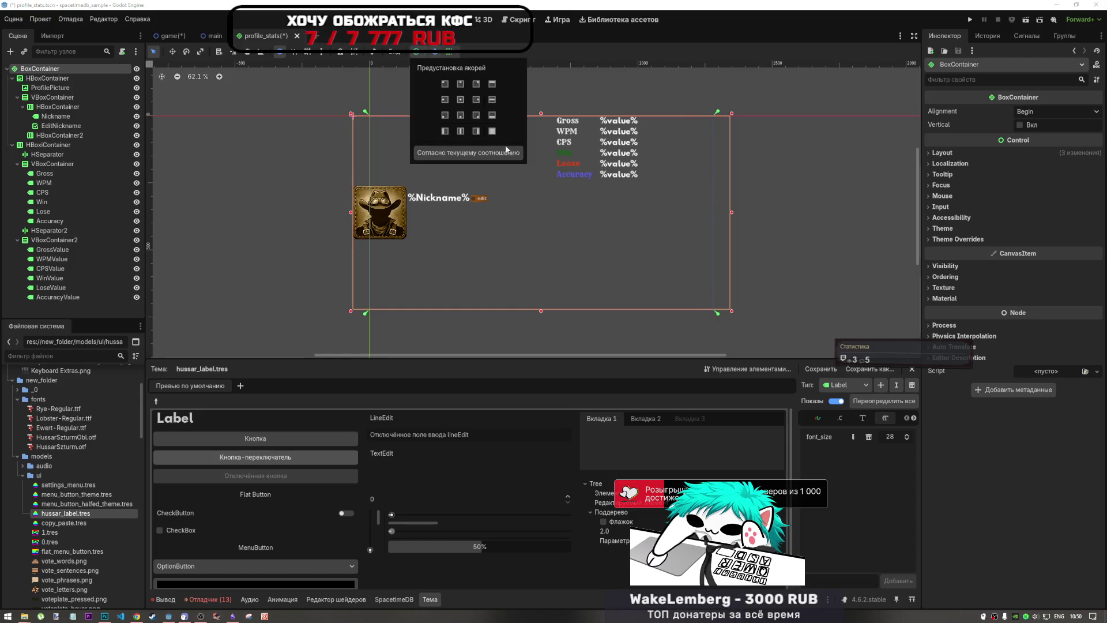
{"action": "left_click", "coordinate": [460, 115]}
{"action": "left_click", "coordinate": [476, 114]}
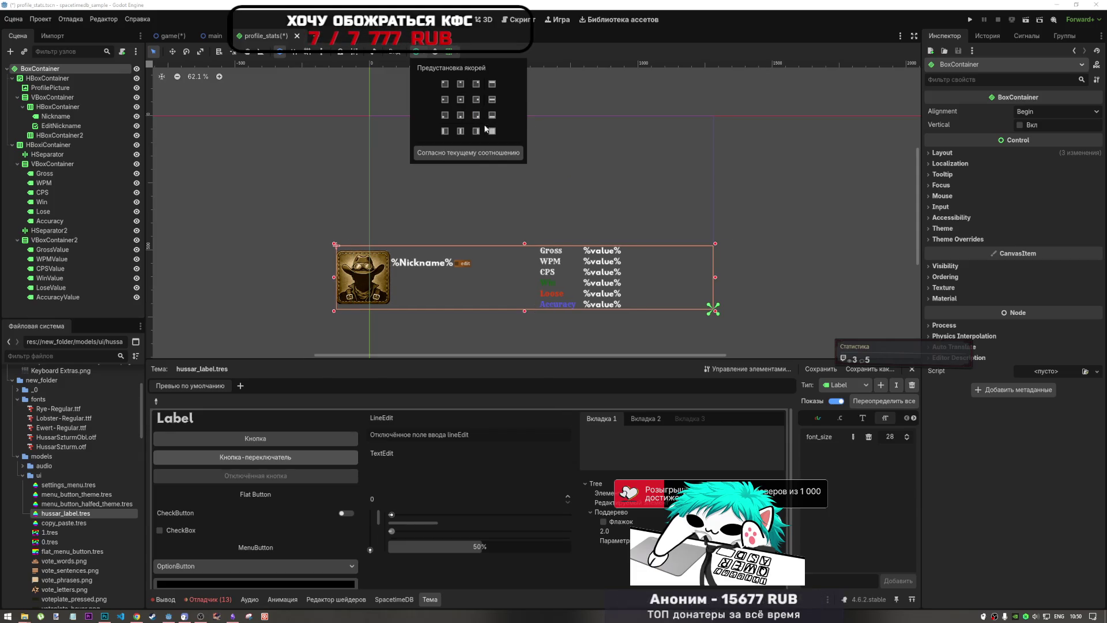
{"action": "left_click", "coordinate": [491, 130]}
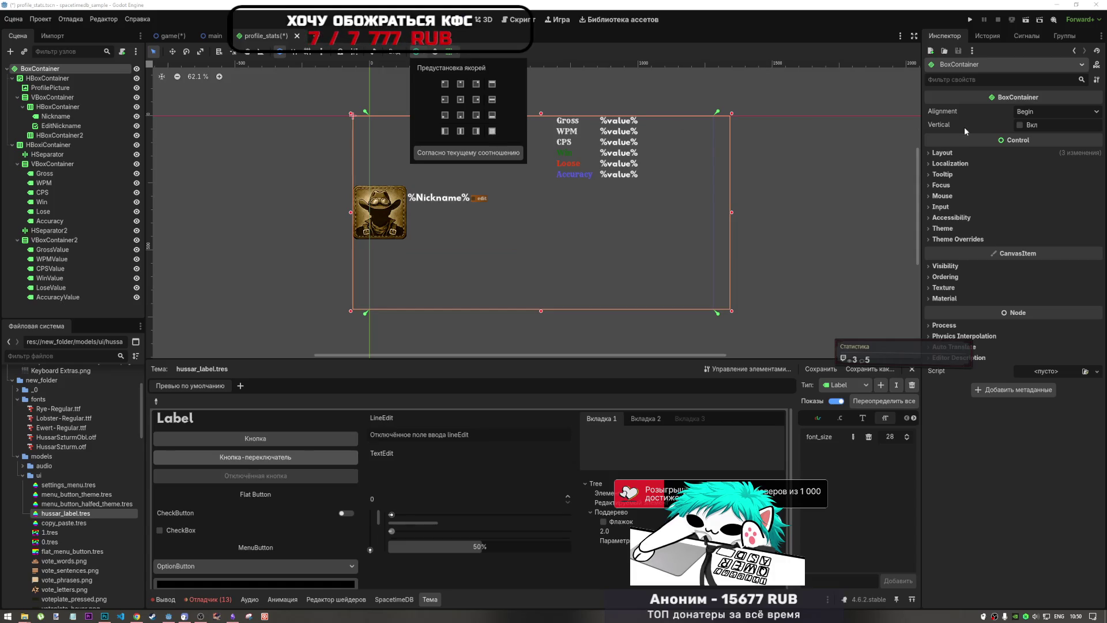
{"action": "left_click", "coordinate": [1036, 112]}
Step: Set BoxContainer alignment to Center, stack its children vertically, and make it expand vertically
{"action": "left_click", "coordinate": [1038, 110]}
{"action": "left_click", "coordinate": [1042, 134]}
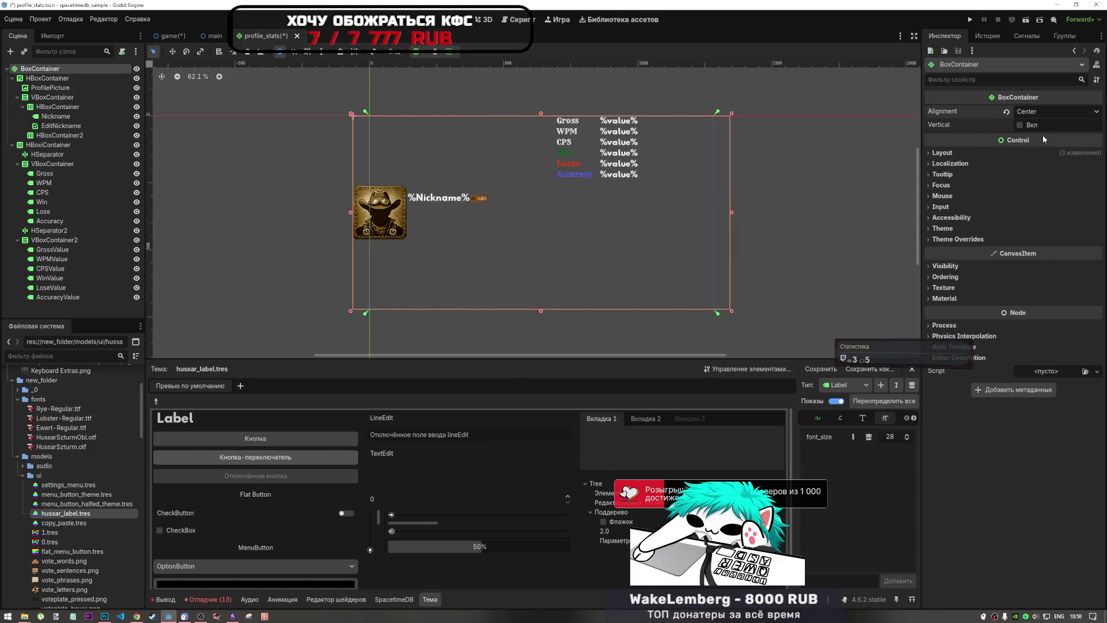
{"action": "left_click", "coordinate": [1034, 126]}
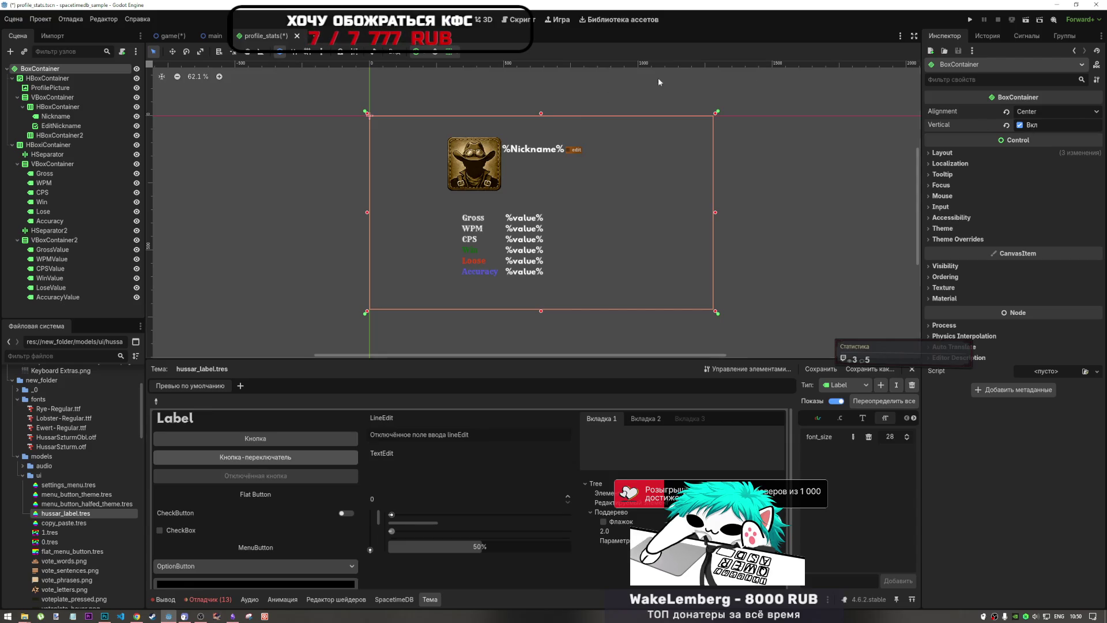
{"action": "left_click", "coordinate": [1036, 113]}
{"action": "left_click", "coordinate": [1037, 117]}
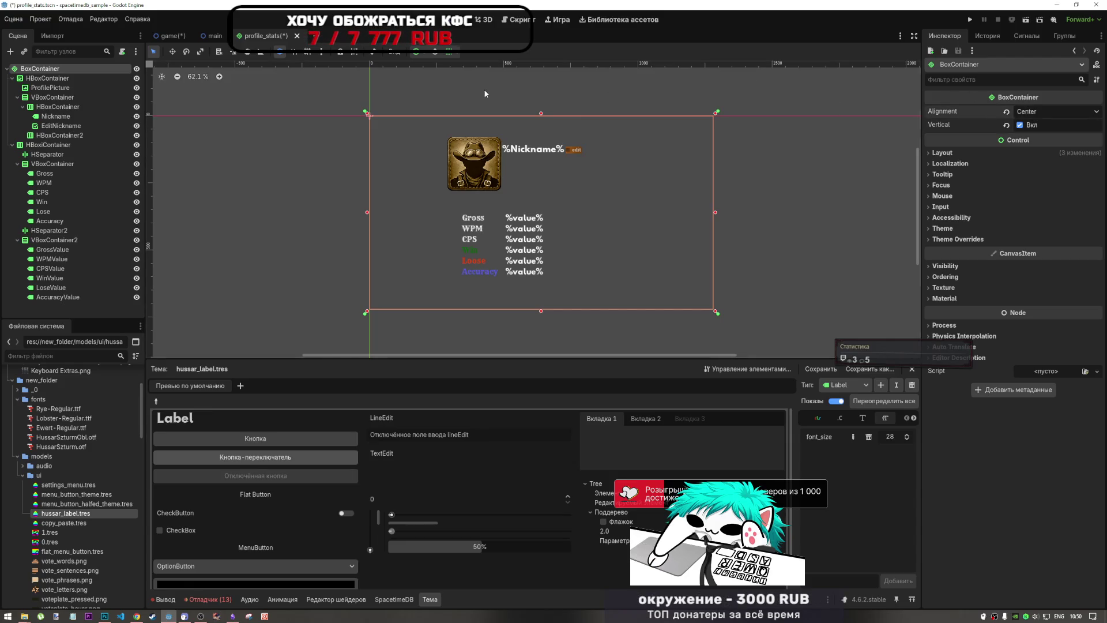
{"action": "left_click", "coordinate": [416, 52]}
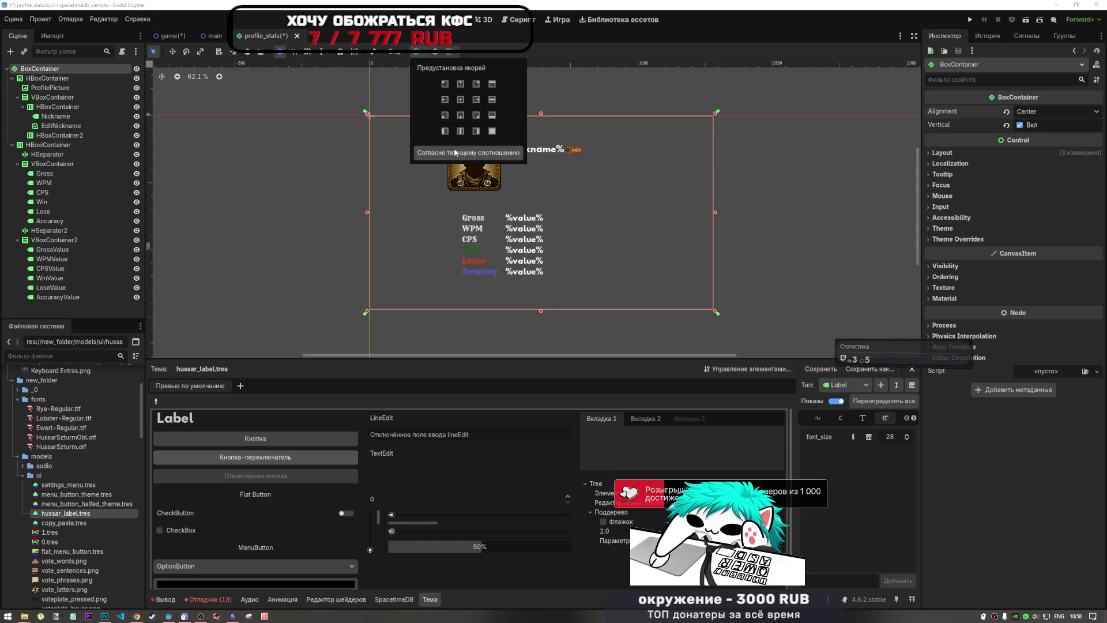
{"action": "left_click", "coordinate": [450, 53]}
{"action": "left_click", "coordinate": [452, 55]}
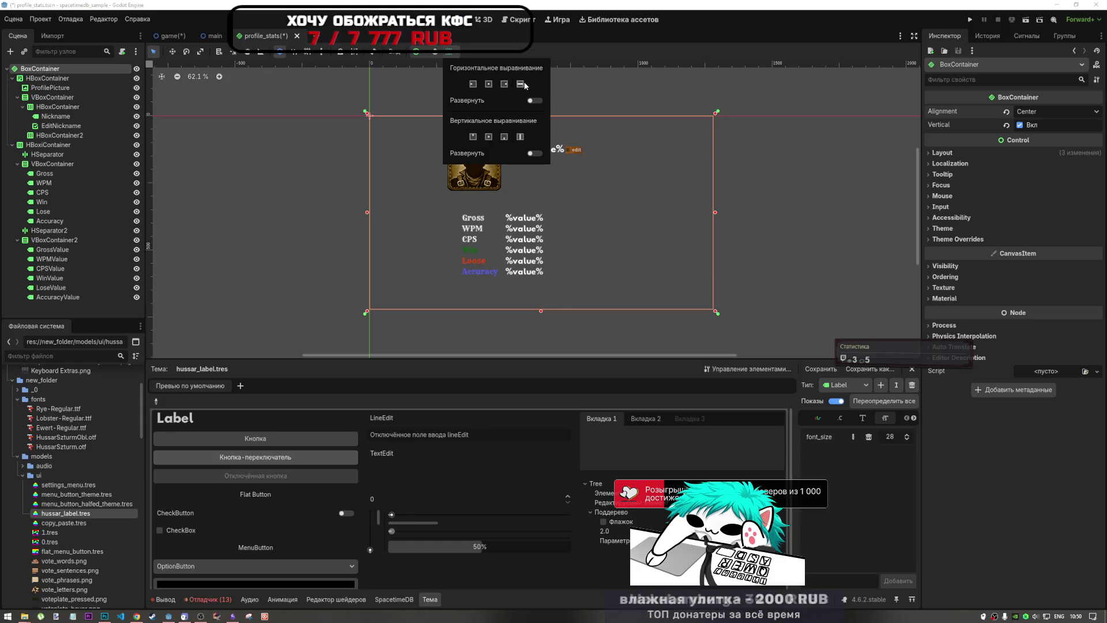
{"action": "left_click", "coordinate": [536, 154]}
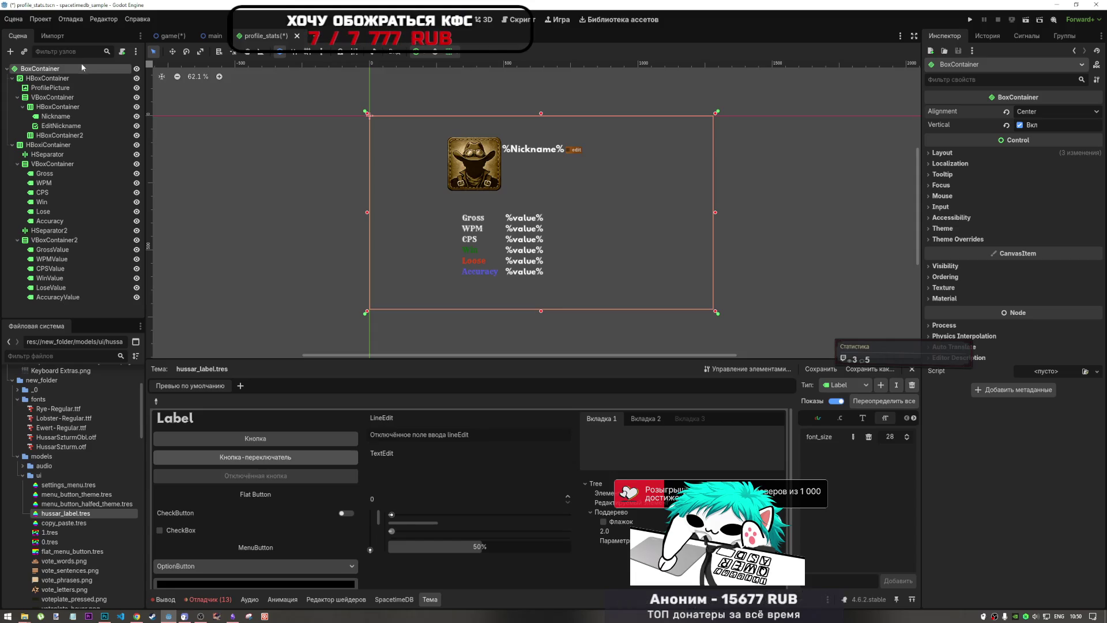
Step: Try Begin and End alignment, then switch BoxContainer from horizontal back to vertical stacking
{"action": "left_click", "coordinate": [1064, 112]}
{"action": "left_click", "coordinate": [1059, 128]}
{"action": "left_click", "coordinate": [1057, 116]}
{"action": "left_click", "coordinate": [1051, 150]}
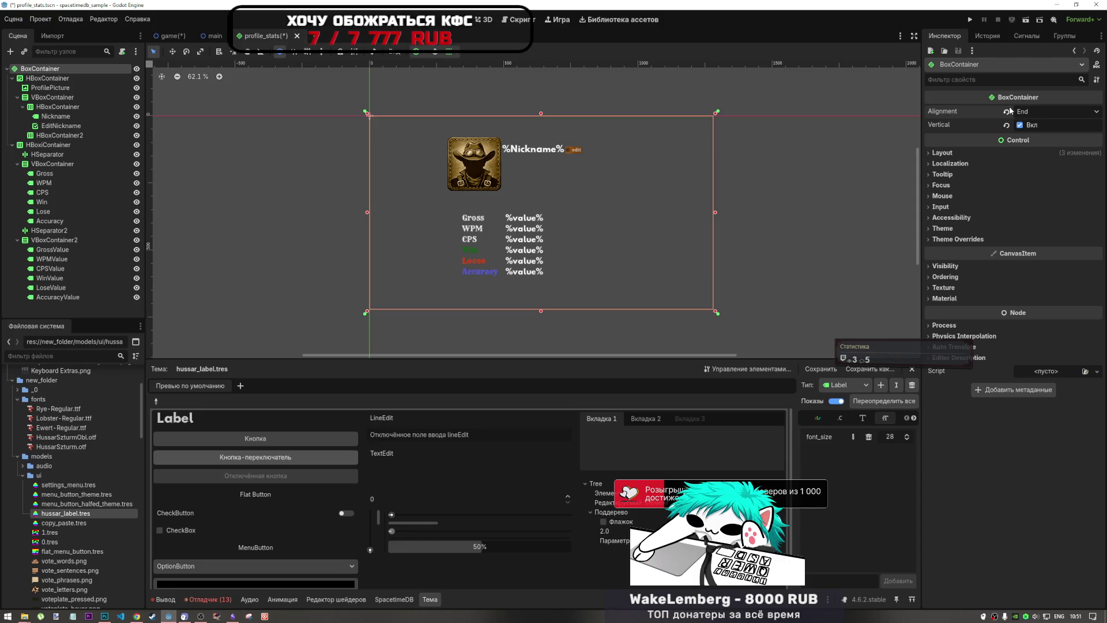
{"action": "left_click", "coordinate": [1009, 125]}
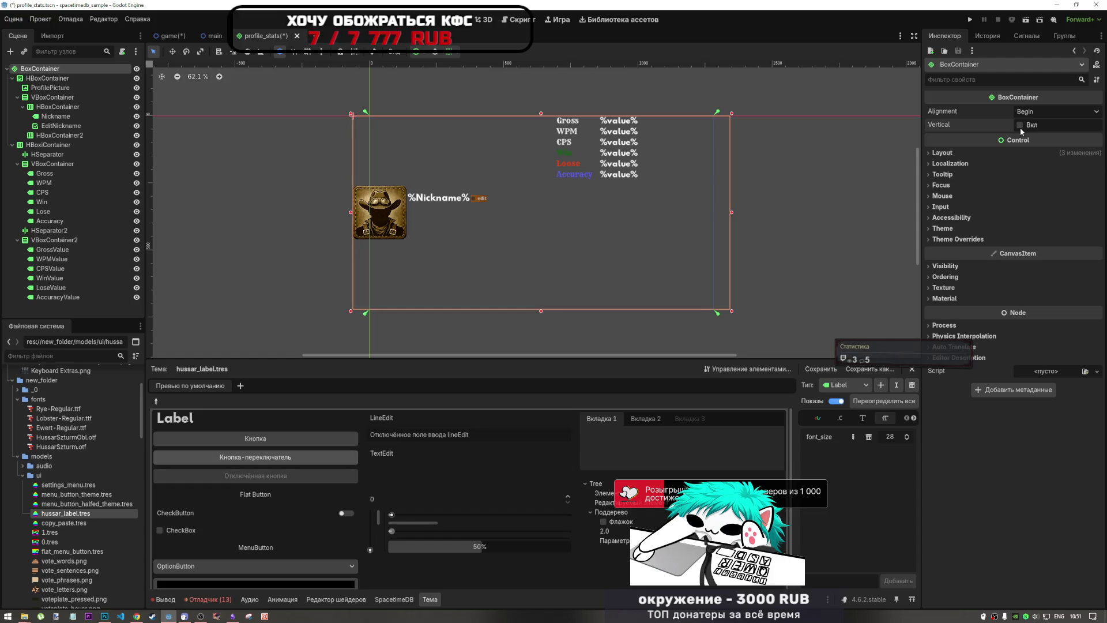
{"action": "left_click", "coordinate": [1019, 126]}
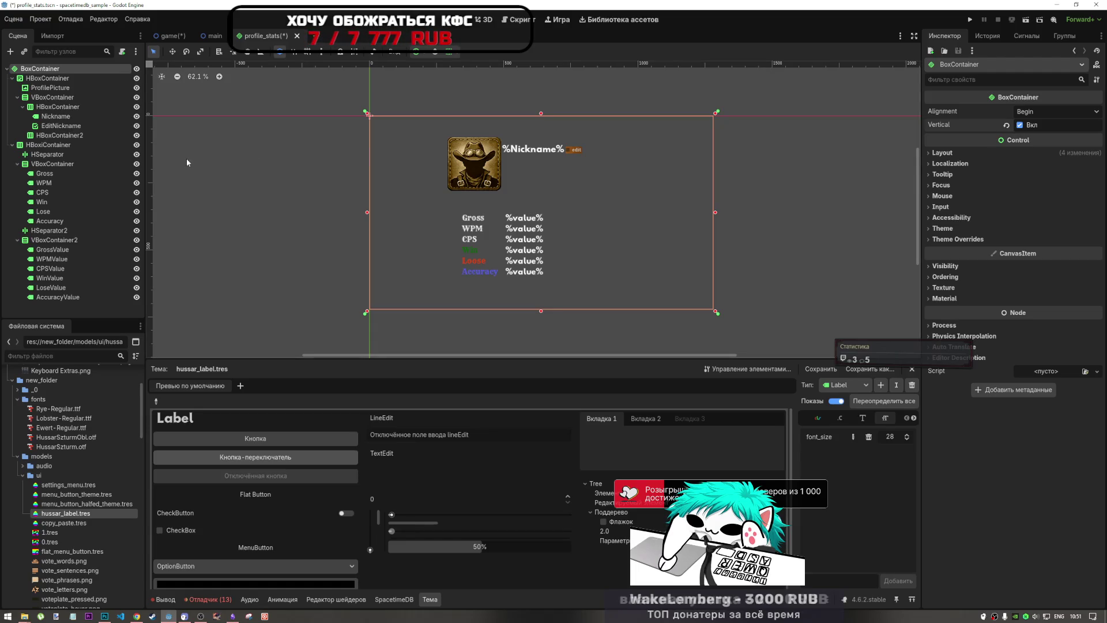
Step: Inspect the root, avatar-row and stats-row containers, then save the scene
{"action": "left_click", "coordinate": [79, 80]}
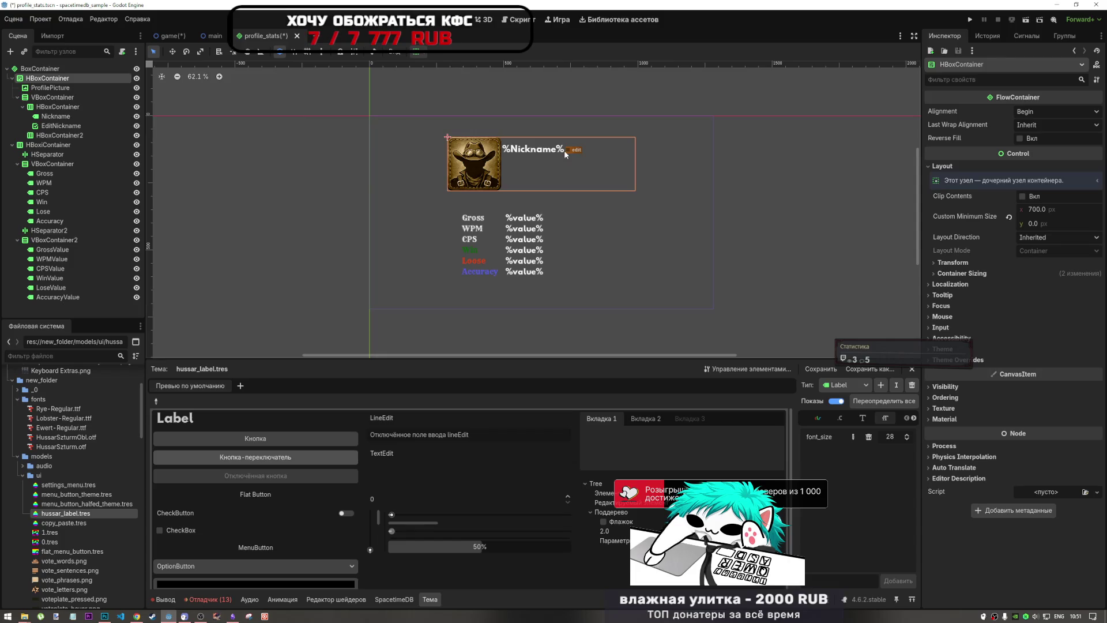
{"action": "left_click", "coordinate": [57, 69]}
{"action": "left_click", "coordinate": [66, 81]}
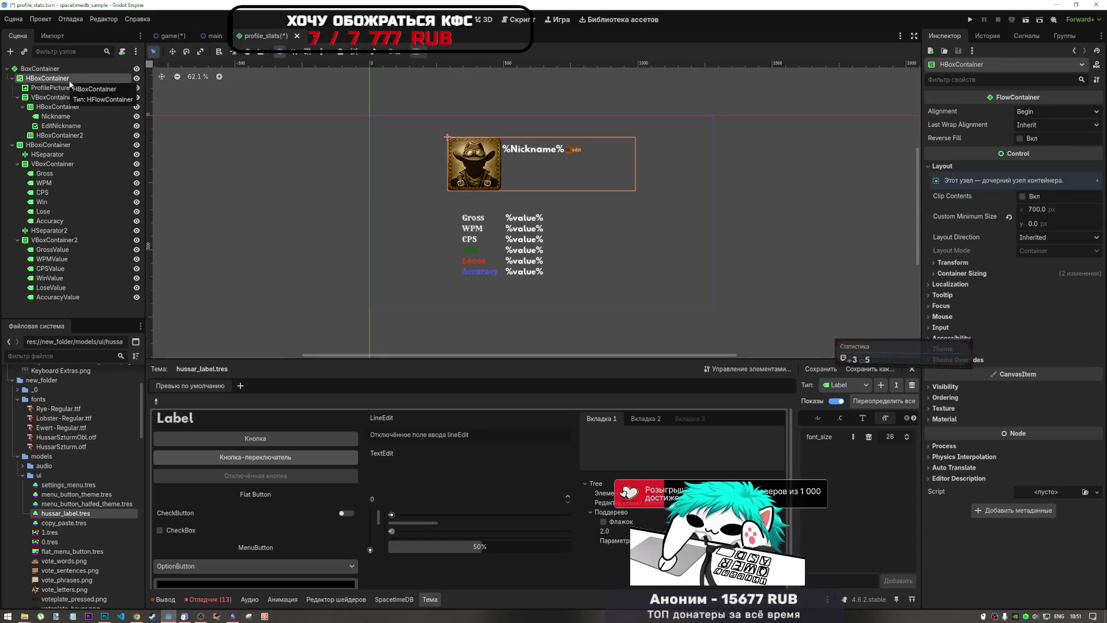
{"action": "left_click", "coordinate": [56, 146]}
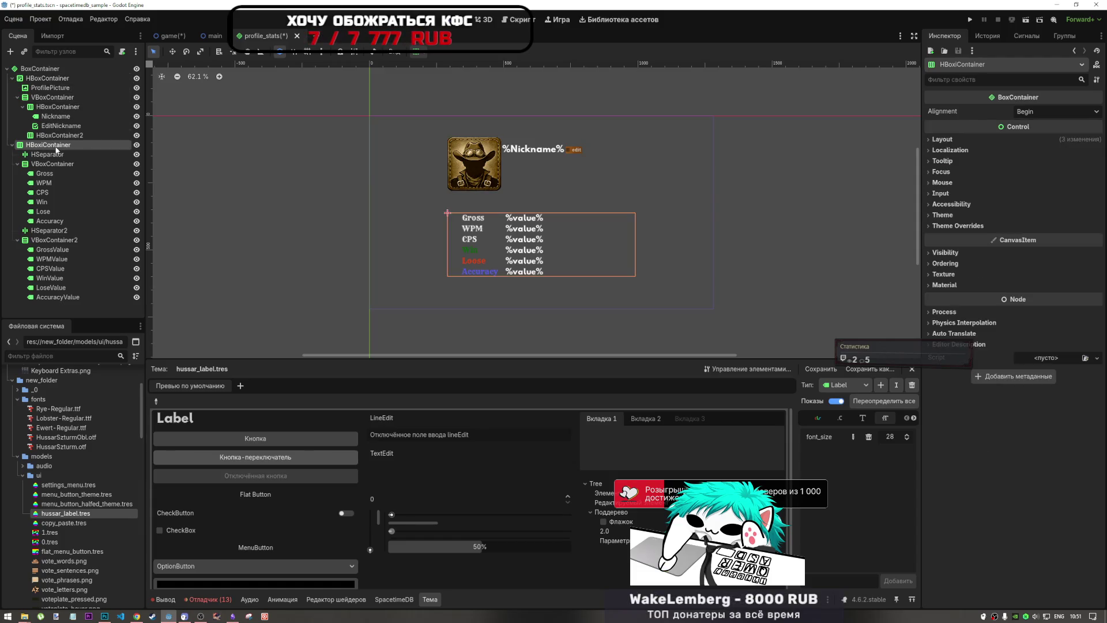
{"action": "left_click", "coordinate": [56, 82]}
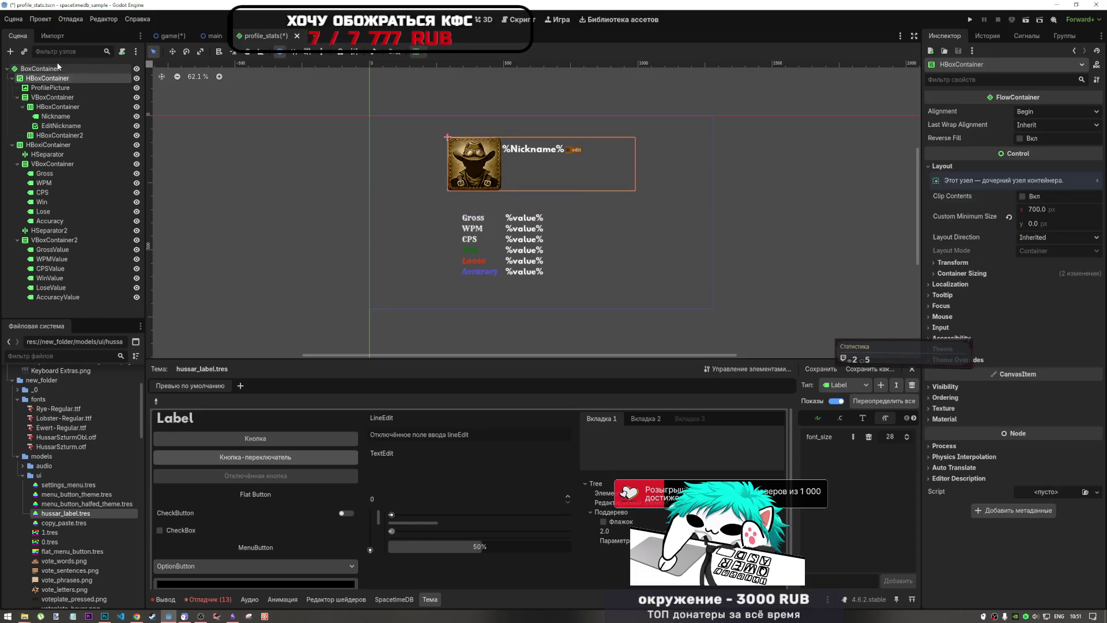
{"action": "left_click", "coordinate": [58, 68]}
{"action": "key", "text": "ctrl+s"}
Step: Inspect the ProfilePicture and EditNickname nodes and bring up the avatar row's context menu
{"action": "left_click", "coordinate": [80, 87]}
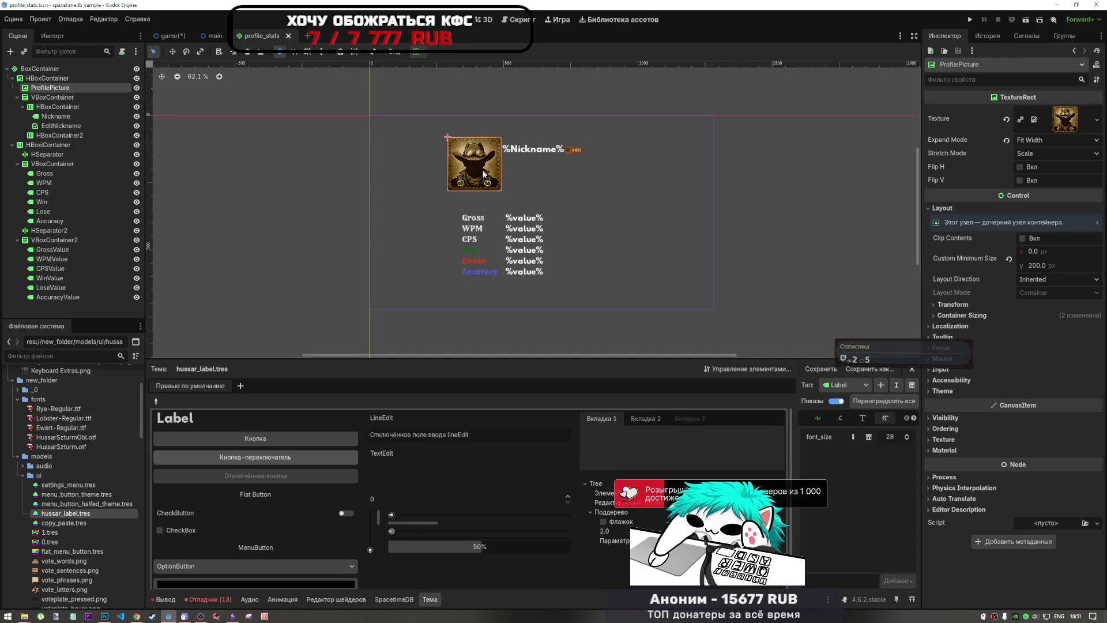
{"action": "left_click", "coordinate": [573, 151]}
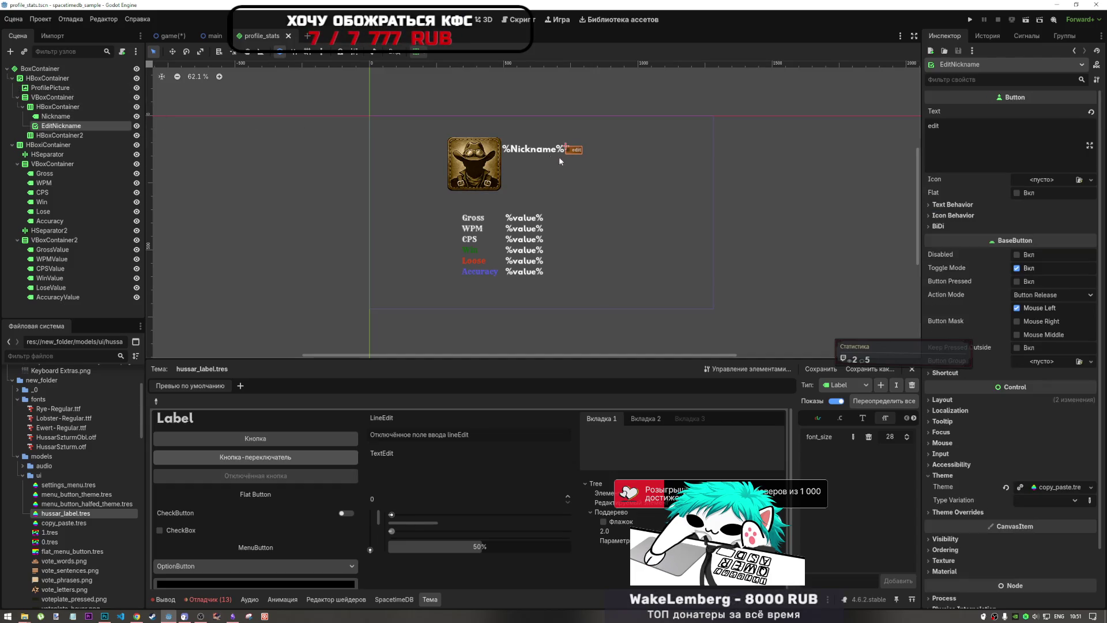
{"action": "left_click", "coordinate": [63, 97]}
{"action": "left_click", "coordinate": [60, 91]}
{"action": "left_click", "coordinate": [68, 126]}
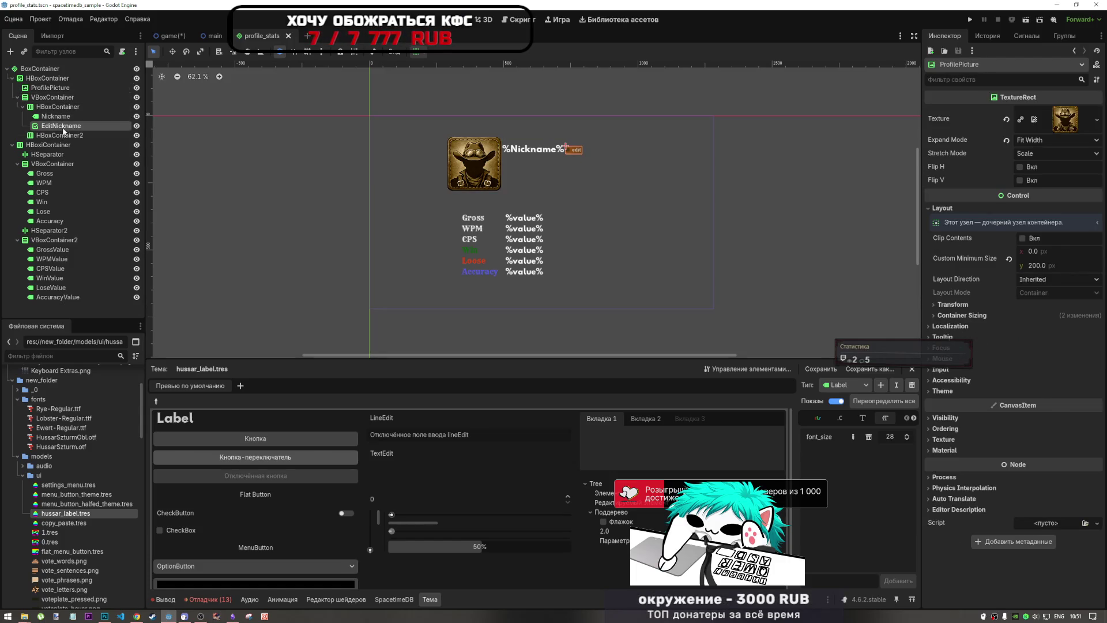
{"action": "right_click", "coordinate": [61, 78]}
Step: Add a VBoxContainer child to the avatar row and move ProfilePicture and EditNickname into it
{"action": "left_click", "coordinate": [92, 82]}
{"action": "type", "text": "vb"}
{"action": "left_click", "coordinate": [613, 385]}
{"action": "mouse_move", "coordinate": [55, 144]}
{"action": "left_mouse_down"}
{"action": "mouse_move", "coordinate": [88, 133]}
{"action": "mouse_move", "coordinate": [69, 89]}
{"action": "left_mouse_up"}
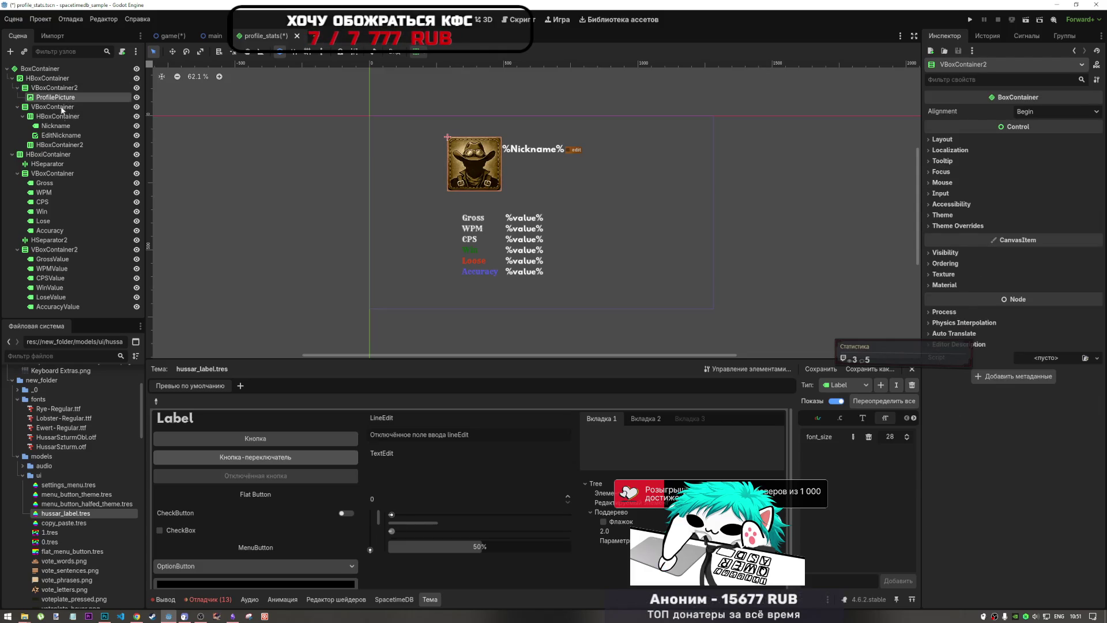
{"action": "left_click_drag", "start_coordinate": [58, 135], "coordinate": [66, 91]}
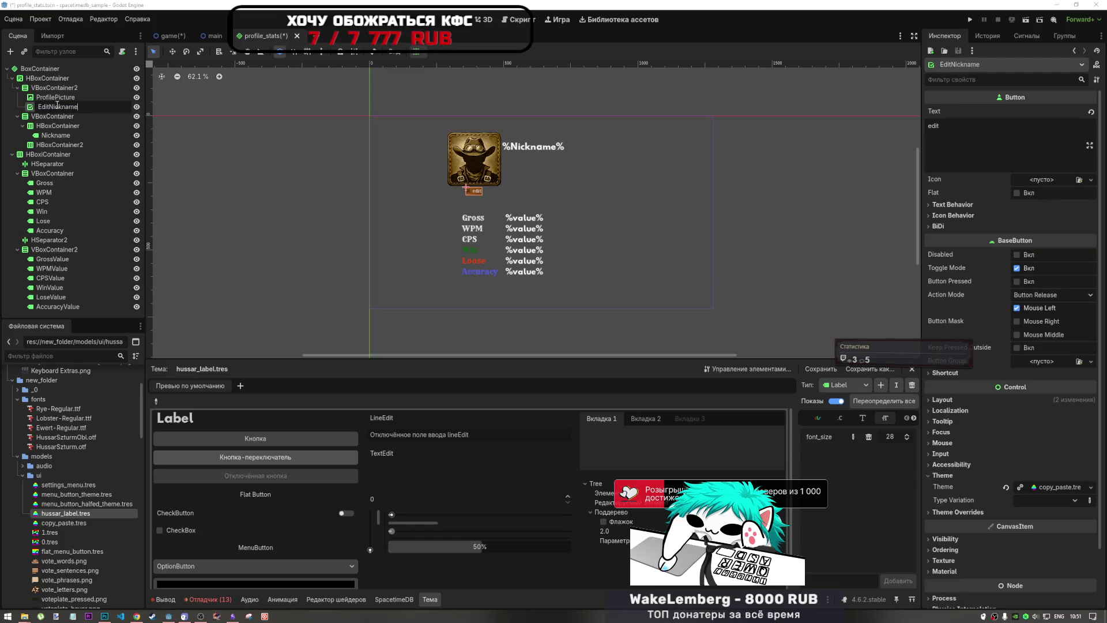
Step: Rename the moved button to EditProfilePicture, then undo and return EditNickname beside the nickname
{"action": "left_click_drag", "start_coordinate": [53, 106], "coordinate": [49, 106]}
{"action": "type", "text": "rofilePi"}
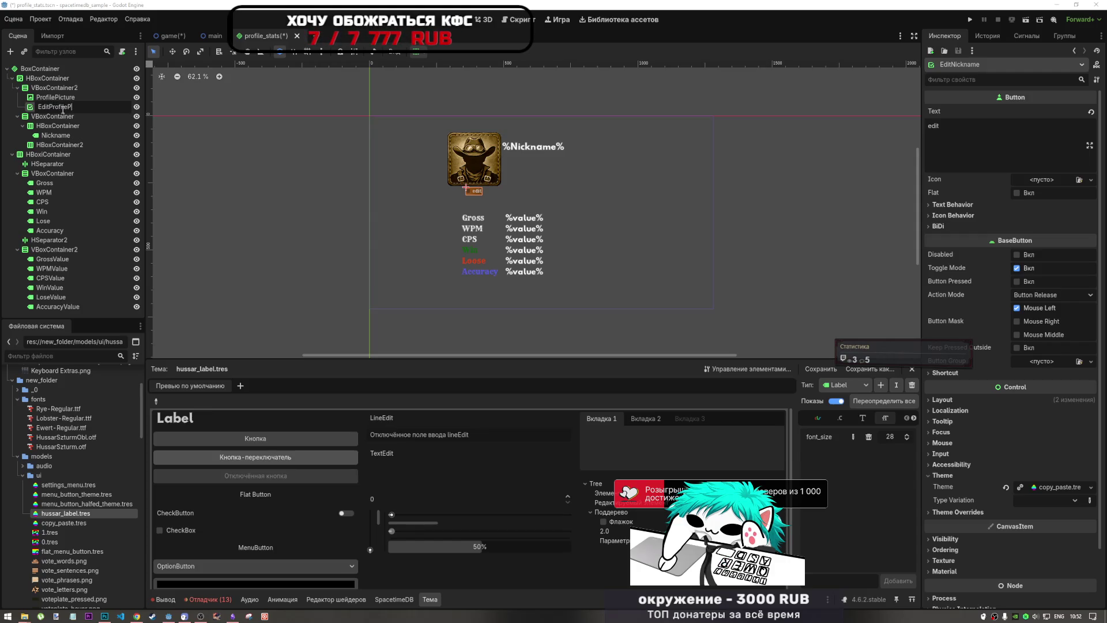
{"action": "type", "text": "ct"}
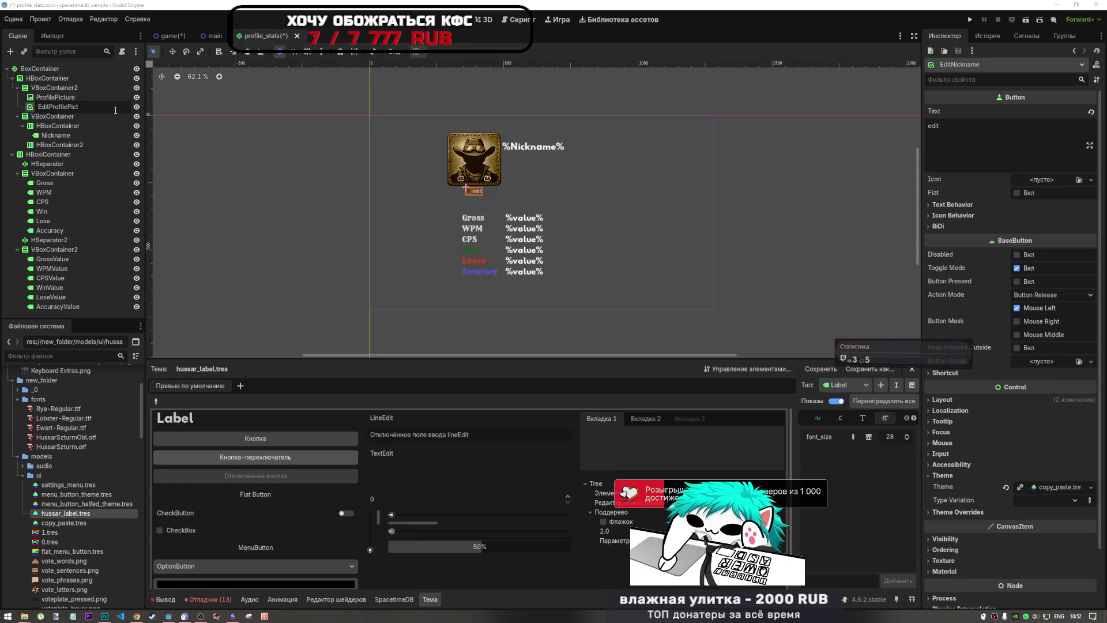
{"action": "type", "text": "ure"}
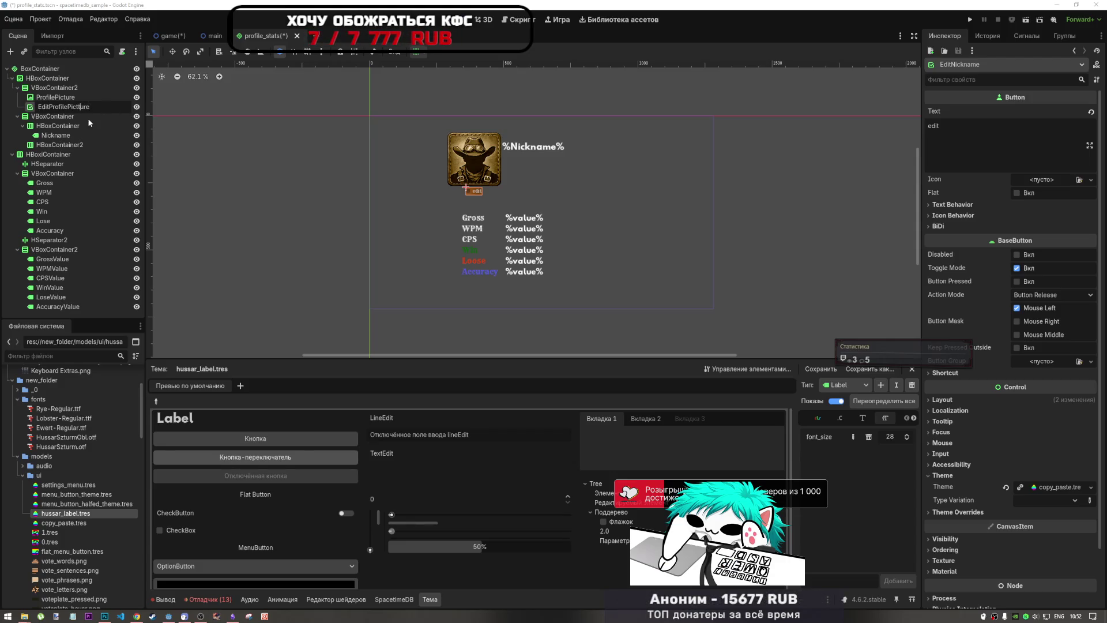
{"action": "key", "text": "ctrl+shift+z"}
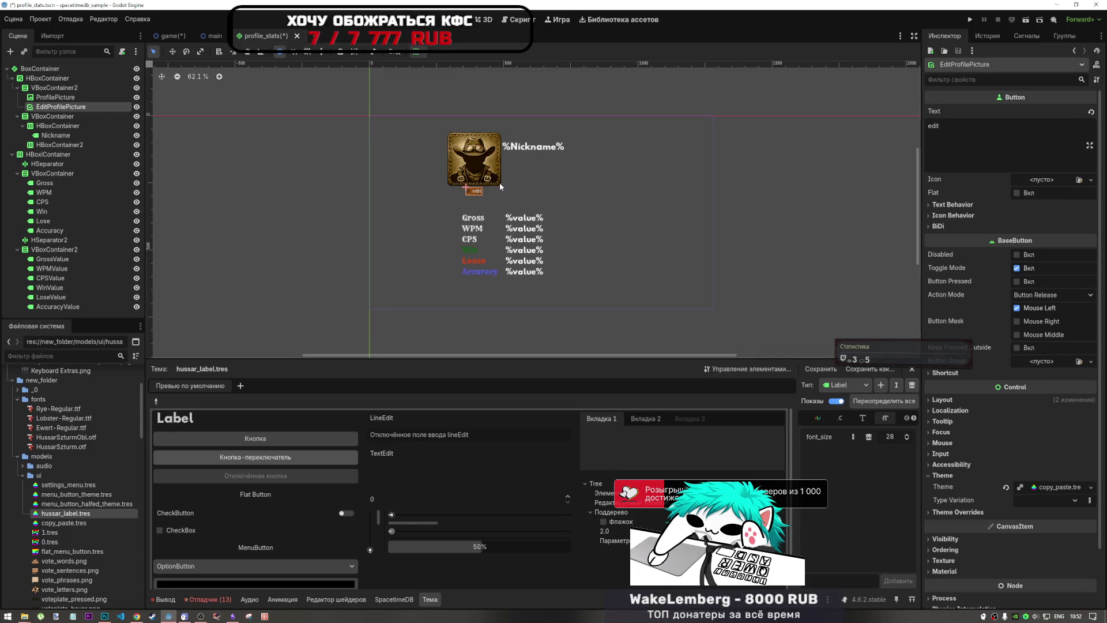
{"action": "key", "text": "ctrl+z"}
{"action": "left_click_drag", "start_coordinate": [89, 135], "coordinate": [77, 107]}
Step: Duplicate EditNickname under the avatar, rename the copy EditProfilePicture, then pause the YouTube video
{"action": "key", "text": "ctrl+d"}
{"action": "double_click", "coordinate": [75, 98]}
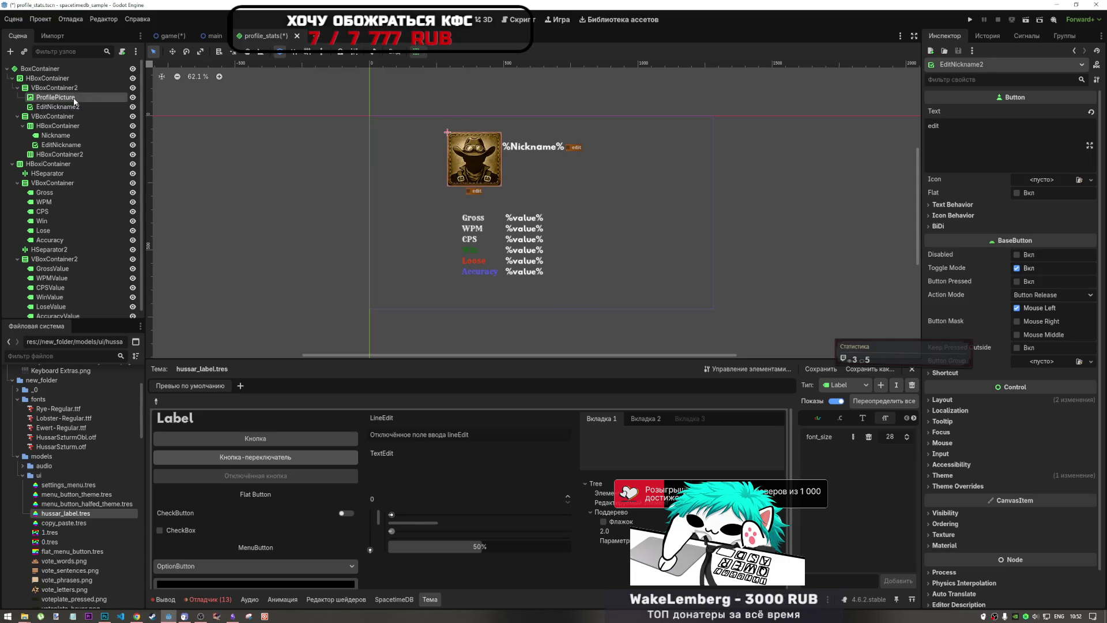
{"action": "double_click", "coordinate": [75, 107]}
{"action": "left_click", "coordinate": [76, 108]}
{"action": "left_click_drag", "start_coordinate": [84, 107], "coordinate": [53, 107]}
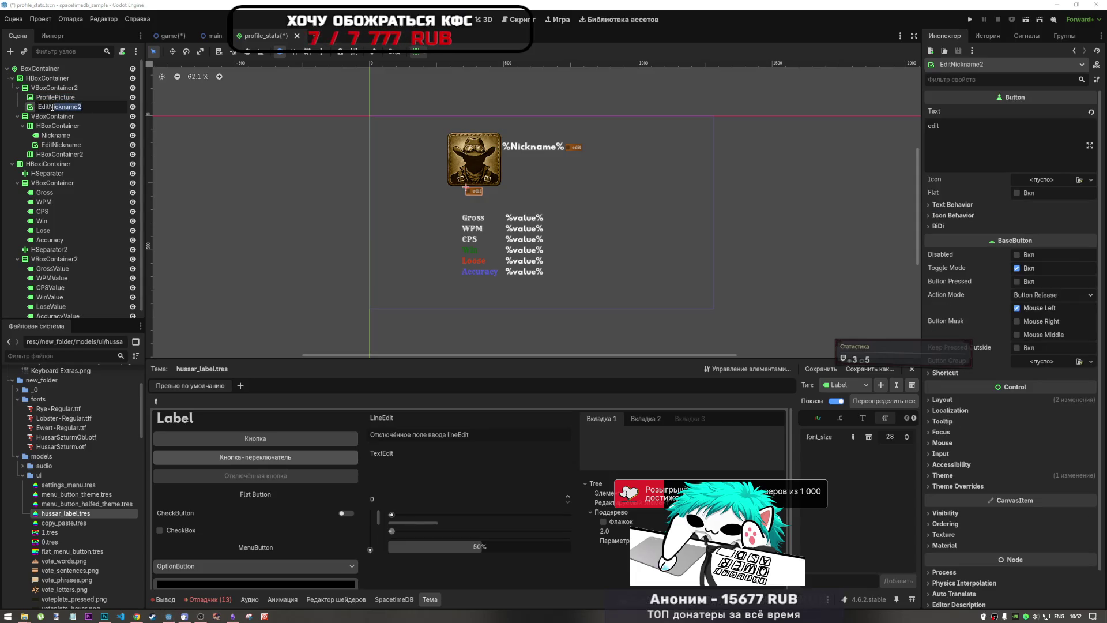
{"action": "type", "text": "ProfilePictur"}
{"action": "key", "text": "Return"}
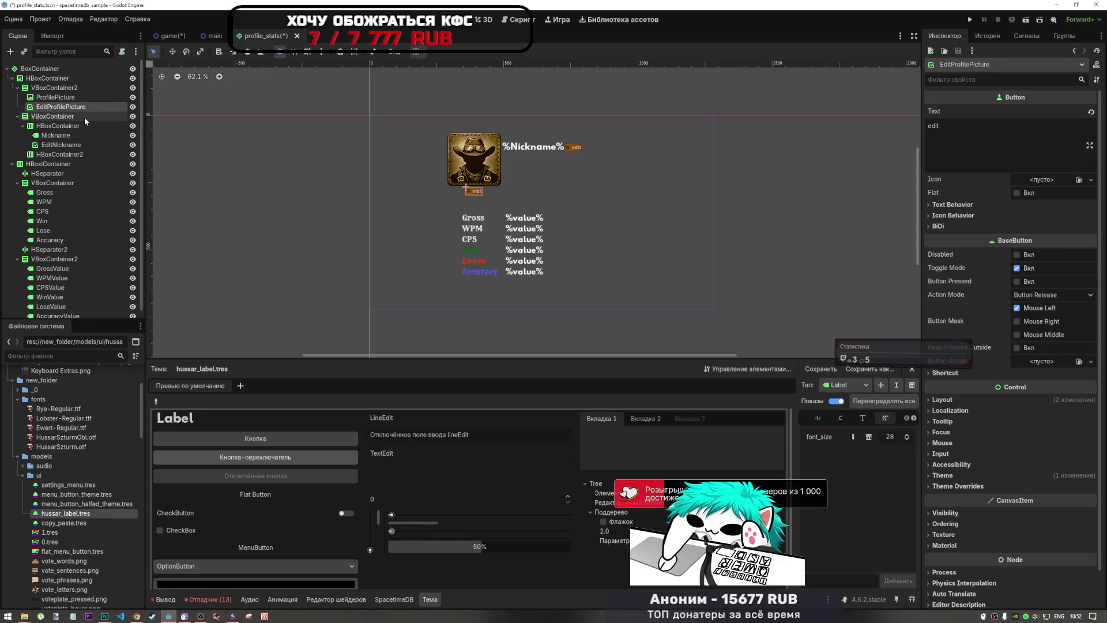
{"action": "left_click", "coordinate": [136, 615]}
{"action": "left_click", "coordinate": [562, 422]}
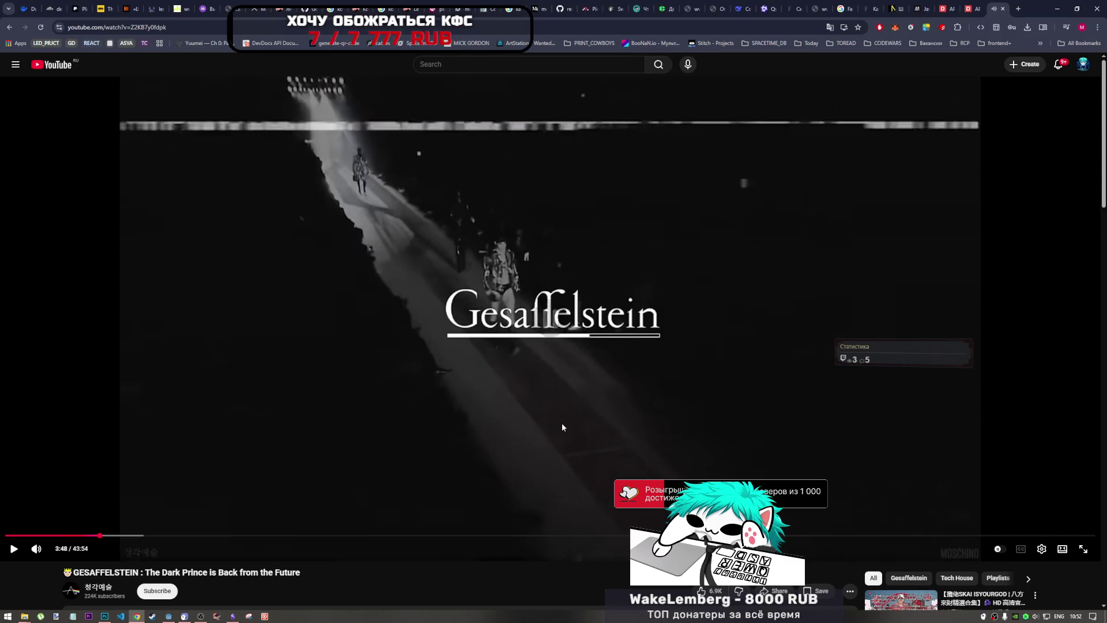
Step: Play another concert video from the YouTube recommendations, then return to the Godot editor
{"action": "scroll", "coordinate": [593, 420], "scroll_direction": "down", "scroll_amount": 5}
{"action": "left_click", "coordinate": [911, 398]}
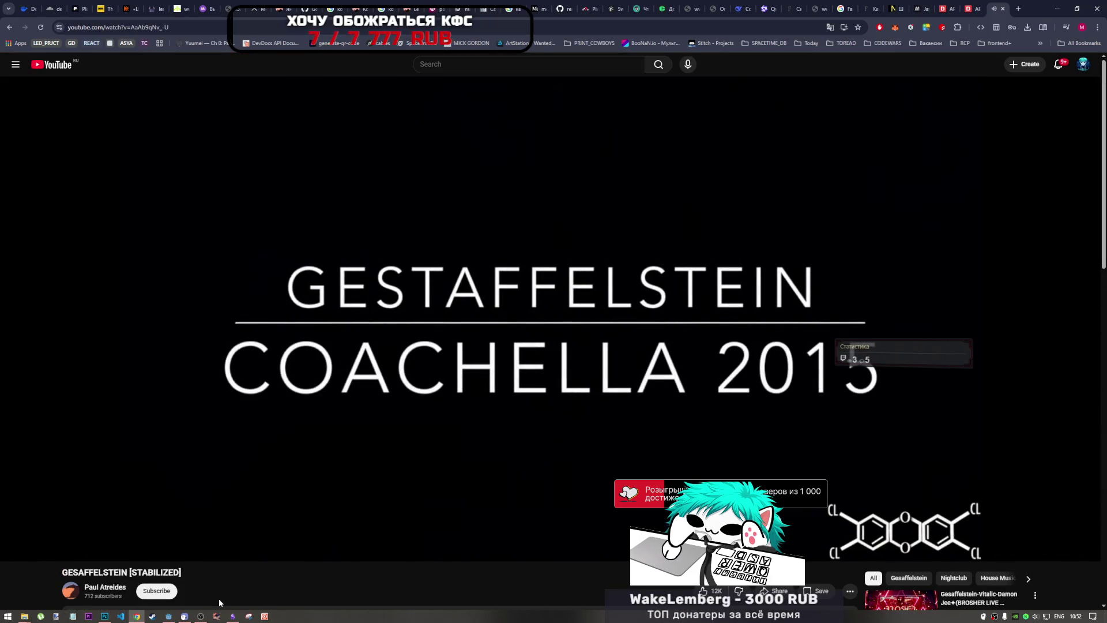
{"action": "left_click", "coordinate": [104, 616]}
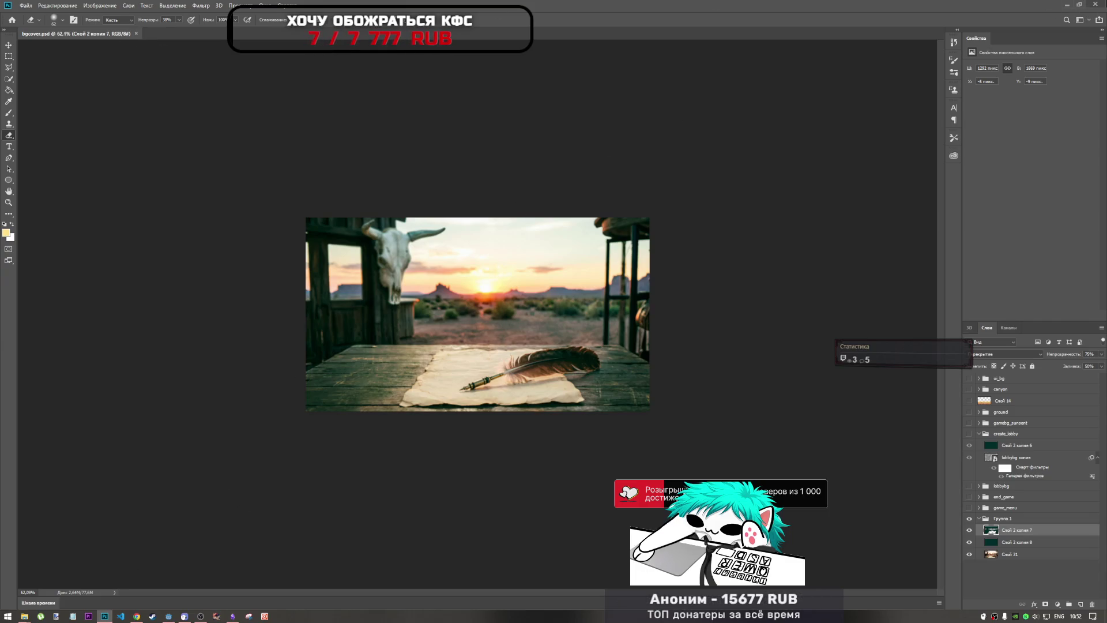
{"action": "left_click", "coordinate": [184, 616]}
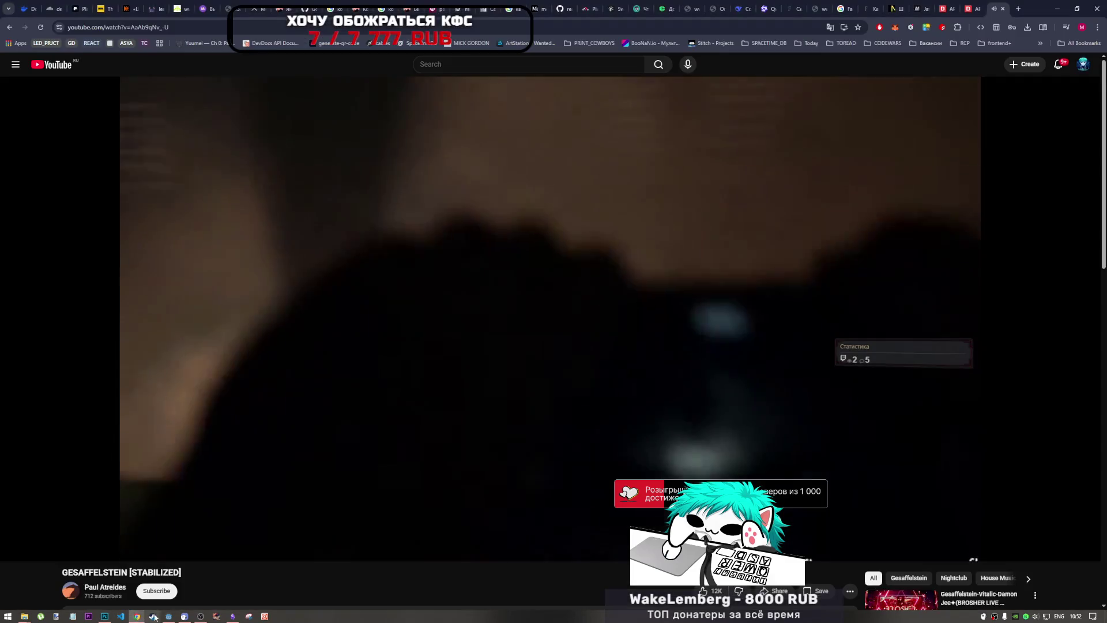
{"action": "left_click", "coordinate": [184, 615]}
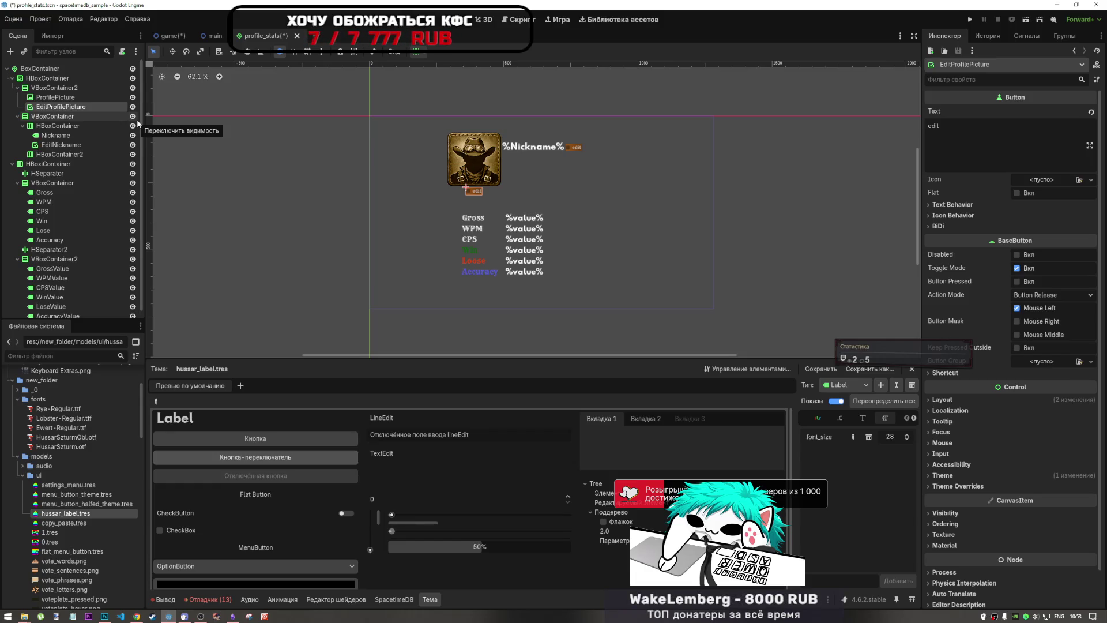
Step: Parent EditProfilePicture under ProfilePicture and apply Full Rect, then Bottom Right anchor presets
{"action": "left_click_drag", "start_coordinate": [72, 108], "coordinate": [75, 102]}
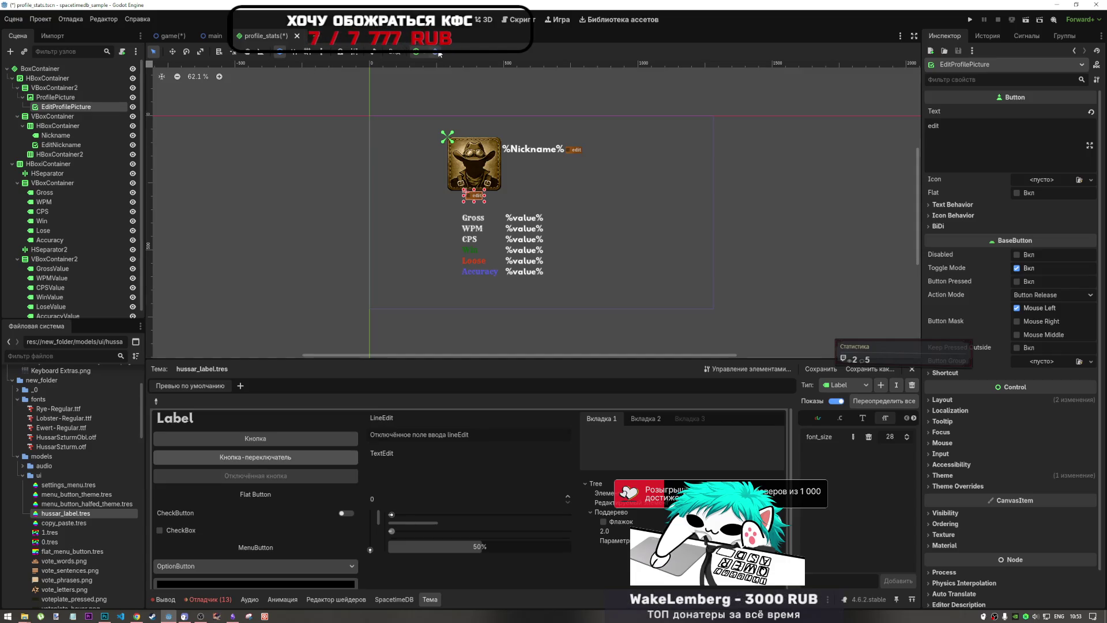
{"action": "left_click", "coordinate": [415, 51]}
{"action": "left_click", "coordinate": [494, 131]}
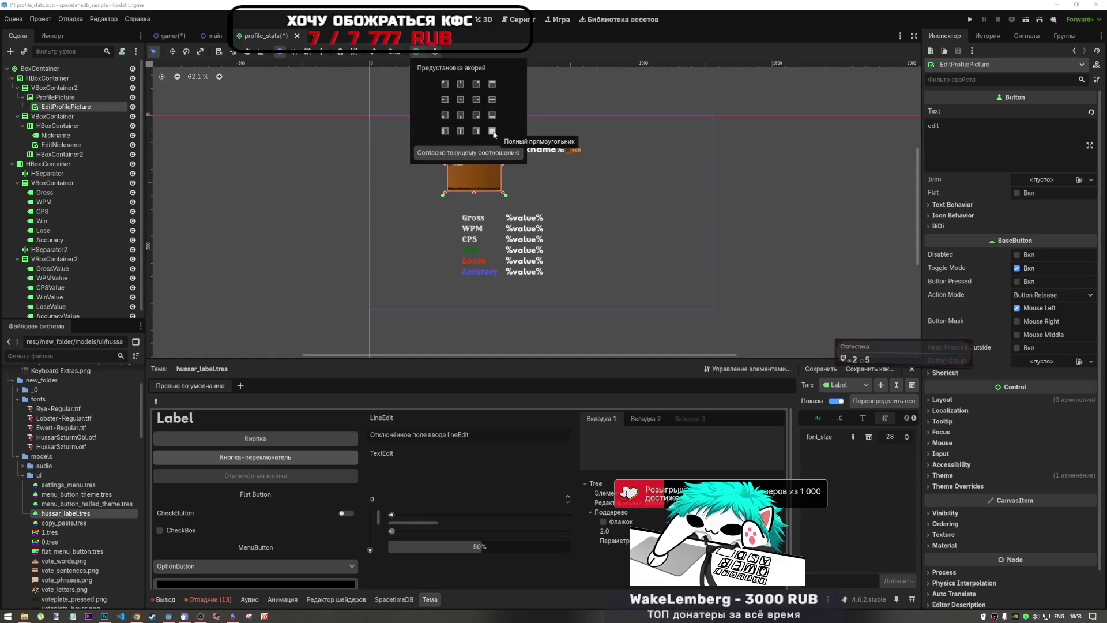
{"action": "left_click", "coordinate": [476, 116]}
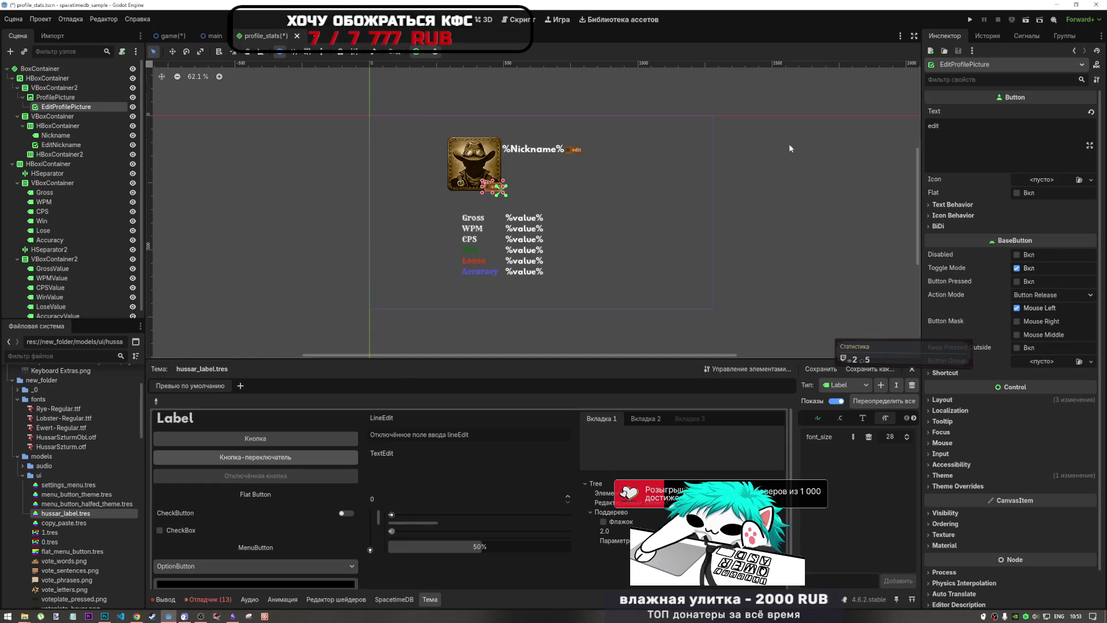
Step: Reselect the avatar's edit button, then switch to the browser and start a new tab
{"action": "left_click", "coordinate": [731, 184]}
{"action": "scroll", "coordinate": [527, 183], "scroll_direction": "up", "scroll_amount": 5}
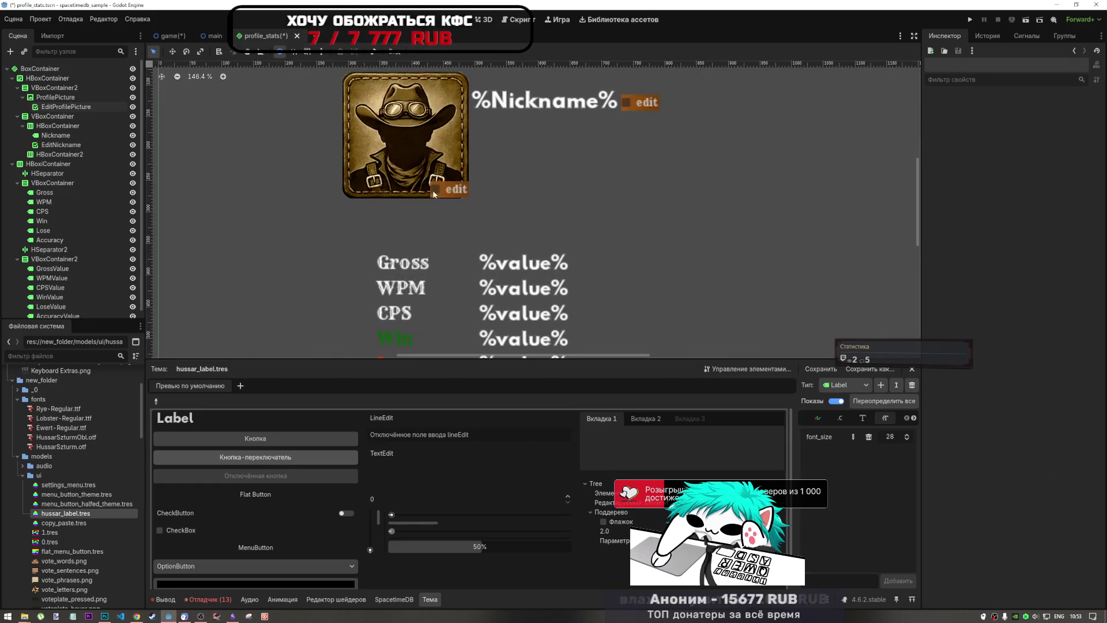
{"action": "scroll", "coordinate": [483, 228], "scroll_direction": "down", "scroll_amount": 5}
{"action": "scroll", "coordinate": [483, 199], "scroll_direction": "up", "scroll_amount": 5}
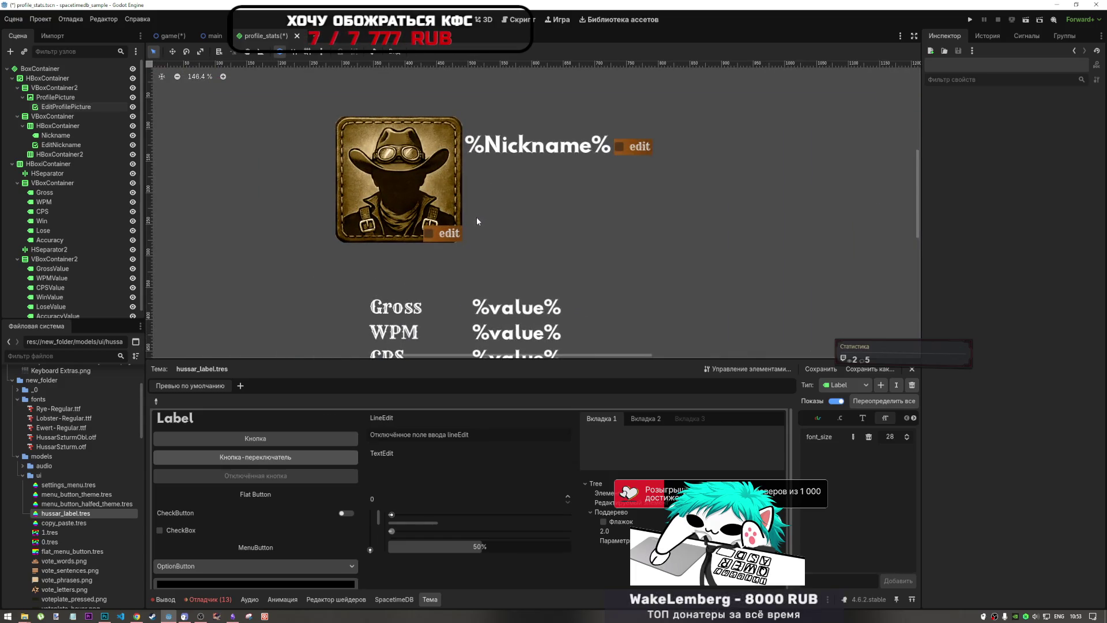
{"action": "left_click", "coordinate": [449, 237]}
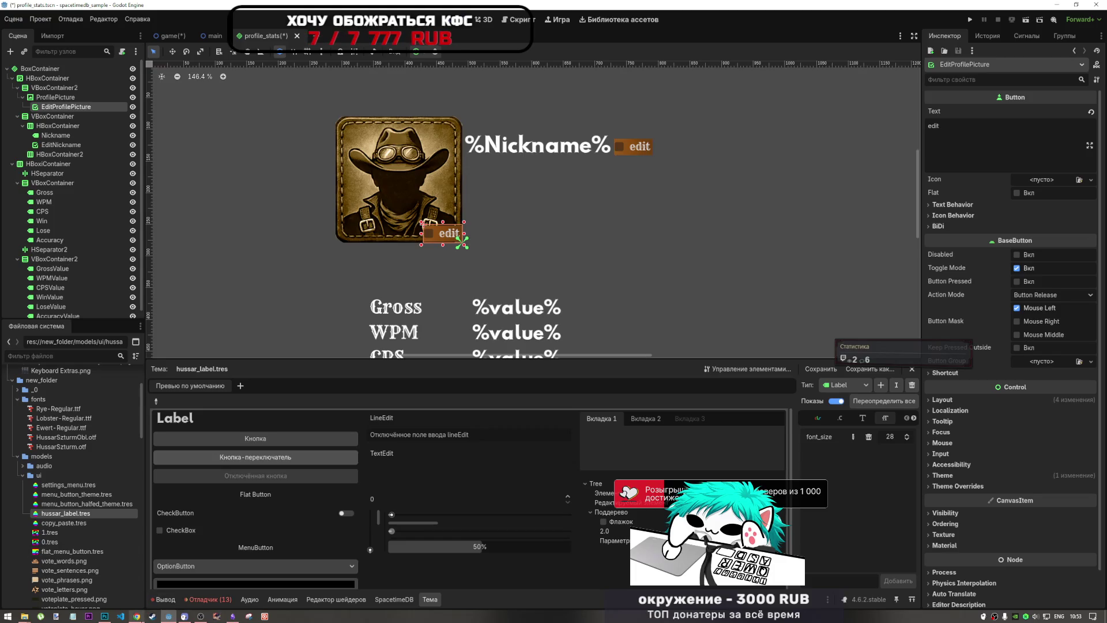
{"action": "key", "text": "alt+Tab"}
{"action": "left_click", "coordinate": [1018, 9]}
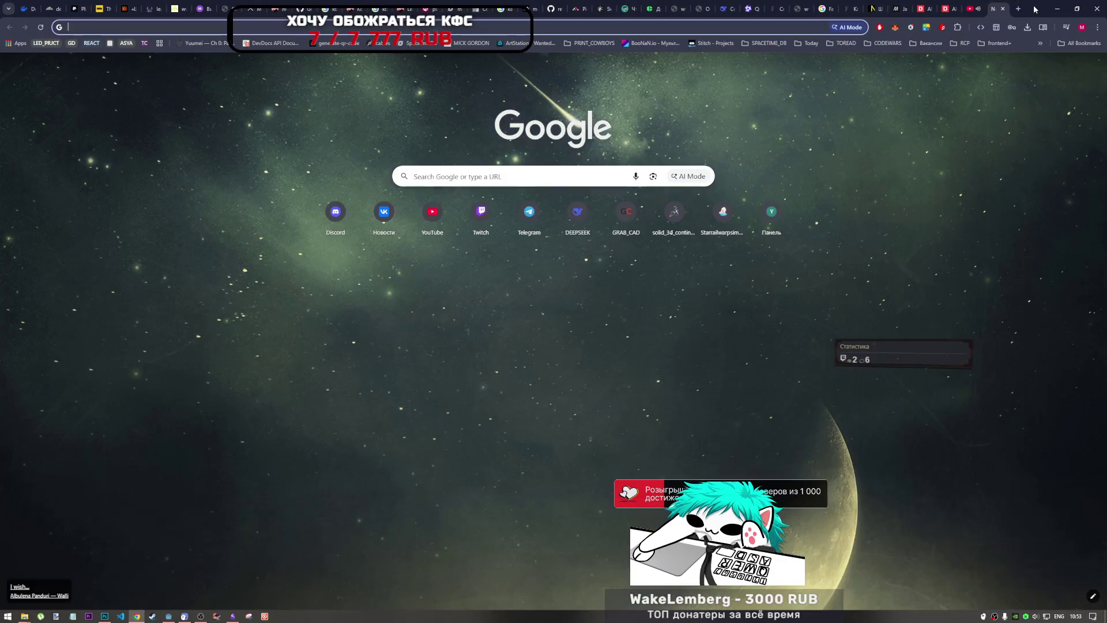
Step: Search Google for a 'символ' edit symbol
{"action": "type", "text": "pyfxjr 'l"}
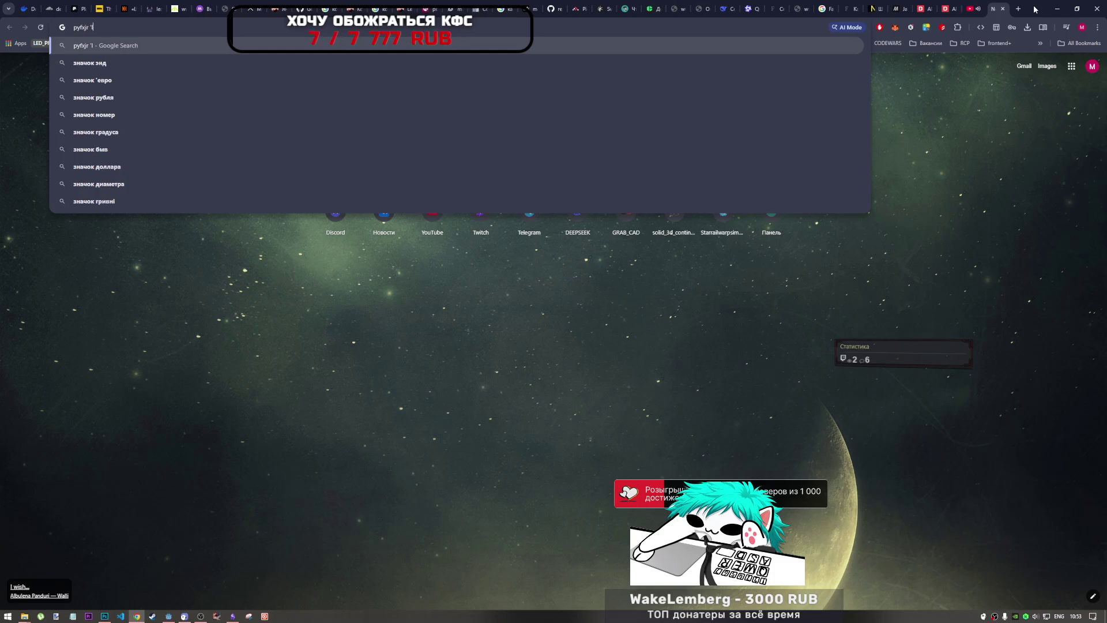
{"action": "type", "text": "bn c"}
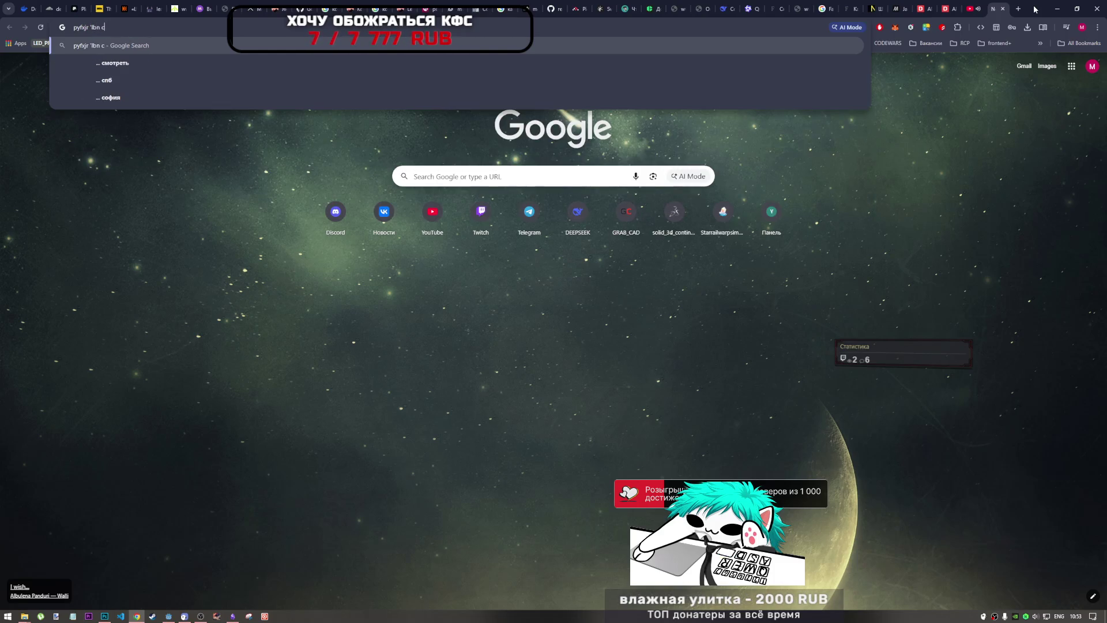
{"action": "type", "text": "символ"}
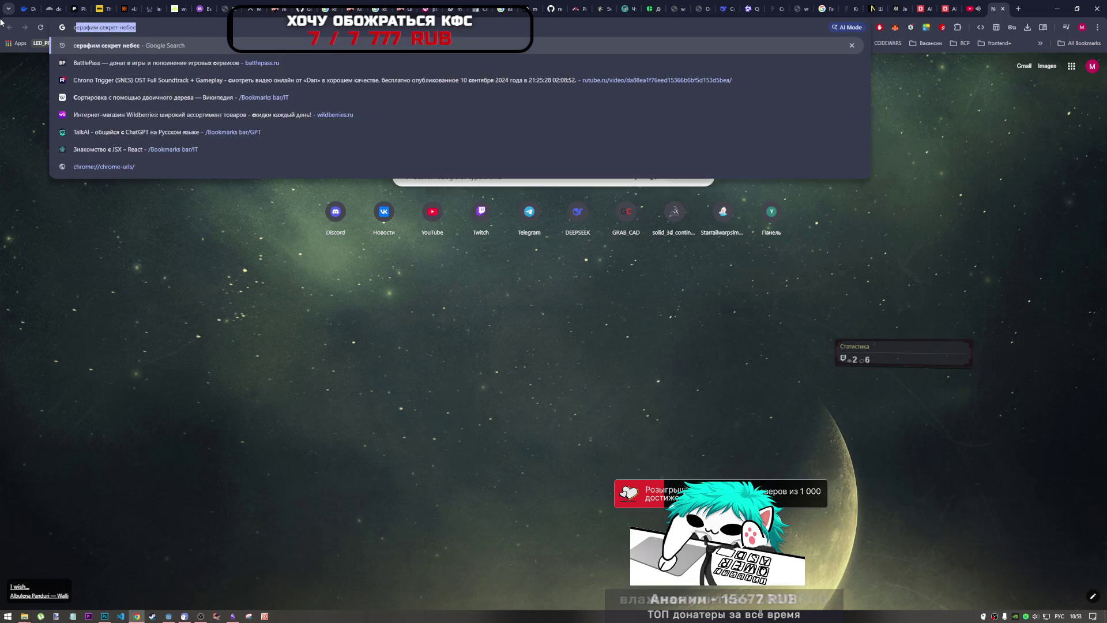
{"action": "key", "text": "alt+shift"}
{"action": "type", "text": "edit"}
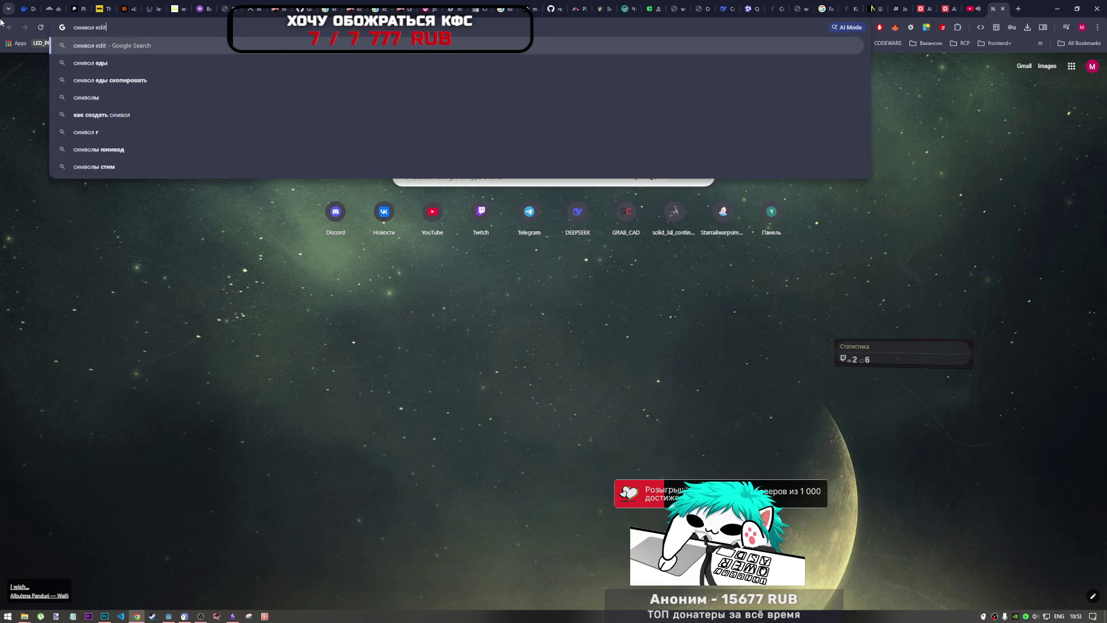
{"action": "key", "text": "Return"}
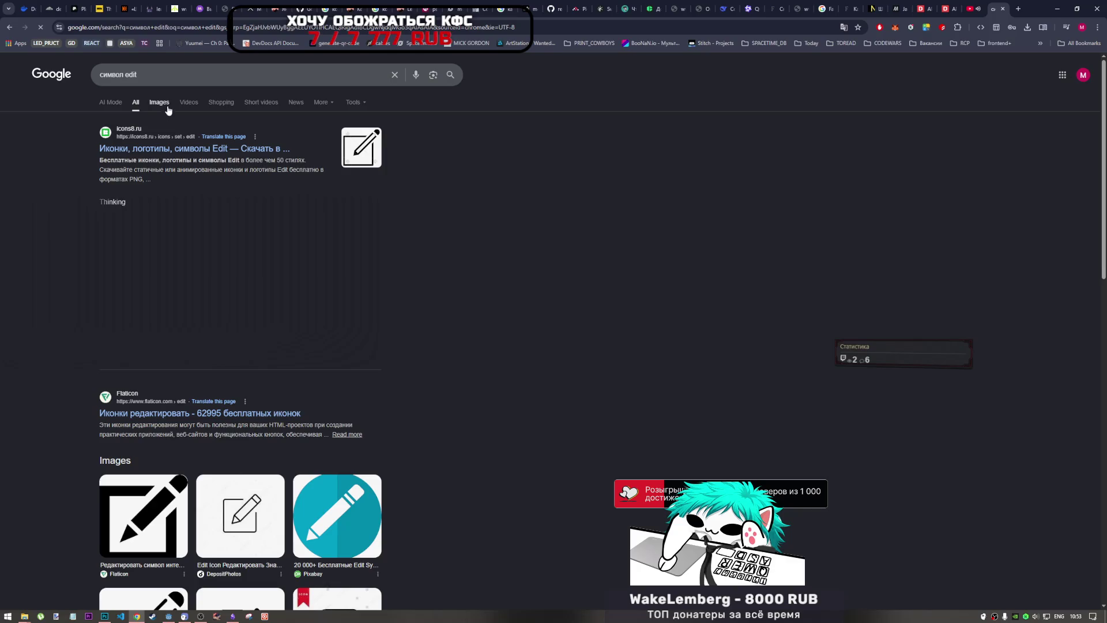
Step: Review the AI overview, then change the query to search for a 'карандаш' (pencil) symbol
{"action": "left_click", "coordinate": [151, 84]}
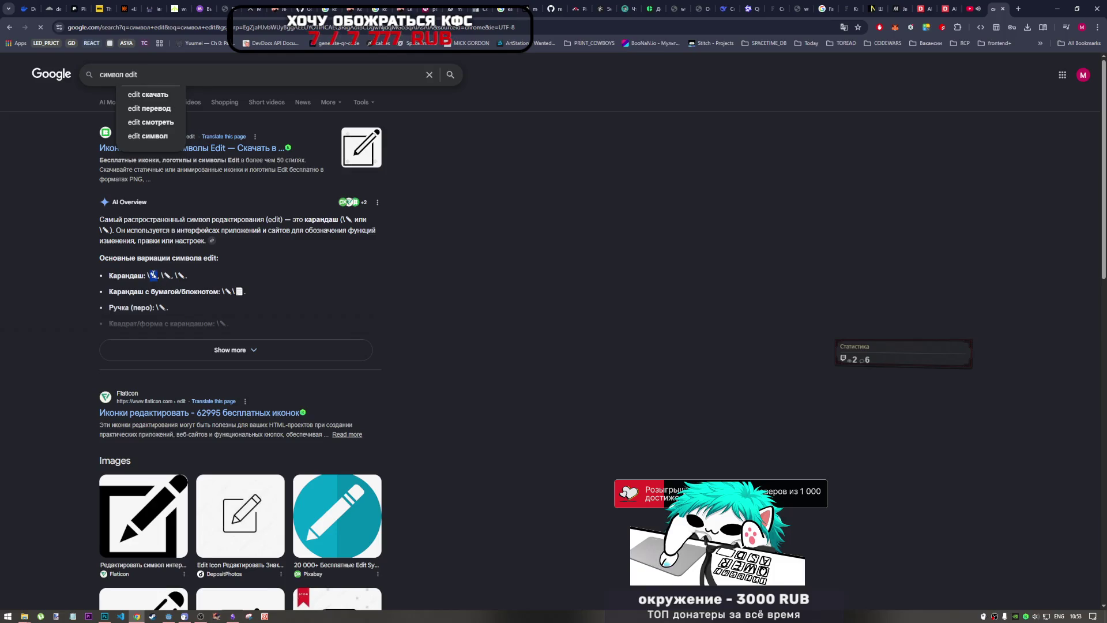
{"action": "double_click", "coordinate": [154, 275]}
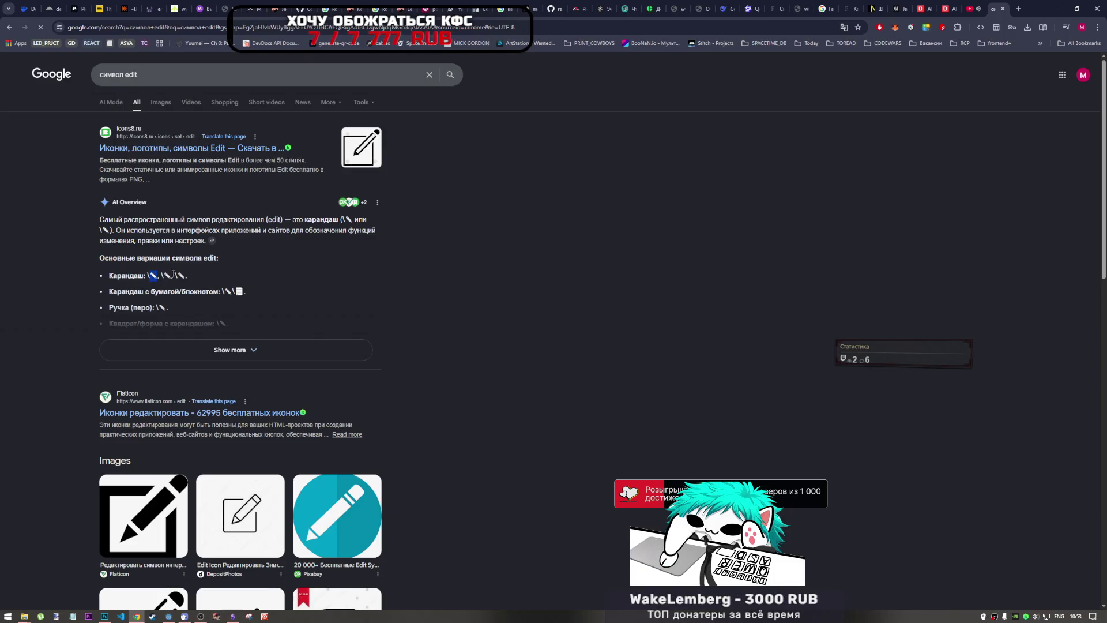
{"action": "scroll", "coordinate": [162, 278], "scroll_direction": "down", "scroll_amount": 2}
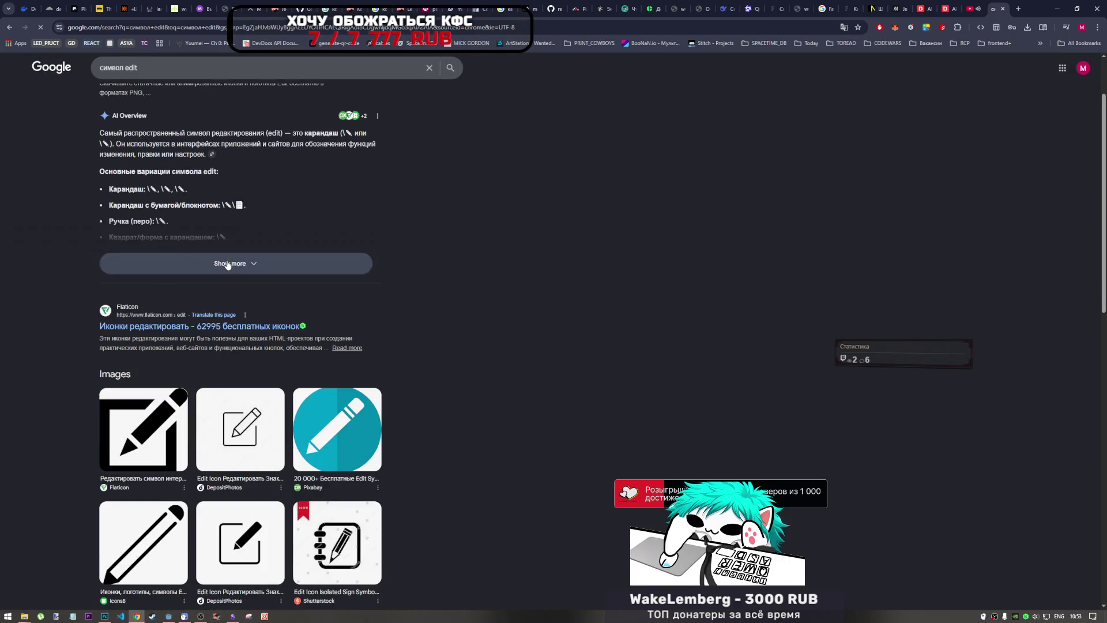
{"action": "left_click", "coordinate": [231, 259]}
{"action": "scroll", "coordinate": [246, 209], "scroll_direction": "up", "scroll_amount": 2}
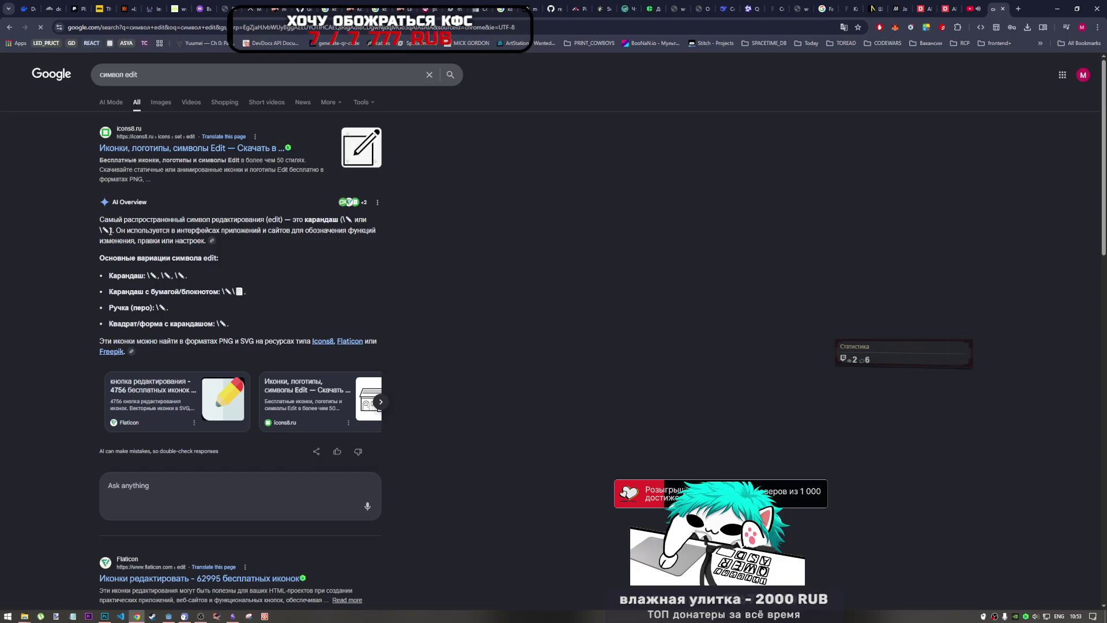
{"action": "left_click_drag", "start_coordinate": [150, 75], "coordinate": [40, 69]}
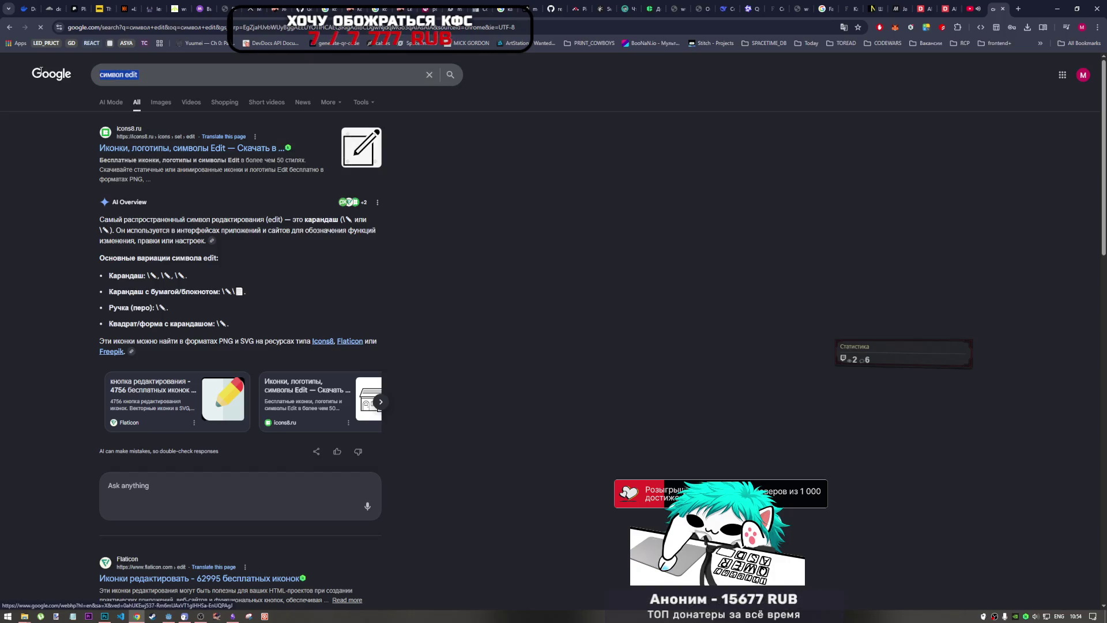
{"action": "double_click", "coordinate": [131, 74]}
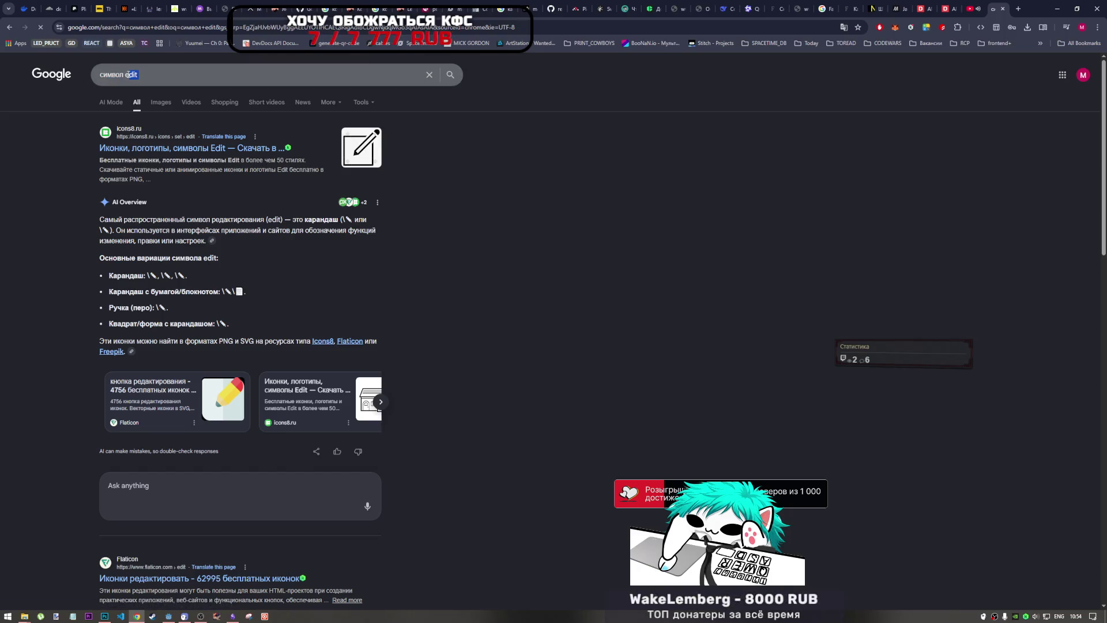
{"action": "type", "text": "rfhfylfif"}
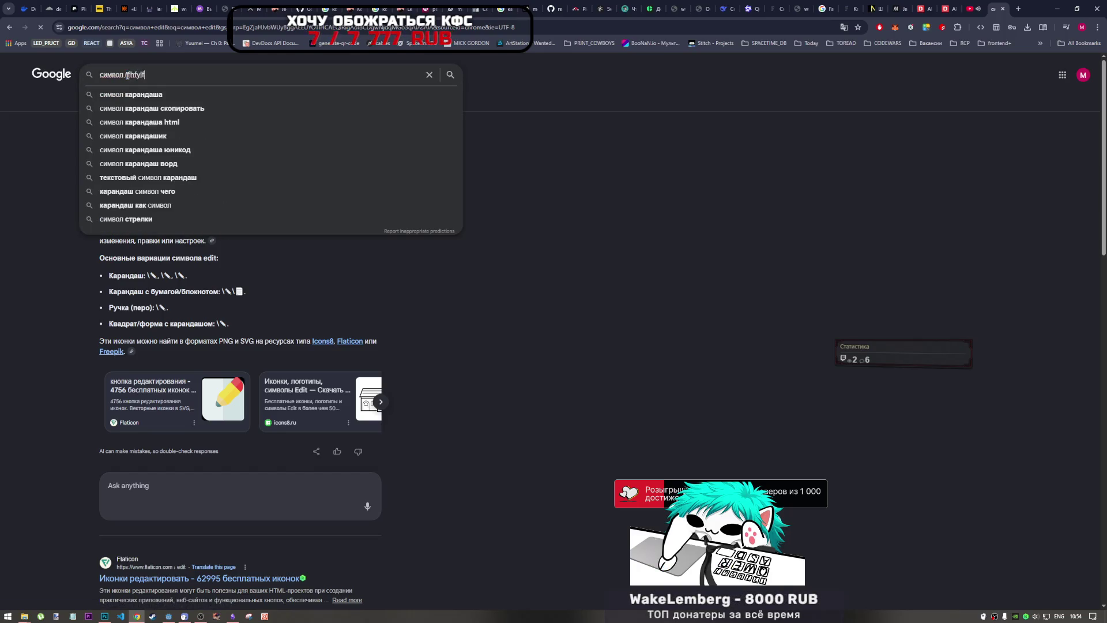
{"action": "key", "text": "Return"}
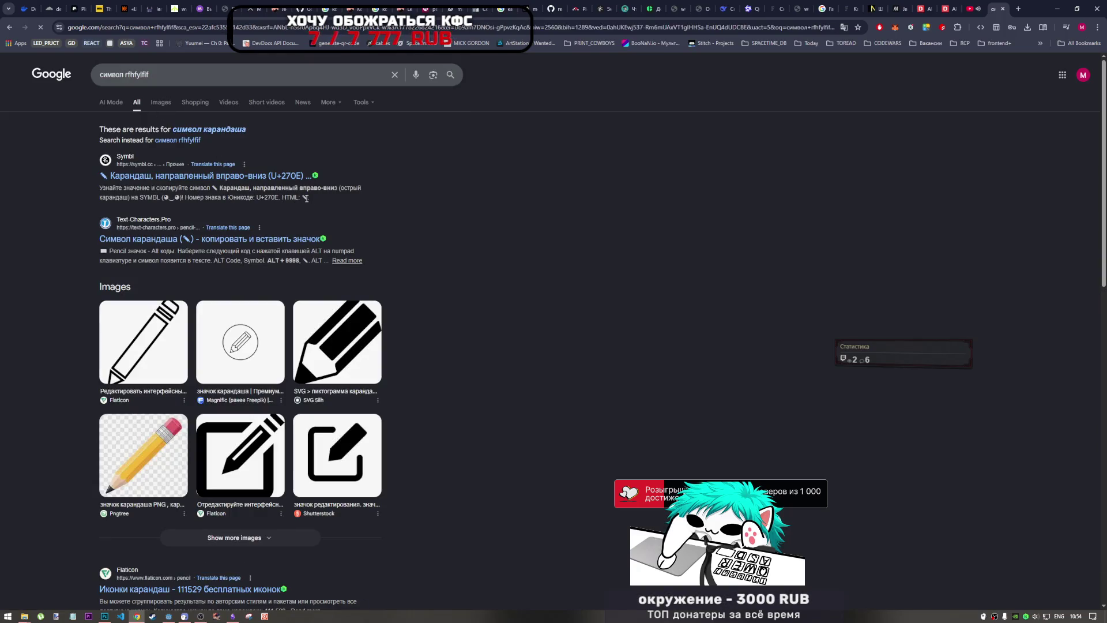
Step: On symbl.cc, open the lower-left pencil U+1F589, copy it, and return to Godot
{"action": "left_click", "coordinate": [173, 176]}
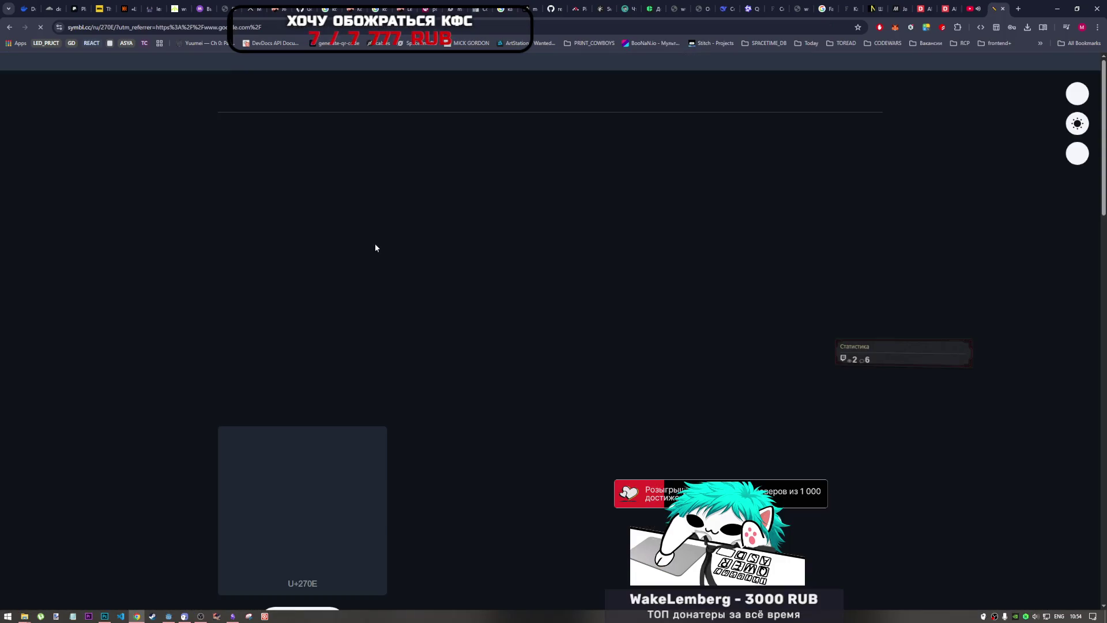
{"action": "scroll", "coordinate": [373, 300], "scroll_direction": "down", "scroll_amount": 10}
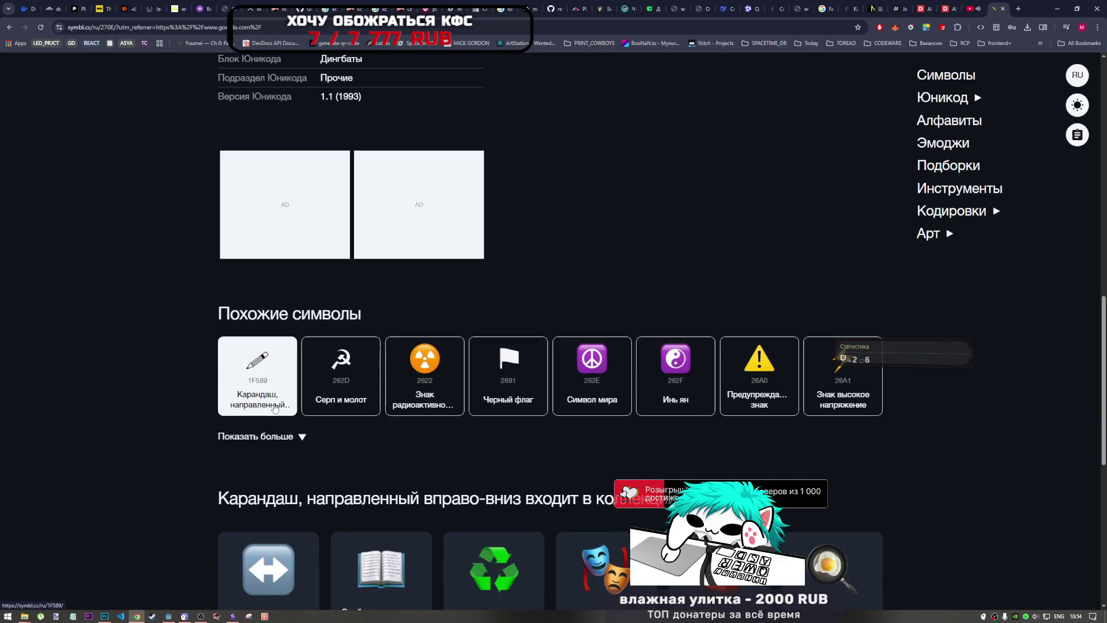
{"action": "left_click", "coordinate": [270, 400]}
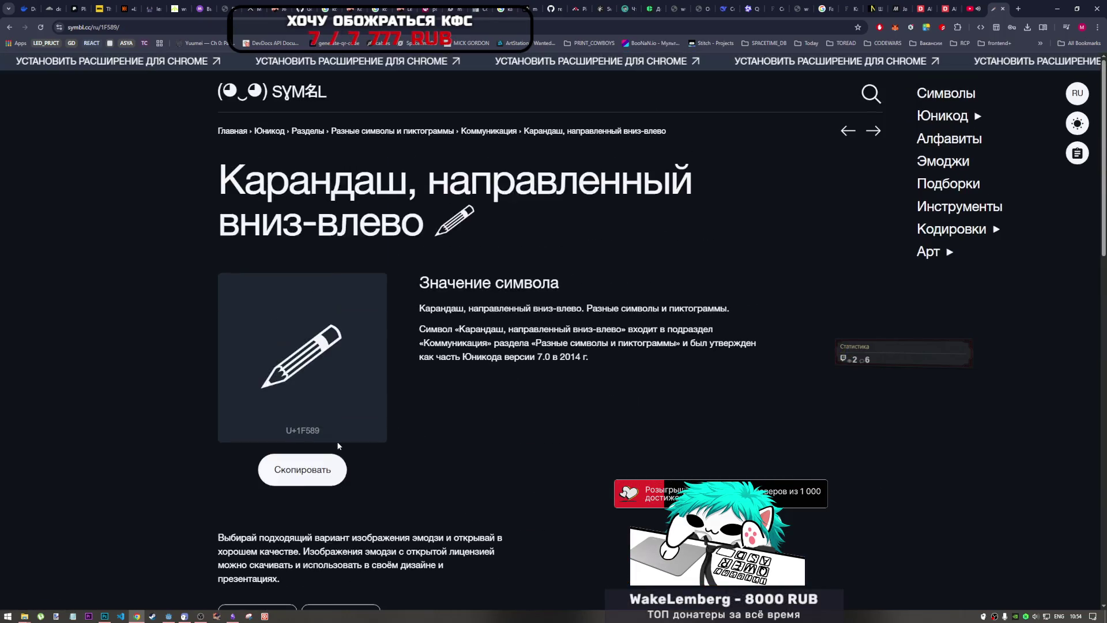
{"action": "scroll", "coordinate": [338, 444], "scroll_direction": "down", "scroll_amount": 3}
{"action": "scroll", "coordinate": [337, 444], "scroll_direction": "down", "scroll_amount": 2}
{"action": "scroll", "coordinate": [337, 444], "scroll_direction": "up", "scroll_amount": 2}
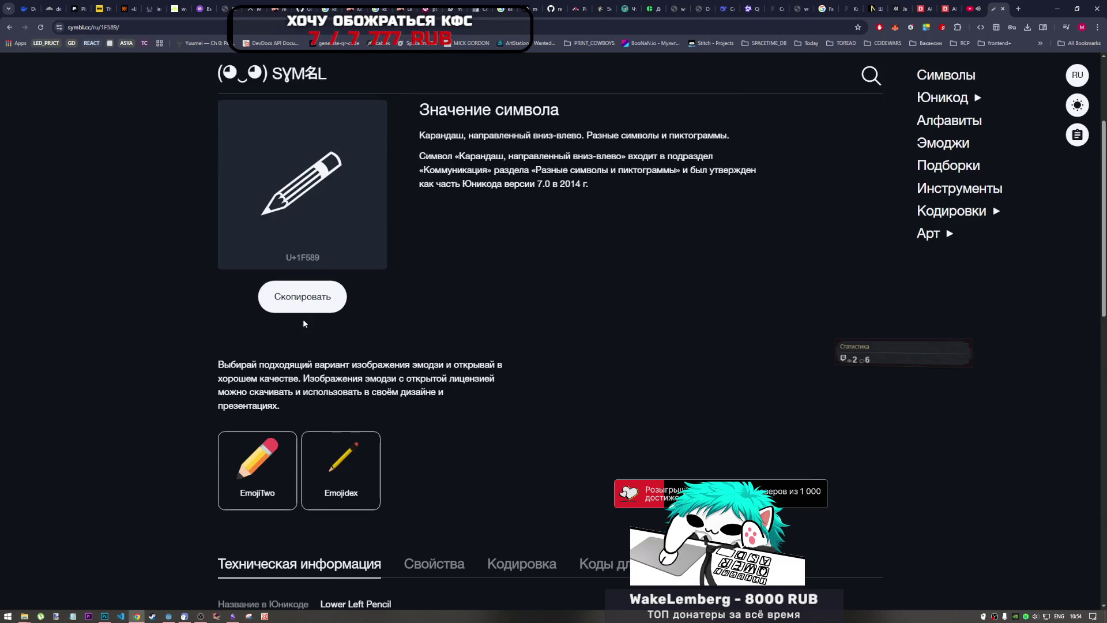
{"action": "left_click", "coordinate": [302, 297]}
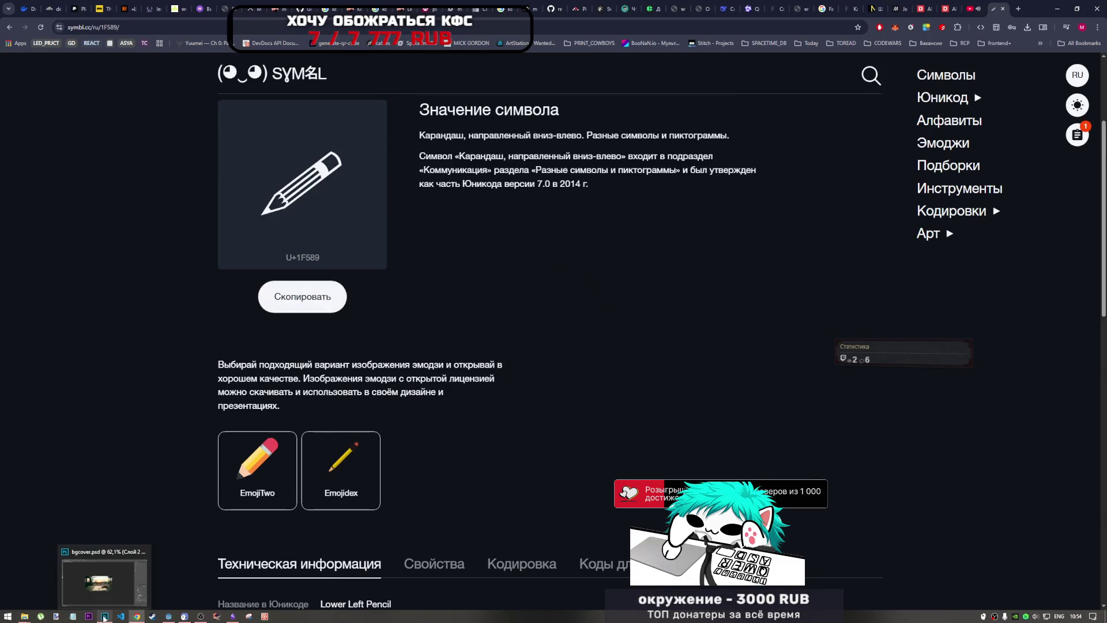
{"action": "left_click", "coordinate": [170, 614]}
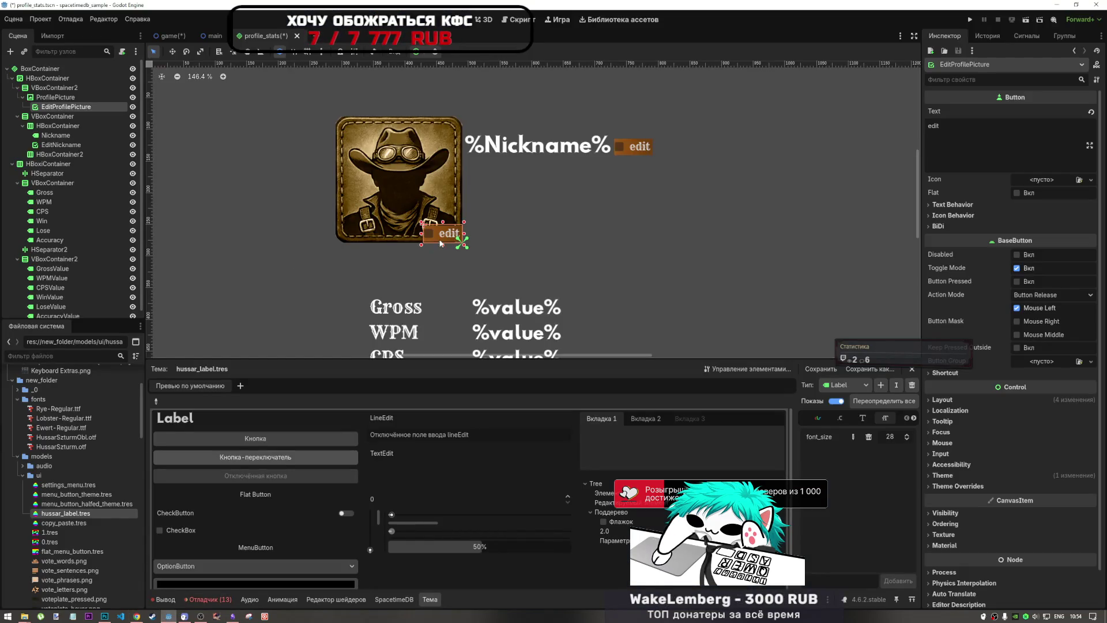
Step: Replace the edit button's 'edit' text with the pasted pencil symbol
{"action": "left_click", "coordinate": [973, 140]}
{"action": "key", "text": "ctrl+a"}
{"action": "key", "text": "ctrl+v"}
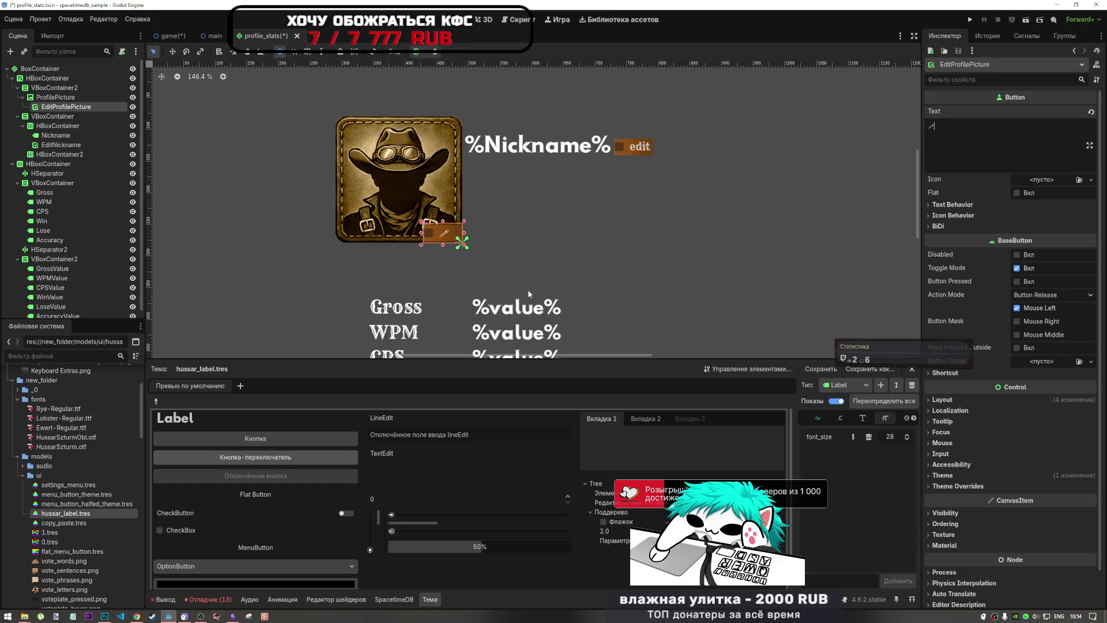
Step: Set the button's Text Behavior alignment to Center
{"action": "left_click", "coordinate": [1001, 215]}
{"action": "left_click", "coordinate": [1032, 227]}
{"action": "left_click", "coordinate": [1037, 263]}
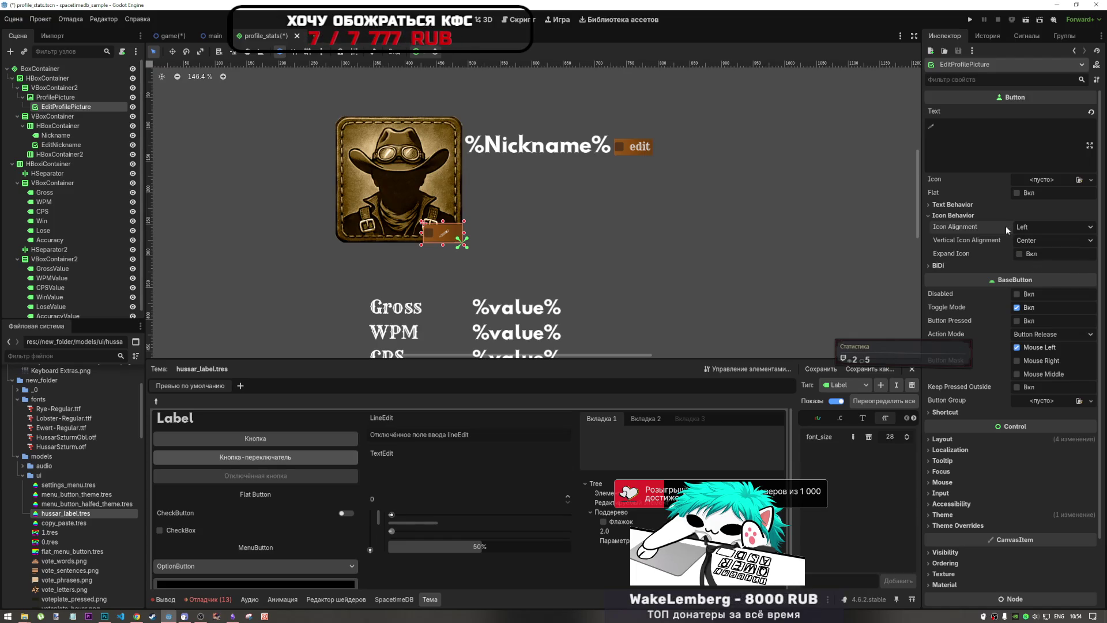
{"action": "left_click", "coordinate": [980, 205]}
{"action": "left_click", "coordinate": [1054, 215]}
{"action": "left_click", "coordinate": [1037, 251]}
{"action": "left_click", "coordinate": [1027, 216]}
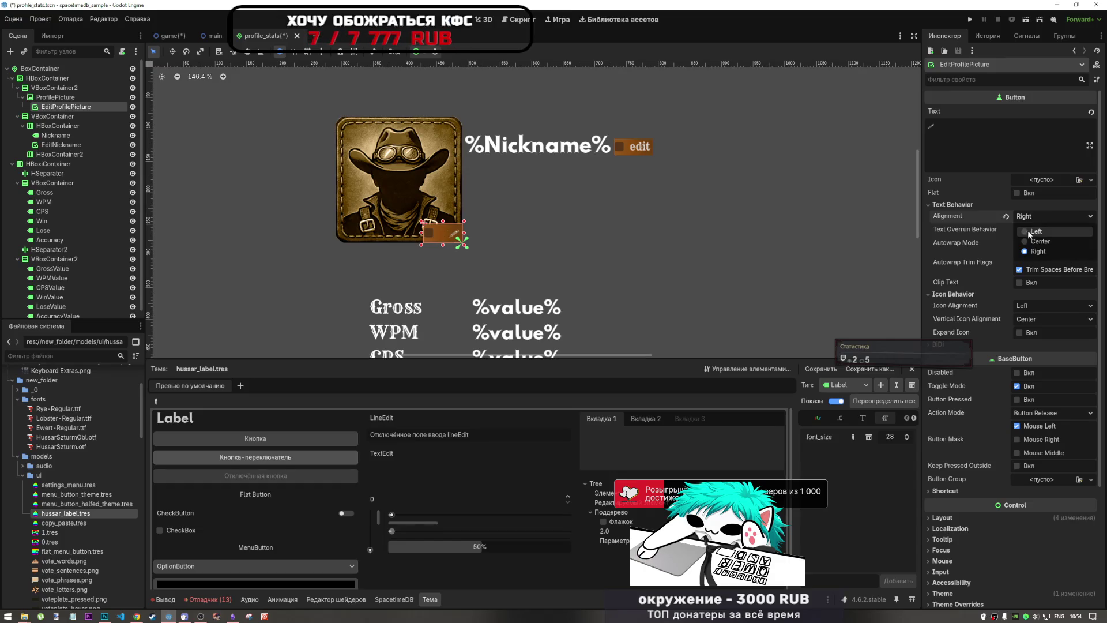
{"action": "left_click", "coordinate": [1027, 242]}
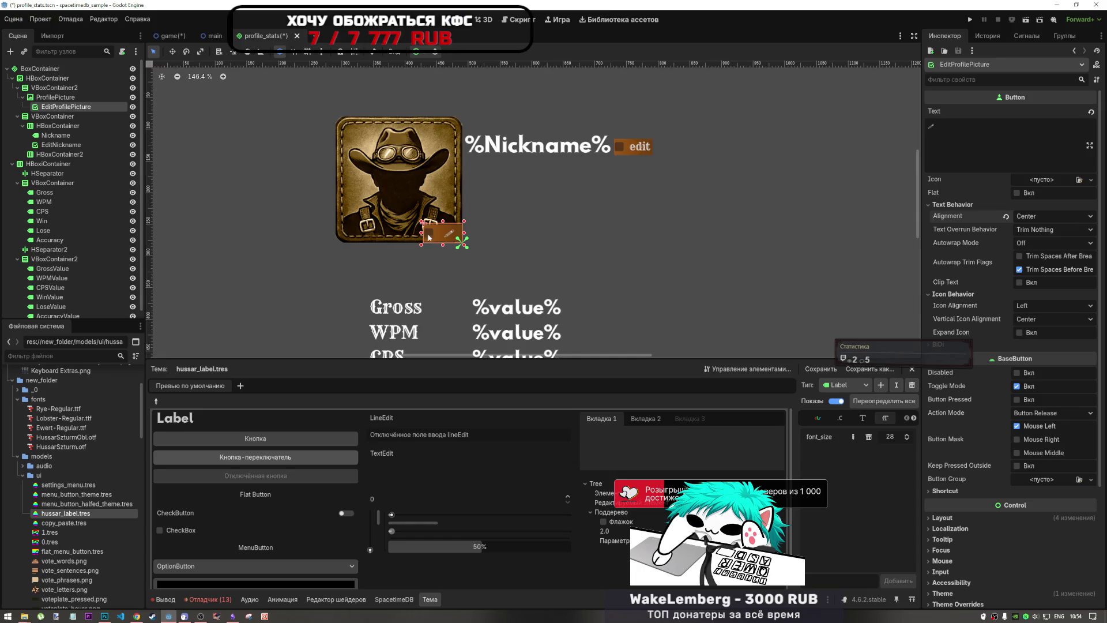
Step: Nudge the button's left edge and pin it to the avatar's bottom-right corner with anchor presets
{"action": "left_click_drag", "start_coordinate": [421, 233], "coordinate": [427, 232]}
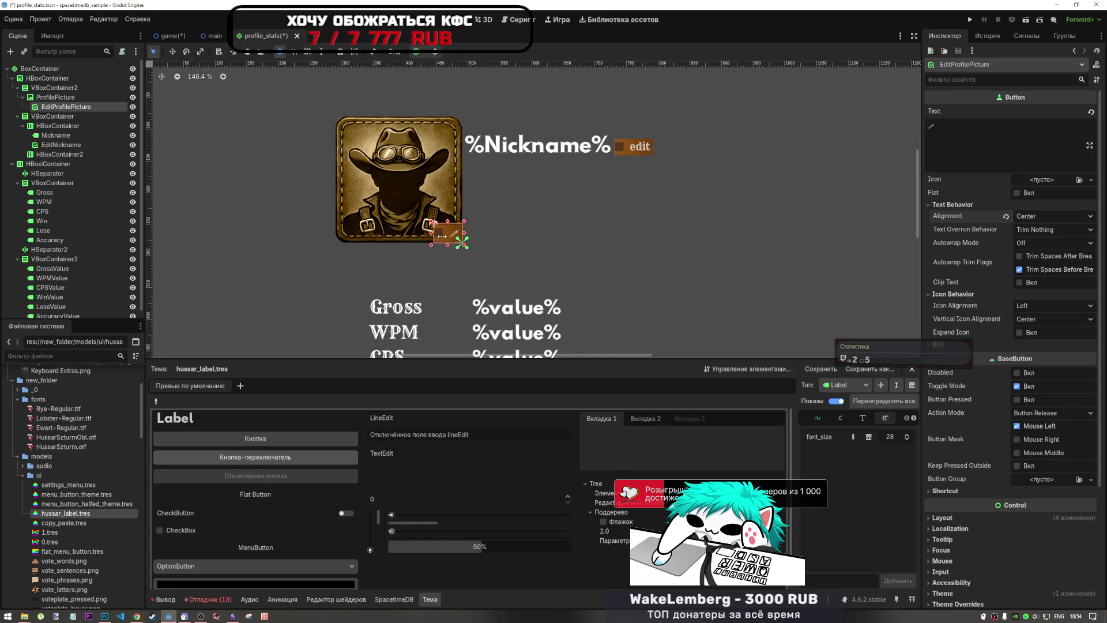
{"action": "left_click", "coordinate": [426, 52]}
{"action": "left_click", "coordinate": [476, 132]}
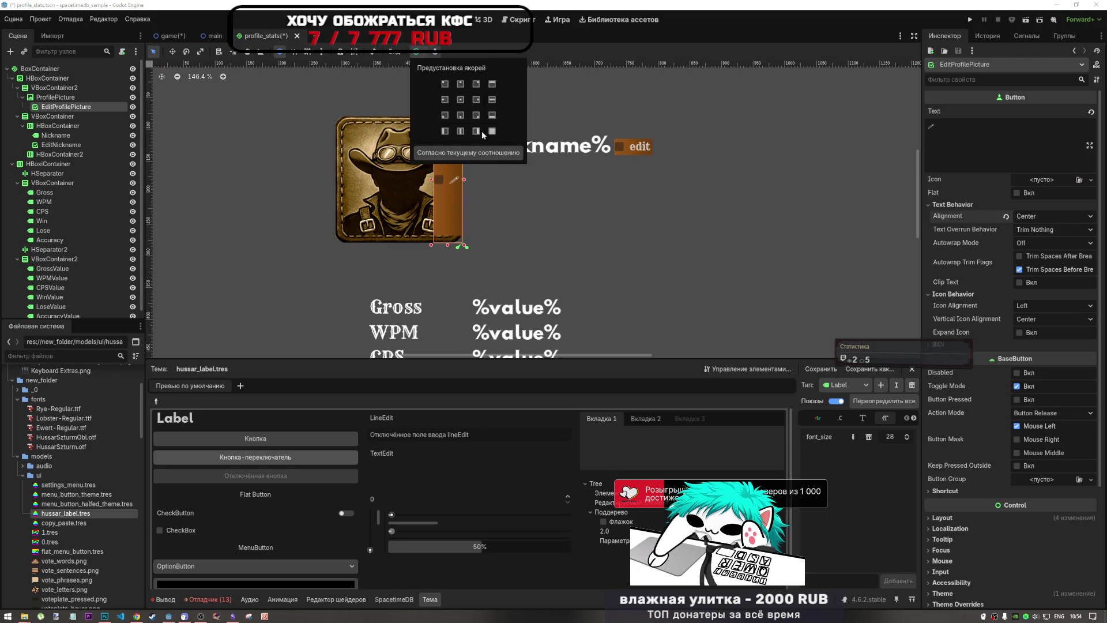
{"action": "left_click", "coordinate": [478, 116]}
{"action": "left_click", "coordinate": [955, 134]}
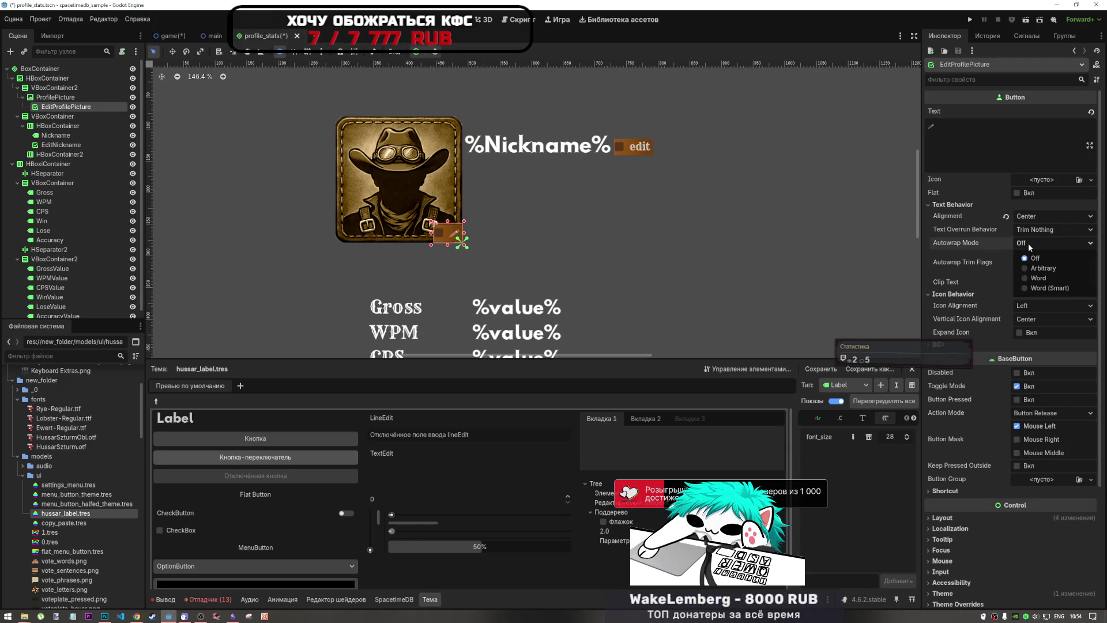
Step: Reset the text alignment and set it back to Center
{"action": "left_click", "coordinate": [1006, 217]}
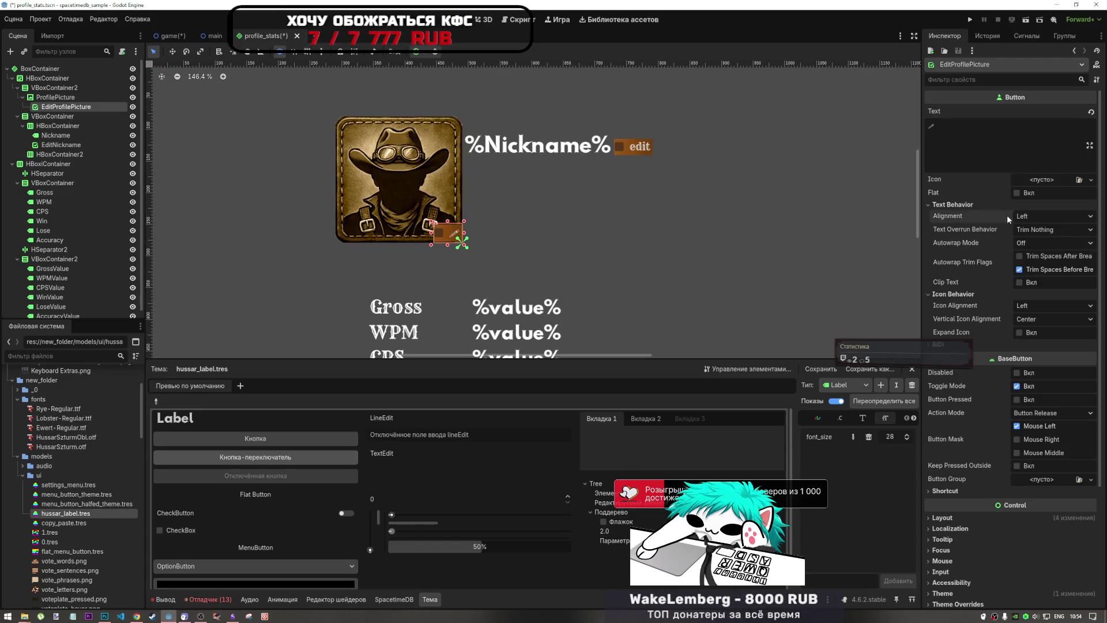
{"action": "left_click", "coordinate": [1022, 216]}
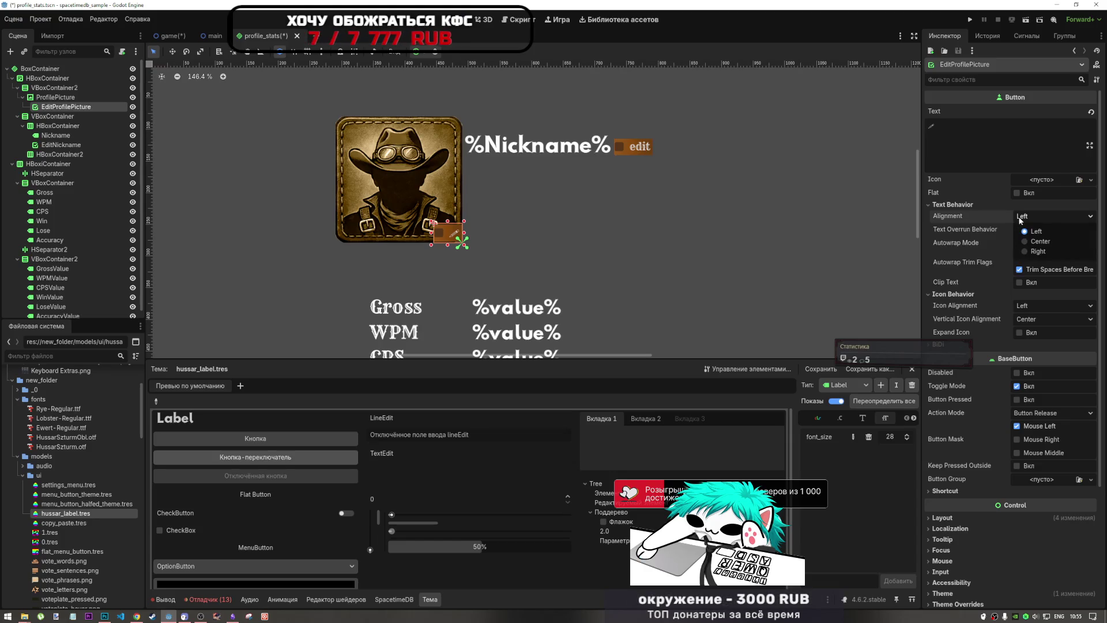
{"action": "left_click", "coordinate": [1030, 242]}
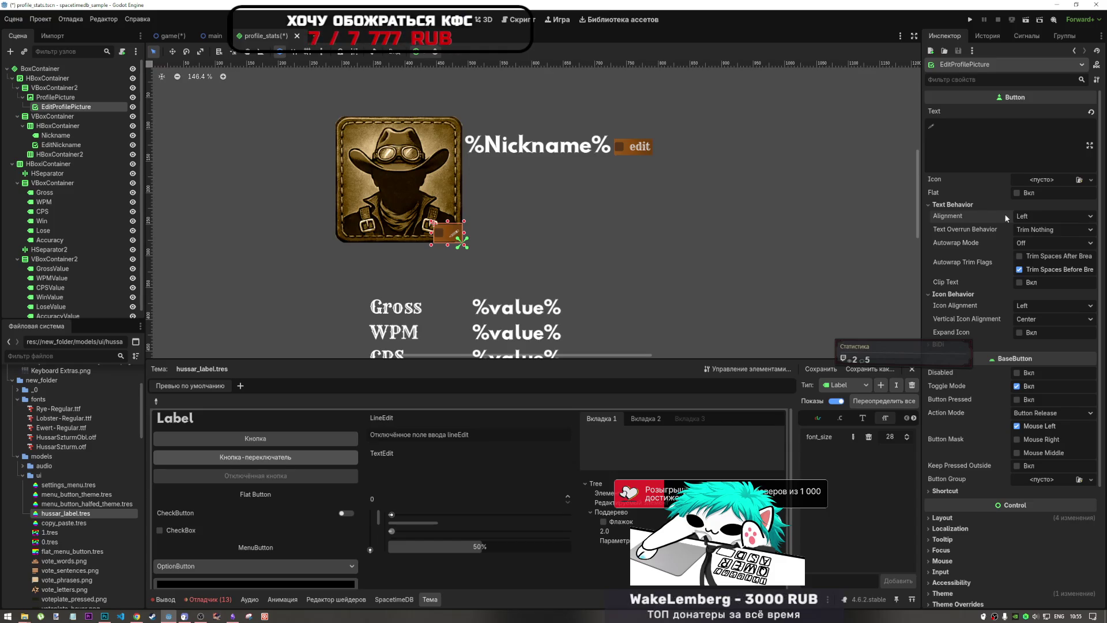
{"action": "scroll", "coordinate": [631, 231], "scroll_direction": "down", "scroll_amount": 2}
Step: Reselect EditProfilePicture and paste the pencil emoji as its text
{"action": "left_click", "coordinate": [1025, 217]}
{"action": "scroll", "coordinate": [690, 187], "scroll_direction": "down", "scroll_amount": 1}
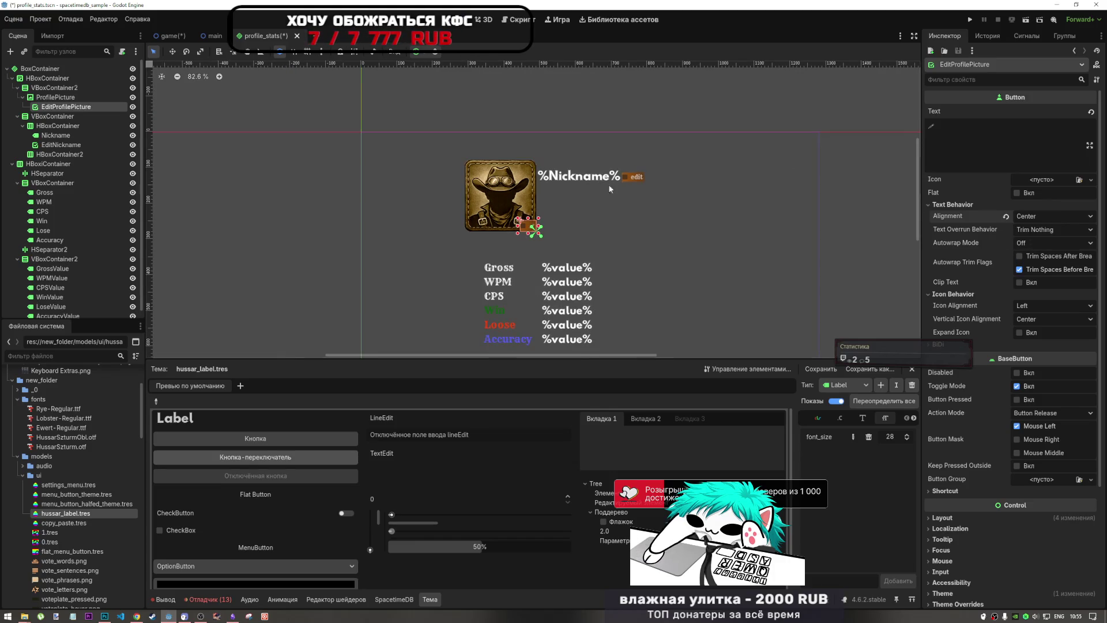
{"action": "left_click", "coordinate": [570, 106]}
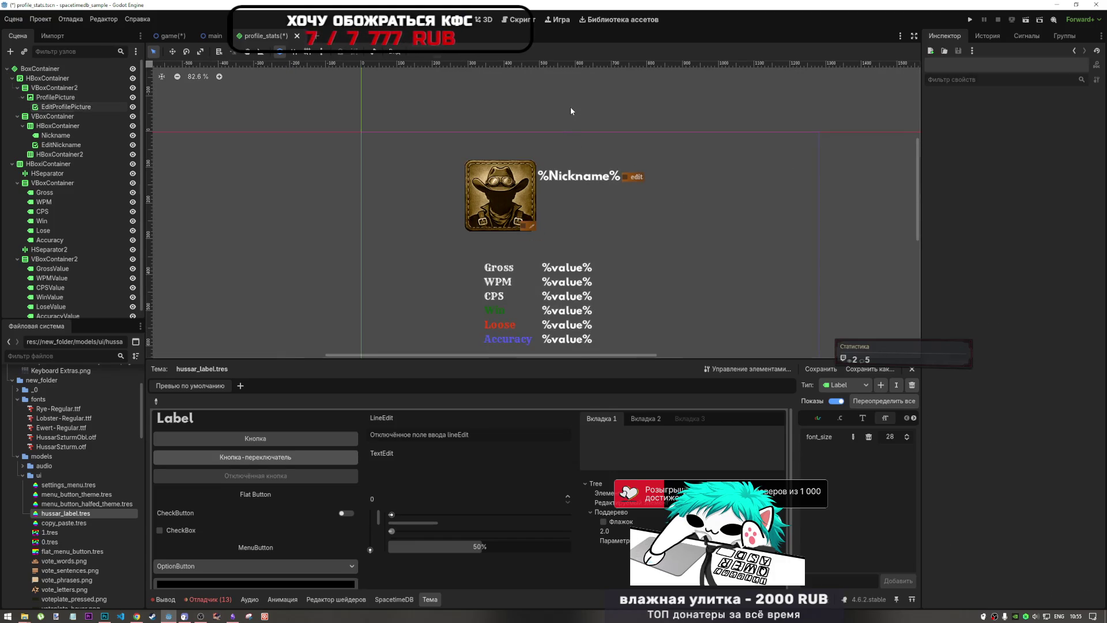
{"action": "left_click", "coordinate": [530, 227]}
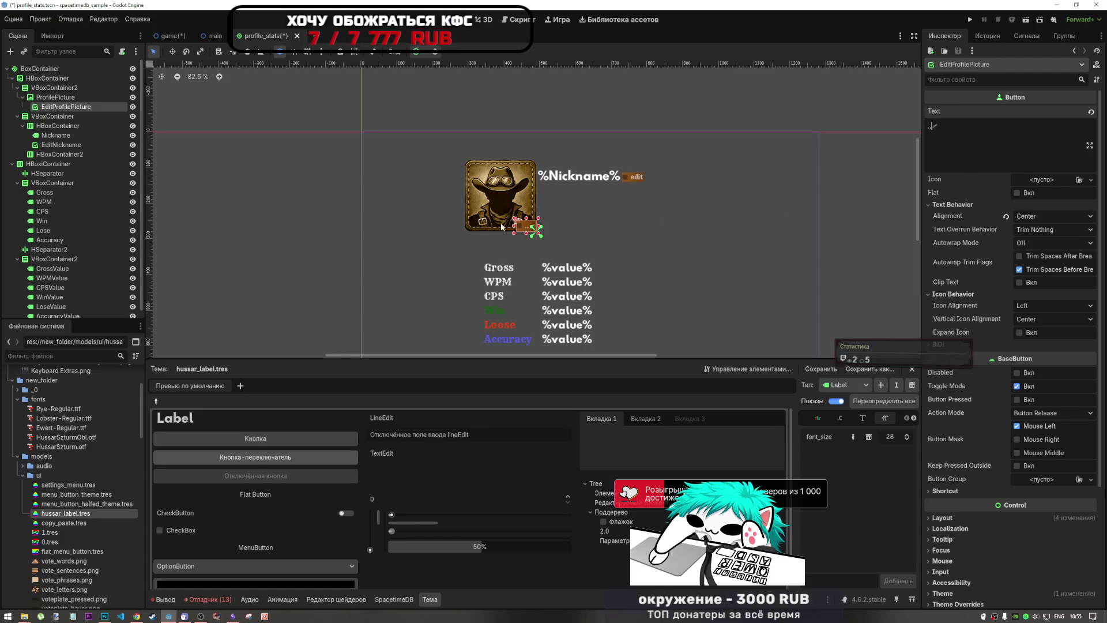
{"action": "left_click", "coordinate": [721, 108]}
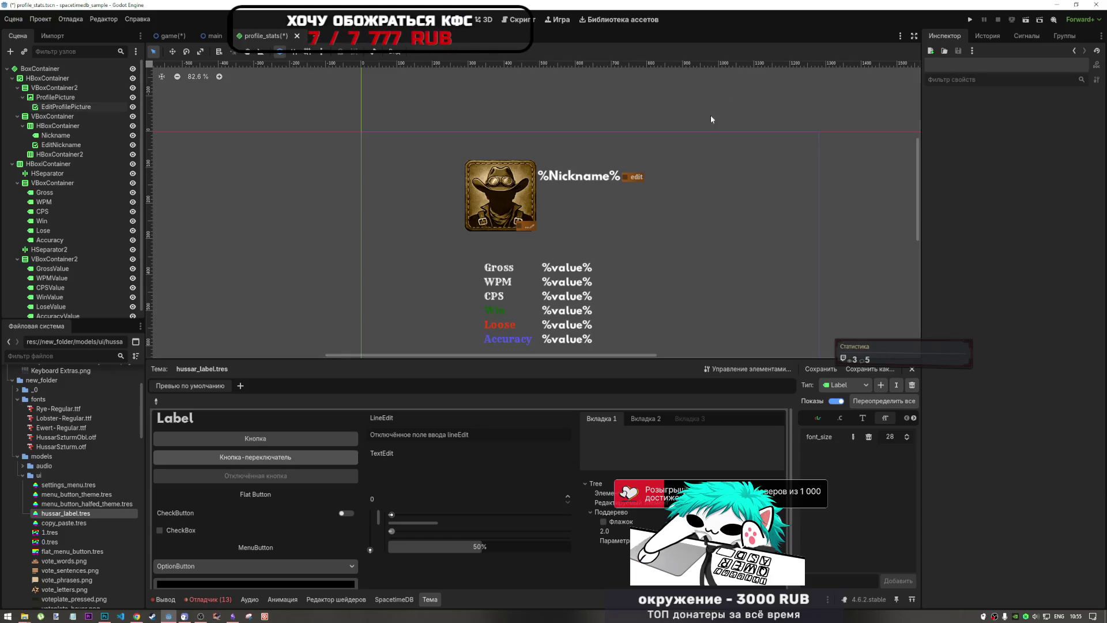
{"action": "scroll", "coordinate": [528, 231], "scroll_direction": "up", "scroll_amount": 5}
{"action": "left_click", "coordinate": [548, 243]}
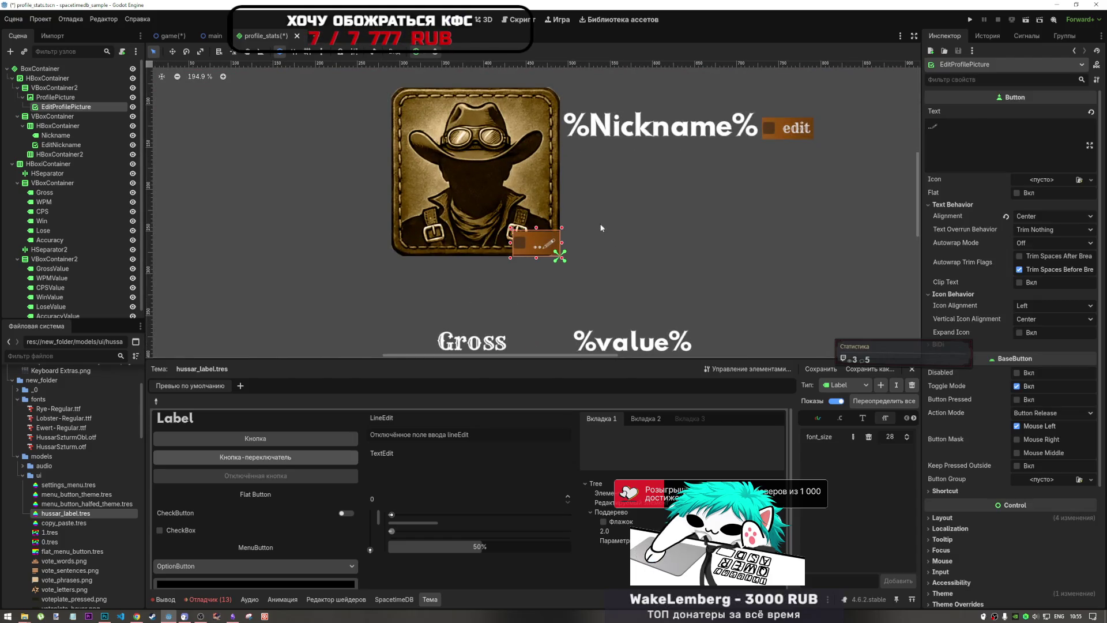
{"action": "key", "text": "BackSpace"}
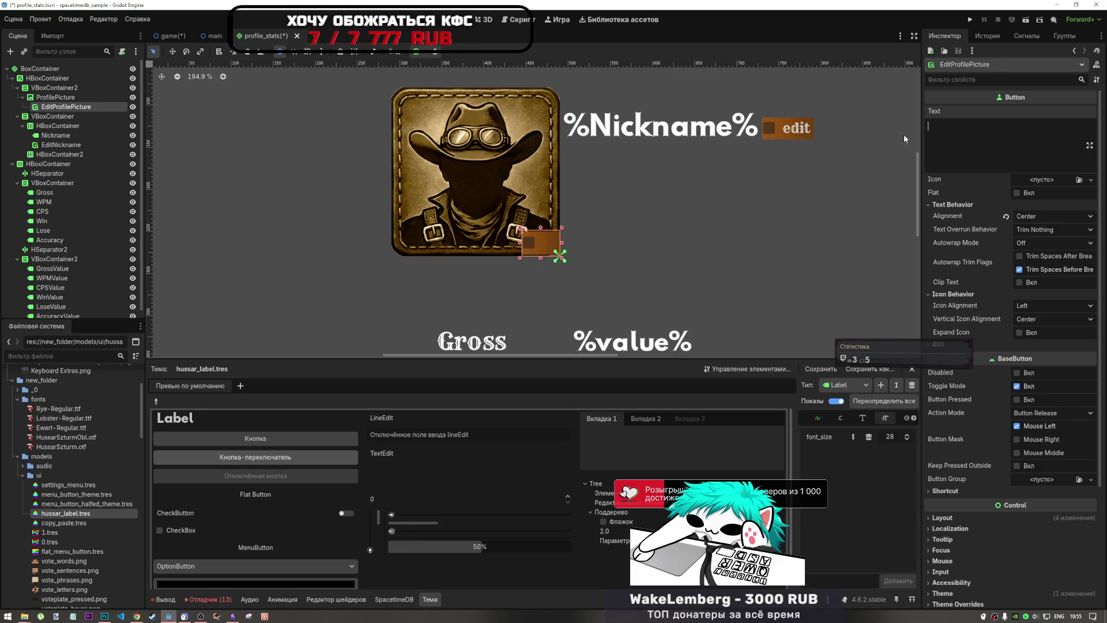
{"action": "key", "text": "ctrl+v"}
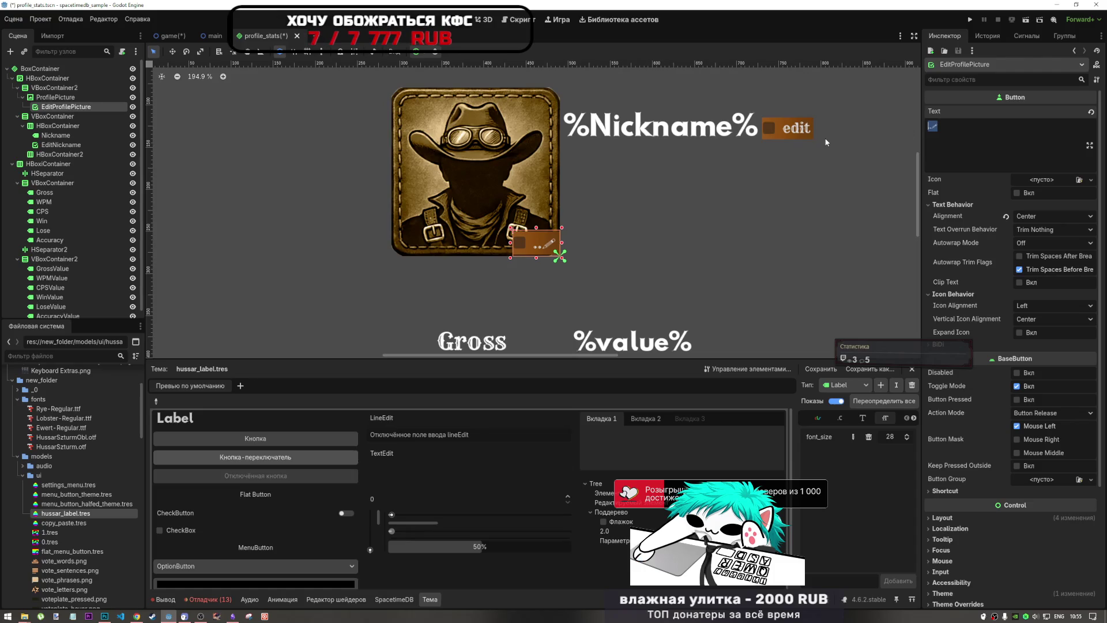
Step: Give the EditNickname button the pencil emoji too, then switch to Chrome
{"action": "left_click", "coordinate": [805, 131]}
{"action": "key", "text": "ctrl+z"}
{"action": "left_click", "coordinate": [542, 248]}
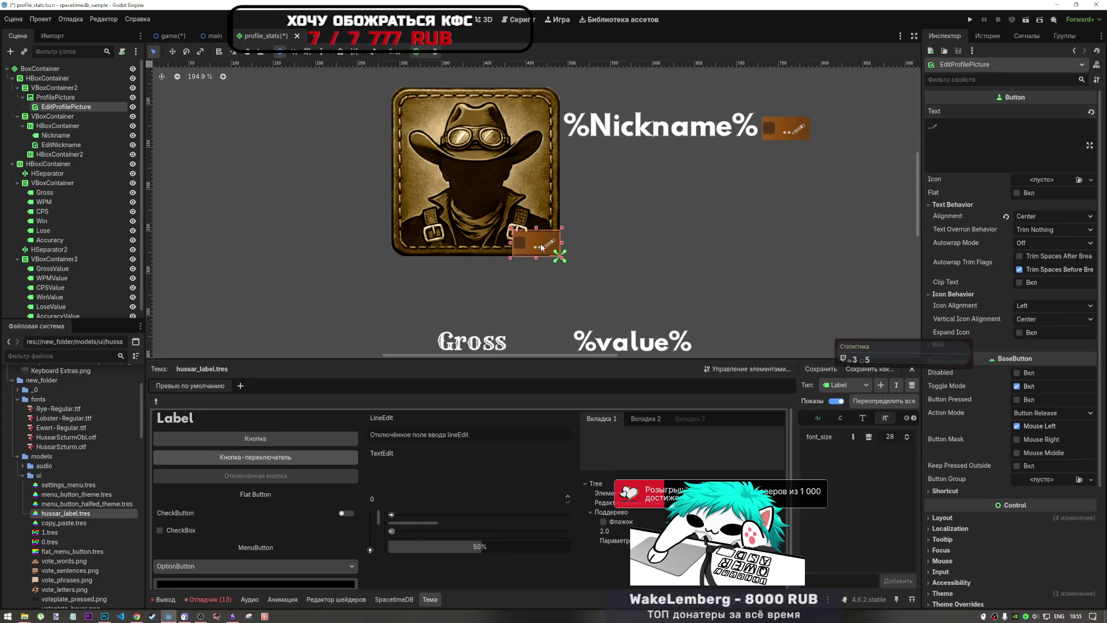
{"action": "key", "text": "alt+Tab"}
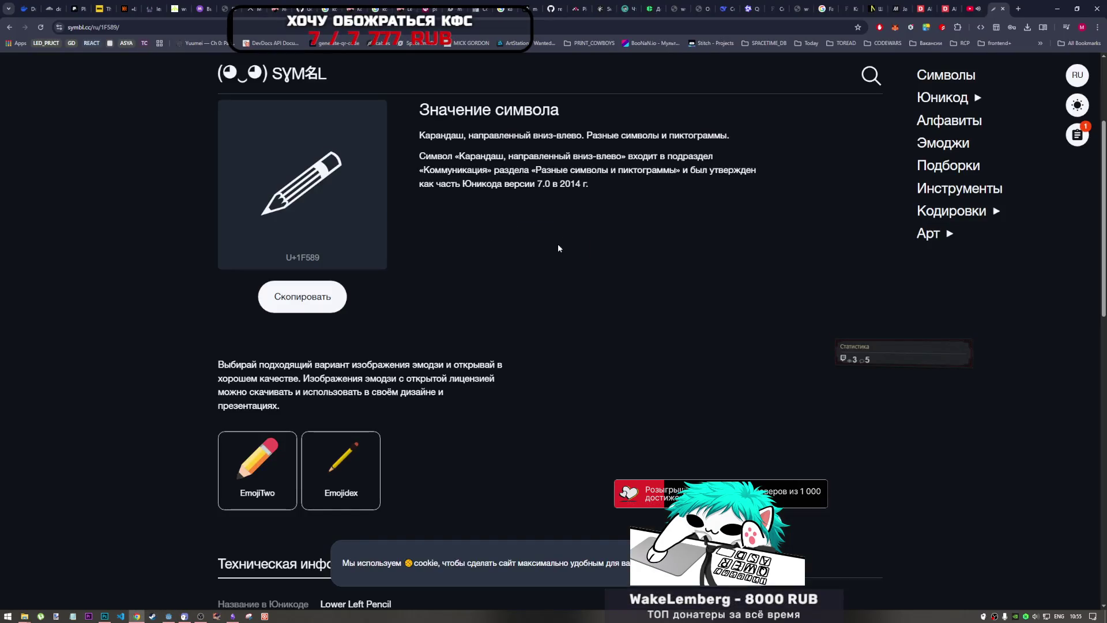
Step: Go from the pencil symbol page back to the Google search results
{"action": "key", "text": "alt+Tab"}
{"action": "key", "text": "alt+Tab"}
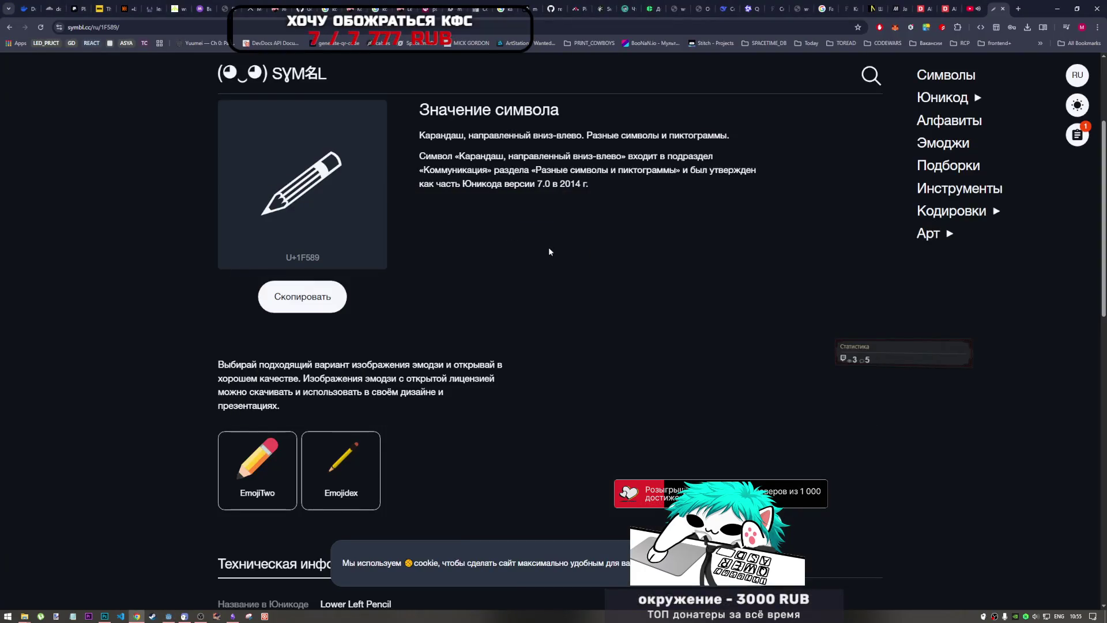
{"action": "scroll", "coordinate": [519, 346], "scroll_direction": "down", "scroll_amount": 5}
{"action": "scroll", "coordinate": [511, 374], "scroll_direction": "up", "scroll_amount": 8}
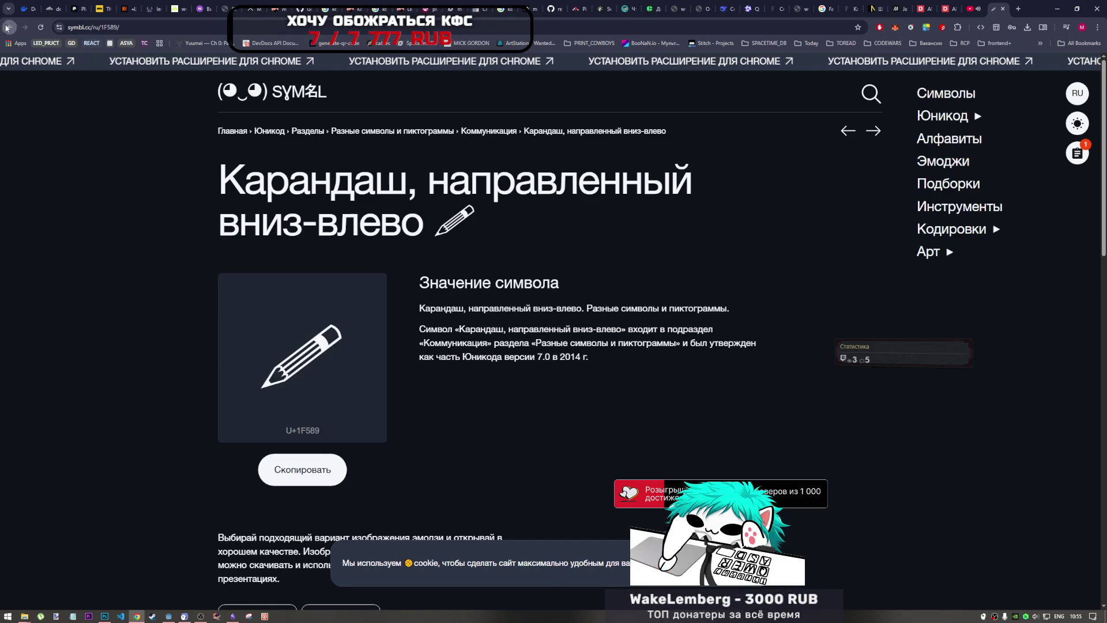
{"action": "scroll", "coordinate": [24, 69], "scroll_direction": "down", "scroll_amount": 10}
{"action": "left_click", "coordinate": [9, 27]}
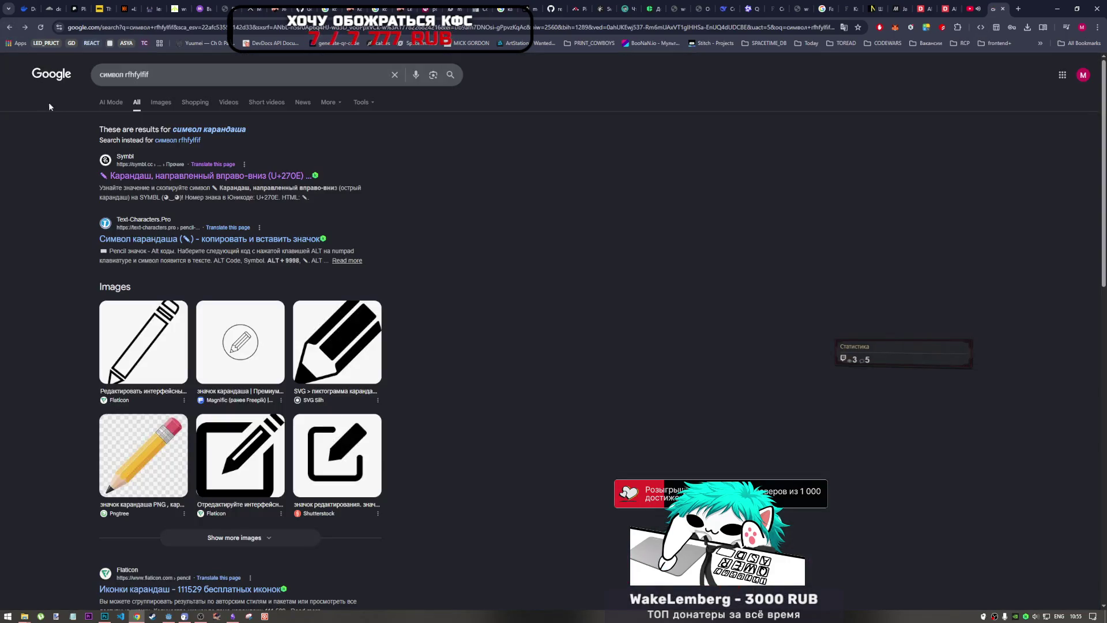
{"action": "scroll", "coordinate": [186, 243], "scroll_direction": "down", "scroll_amount": 7}
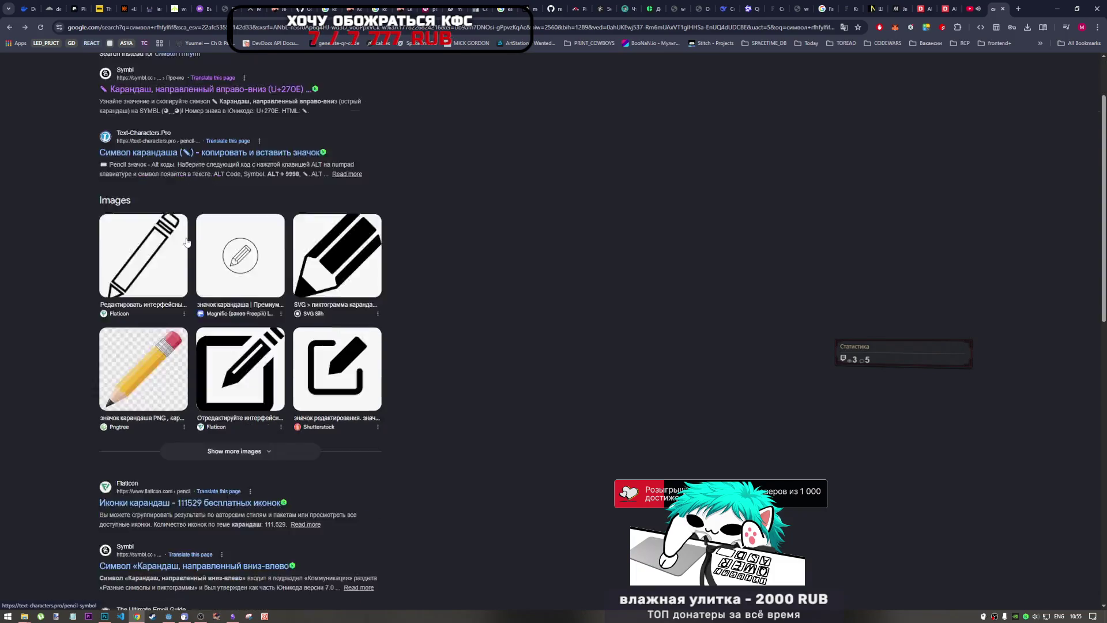
{"action": "scroll", "coordinate": [193, 235], "scroll_direction": "up", "scroll_amount": 7}
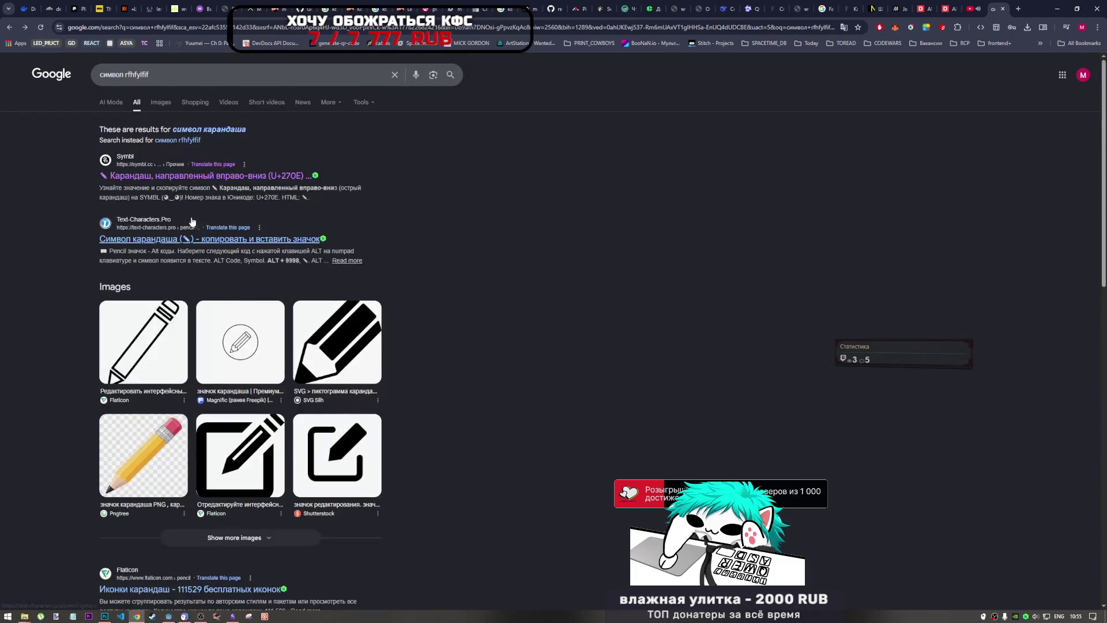
Step: Change the Google query to 'символ файла' and run it
{"action": "left_click", "coordinate": [217, 74]}
{"action": "key", "text": "ctrl+BackSpace"}
{"action": "type", "text": "а"}
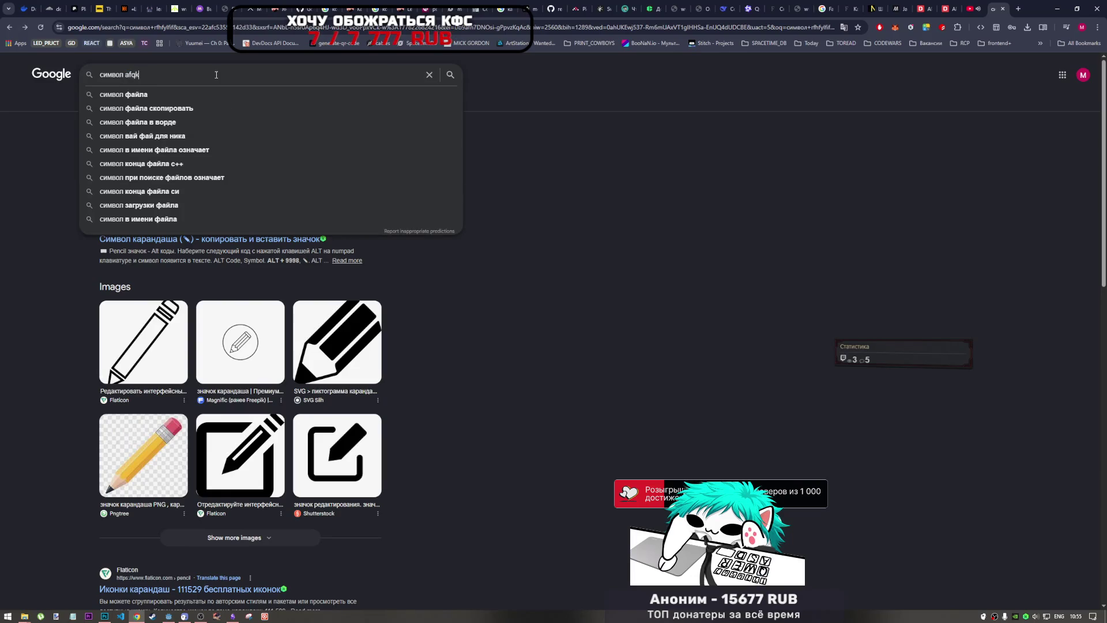
{"action": "key", "text": "BackSpace"}
{"action": "key", "text": "alt+shift"}
{"action": "type", "text": "файл"}
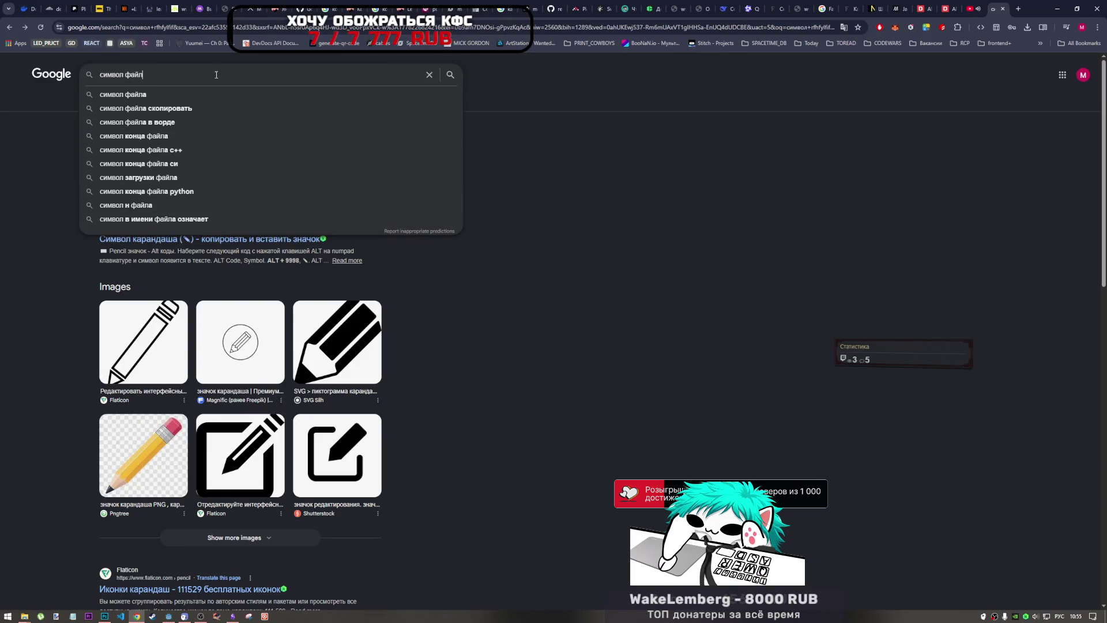
{"action": "key", "text": "Return"}
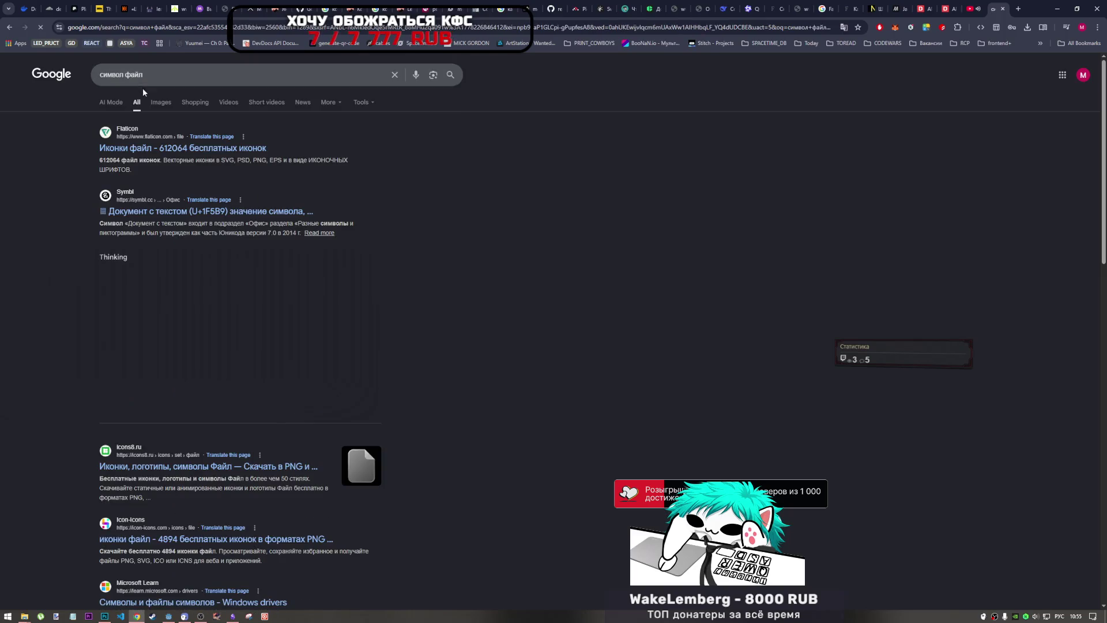
{"action": "type", "text": "а"}
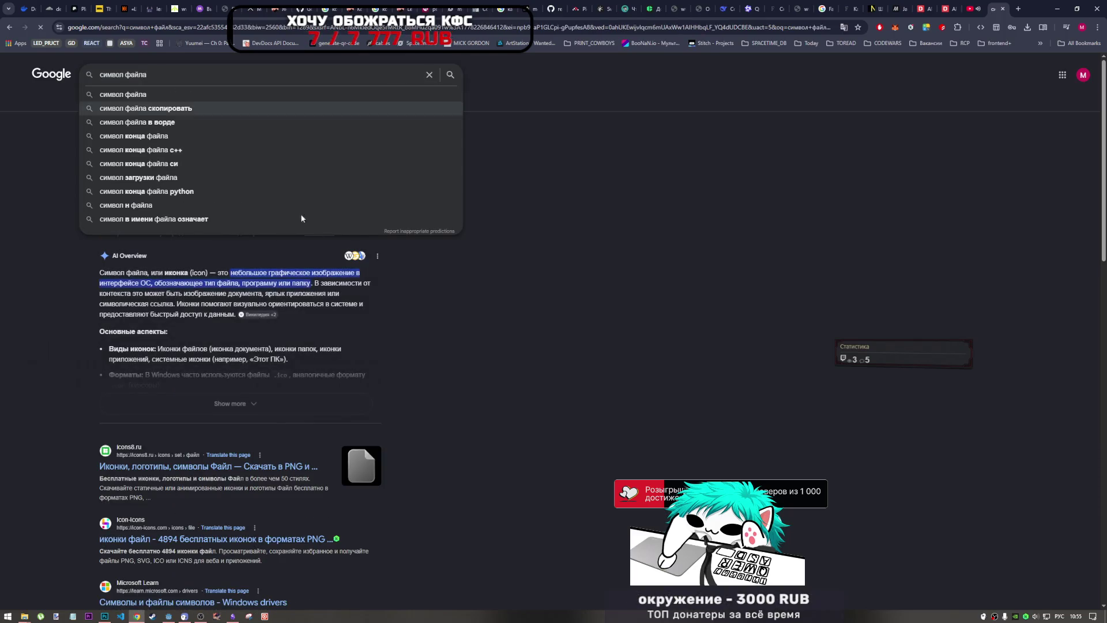
{"action": "key", "text": "Return"}
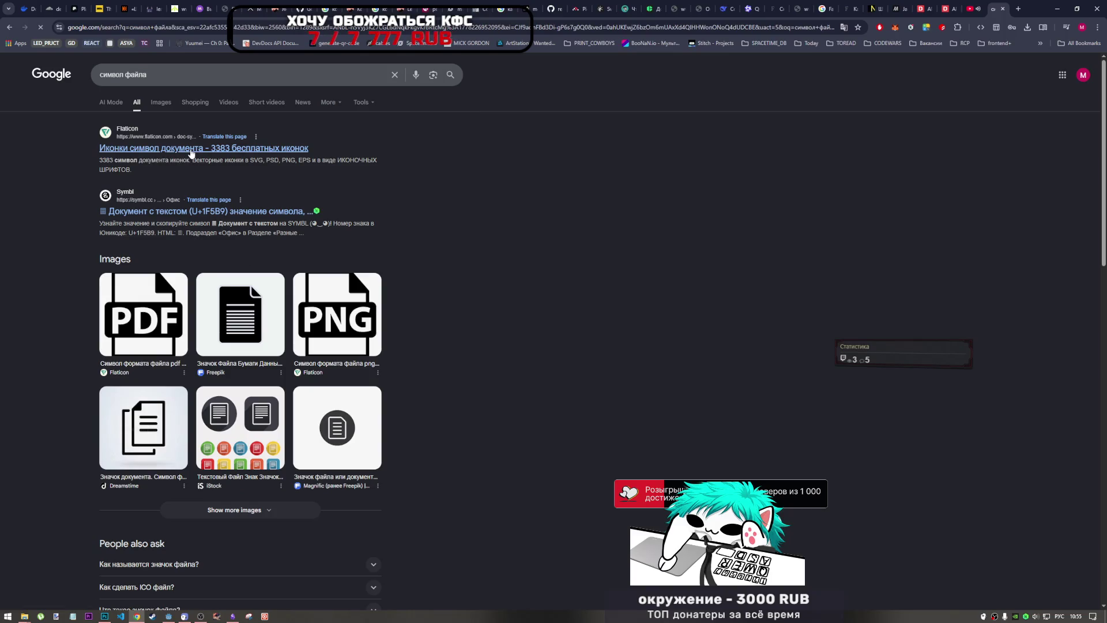
Step: Open the symbl.cc page for Document with Text U+1F5B9, copy it, and return to Godot
{"action": "left_click", "coordinate": [138, 216]}
{"action": "scroll", "coordinate": [383, 281], "scroll_direction": "down", "scroll_amount": 5}
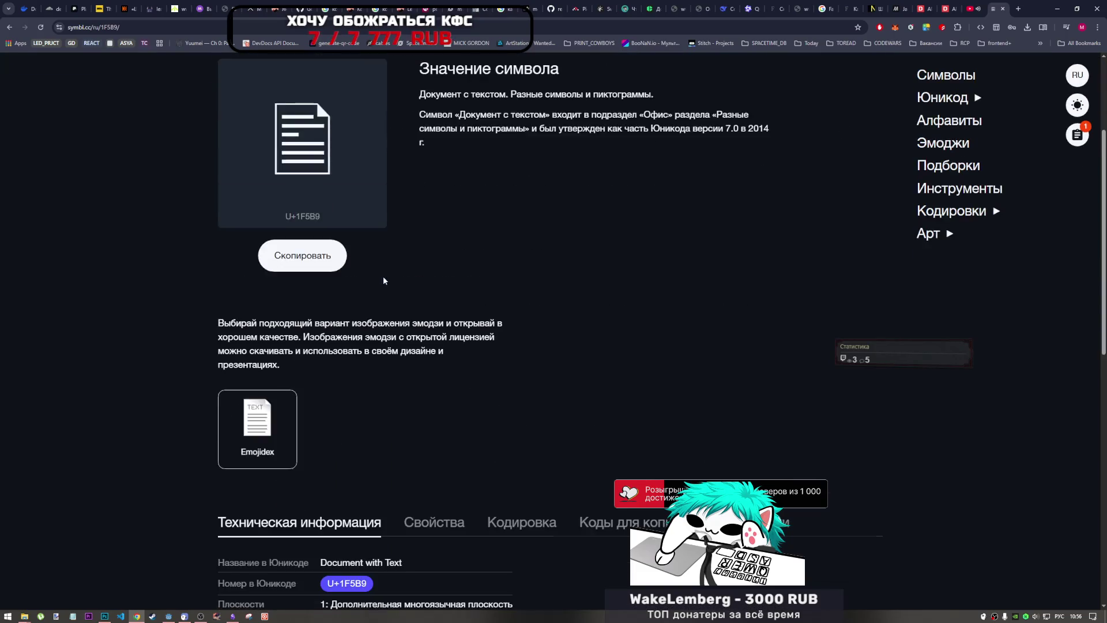
{"action": "scroll", "coordinate": [383, 281], "scroll_direction": "up", "scroll_amount": 1}
{"action": "left_click", "coordinate": [302, 255]}
{"action": "key", "text": "alt+Tab"}
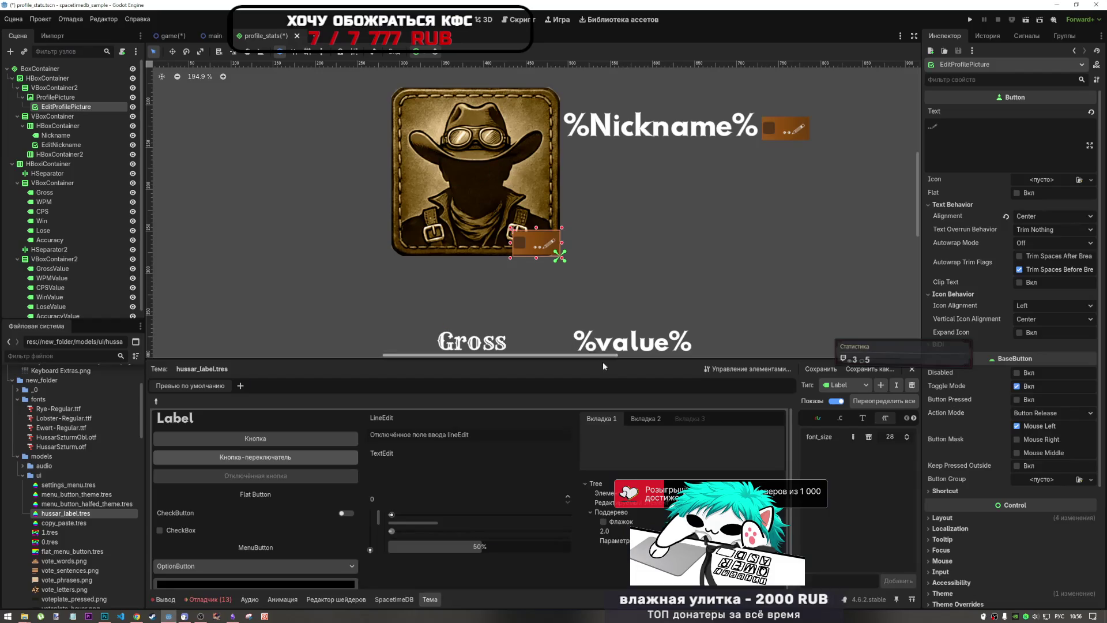
Step: Paste the document symbol into EditProfilePicture's Text field
{"action": "left_click", "coordinate": [956, 128]}
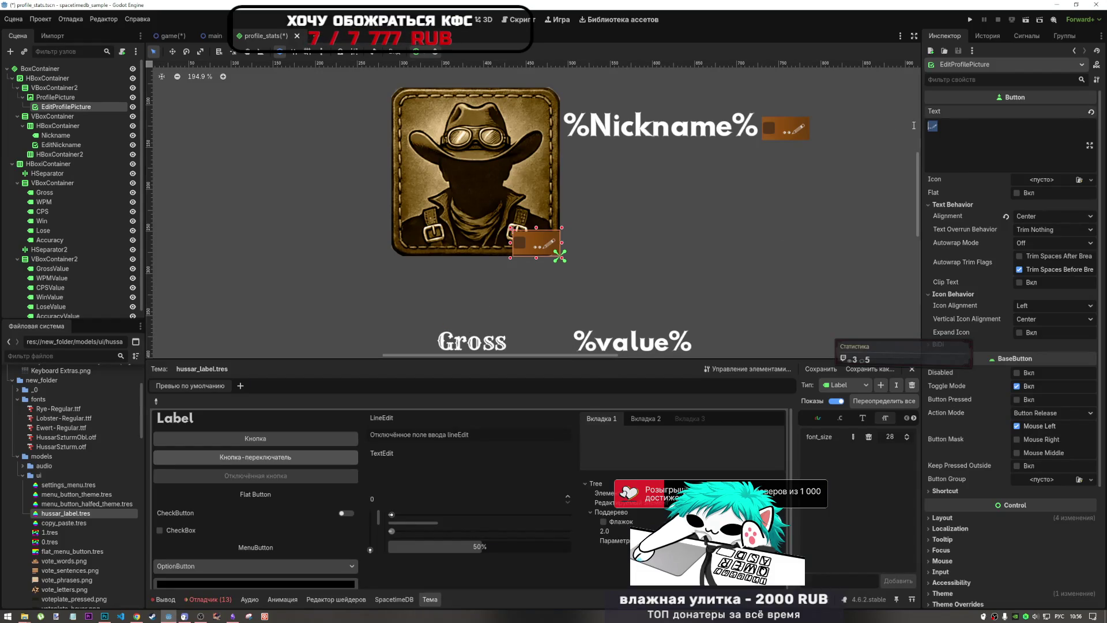
{"action": "key", "text": "ctrl+v"}
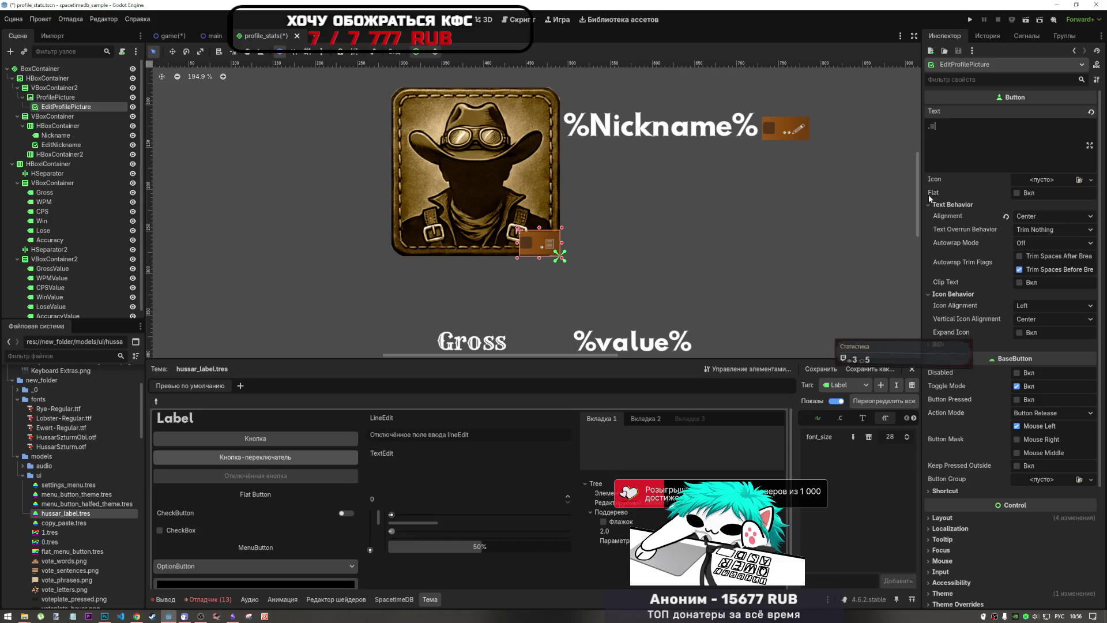
{"action": "left_click", "coordinate": [933, 152]}
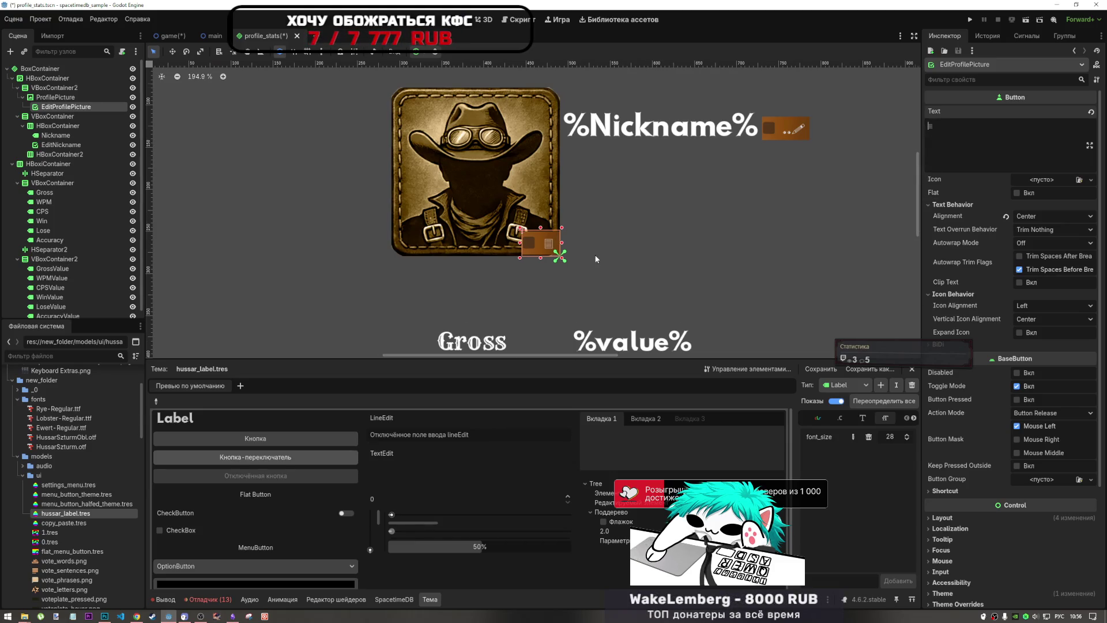
{"action": "scroll", "coordinate": [596, 250], "scroll_direction": "down", "scroll_amount": 5}
Step: Reselect EditProfilePicture and inspect its Layout properties in the Inspector
{"action": "left_click", "coordinate": [336, 189]}
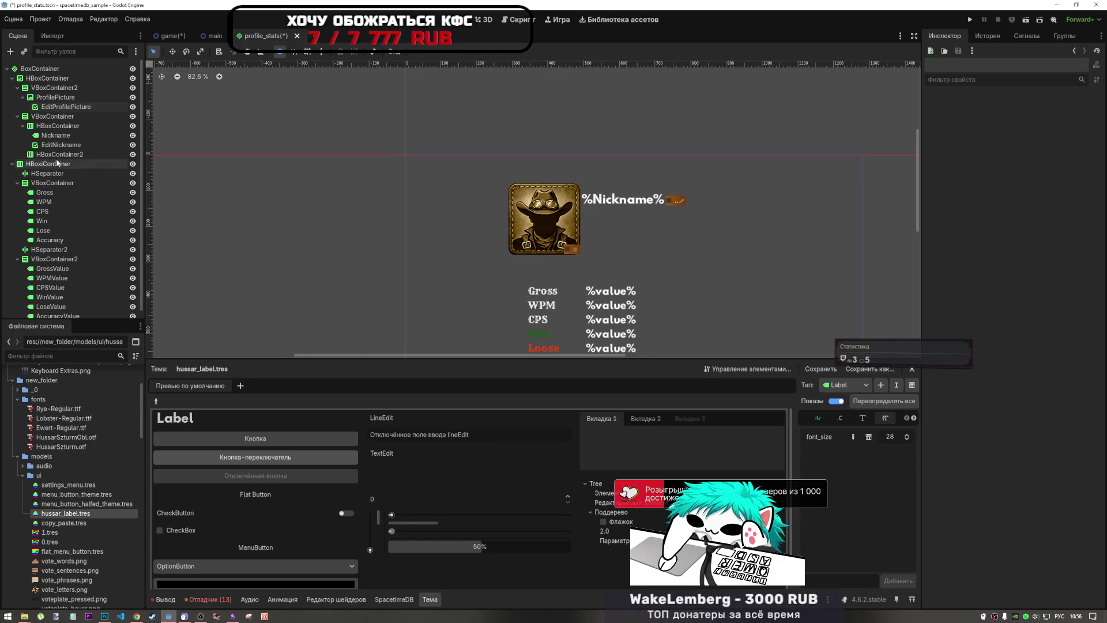
{"action": "left_click", "coordinate": [70, 107]}
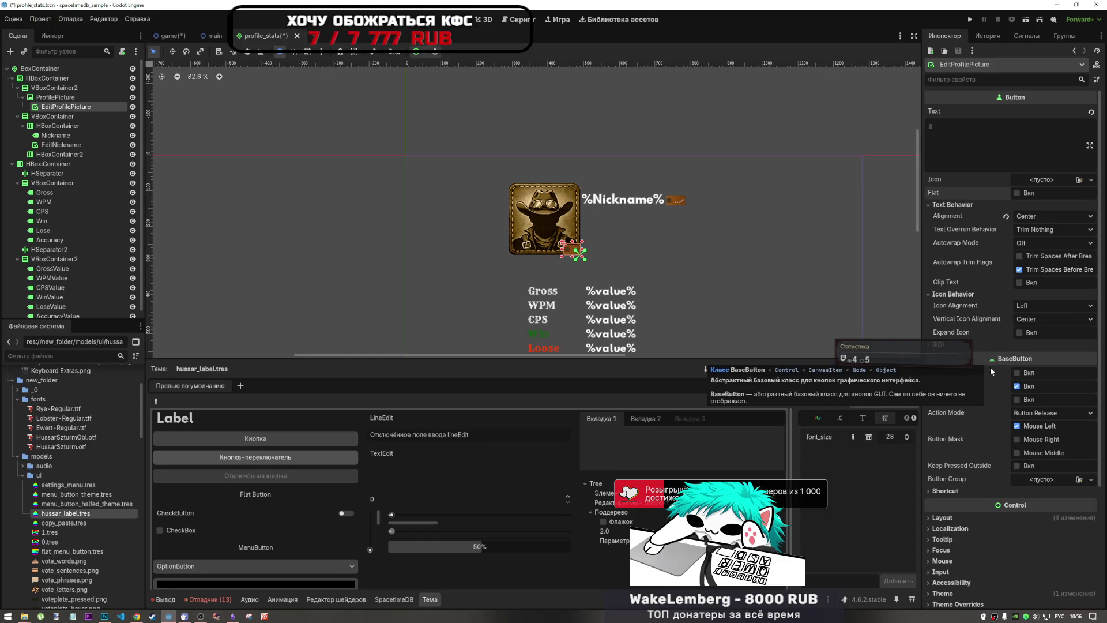
{"action": "left_click", "coordinate": [963, 518]}
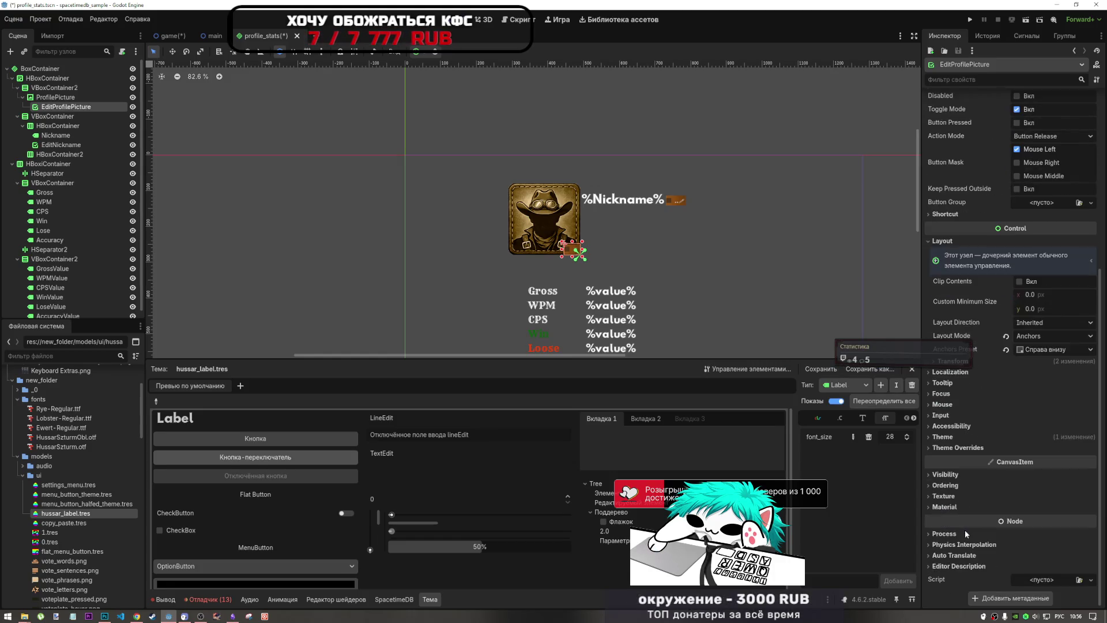
{"action": "scroll", "coordinate": [962, 483], "scroll_direction": "down", "scroll_amount": 3}
{"action": "left_click", "coordinate": [959, 437]}
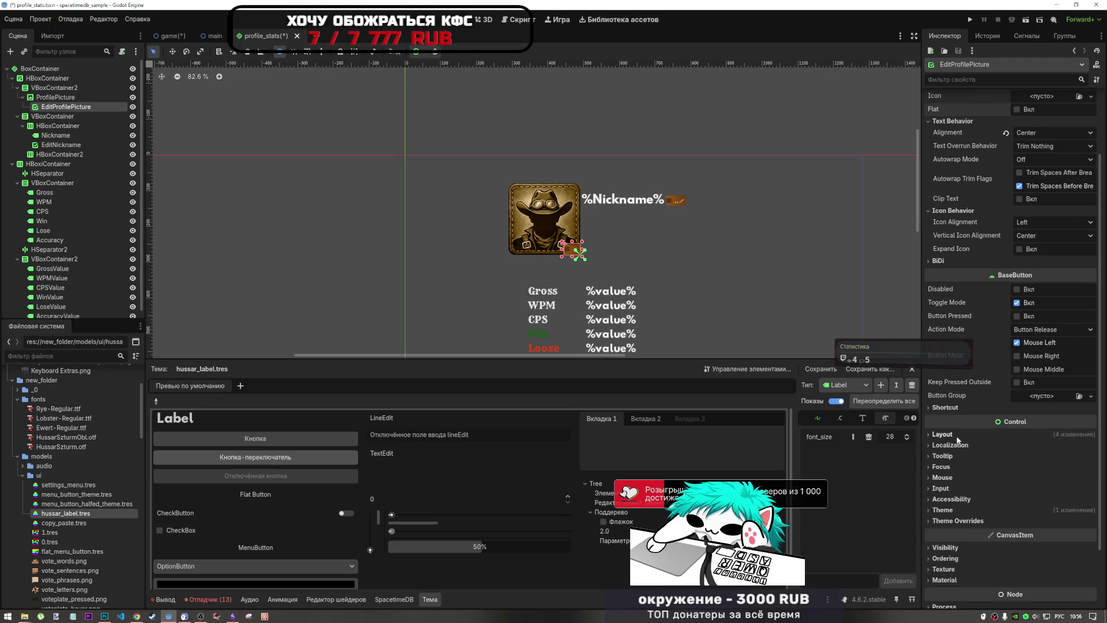
Step: Change EditProfilePicture's node type to a plain Button, dropping its toggle mode
{"action": "right_click", "coordinate": [57, 107]}
{"action": "left_click", "coordinate": [127, 227]}
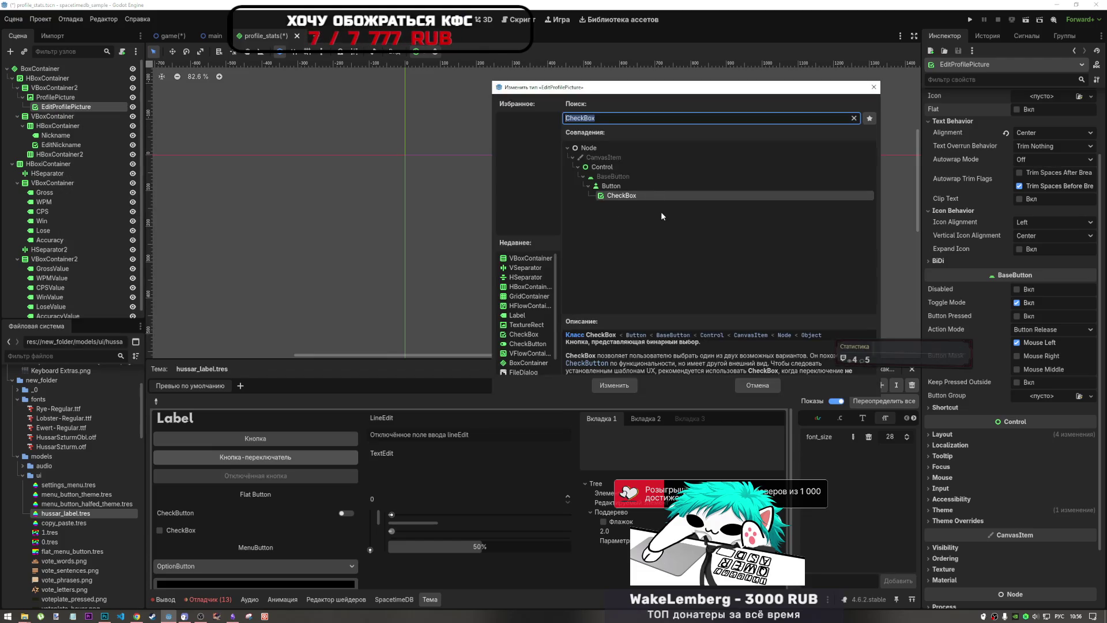
{"action": "left_click", "coordinate": [629, 185]}
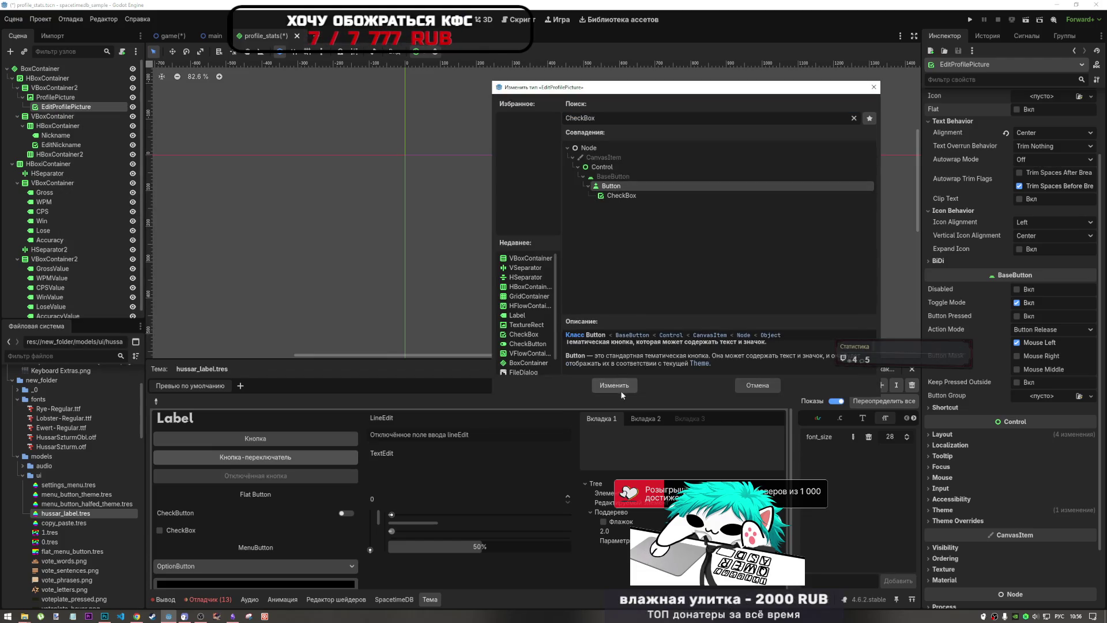
{"action": "left_click", "coordinate": [614, 386]}
{"action": "scroll", "coordinate": [559, 242], "scroll_direction": "up", "scroll_amount": 3}
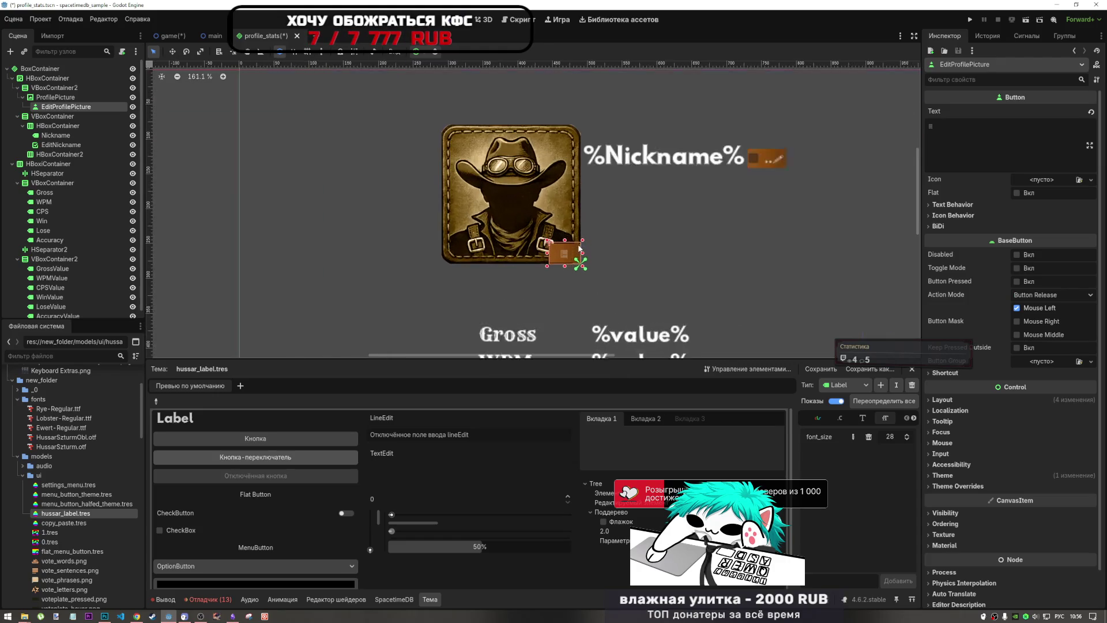
Step: Anchor EditProfilePicture to the portrait's bottom-right corner with the Bottom Right preset
{"action": "left_click", "coordinate": [433, 51]}
{"action": "left_click", "coordinate": [460, 99]}
{"action": "left_click", "coordinate": [476, 99]}
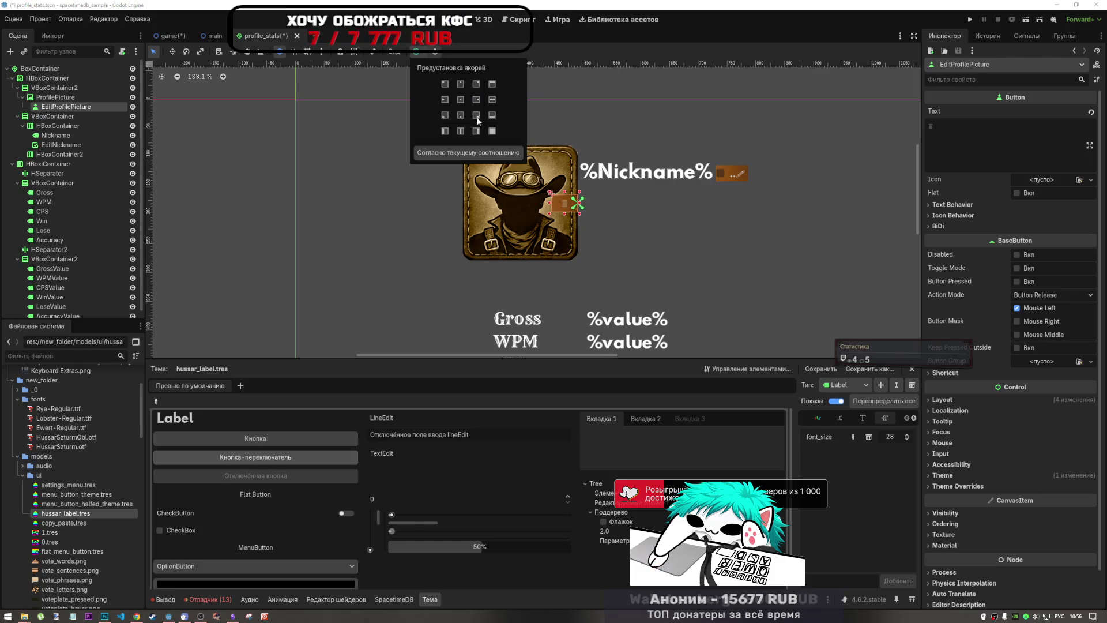
{"action": "left_click", "coordinate": [476, 116]}
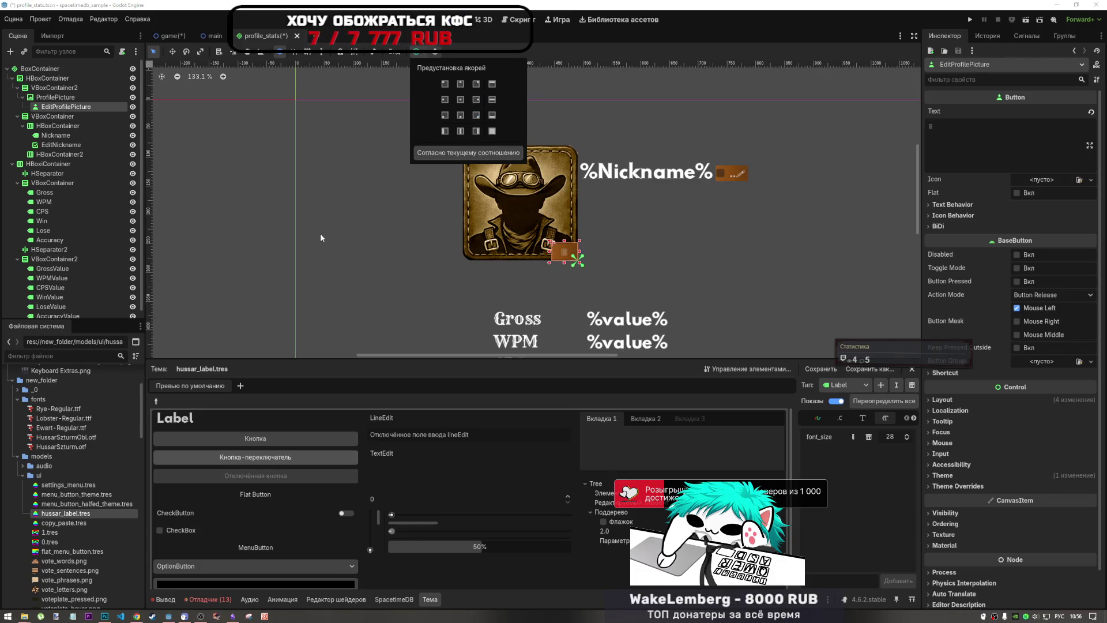
{"action": "left_click", "coordinate": [217, 208]}
{"action": "scroll", "coordinate": [275, 220], "scroll_direction": "down", "scroll_amount": 3}
{"action": "scroll", "coordinate": [477, 254], "scroll_direction": "up", "scroll_amount": 5}
{"action": "scroll", "coordinate": [456, 253], "scroll_direction": "up", "scroll_amount": 2}
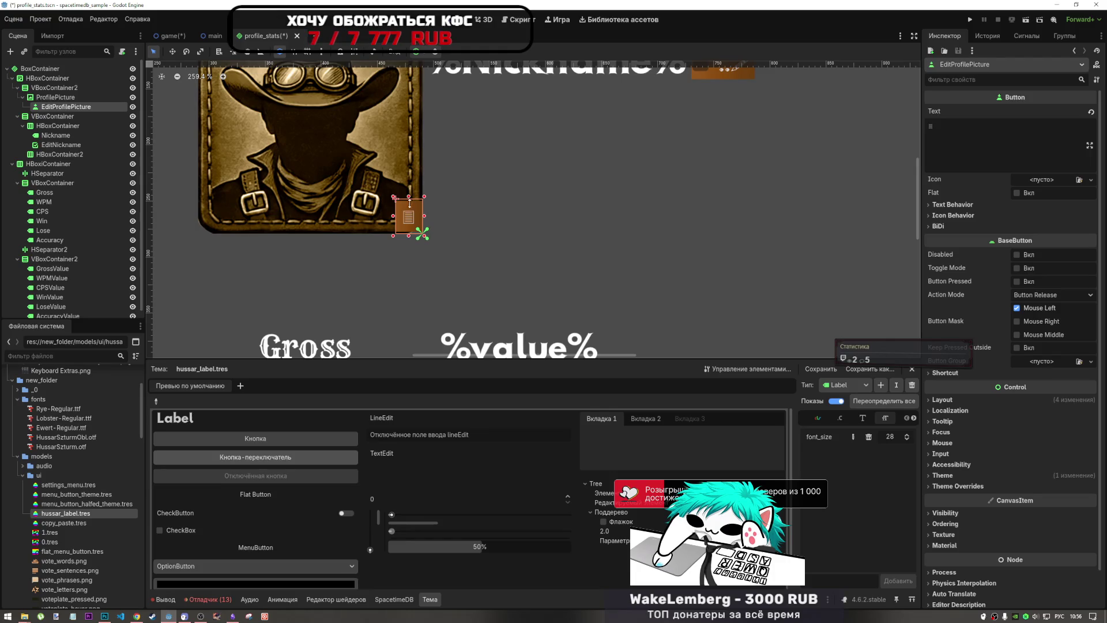
Step: Drag the button's left handle to widen it toward the left
{"action": "left_click_drag", "start_coordinate": [393, 215], "coordinate": [369, 216]}
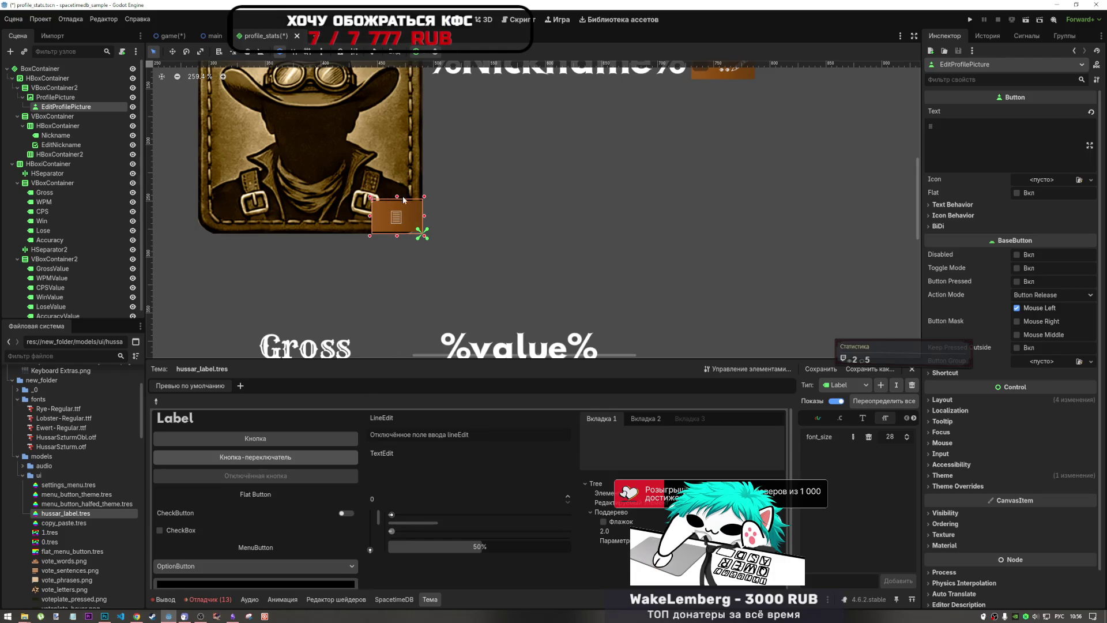
{"action": "scroll", "coordinate": [435, 247], "scroll_direction": "down", "scroll_amount": 7}
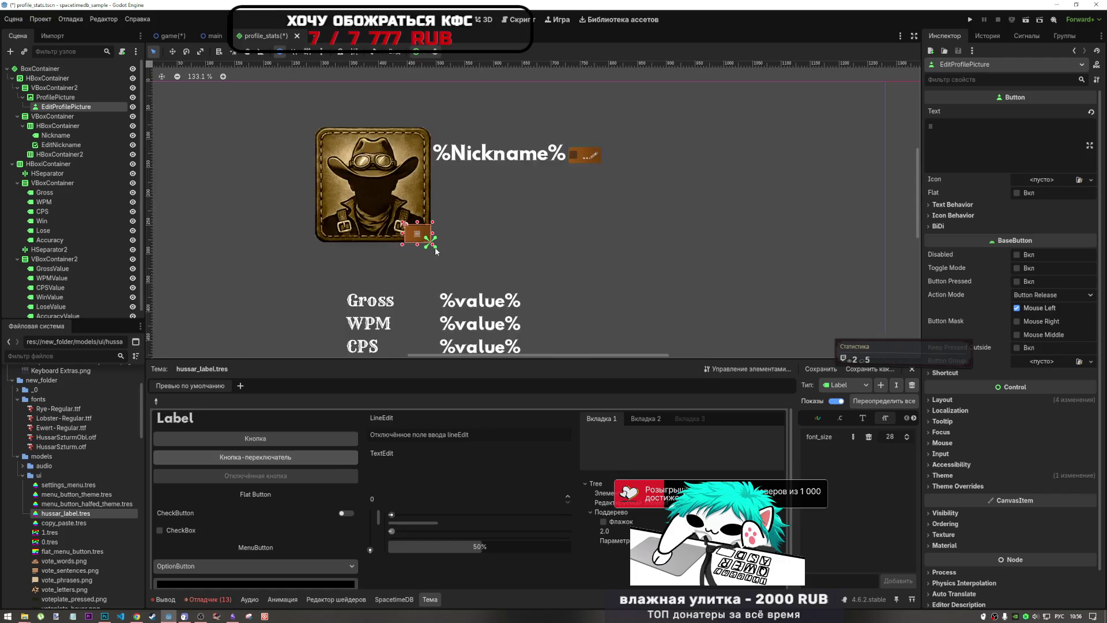
{"action": "scroll", "coordinate": [435, 246], "scroll_direction": "up", "scroll_amount": 5}
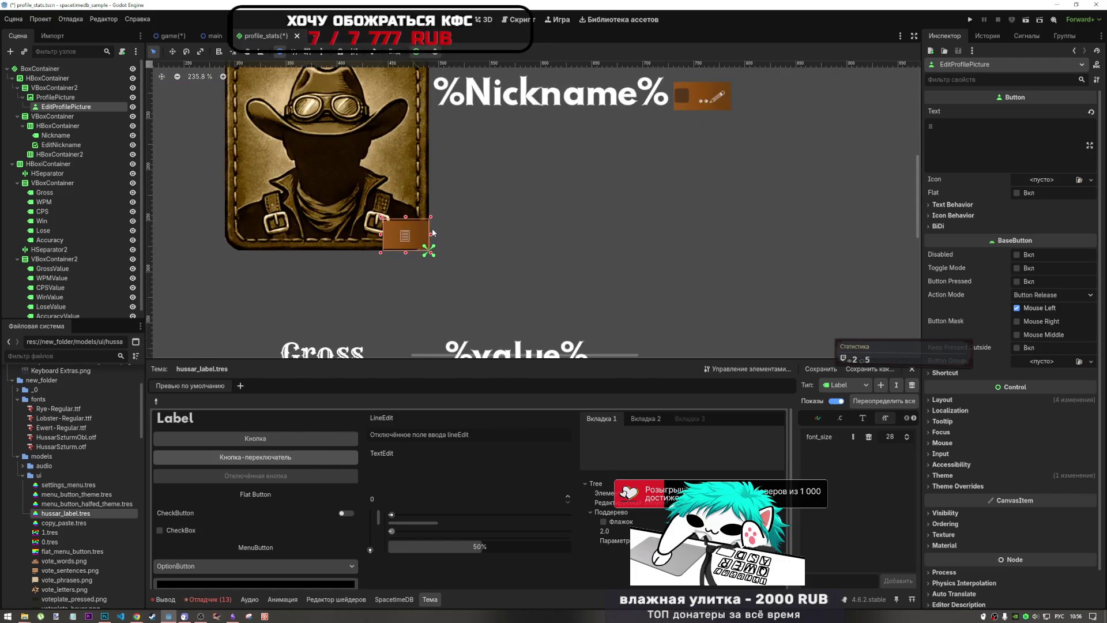
{"action": "scroll", "coordinate": [432, 233], "scroll_direction": "down", "scroll_amount": 4}
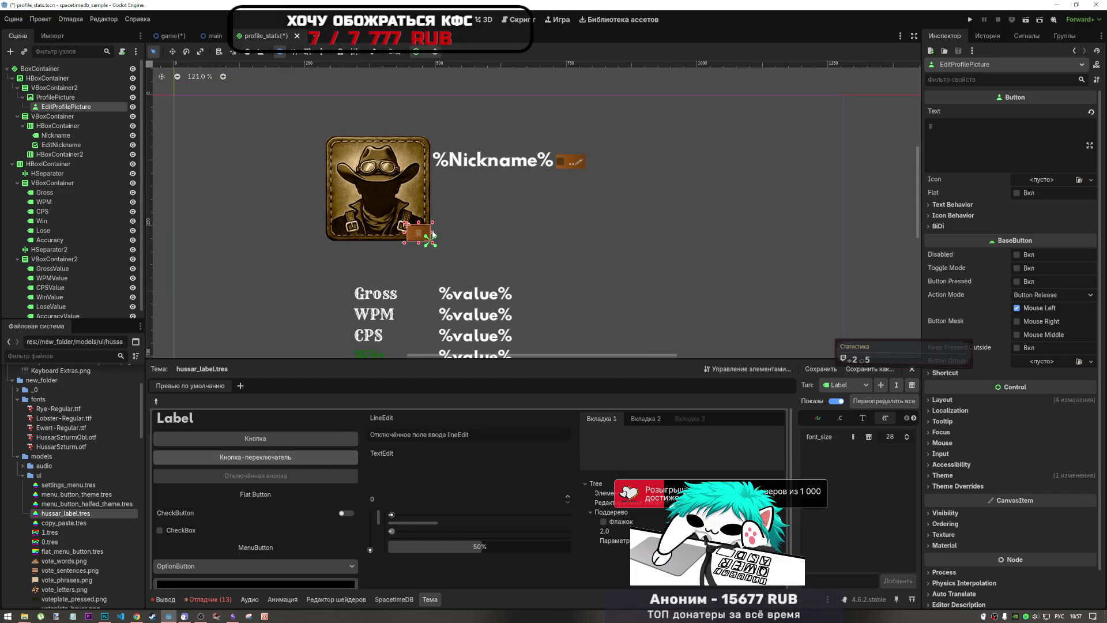
{"action": "scroll", "coordinate": [432, 236], "scroll_direction": "up", "scroll_amount": 2}
{"action": "scroll", "coordinate": [433, 236], "scroll_direction": "up", "scroll_amount": 3}
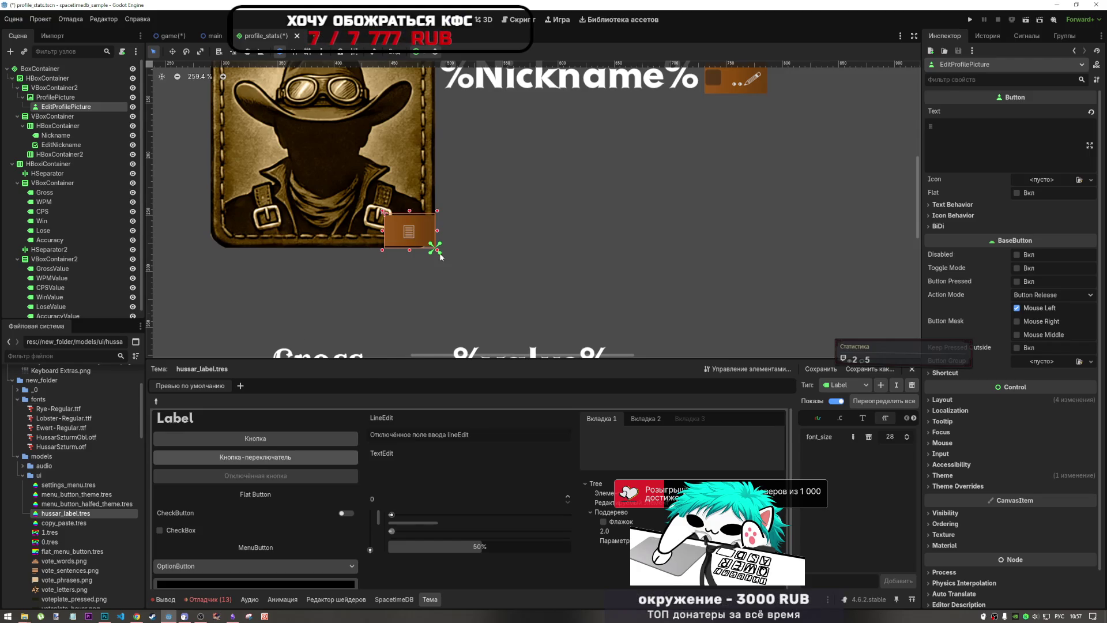
{"action": "scroll", "coordinate": [414, 233], "scroll_direction": "down", "scroll_amount": 4}
{"action": "scroll", "coordinate": [415, 234], "scroll_direction": "up", "scroll_amount": 2}
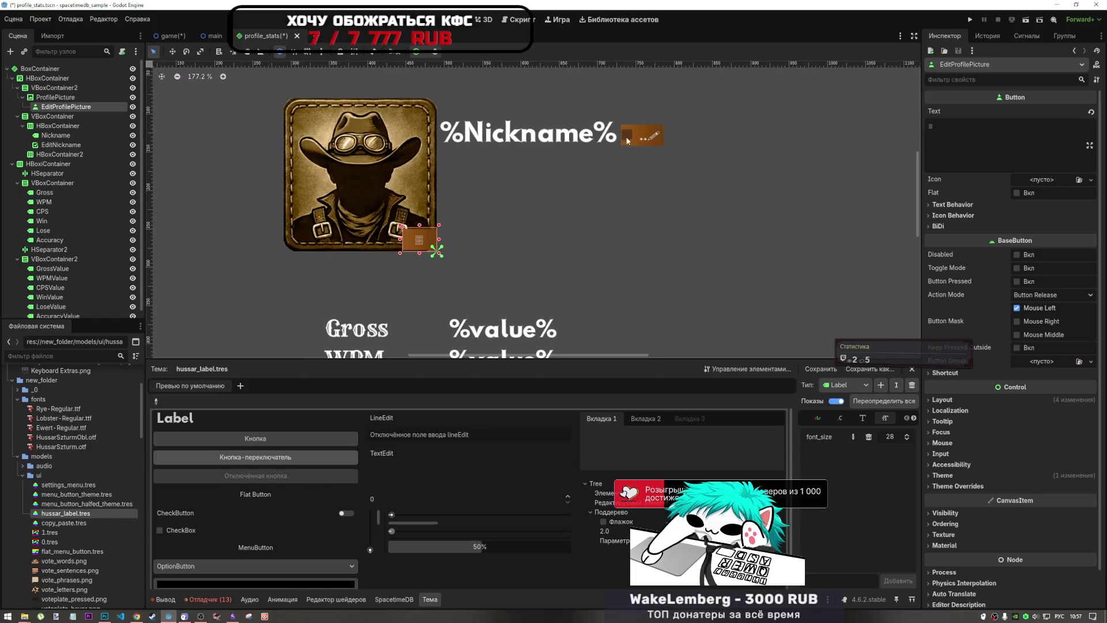
Step: Change EditNickname's node type from CheckBox to Button
{"action": "left_click", "coordinate": [61, 145]}
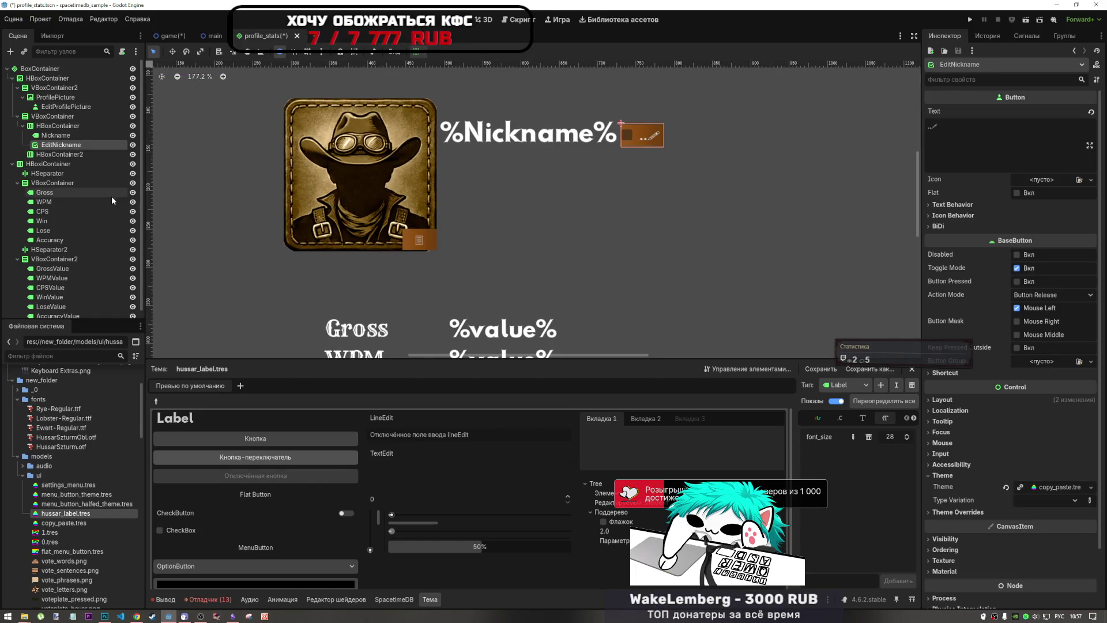
{"action": "left_click", "coordinate": [66, 107]}
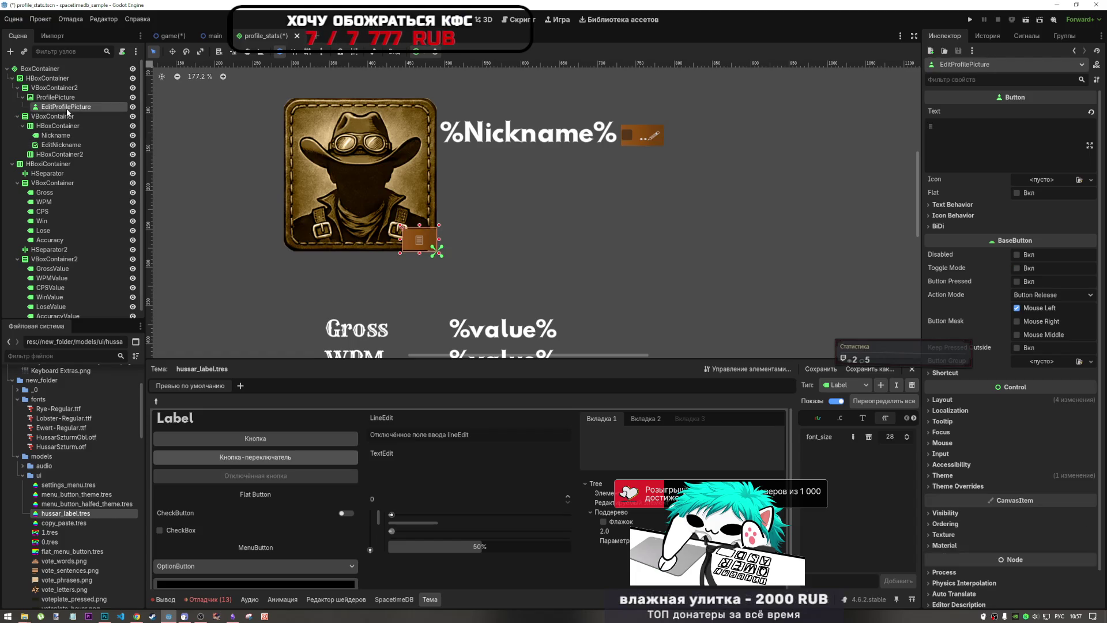
{"action": "left_click", "coordinate": [61, 145]}
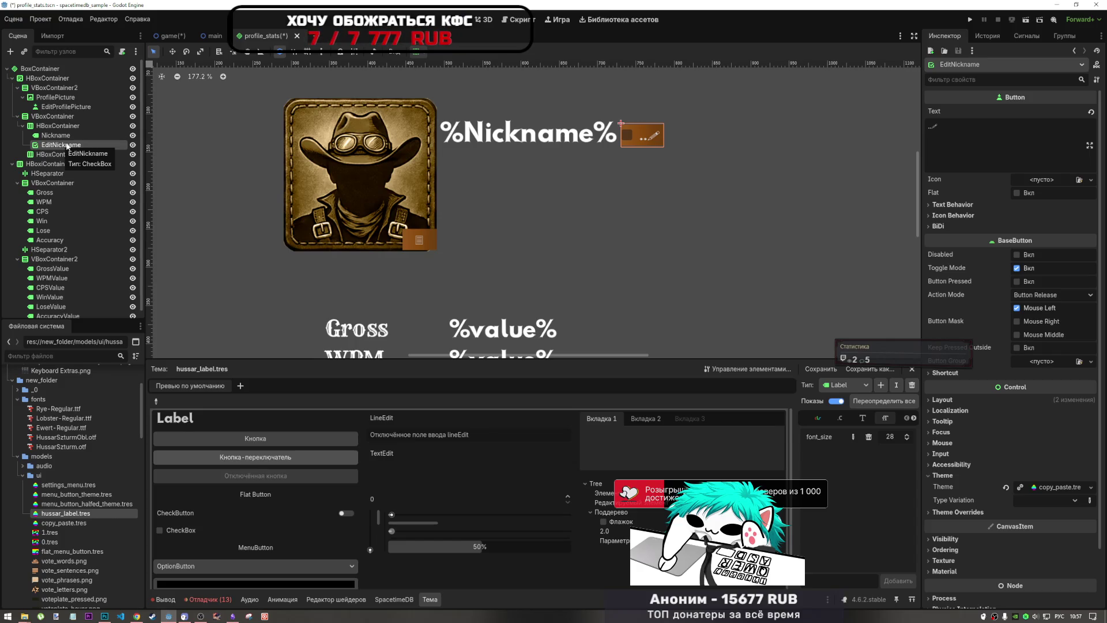
{"action": "right_click", "coordinate": [59, 147]}
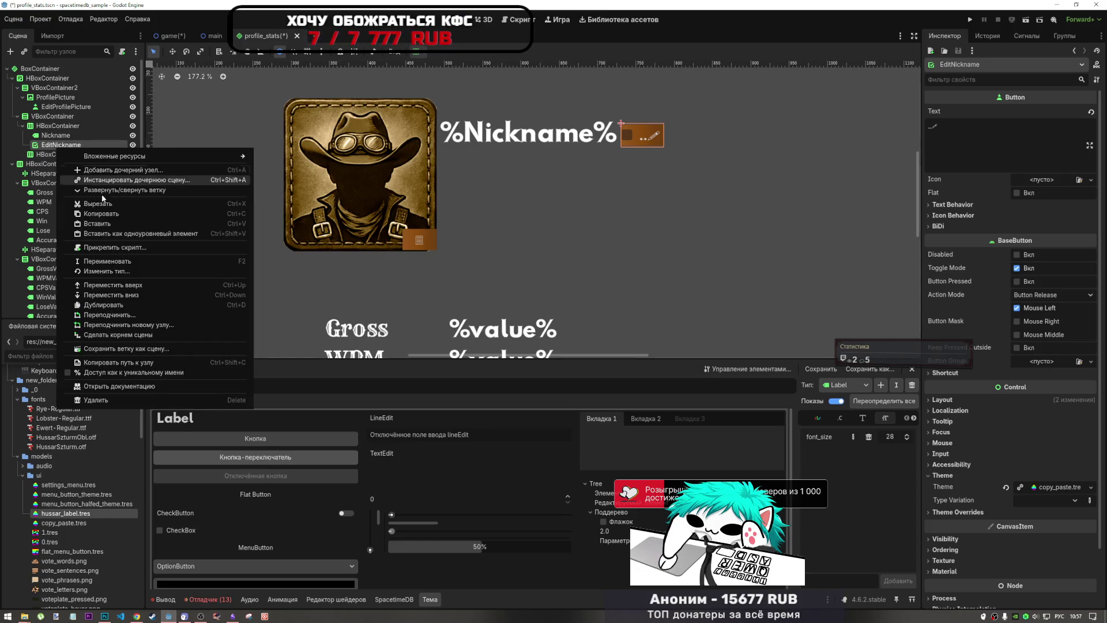
{"action": "left_click", "coordinate": [120, 272]}
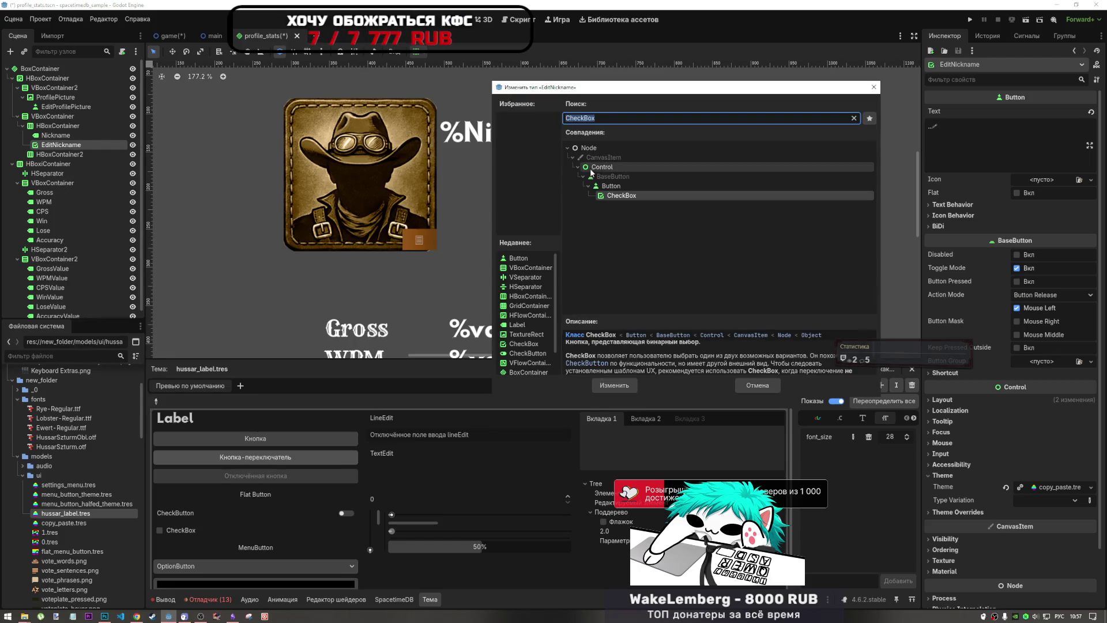
{"action": "left_click", "coordinate": [609, 185]}
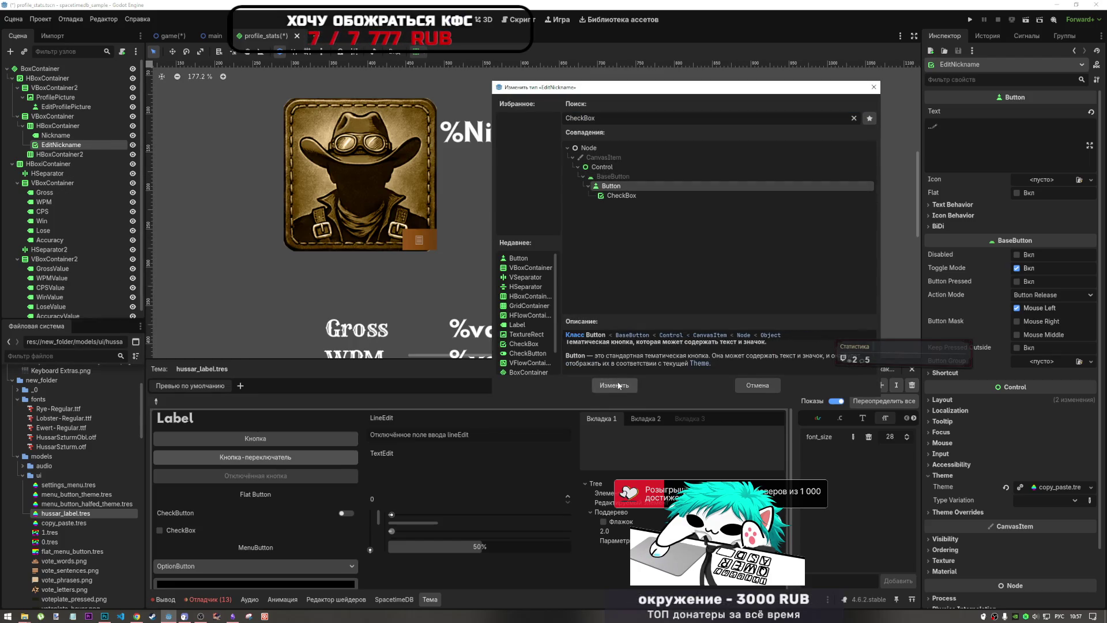
{"action": "left_click", "coordinate": [615, 385]}
Step: Pan the canvas to recentre the profile layout and clear the selection
{"action": "scroll", "coordinate": [612, 261], "scroll_direction": "down", "scroll_amount": 5}
{"action": "scroll", "coordinate": [603, 252], "scroll_direction": "down", "scroll_amount": 1}
{"action": "scroll", "coordinate": [577, 231], "scroll_direction": "down", "scroll_amount": 3}
{"action": "left_click_drag", "start_coordinate": [533, 223], "coordinate": [477, 288]}
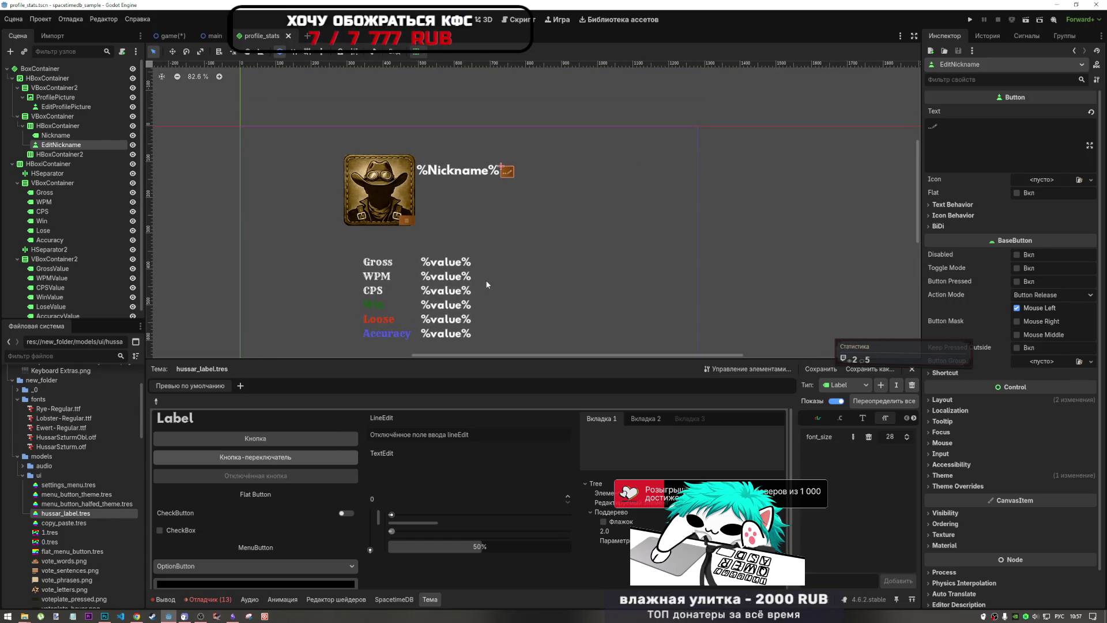
{"action": "left_click", "coordinate": [646, 136]}
{"action": "scroll", "coordinate": [456, 190], "scroll_direction": "down", "scroll_amount": 2}
Step: Select the Nickname label in the scene tree, checking its row container and EditNickname sibling
{"action": "scroll", "coordinate": [445, 201], "scroll_direction": "up", "scroll_amount": 5}
{"action": "scroll", "coordinate": [445, 201], "scroll_direction": "down", "scroll_amount": 3}
{"action": "scroll", "coordinate": [439, 178], "scroll_direction": "up", "scroll_amount": 3}
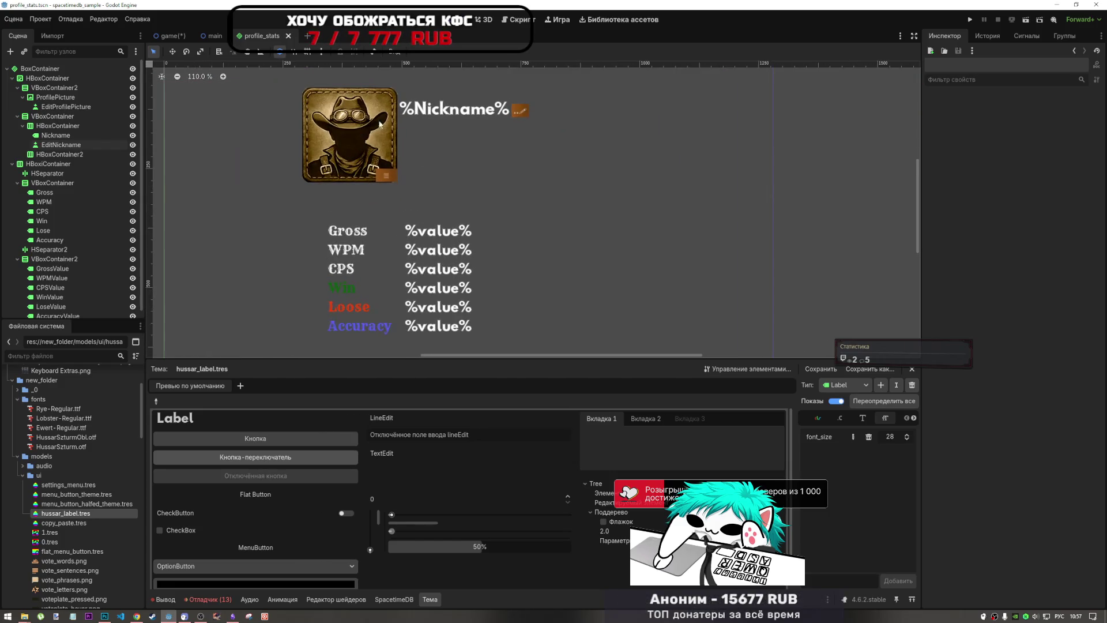
{"action": "left_click", "coordinate": [87, 134]}
{"action": "left_click", "coordinate": [69, 125]}
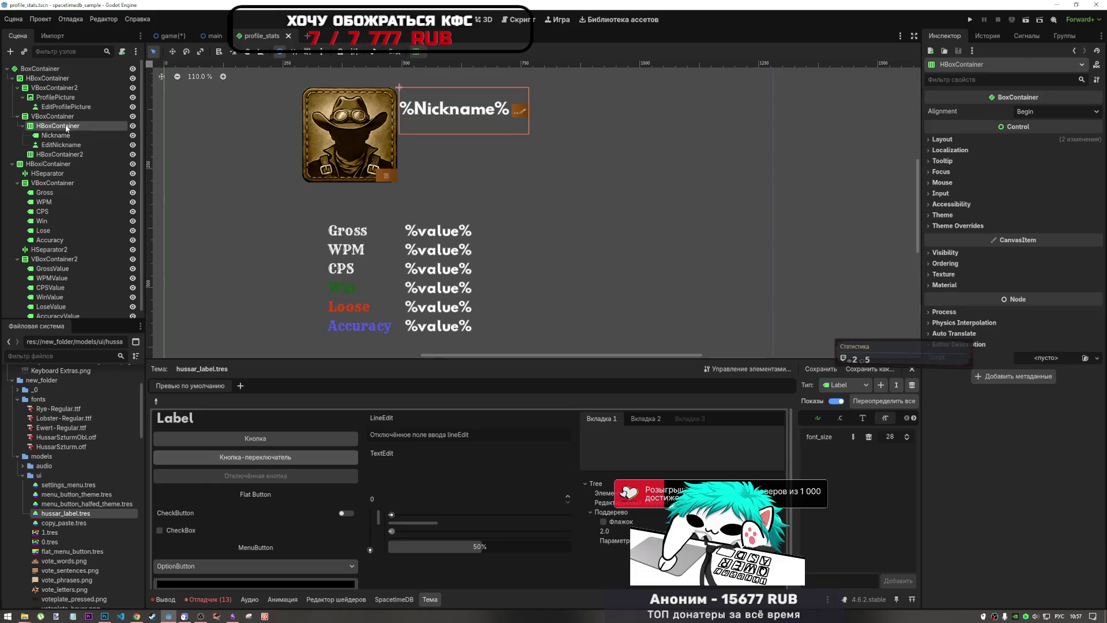
{"action": "left_click", "coordinate": [69, 135]}
{"action": "left_click", "coordinate": [71, 144]}
{"action": "left_click", "coordinate": [69, 135]}
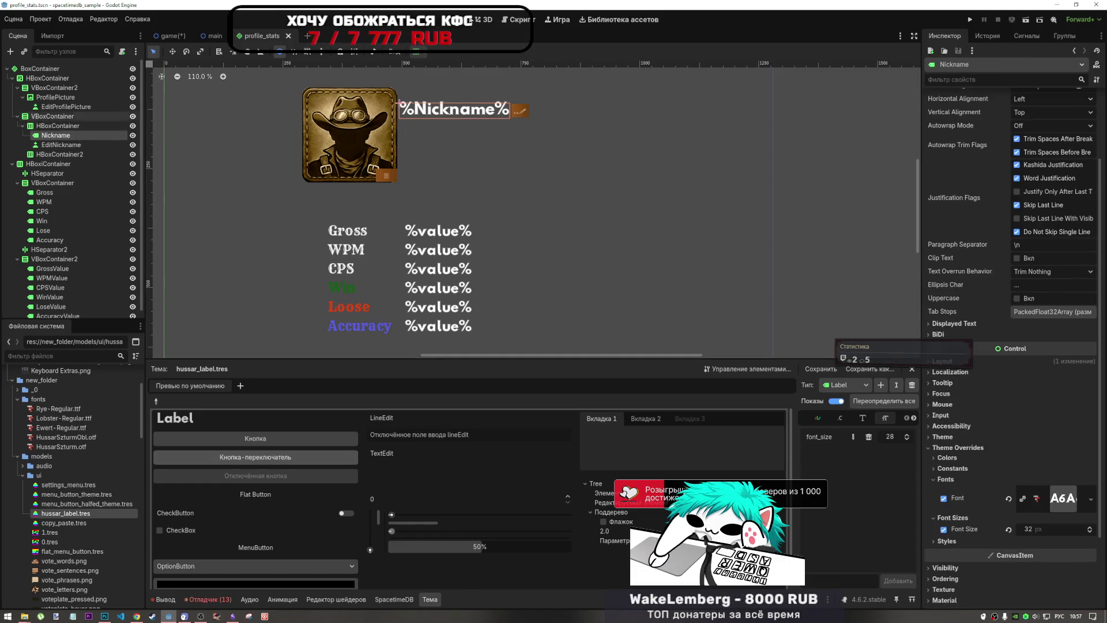
Step: Set the Nickname label's horizontal container sizing to Fill with Expand
{"action": "left_click", "coordinate": [416, 52]}
{"action": "left_click", "coordinate": [487, 85]}
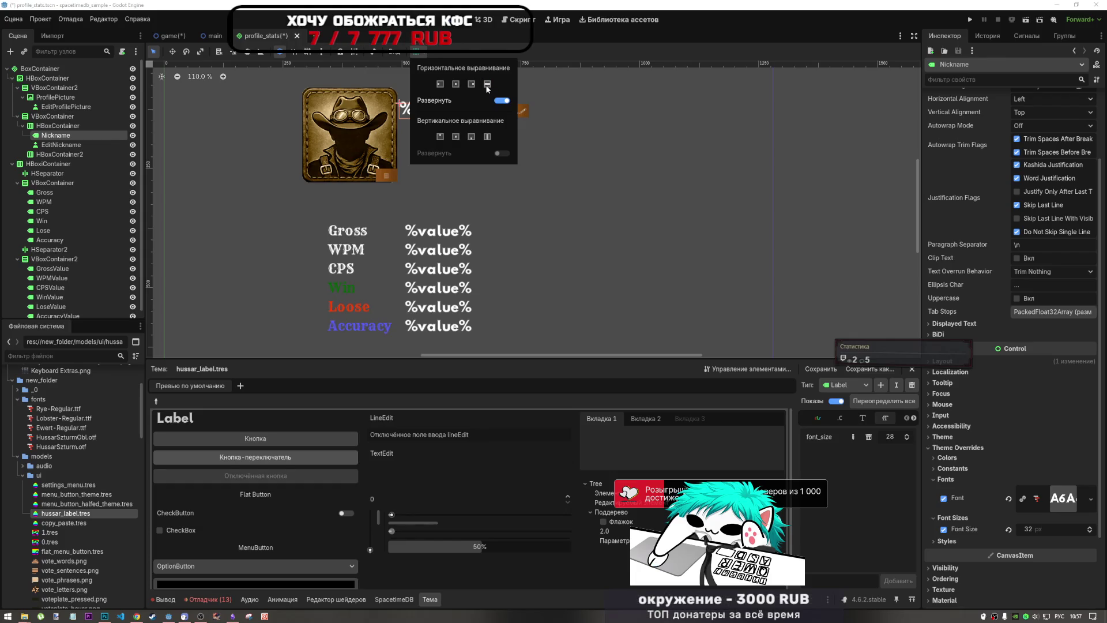
{"action": "left_click", "coordinate": [587, 47]}
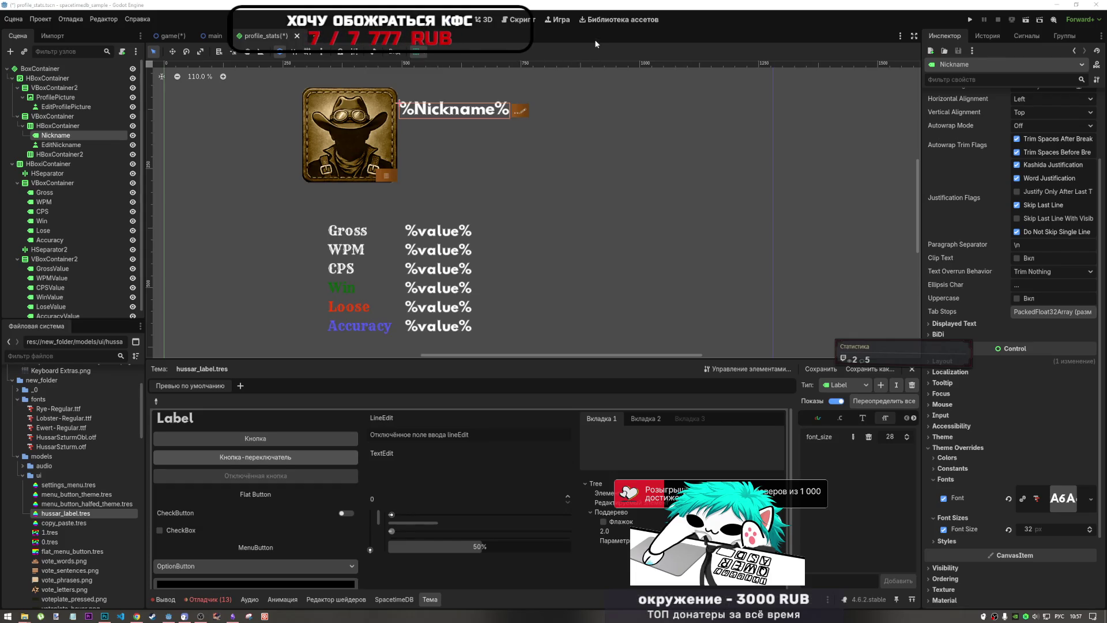
{"action": "left_click", "coordinate": [415, 51]}
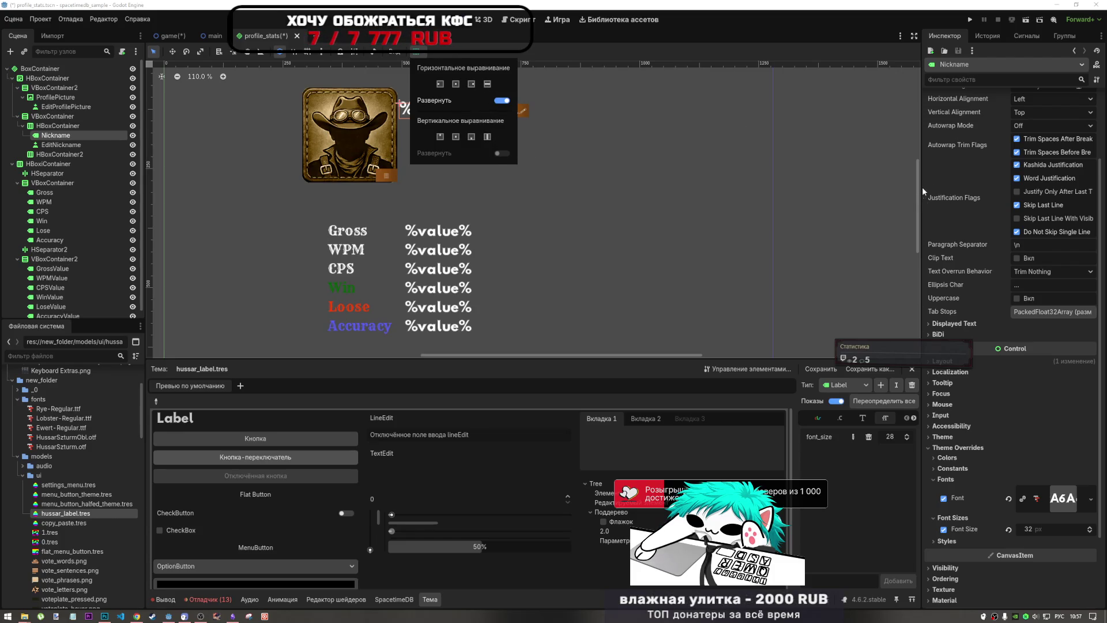
{"action": "scroll", "coordinate": [688, 159], "scroll_direction": "down", "scroll_amount": 5}
{"action": "scroll", "coordinate": [625, 148], "scroll_direction": "up", "scroll_amount": 2}
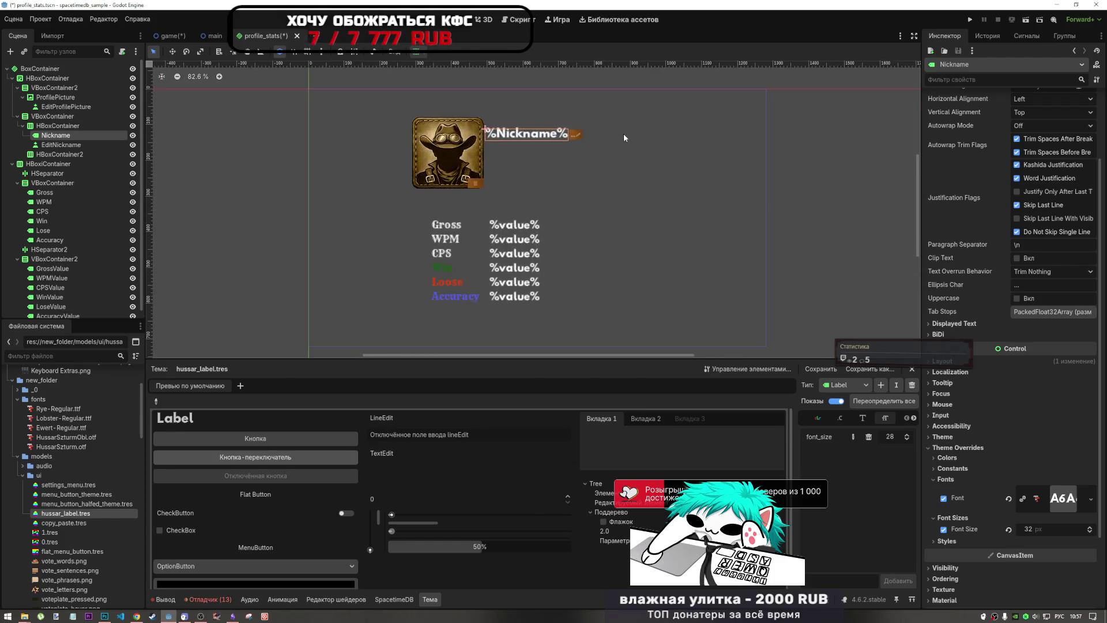
{"action": "scroll", "coordinate": [624, 138], "scroll_direction": "up", "scroll_amount": 4}
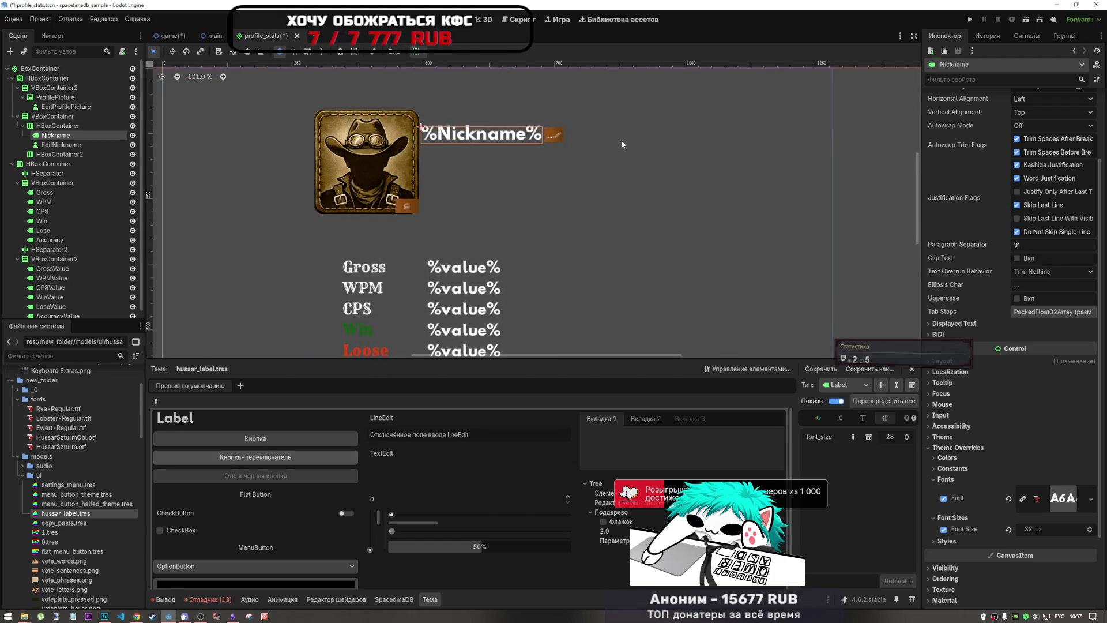
{"action": "left_click", "coordinate": [57, 126]}
{"action": "left_click", "coordinate": [65, 144]}
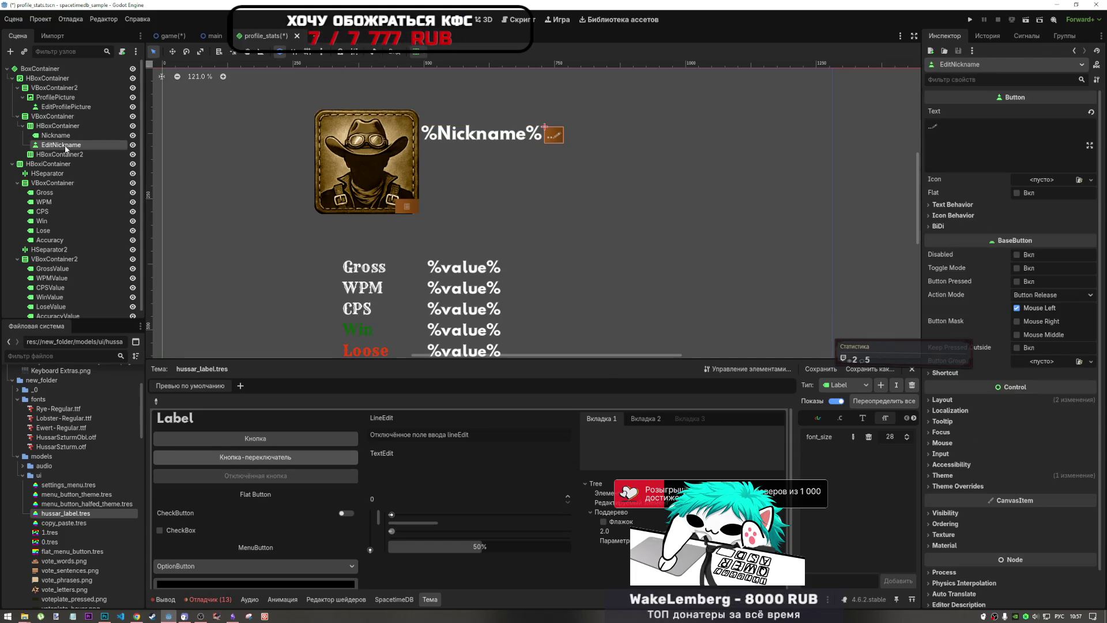
{"action": "left_click_drag", "start_coordinate": [67, 148], "coordinate": [68, 153]}
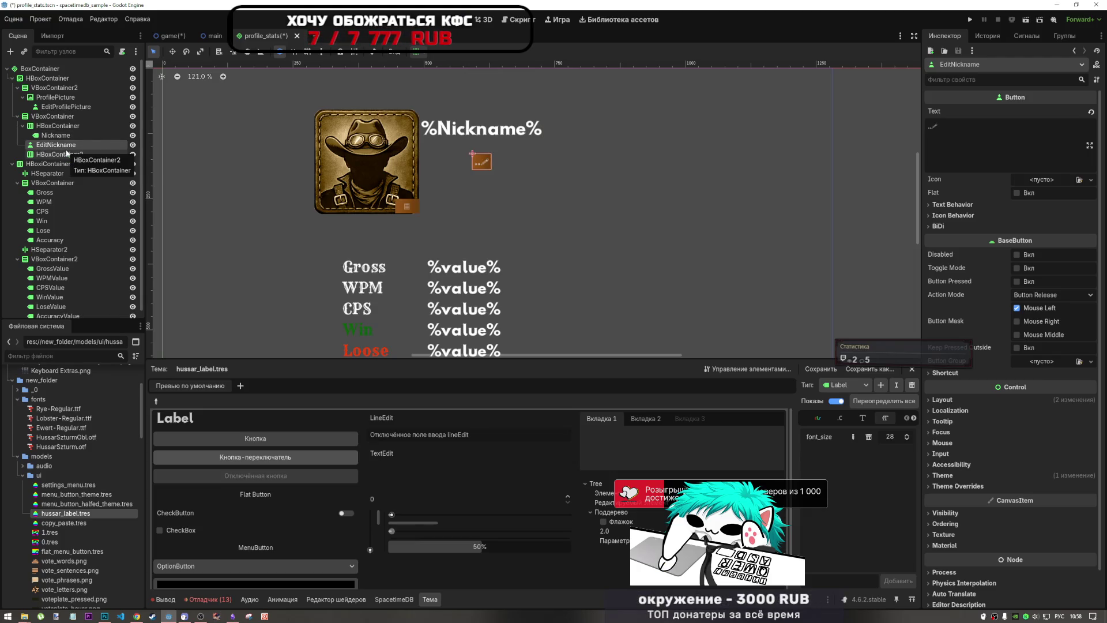
{"action": "left_click", "coordinate": [64, 118]}
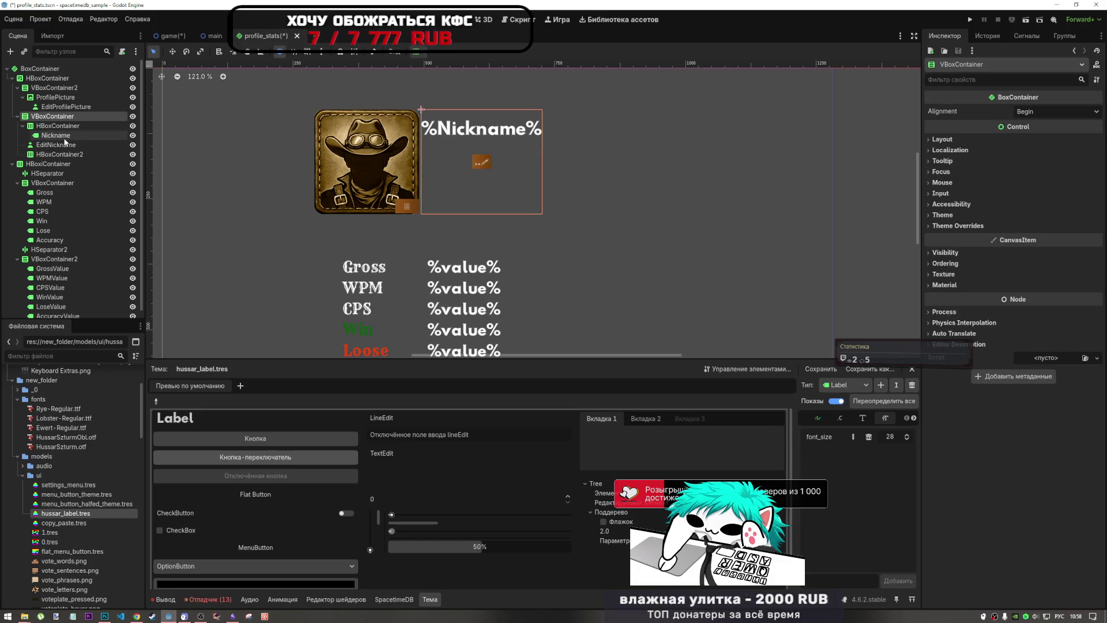
{"action": "left_click_drag", "start_coordinate": [60, 145], "coordinate": [65, 130]}
{"action": "left_click", "coordinate": [62, 135]}
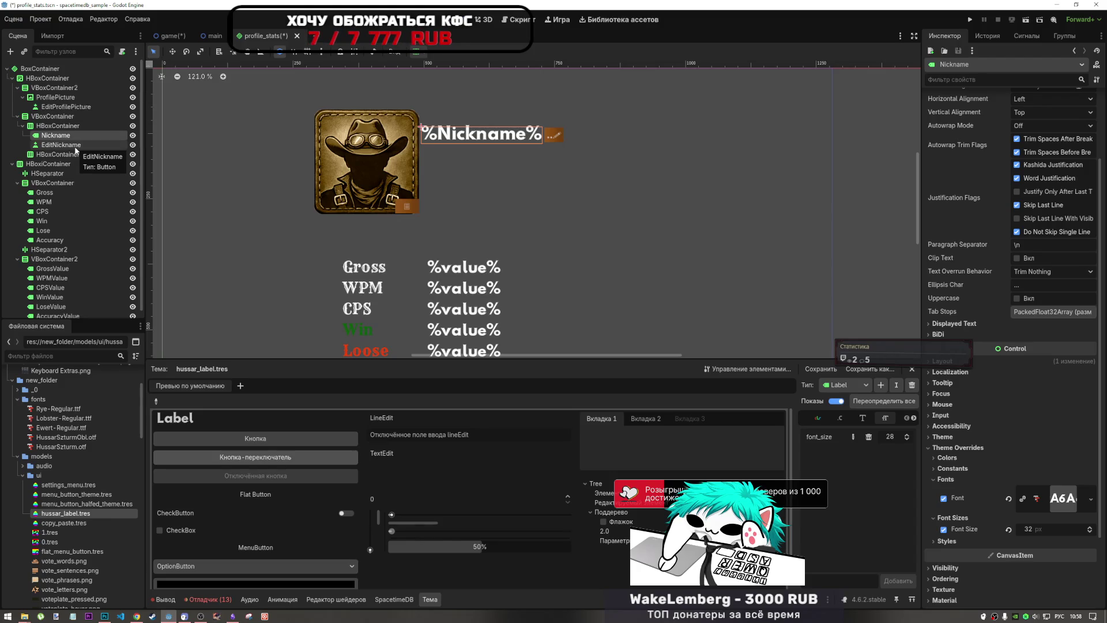
{"action": "key", "text": "Up"}
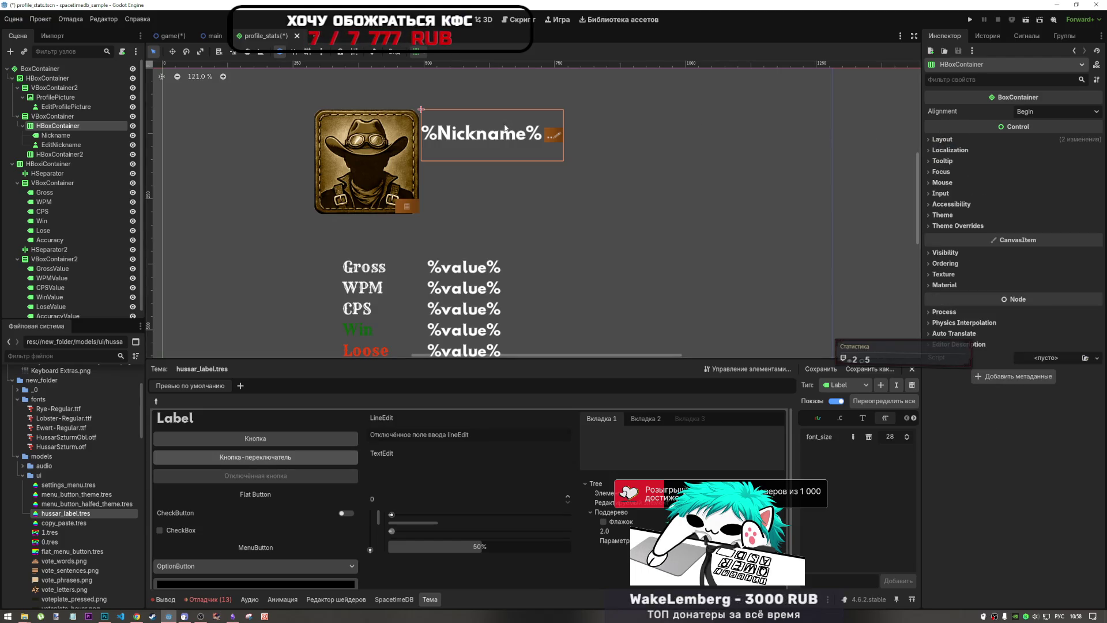
Step: Clear the Nickname label's Text field in the Inspector
{"action": "key", "text": "Down"}
{"action": "left_click", "coordinate": [966, 126]}
{"action": "left_click", "coordinate": [960, 126]}
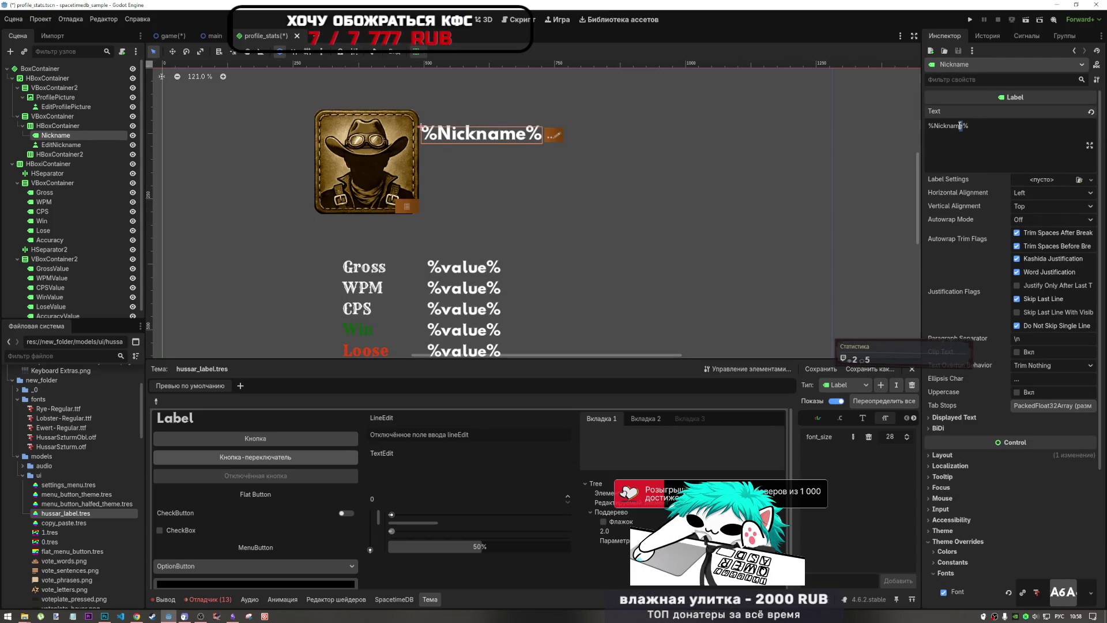
{"action": "key", "text": "ctrl+a"}
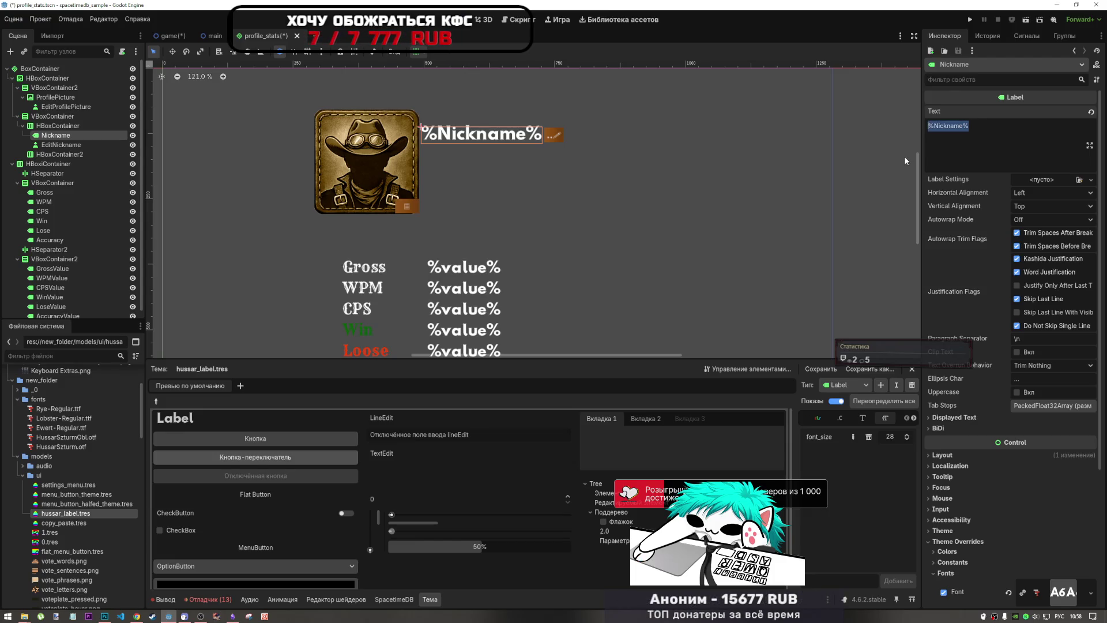
{"action": "type", "text": "Ц"}
{"action": "key", "text": "ctrl+z"}
{"action": "key", "text": "BackSpace"}
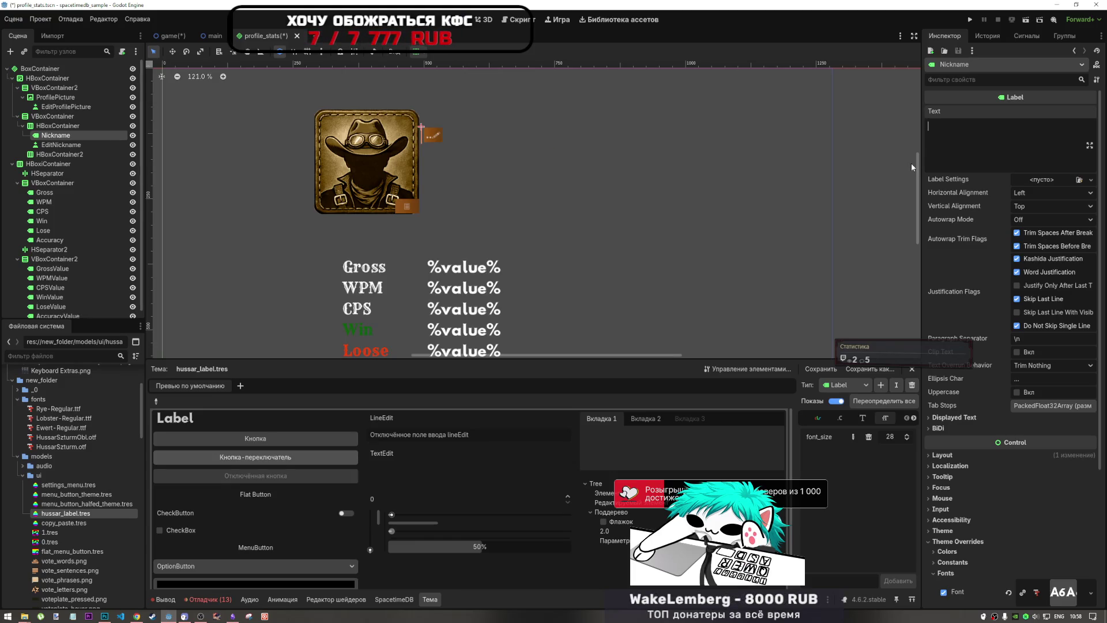
Step: Test a very long WWWW… string as the nickname, then delete it
{"action": "type", "text": "WWWWWWWWWWWWWWWW"}
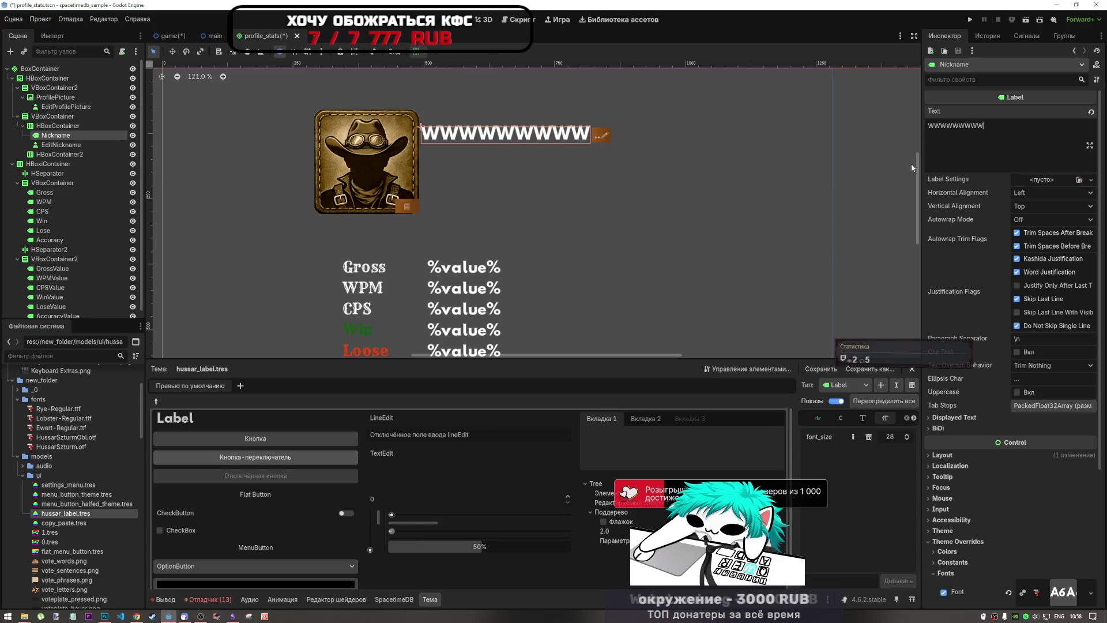
{"action": "type", "text": "WWWWWWW"}
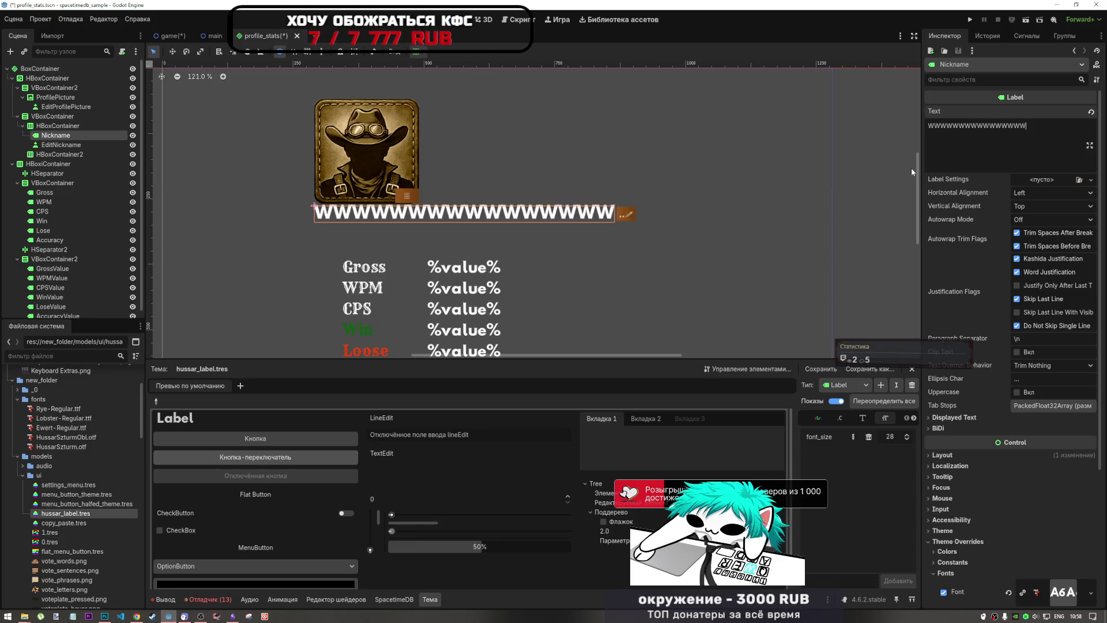
{"action": "type", "text": "WWWWWWWWWW"}
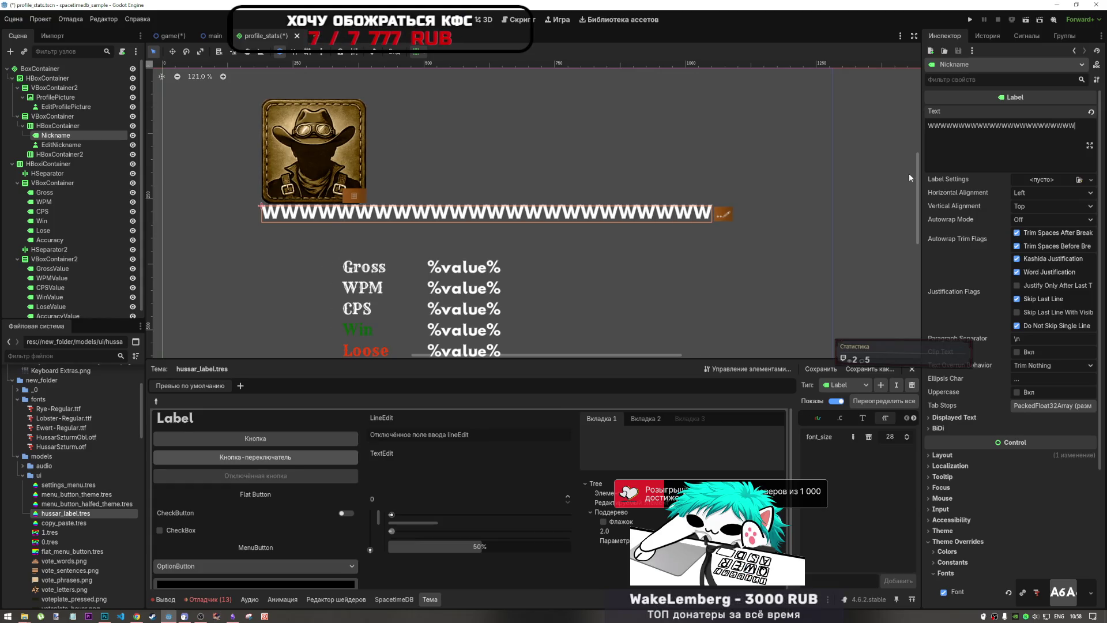
{"action": "type", "text": "WWW"}
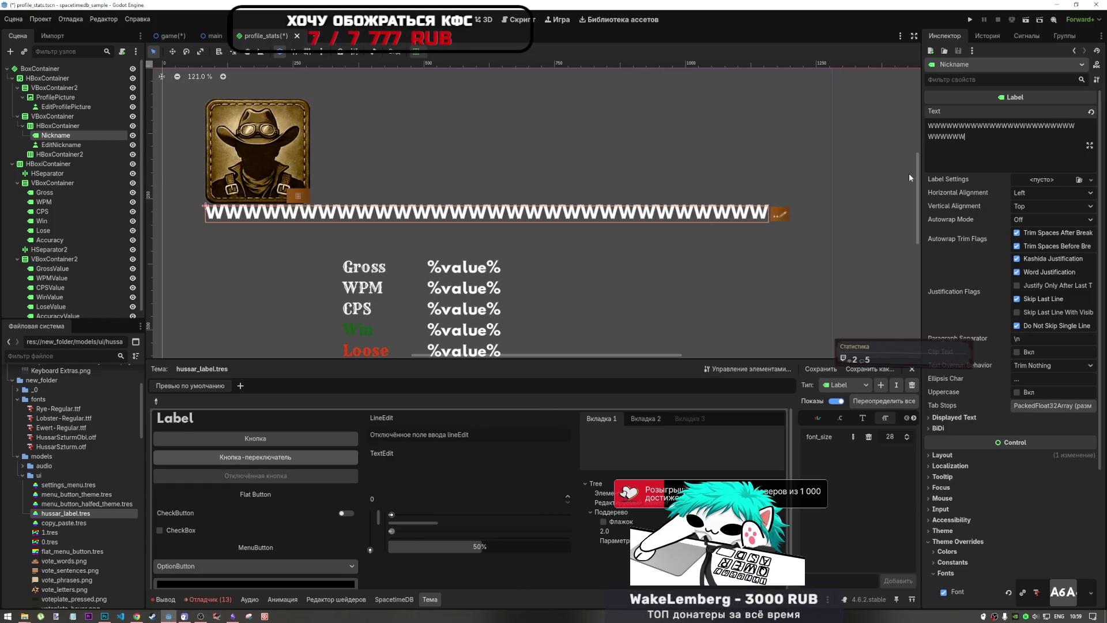
{"action": "type", "text": "WWWWWWWWWW"}
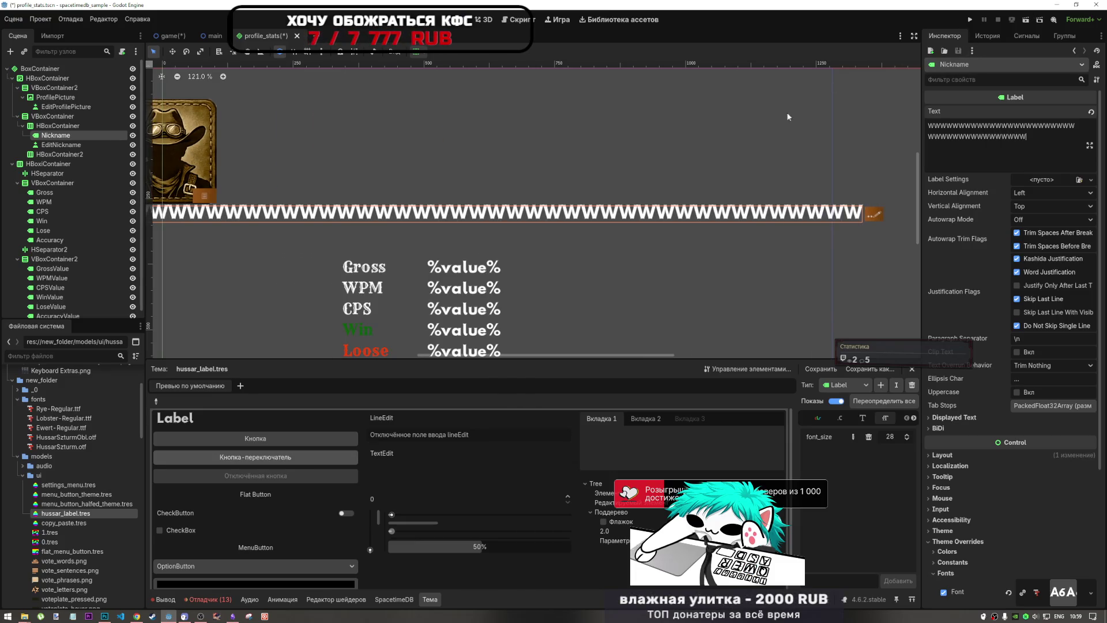
{"action": "key", "text": "ctrl+a"}
{"action": "key", "text": "BackSpace"}
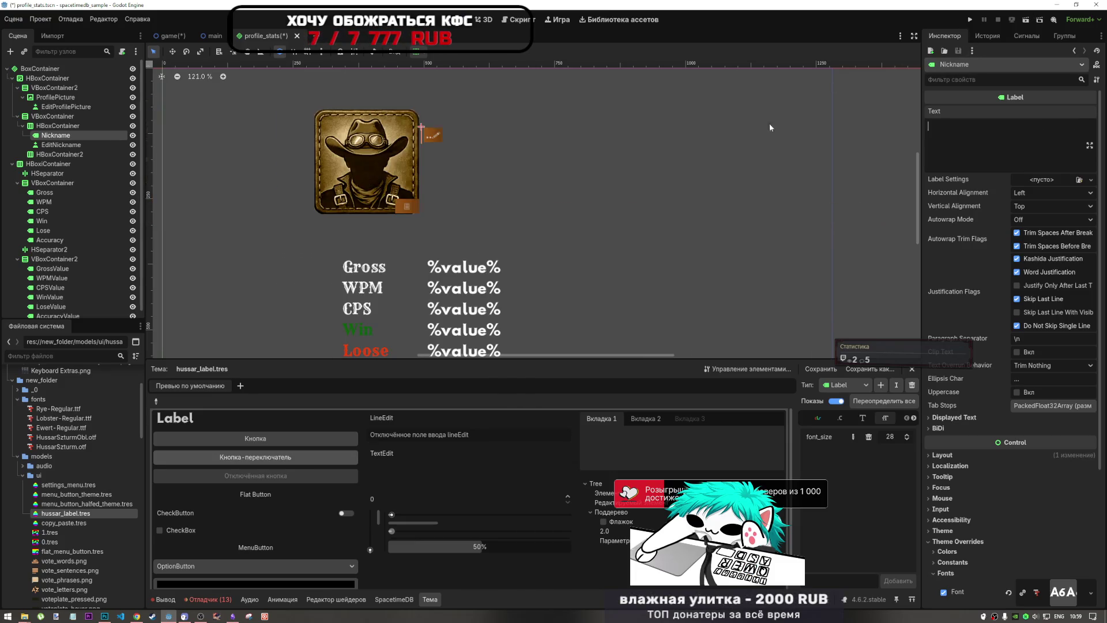
Step: Set the nickname text to WWWWWWWWW and try Word (Smart) autowrap
{"action": "type", "text": "WWWWWWWWW"}
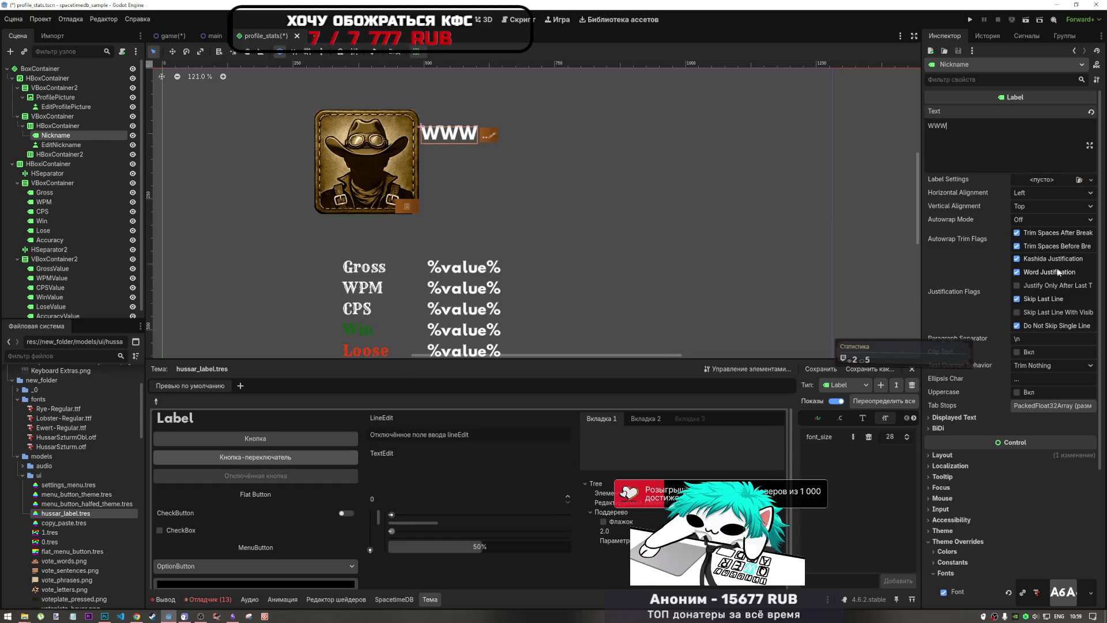
{"action": "left_click", "coordinate": [1032, 219]}
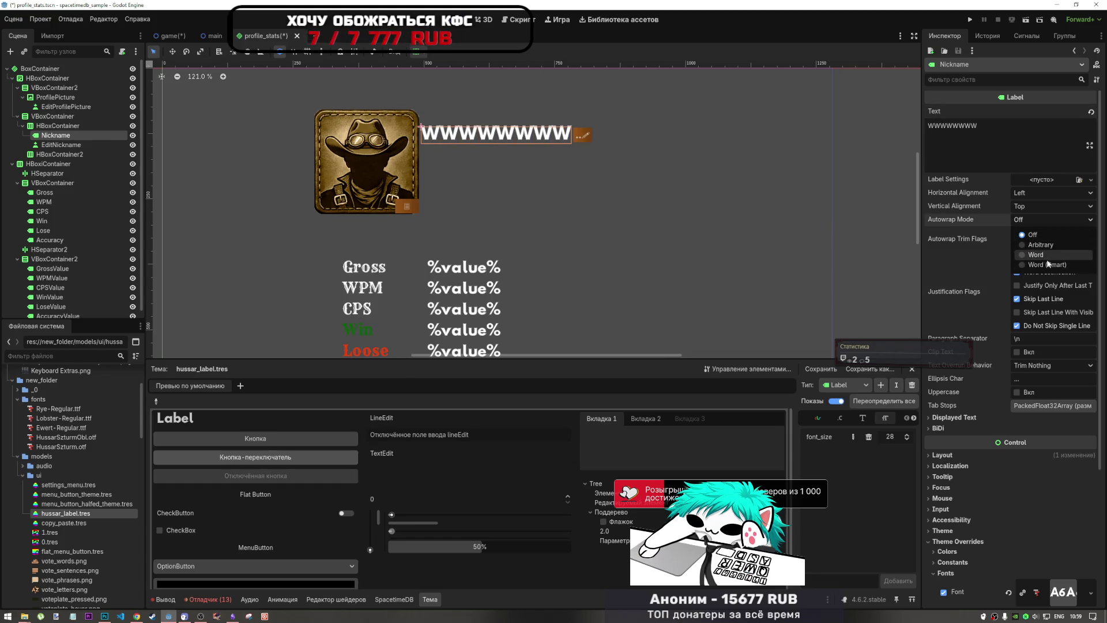
{"action": "left_click", "coordinate": [1045, 265]}
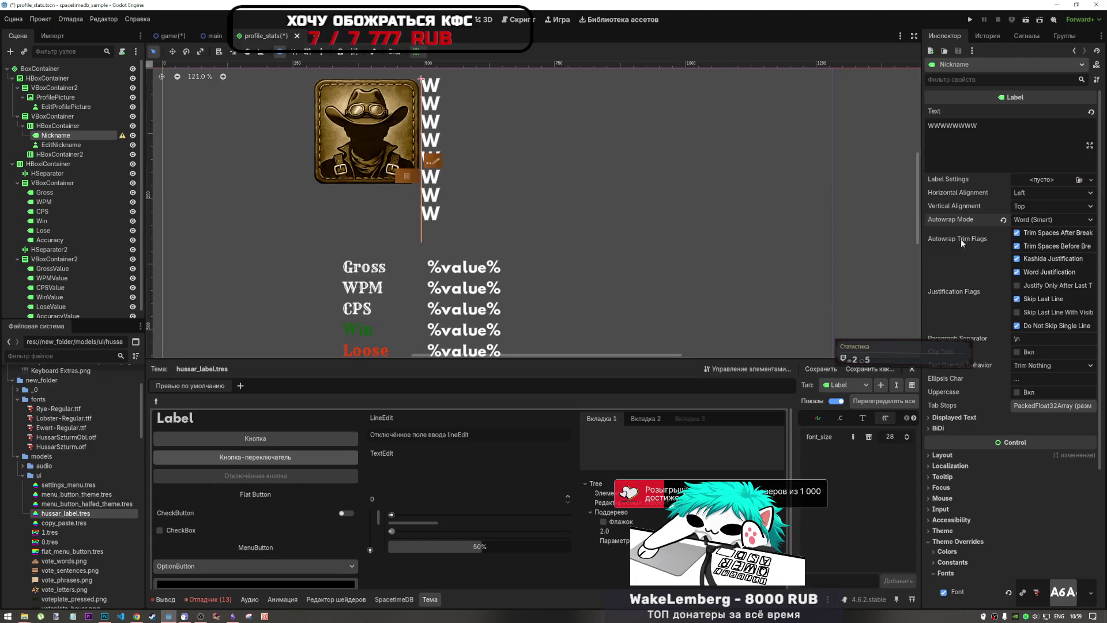
Step: Compare Arbitrary and Word autowrap, leaving the Nickname label on Arbitrary
{"action": "left_click", "coordinate": [1039, 218]}
{"action": "left_click", "coordinate": [1039, 245]}
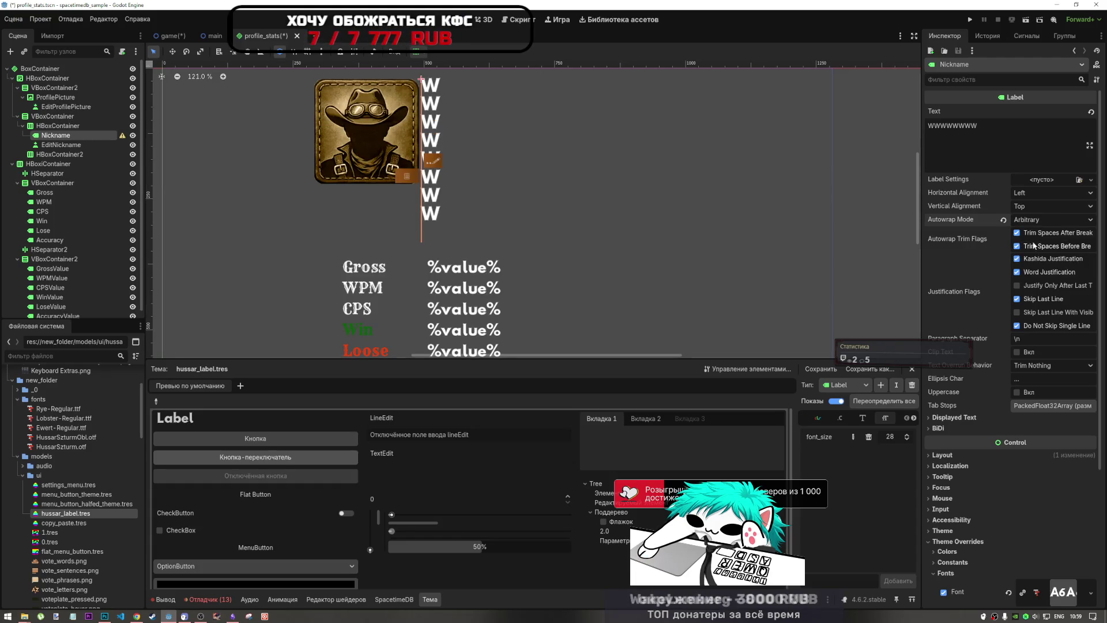
{"action": "left_click", "coordinate": [1041, 221]}
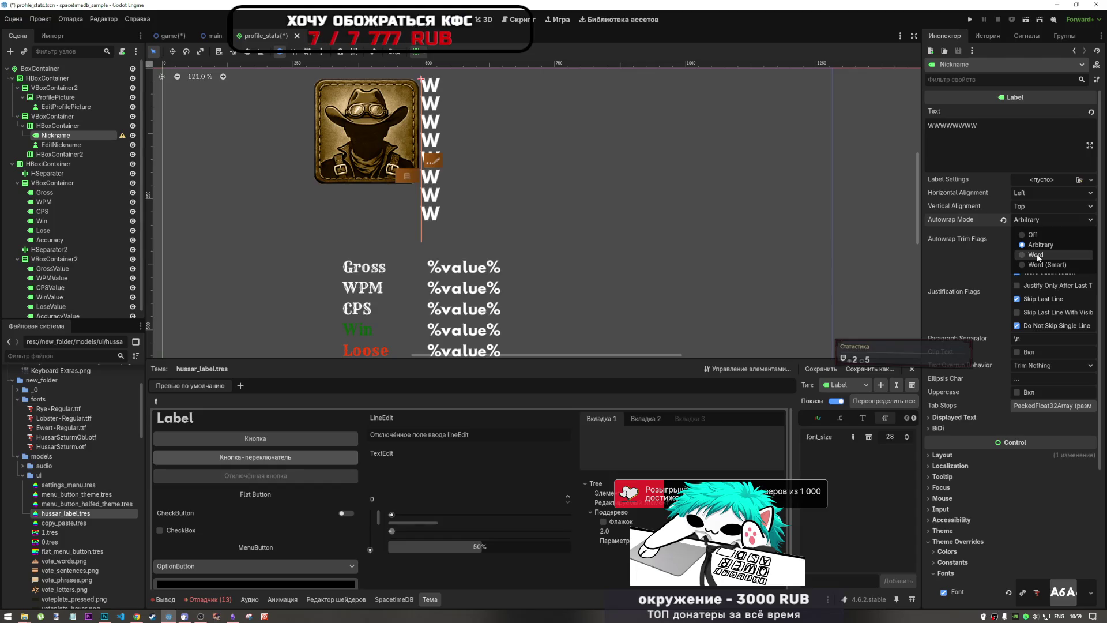
{"action": "left_click", "coordinate": [1037, 254]}
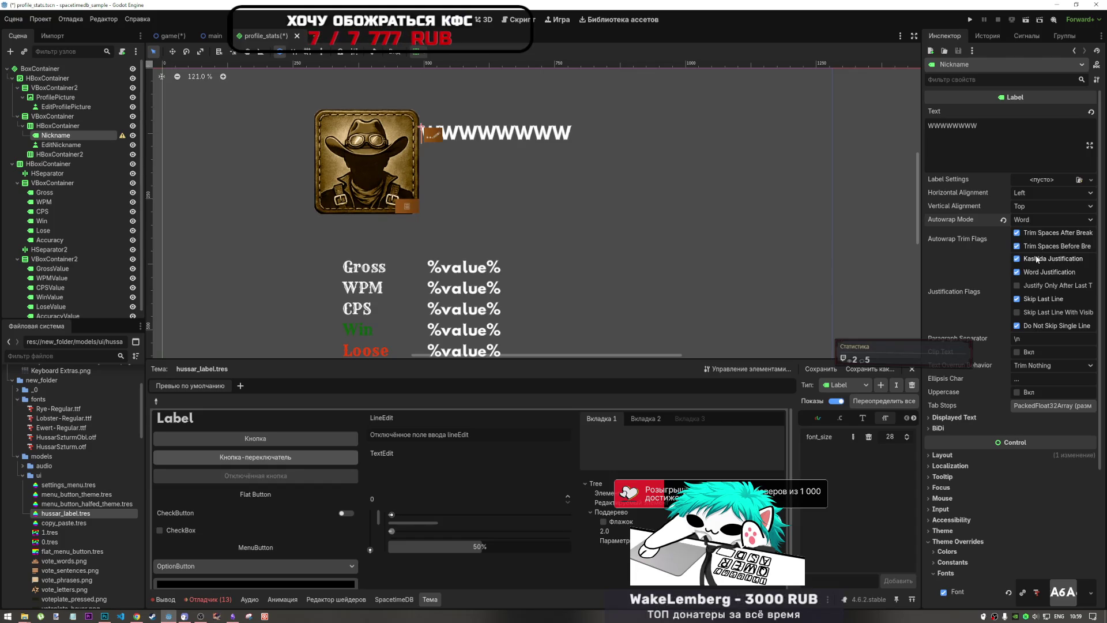
{"action": "left_click", "coordinate": [1042, 218]}
{"action": "left_click", "coordinate": [1036, 254]}
{"action": "left_click", "coordinate": [1043, 220]}
{"action": "left_click", "coordinate": [1041, 244]}
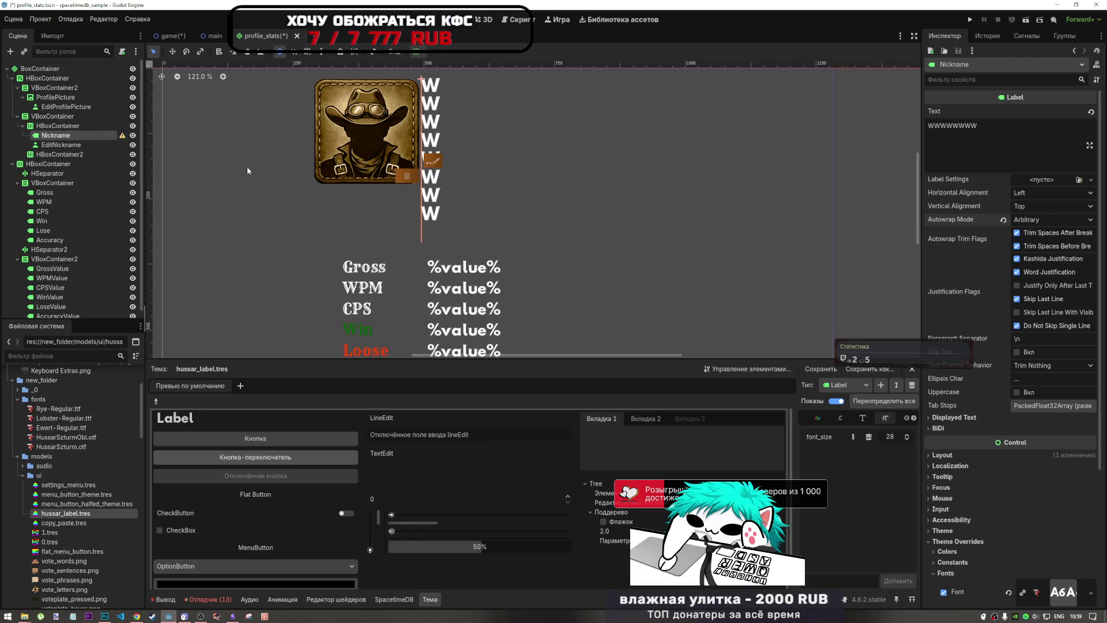
{"action": "left_click", "coordinate": [942, 455]}
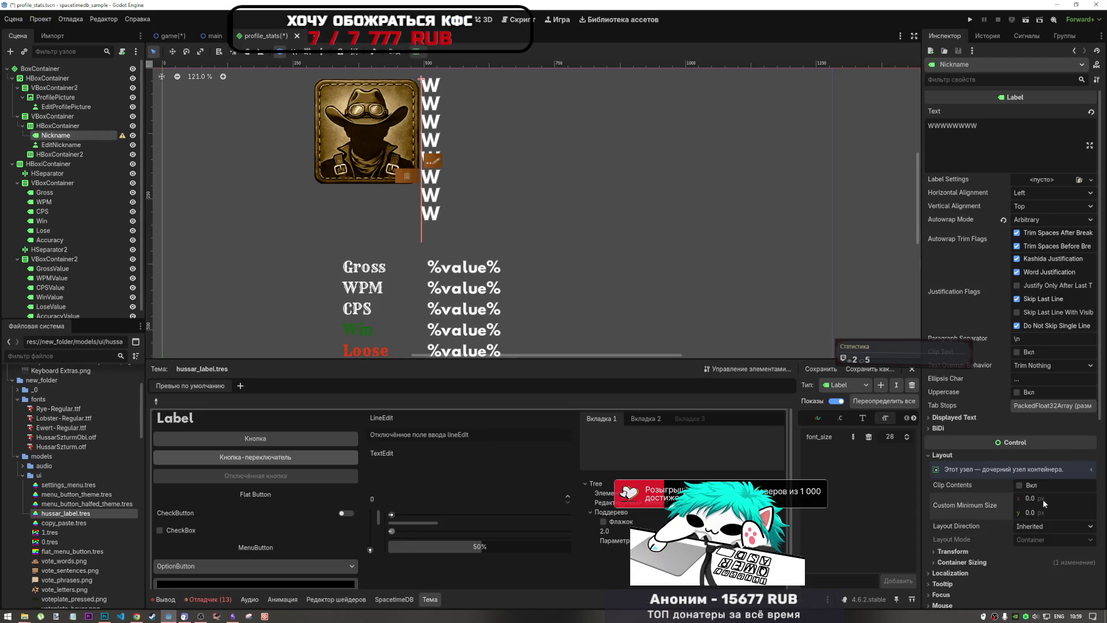
Step: Give the Nickname label a 300 px minimum width and lengthen its W text
{"action": "type", "text": "300"}
{"action": "key", "text": "Return"}
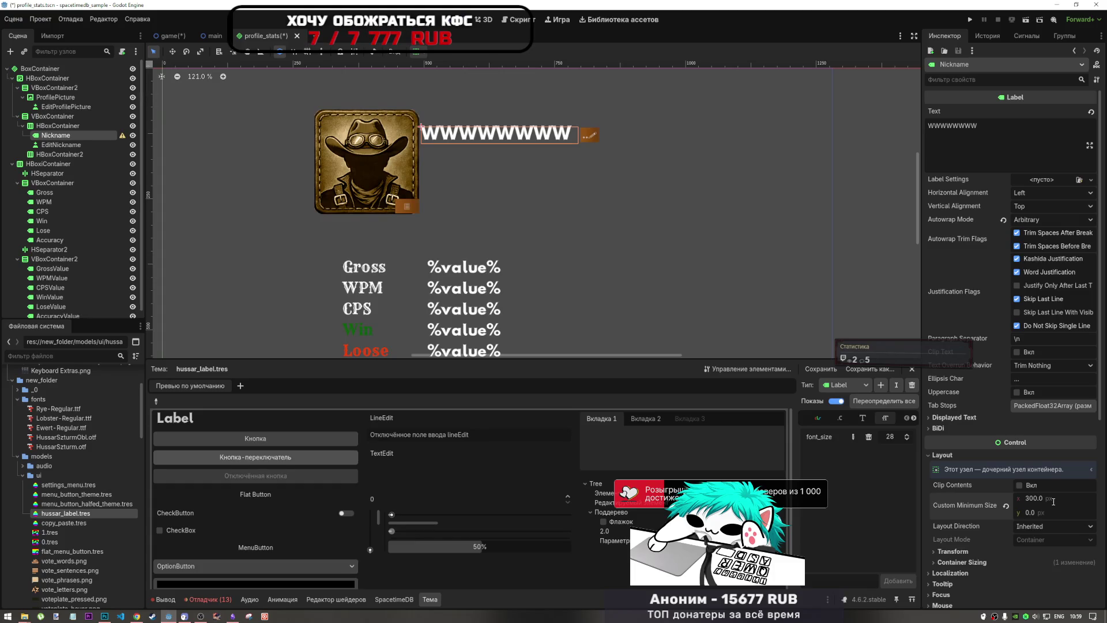
{"action": "left_click", "coordinate": [983, 133]}
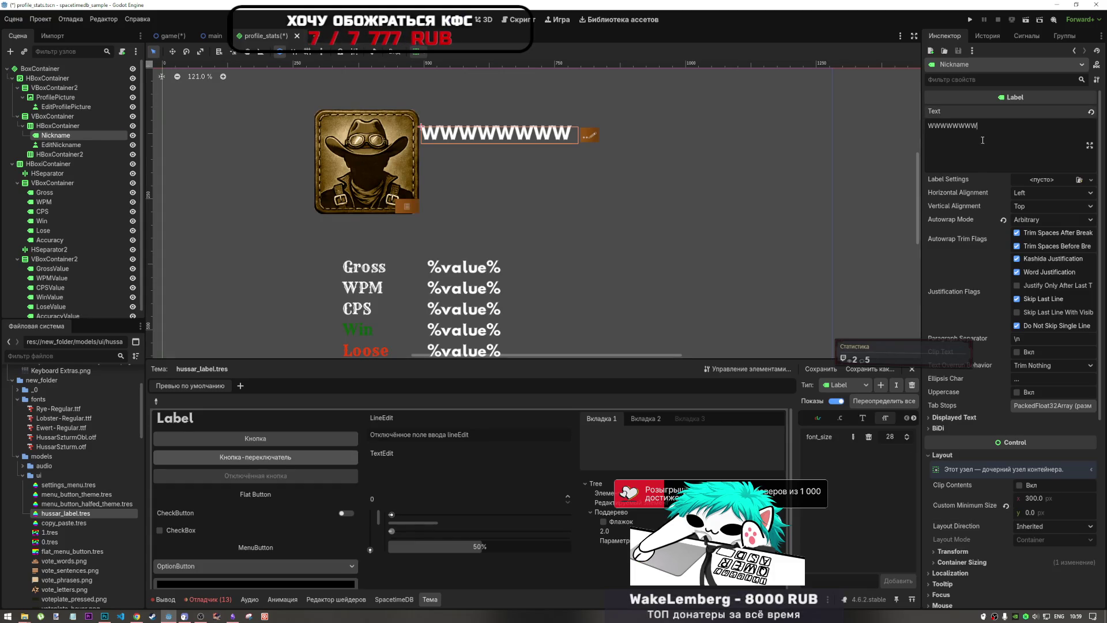
{"action": "type", "text": "WWWWWWWWWWWWWWWWWWWWWWWWWWWWWWW"}
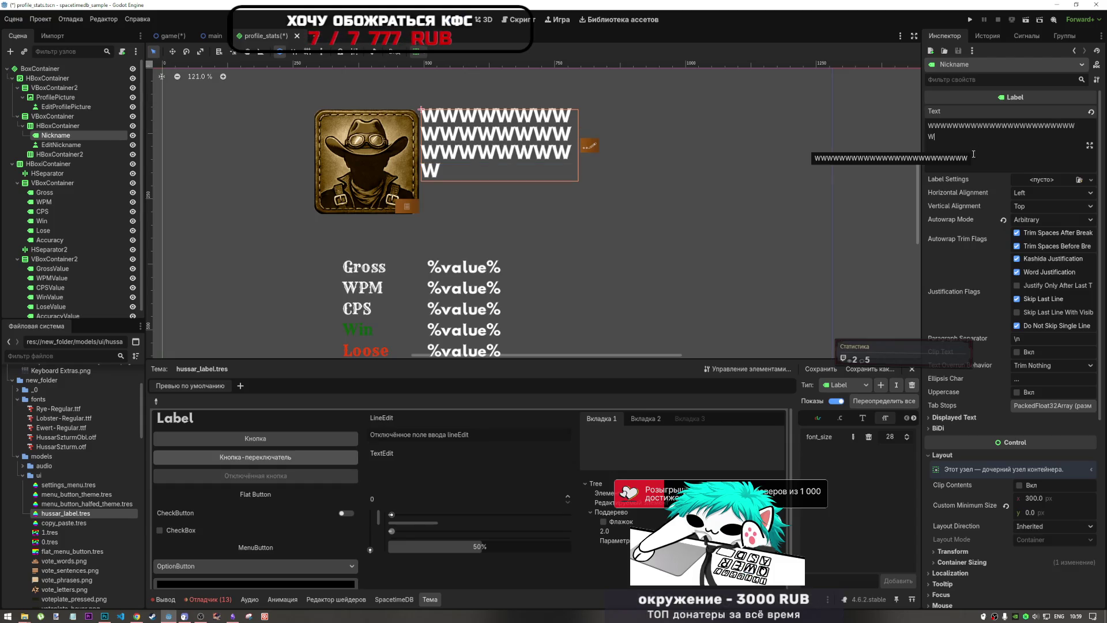
{"action": "key", "text": "BackSpace"}
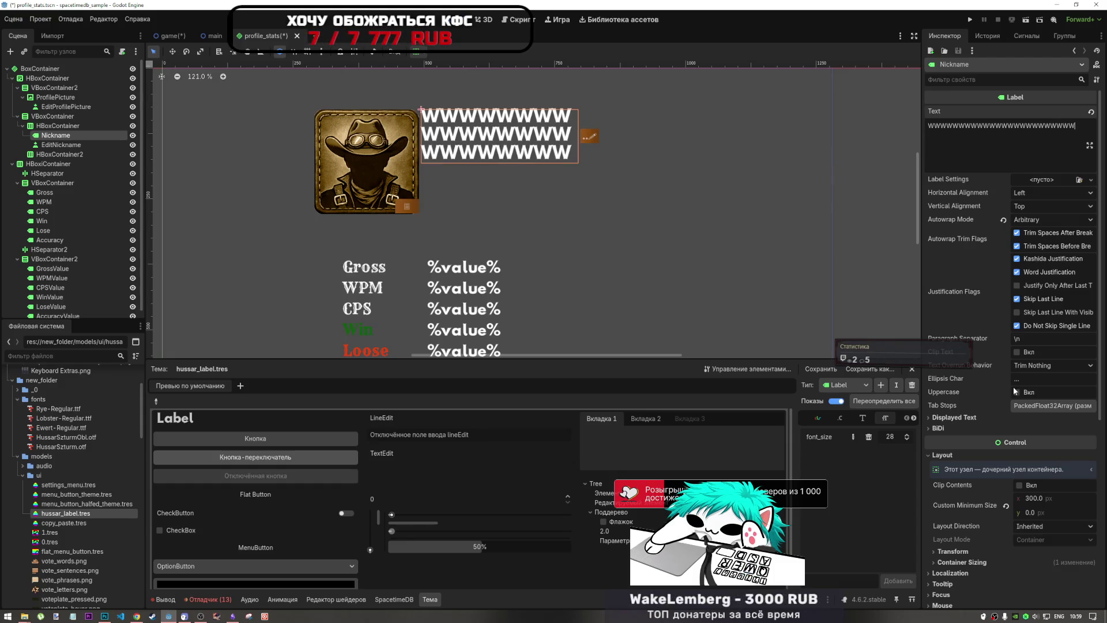
Step: Test a 500 px minimum width, then return it to 300 px
{"action": "left_click", "coordinate": [1027, 369]}
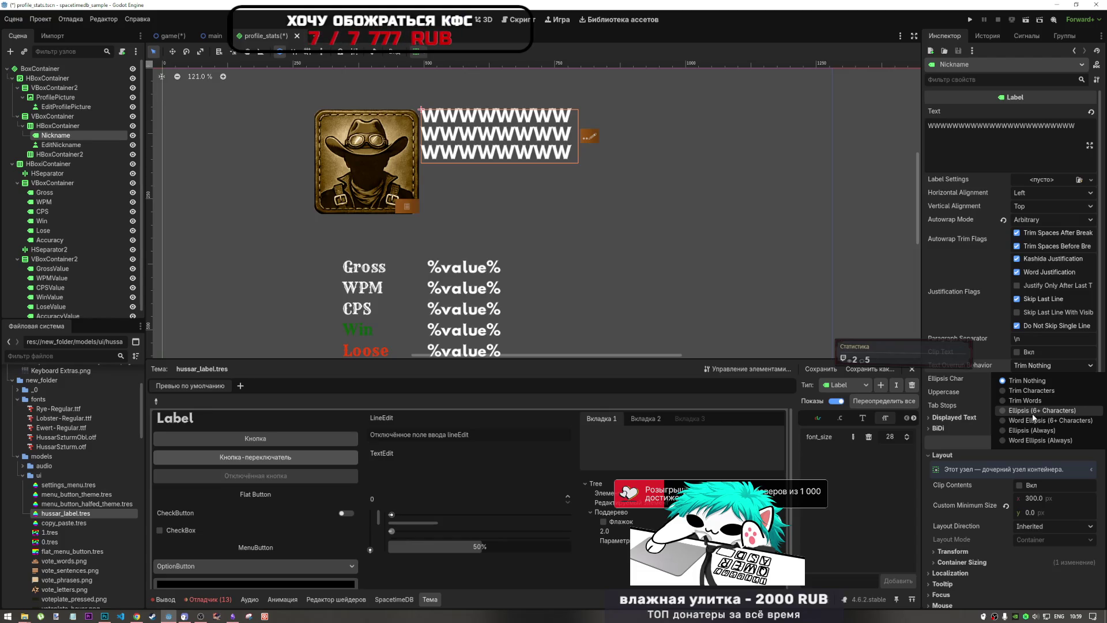
{"action": "left_click", "coordinate": [1041, 497]}
{"action": "left_click", "coordinate": [1042, 499]}
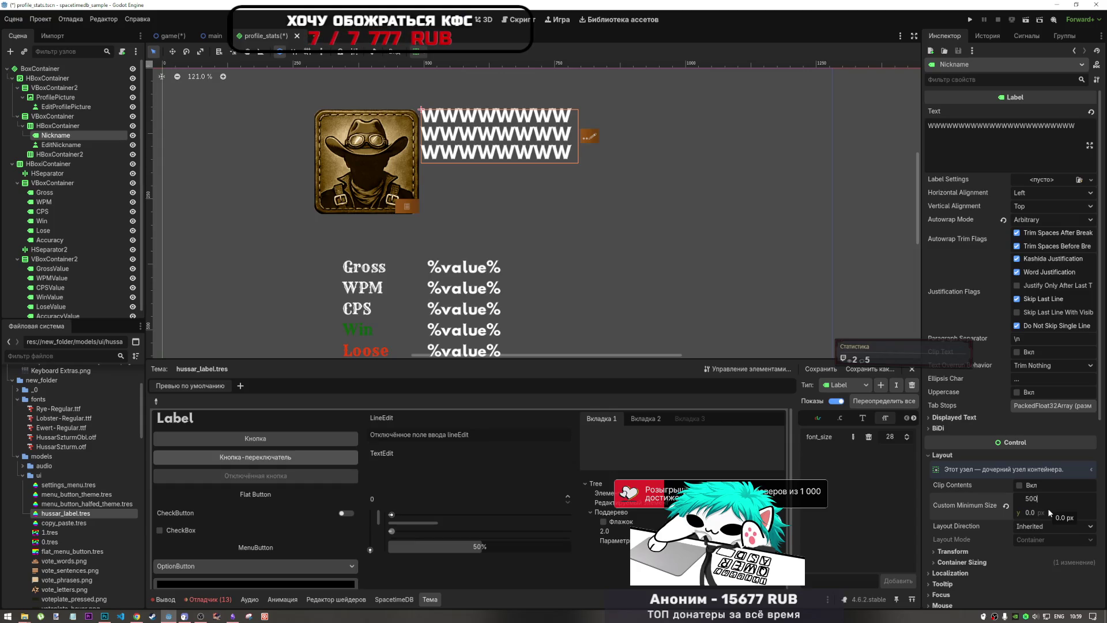
{"action": "type", "text": "500"}
{"action": "key", "text": "Return"}
{"action": "key", "text": "Return"}
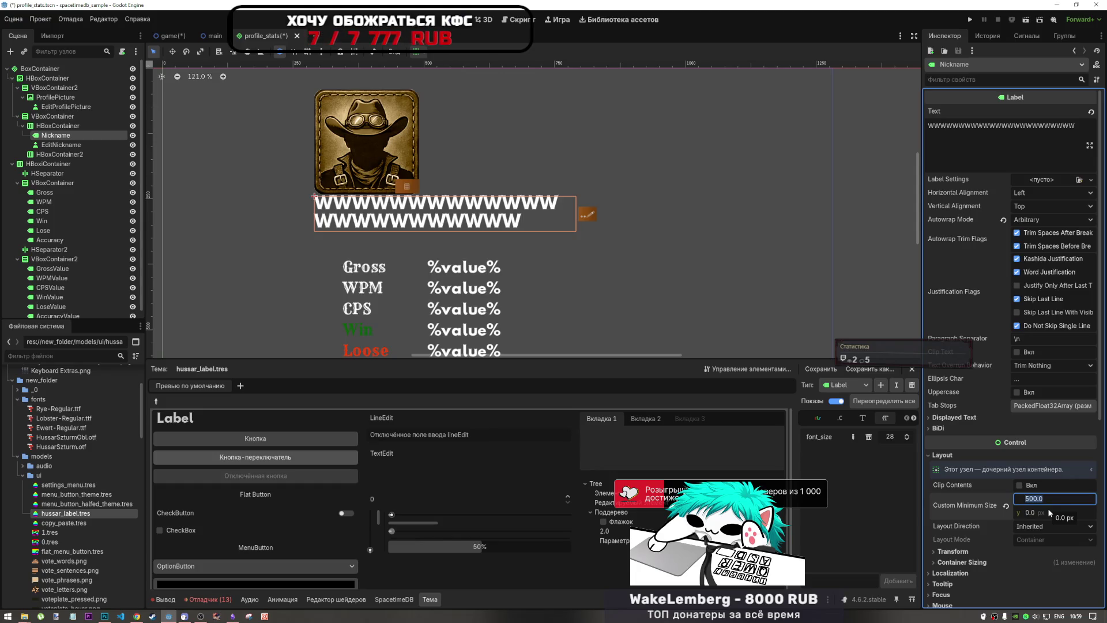
{"action": "type", "text": "300"}
{"action": "key", "text": "Return"}
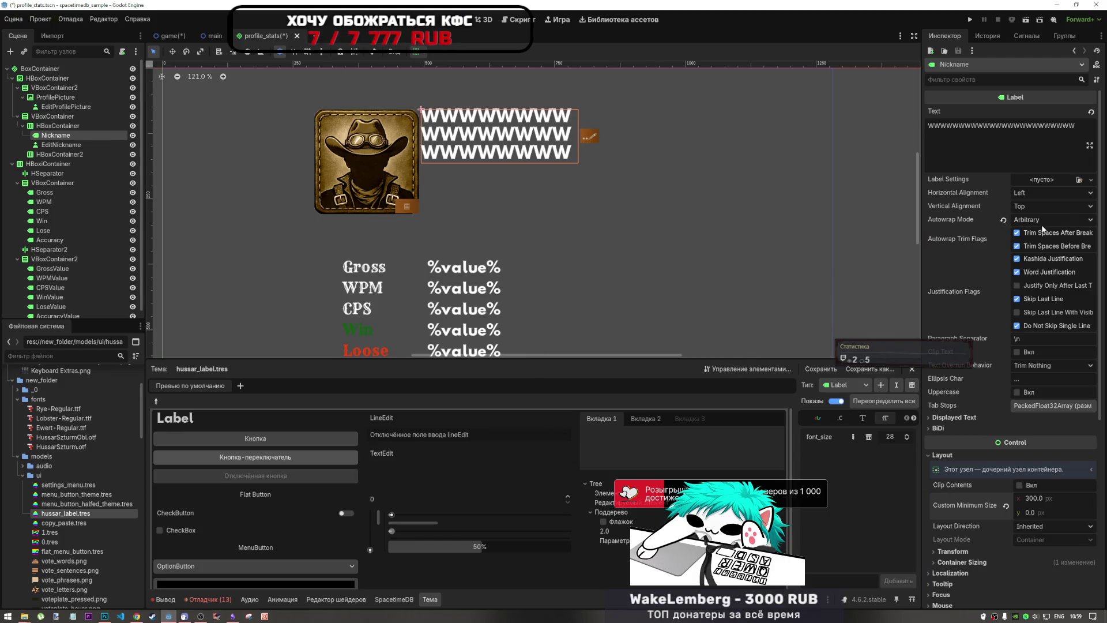
Step: Compare the Nickname's Text Overrun Behavior options and toggle Clip Text on and off
{"action": "left_click", "coordinate": [1039, 366]}
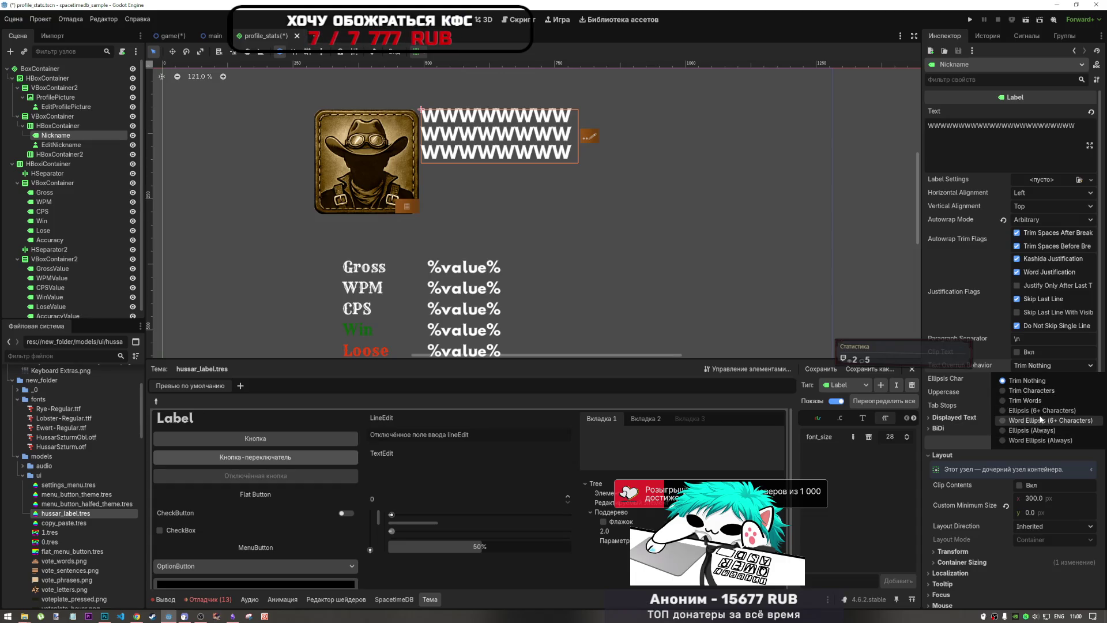
{"action": "left_click", "coordinate": [1039, 421]}
{"action": "left_click", "coordinate": [1036, 365]}
{"action": "left_click", "coordinate": [1037, 411]}
{"action": "left_click", "coordinate": [1036, 369]}
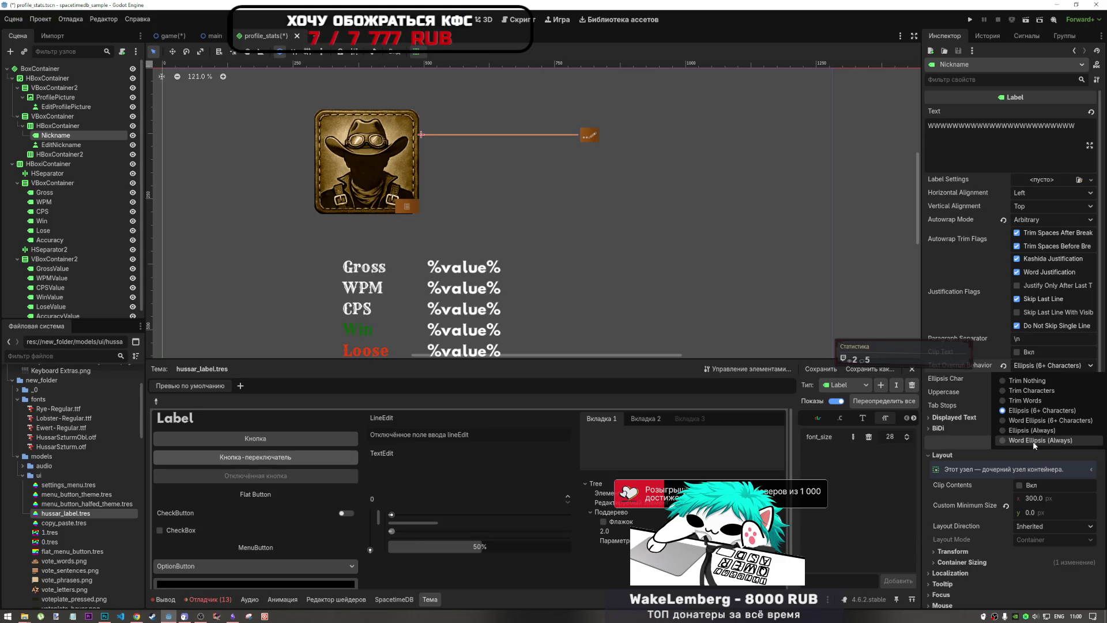
{"action": "left_click", "coordinate": [1033, 441]}
{"action": "left_click", "coordinate": [1032, 366]}
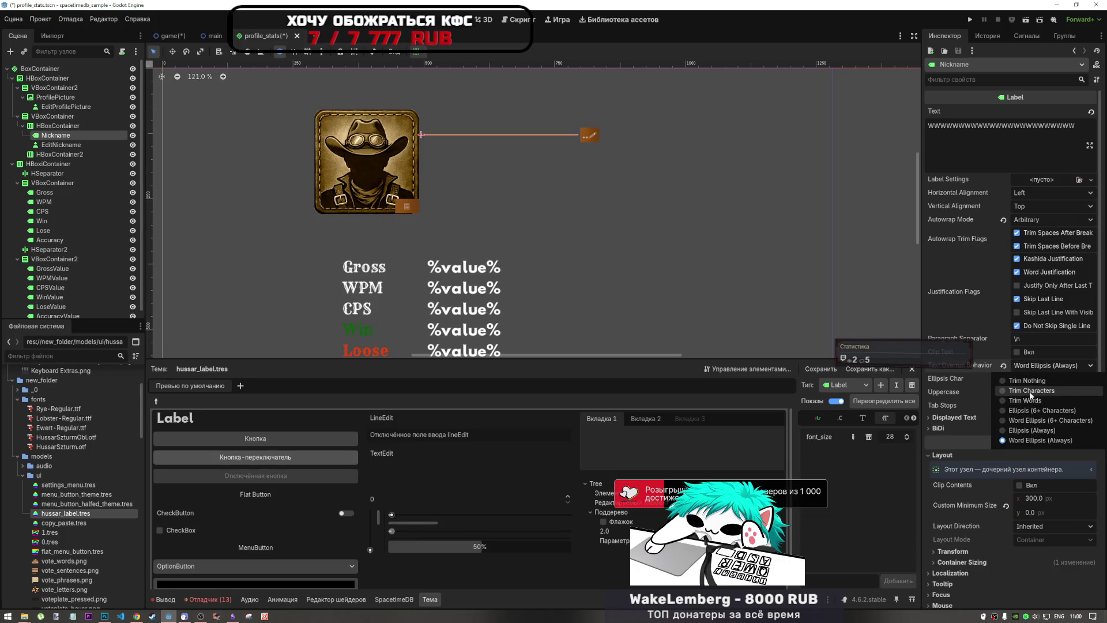
{"action": "left_click", "coordinate": [1031, 390]}
{"action": "left_click", "coordinate": [1030, 365]}
{"action": "left_click", "coordinate": [1026, 378]}
{"action": "left_click", "coordinate": [1017, 352]}
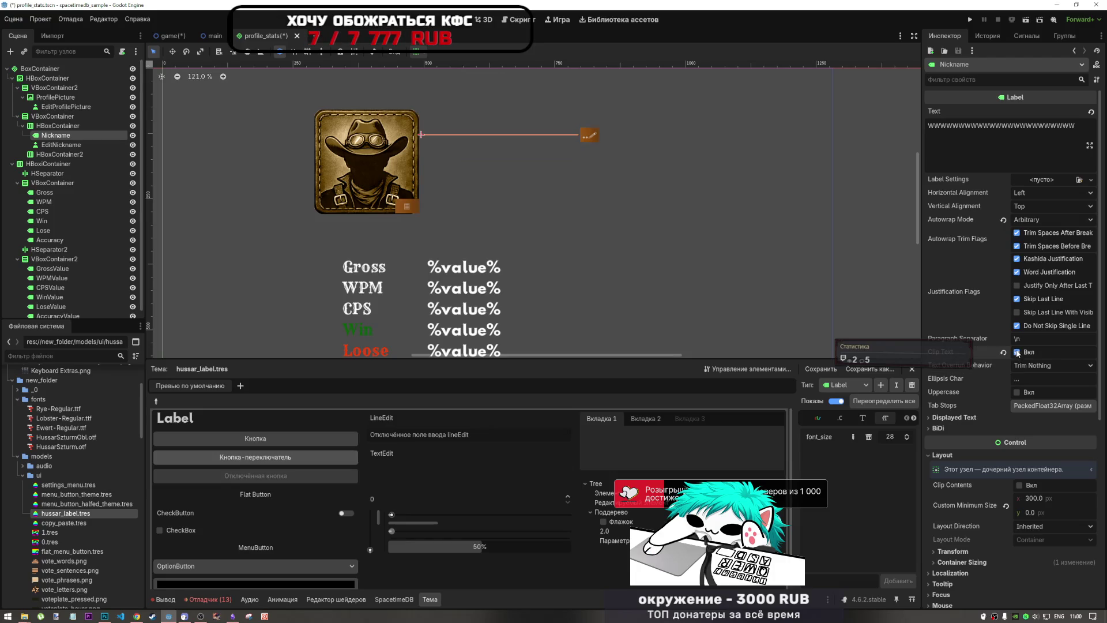
{"action": "left_click", "coordinate": [1017, 352]}
Step: Settle the Nickname's Text Overrun Behavior on Word Ellipsis (6+ Characters)
{"action": "left_click", "coordinate": [416, 52]}
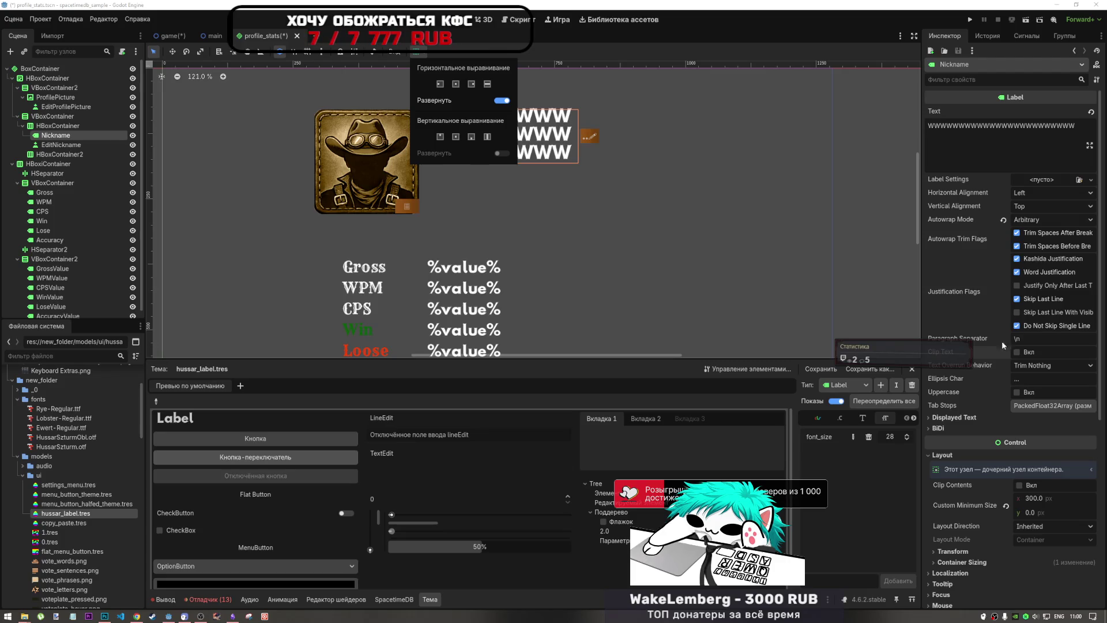
{"action": "left_click", "coordinate": [1044, 370]}
{"action": "left_click", "coordinate": [1044, 370]}
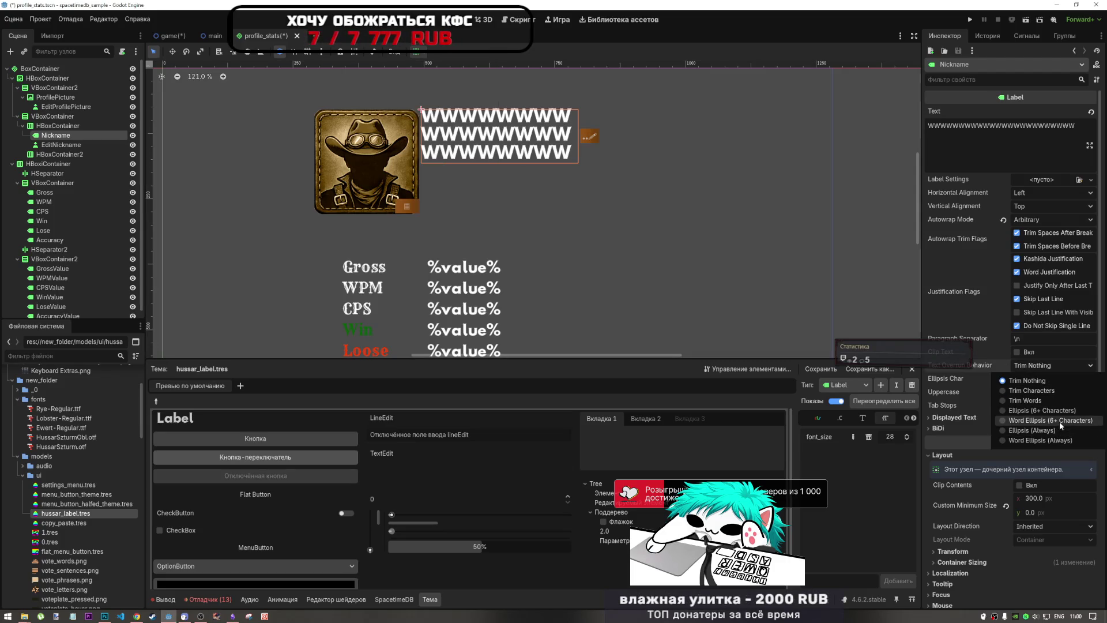
{"action": "left_click", "coordinate": [1056, 398]}
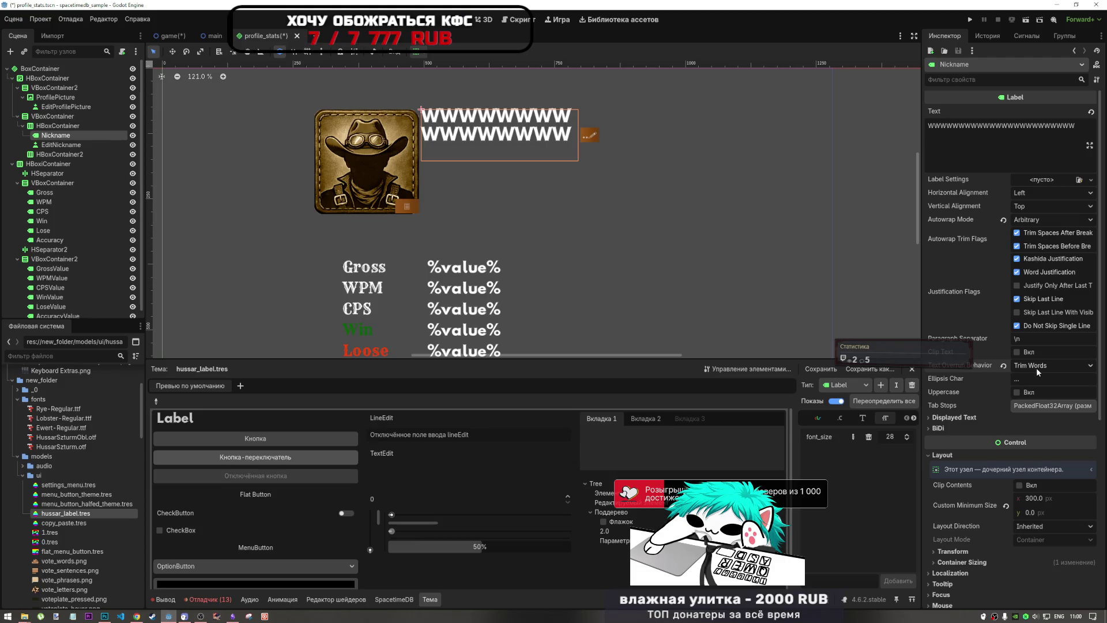
{"action": "left_click", "coordinate": [1033, 367]}
{"action": "left_click", "coordinate": [1032, 390]}
{"action": "left_click", "coordinate": [1038, 366]}
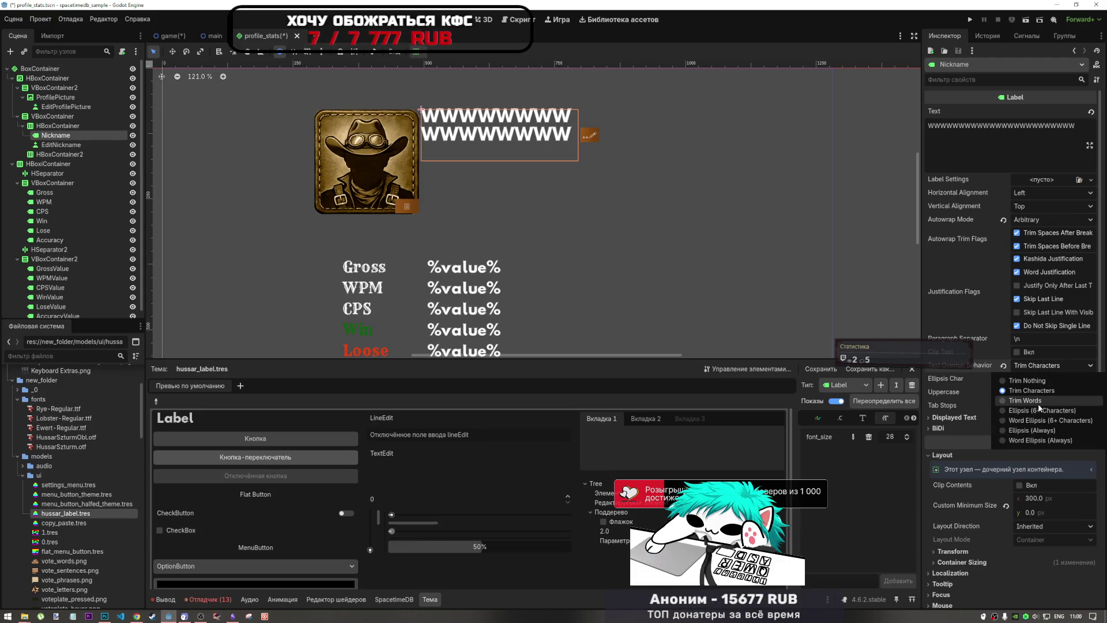
{"action": "left_click", "coordinate": [1038, 410]}
{"action": "left_click", "coordinate": [1040, 366]}
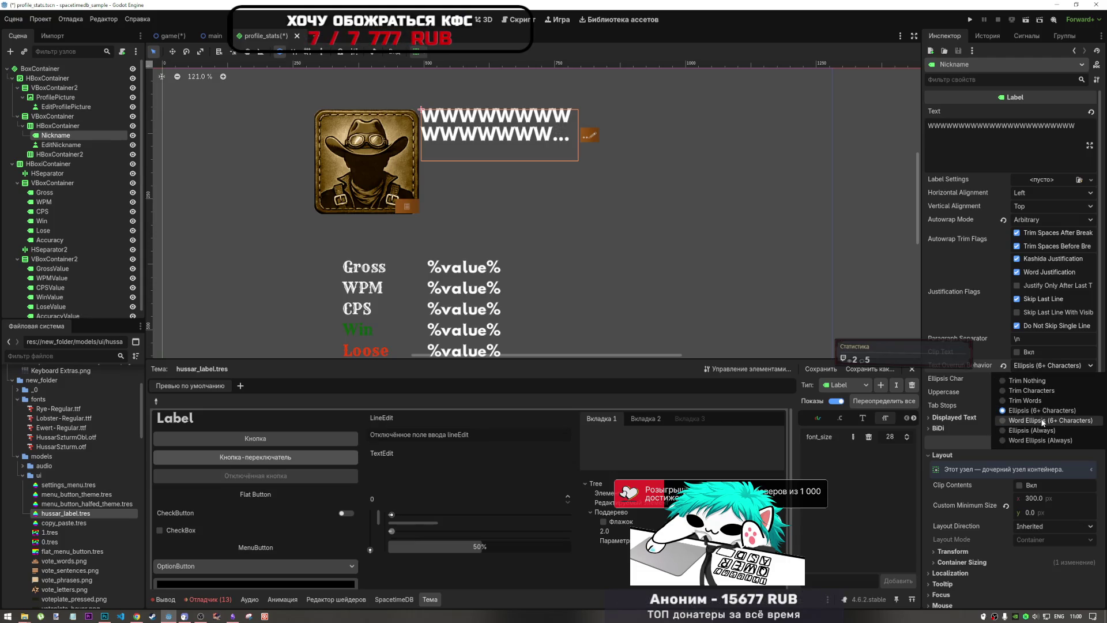
{"action": "left_click", "coordinate": [1040, 420]}
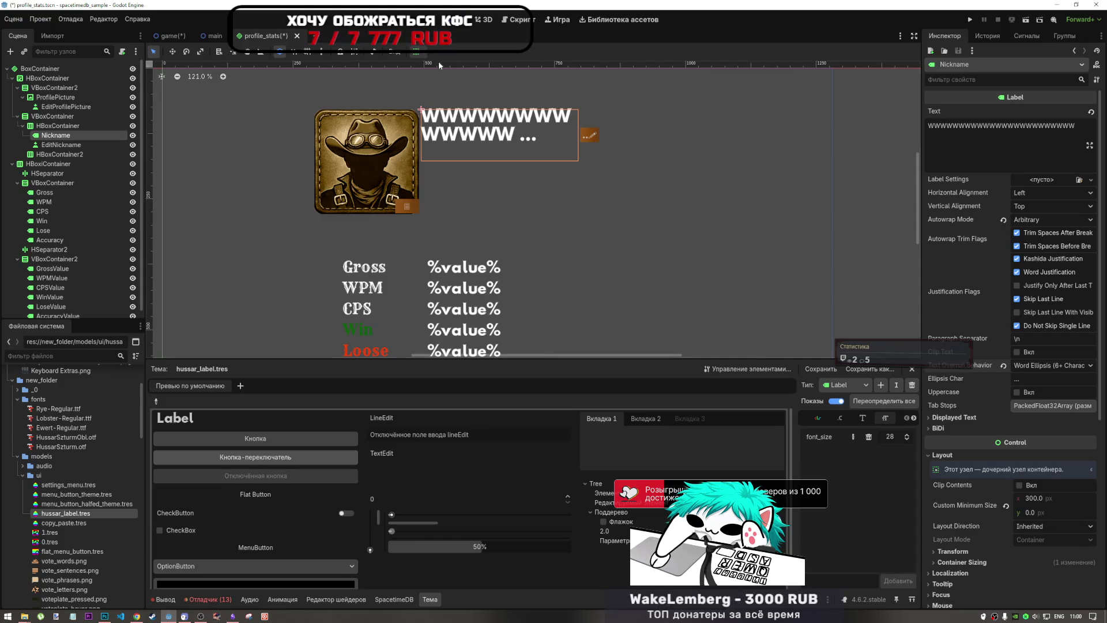
{"action": "left_click", "coordinate": [415, 51]}
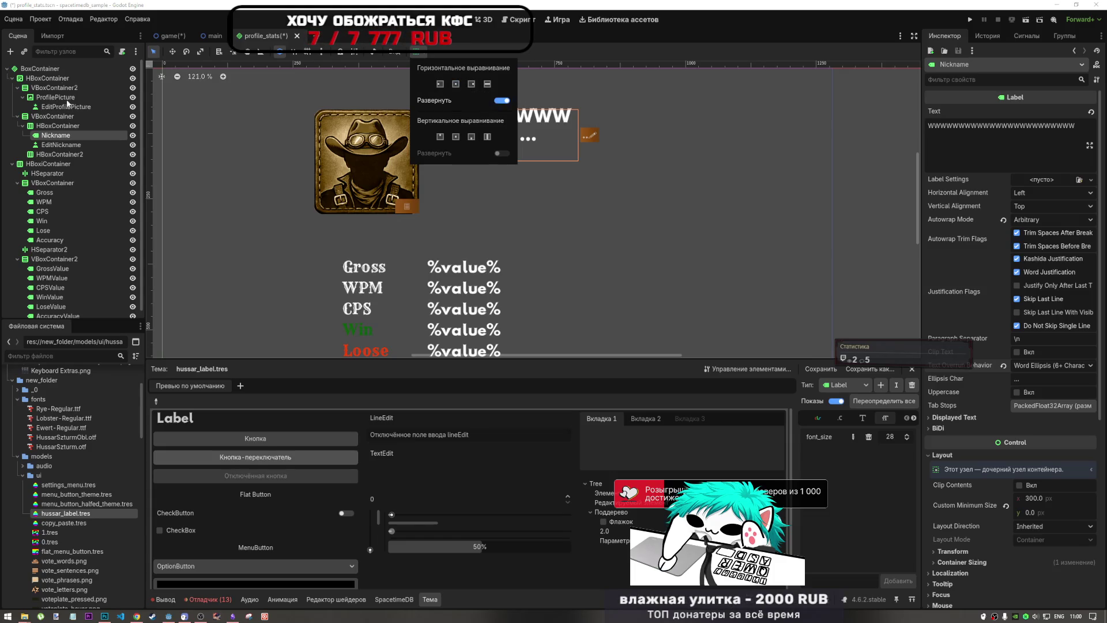
{"action": "left_click", "coordinate": [58, 125]}
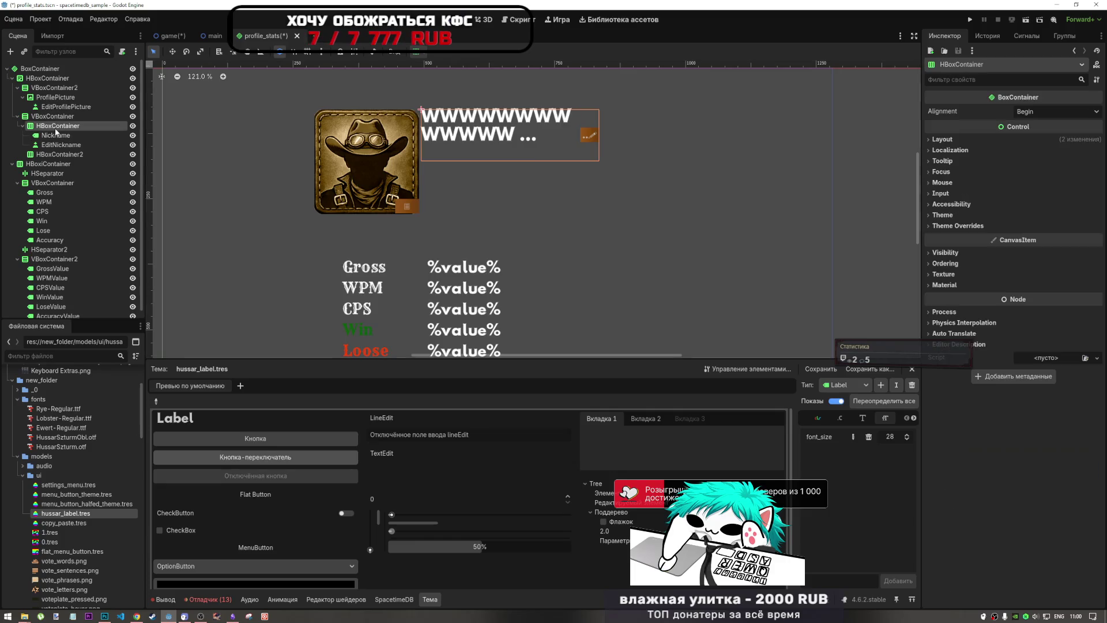
Step: Change the nickname HBoxContainer's horizontal alignment and enable vertical expand
{"action": "left_click", "coordinate": [415, 51]}
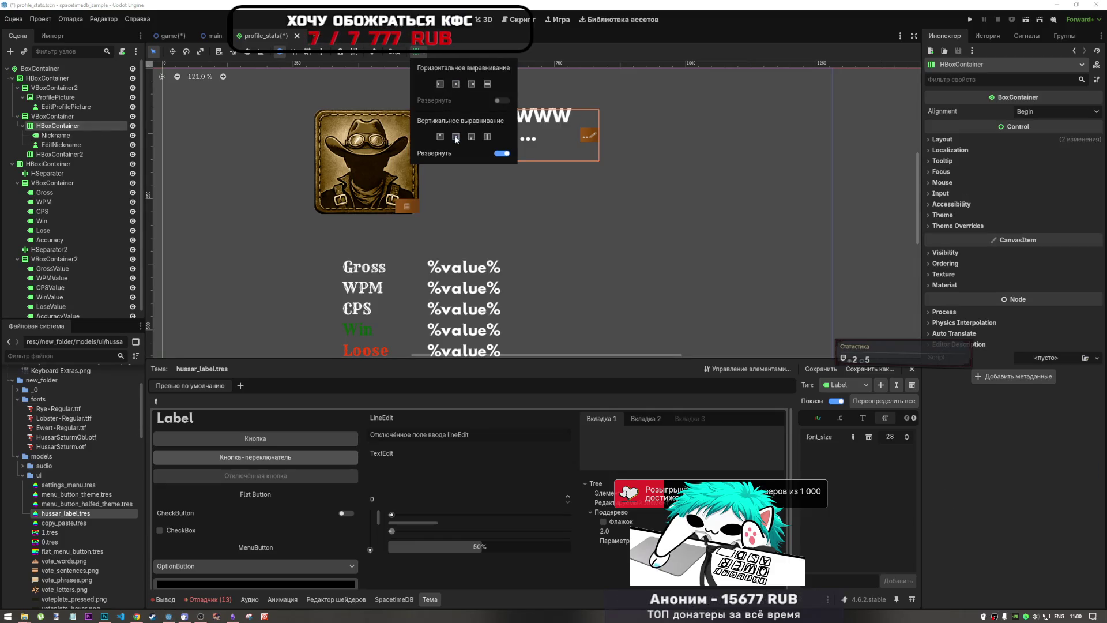
{"action": "left_click", "coordinate": [473, 85]}
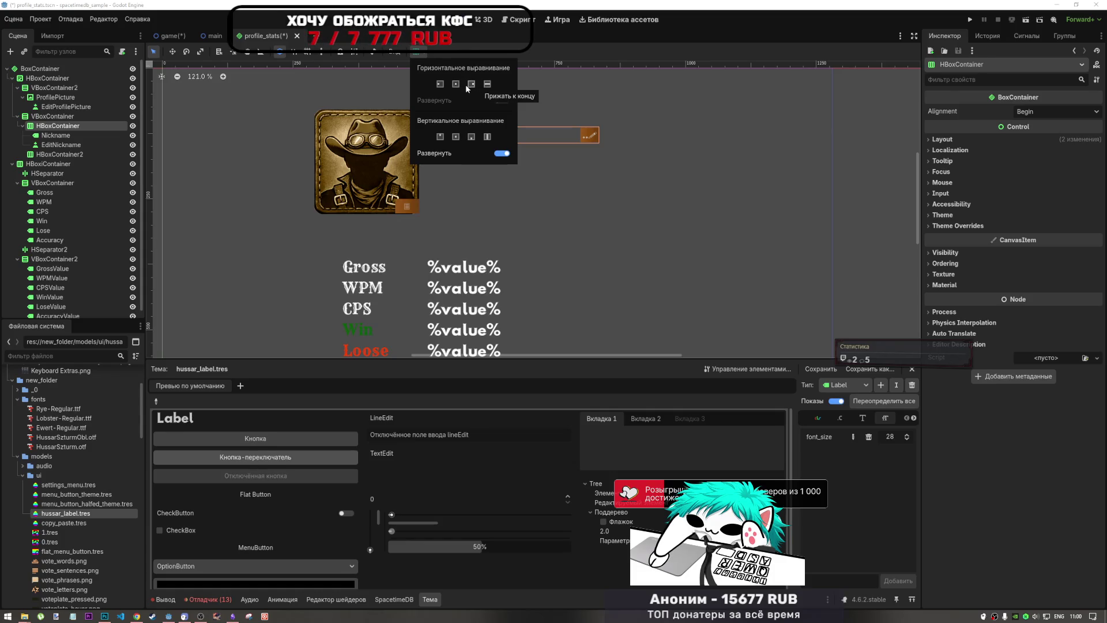
{"action": "left_click", "coordinate": [465, 136]}
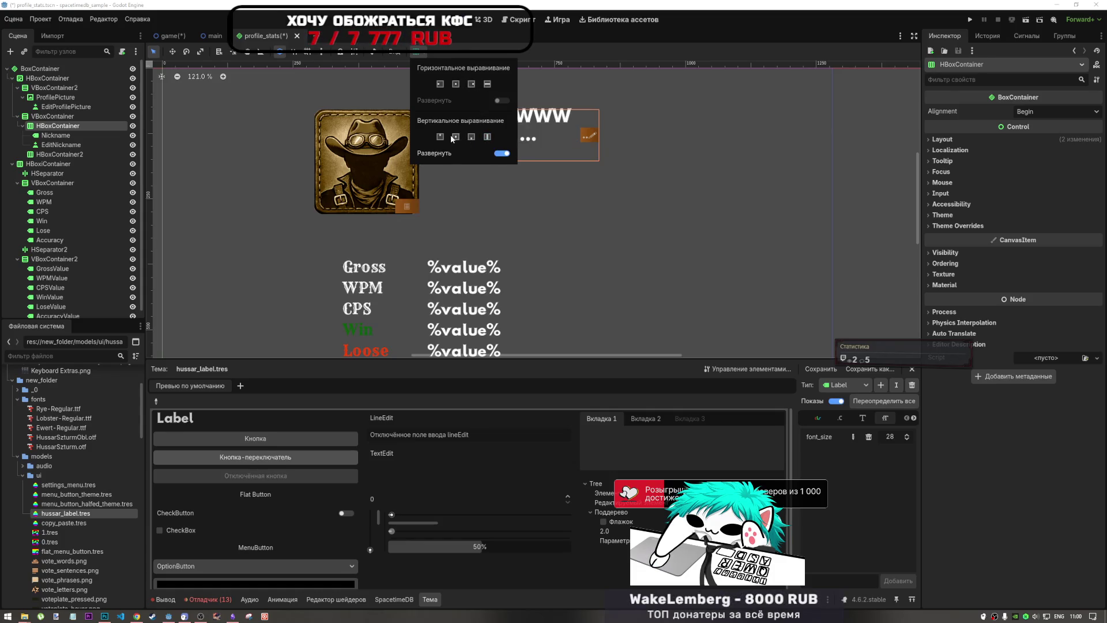
Step: Set the Nickname label's Vertical Alignment to Center after trying Fill
{"action": "left_click", "coordinate": [62, 134]}
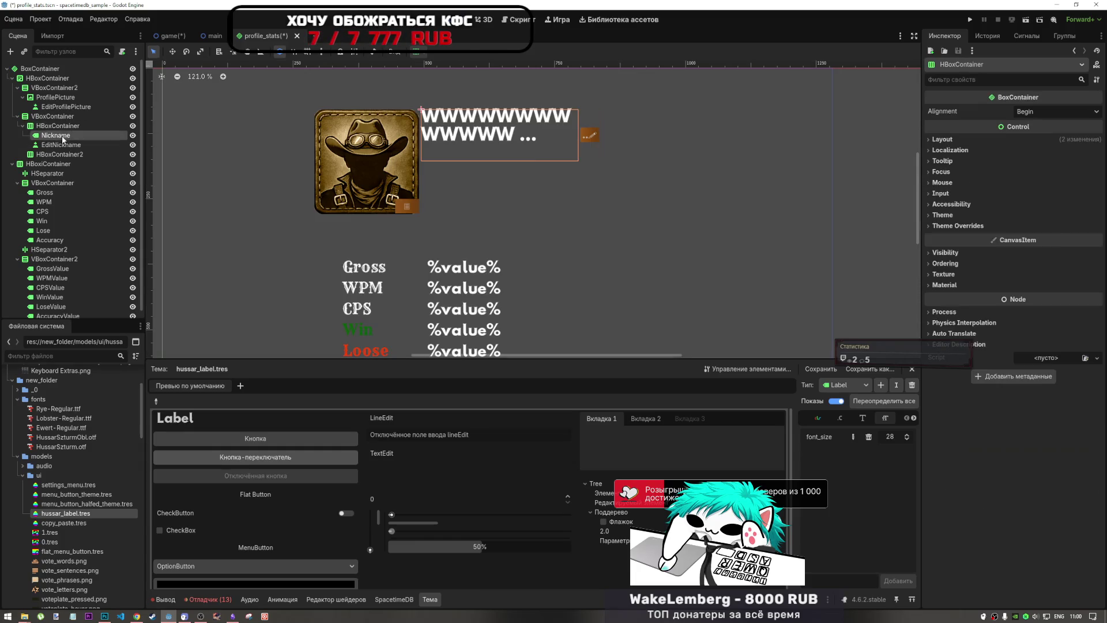
{"action": "left_click", "coordinate": [1047, 206]}
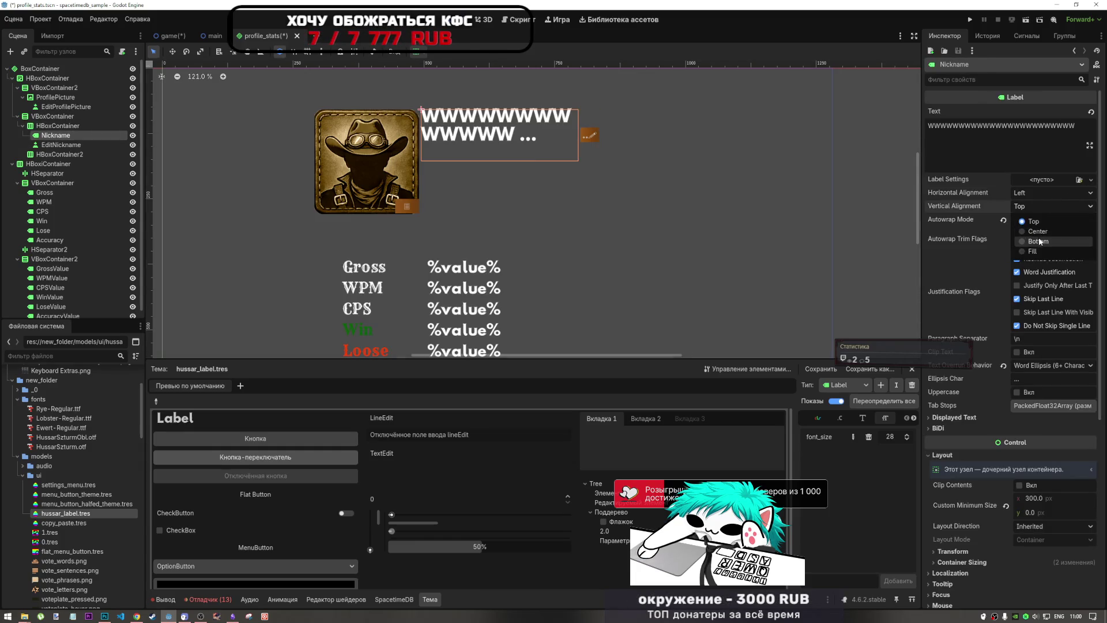
{"action": "left_click", "coordinate": [1036, 231]}
{"action": "left_click", "coordinate": [1043, 205]}
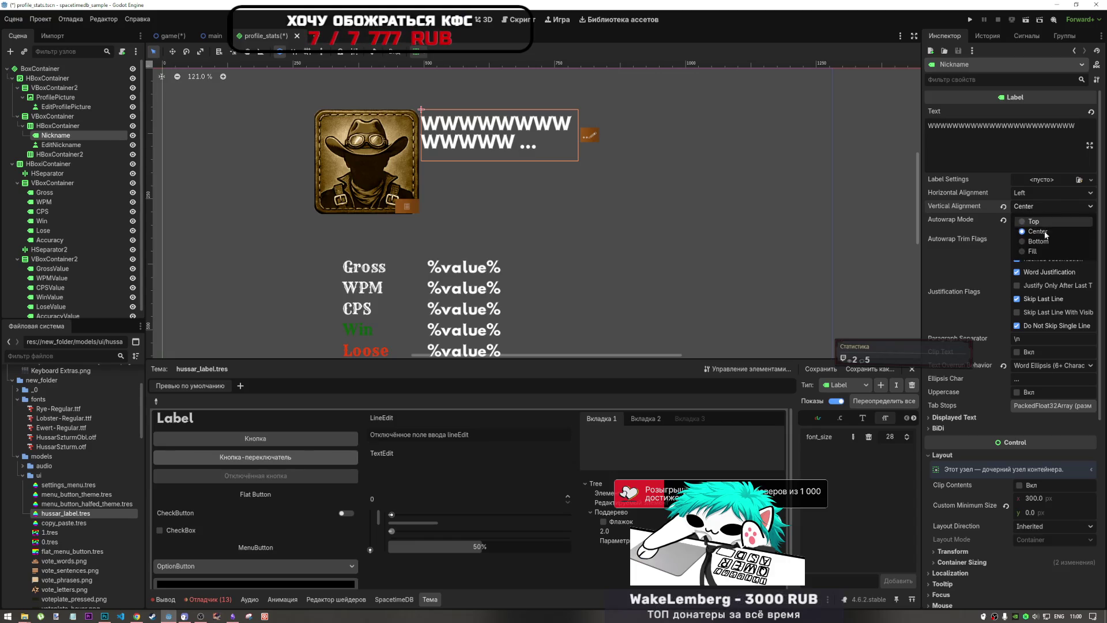
{"action": "left_click", "coordinate": [1032, 250]}
{"action": "left_click", "coordinate": [1033, 207]}
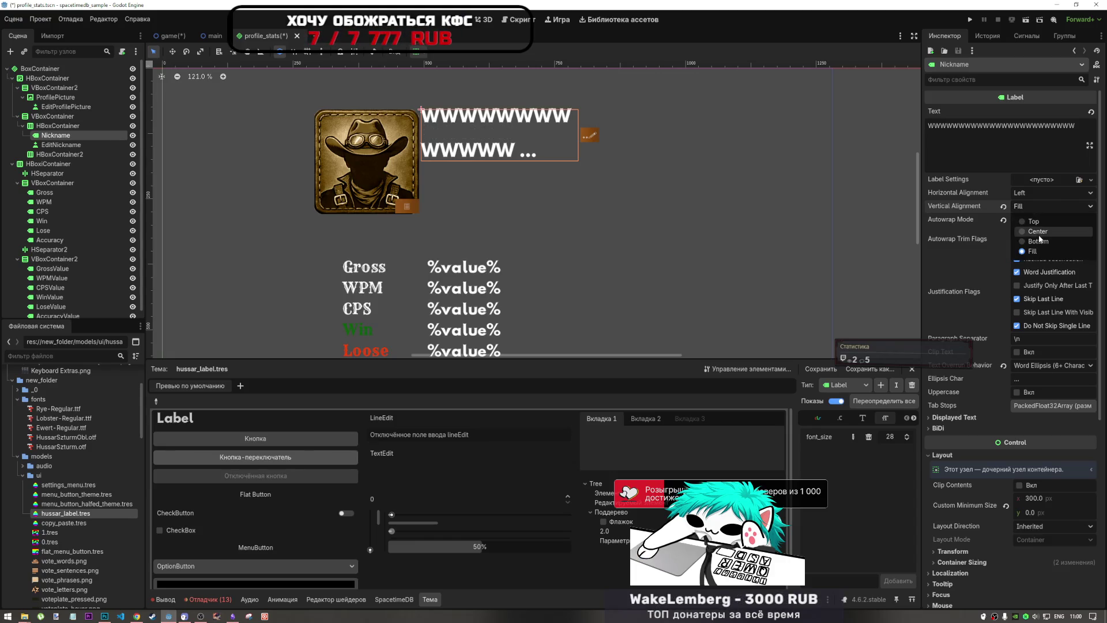
{"action": "left_click", "coordinate": [1034, 231]}
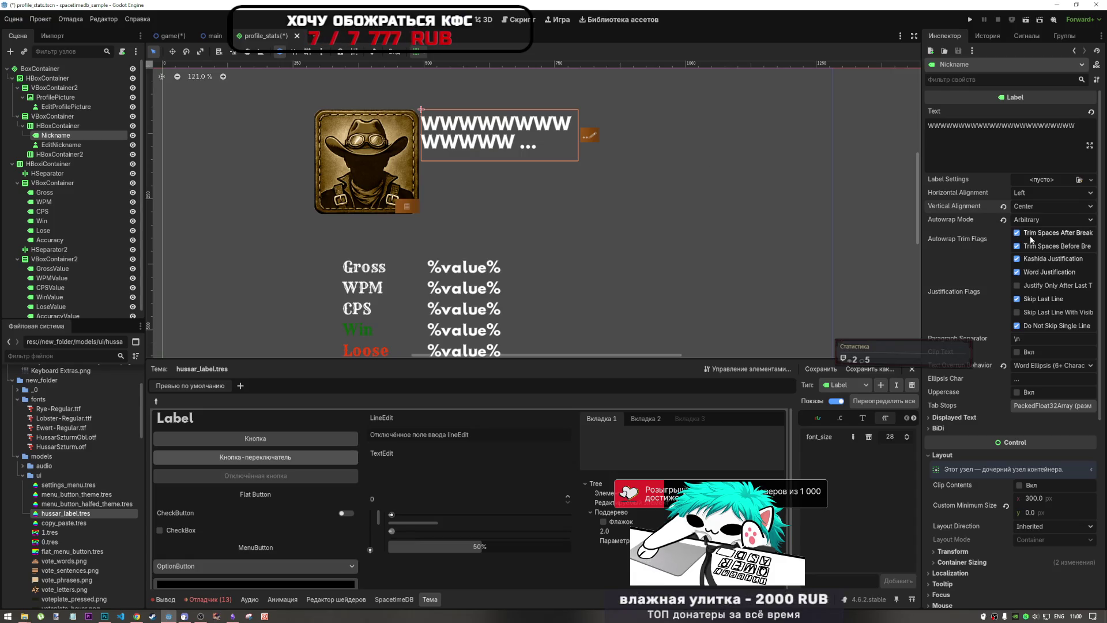
Step: Set the Nickname label's Text Overrun Behavior to Ellipsis (Always)
{"action": "left_click", "coordinate": [102, 145]}
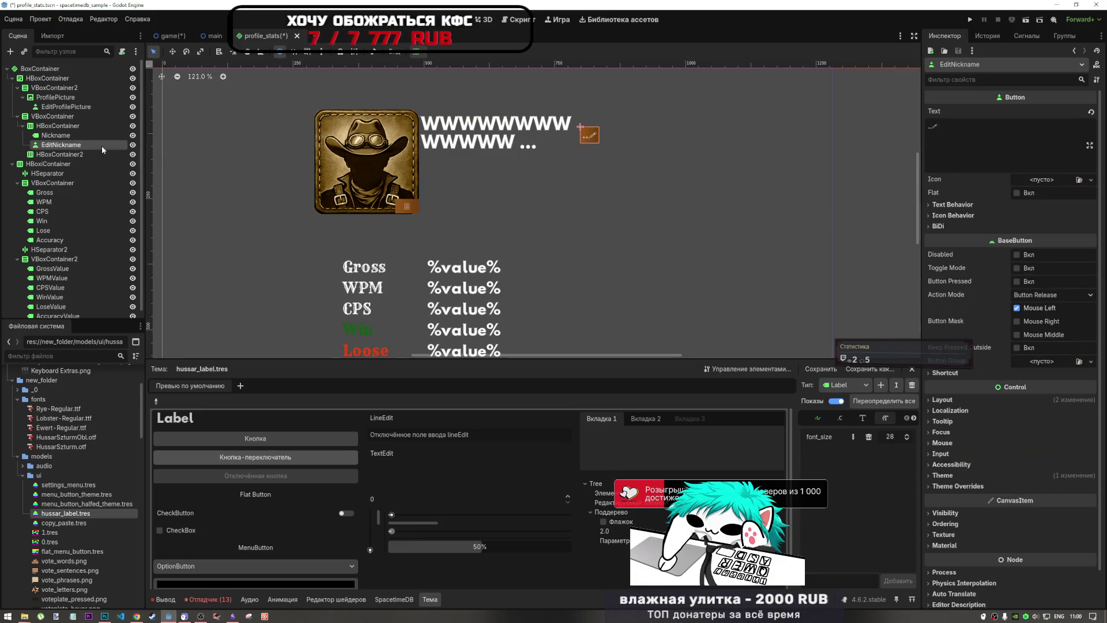
{"action": "left_click", "coordinate": [90, 125]}
{"action": "left_click", "coordinate": [91, 143]}
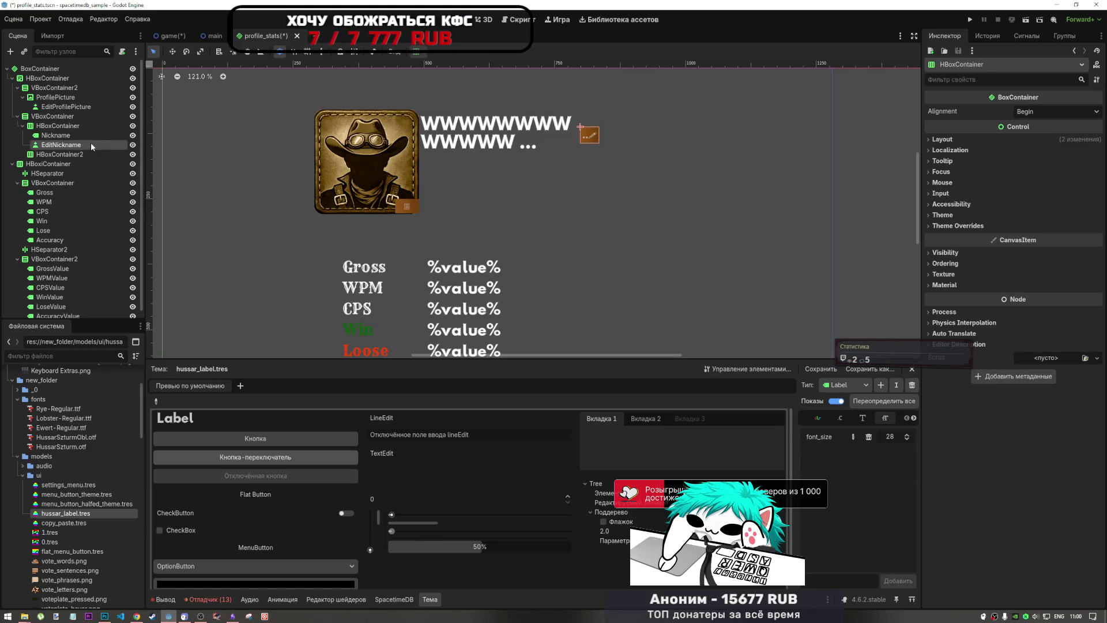
{"action": "left_click", "coordinate": [85, 136]}
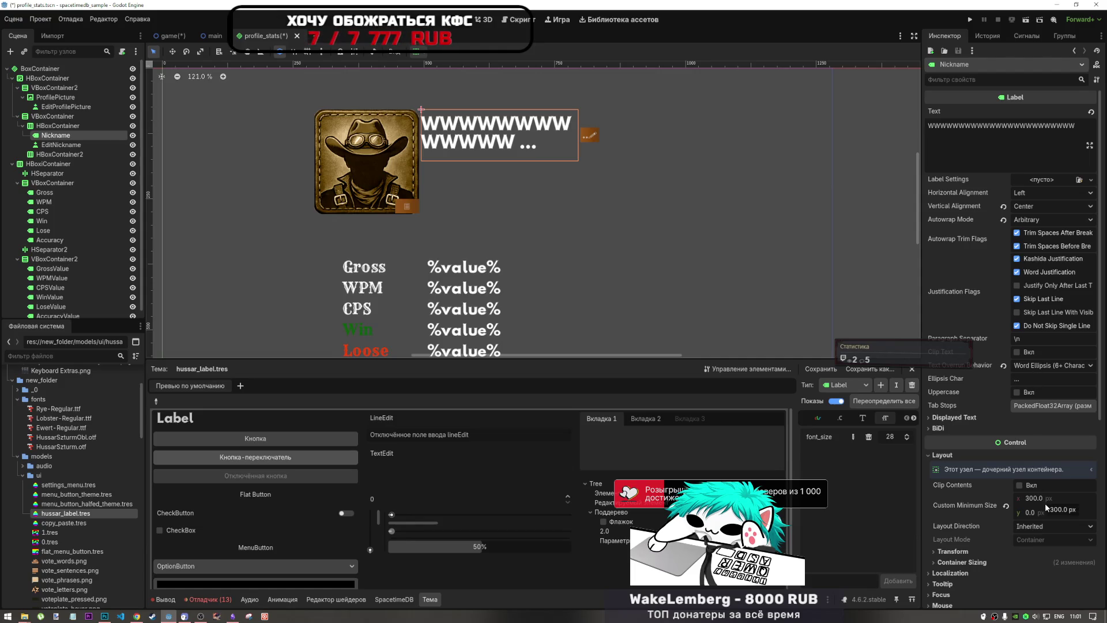
{"action": "left_click", "coordinate": [1047, 368]}
{"action": "left_click", "coordinate": [1030, 430]}
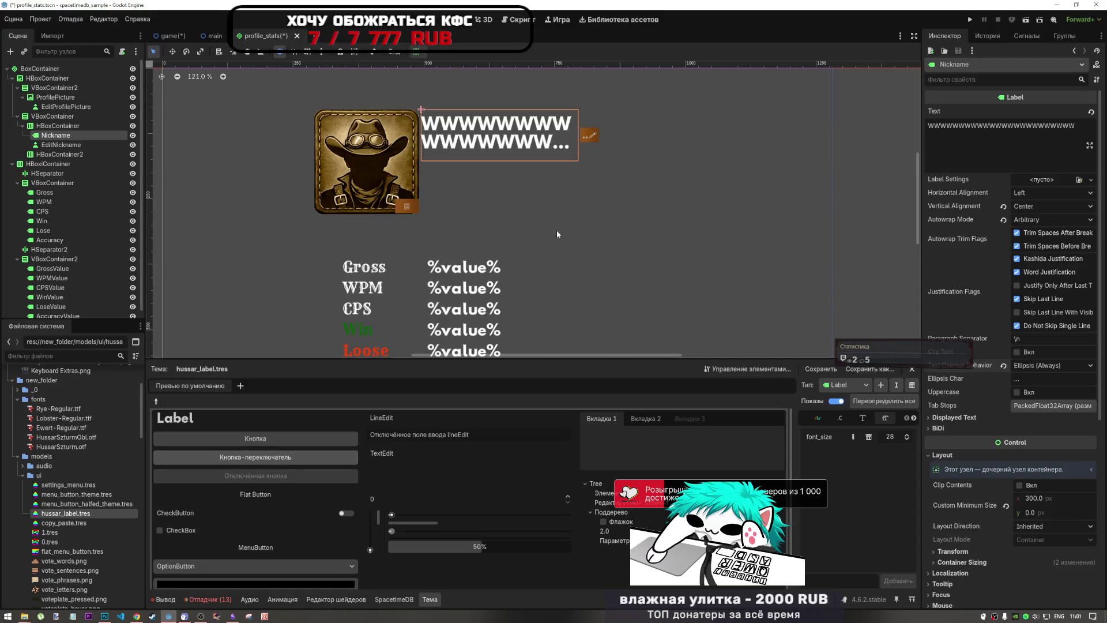
Step: Replace the W nickname text with a sample name plus several pasted %Nickname% placeholders
{"action": "scroll", "coordinate": [553, 226], "scroll_direction": "down", "scroll_amount": 5}
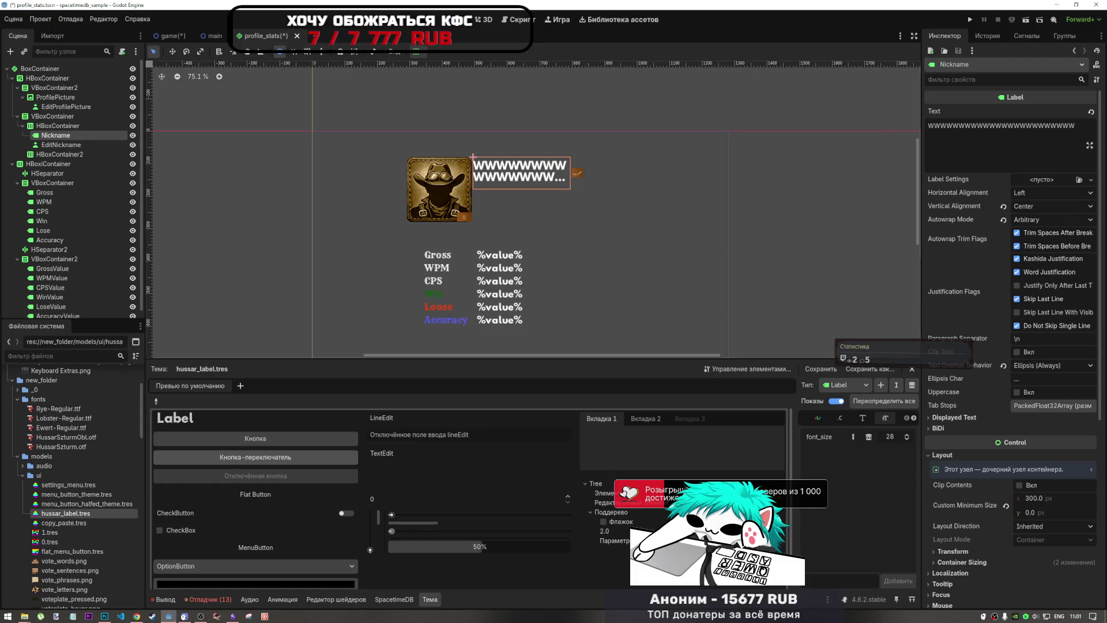
{"action": "left_click_drag", "start_coordinate": [1084, 126], "coordinate": [825, 127]}
{"action": "type", "text": "MIKA$##$"}
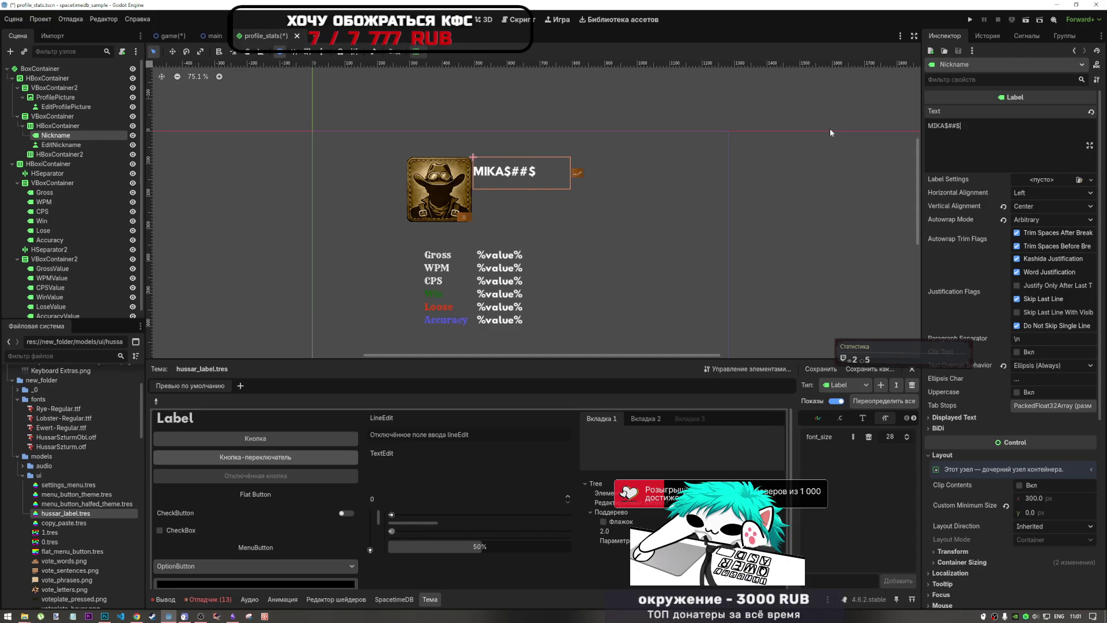
{"action": "left_click_drag", "start_coordinate": [987, 123], "coordinate": [904, 132]}
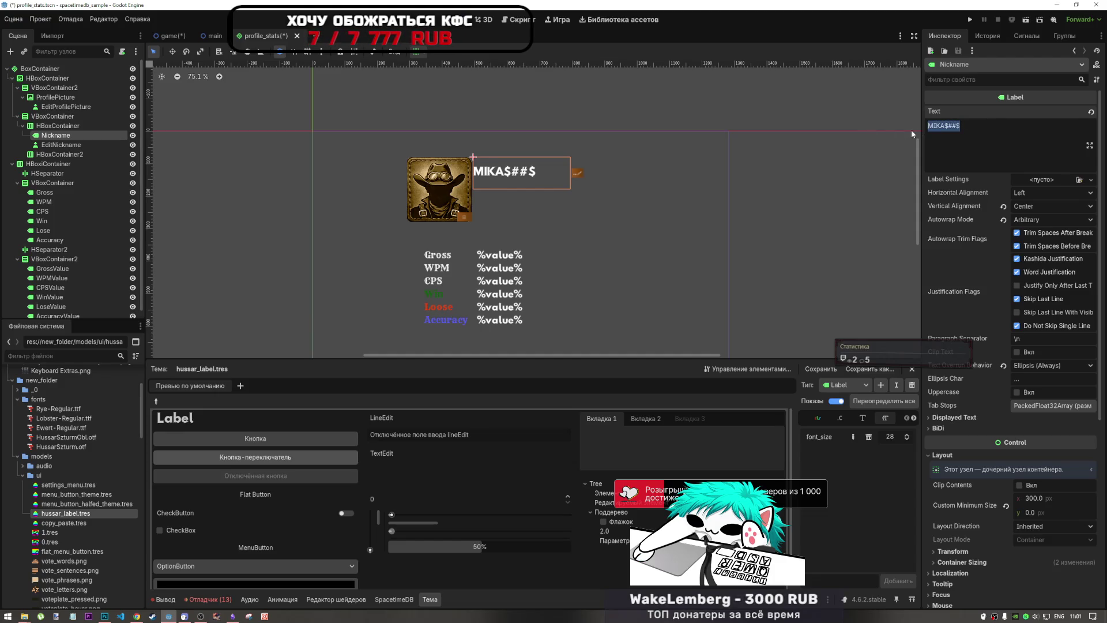
{"action": "left_click", "coordinate": [970, 138]}
{"action": "key", "text": "ctrl+v"}
{"action": "key", "text": "ctrl+v"}
{"action": "key", "text": "ctrl+v"}
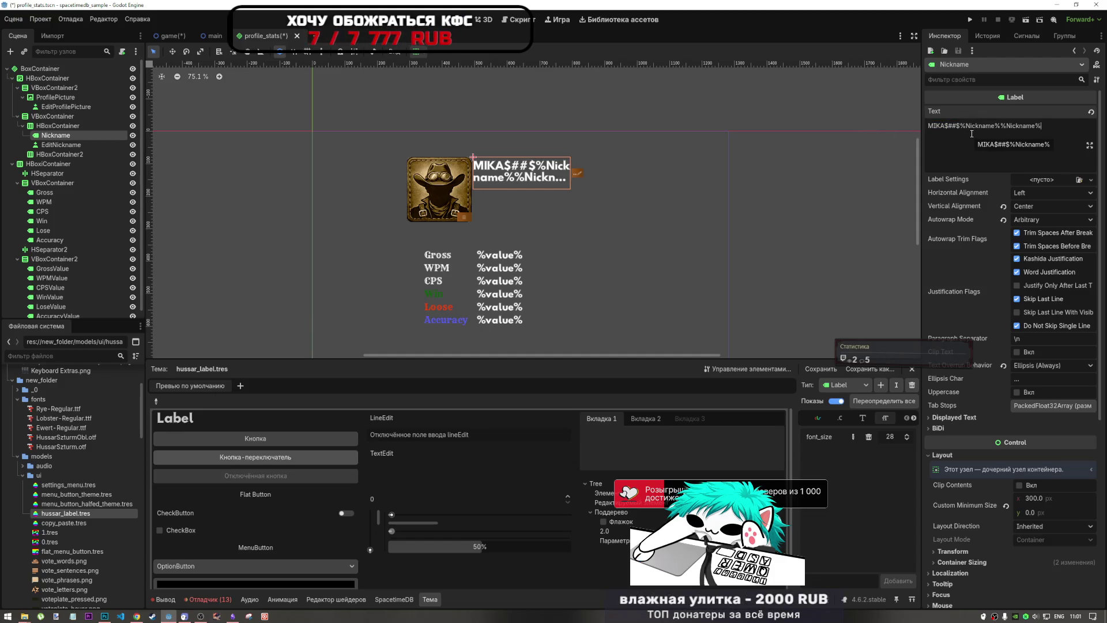
{"action": "type", "text": "%Nickname%"}
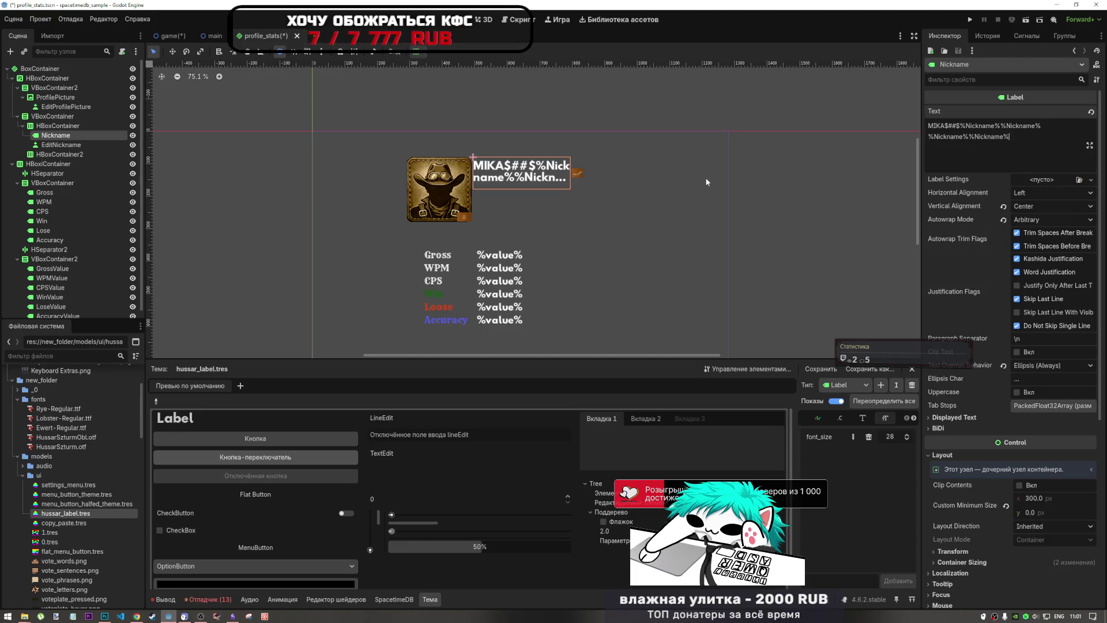
{"action": "key", "text": "ctrl+a"}
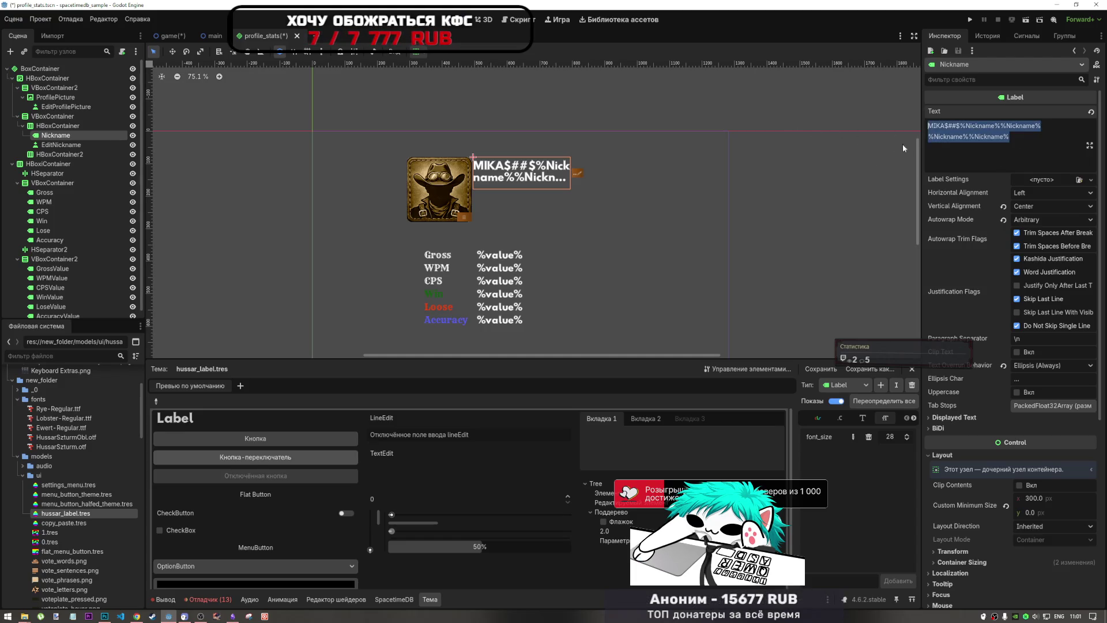
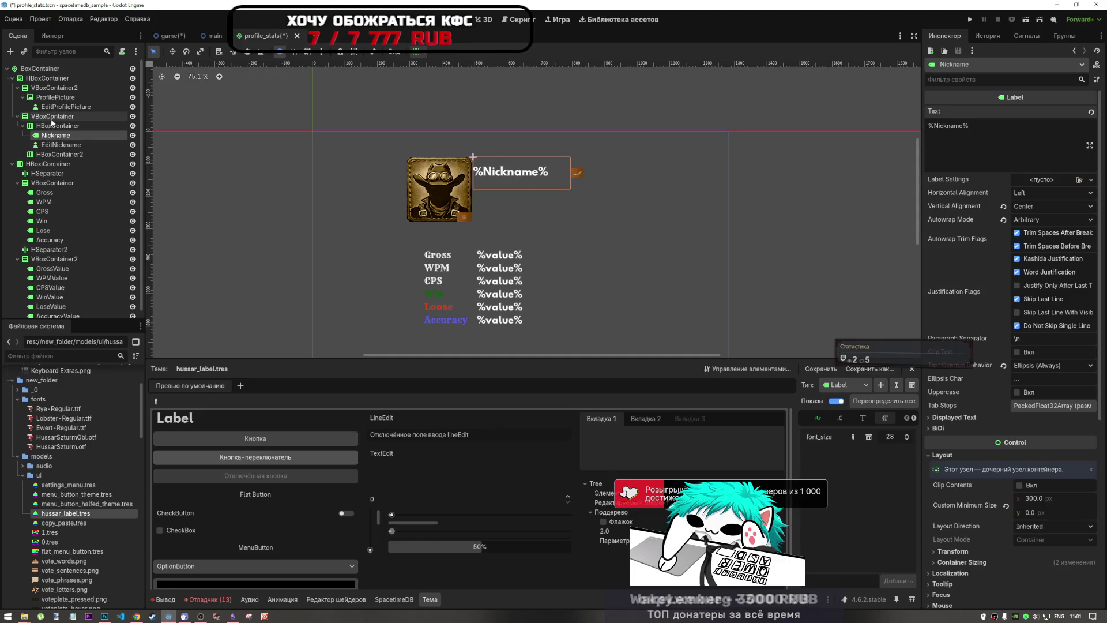
Step: Select the profile row's HBoxContainer and save the profile_stats scene
{"action": "left_click", "coordinate": [50, 79]}
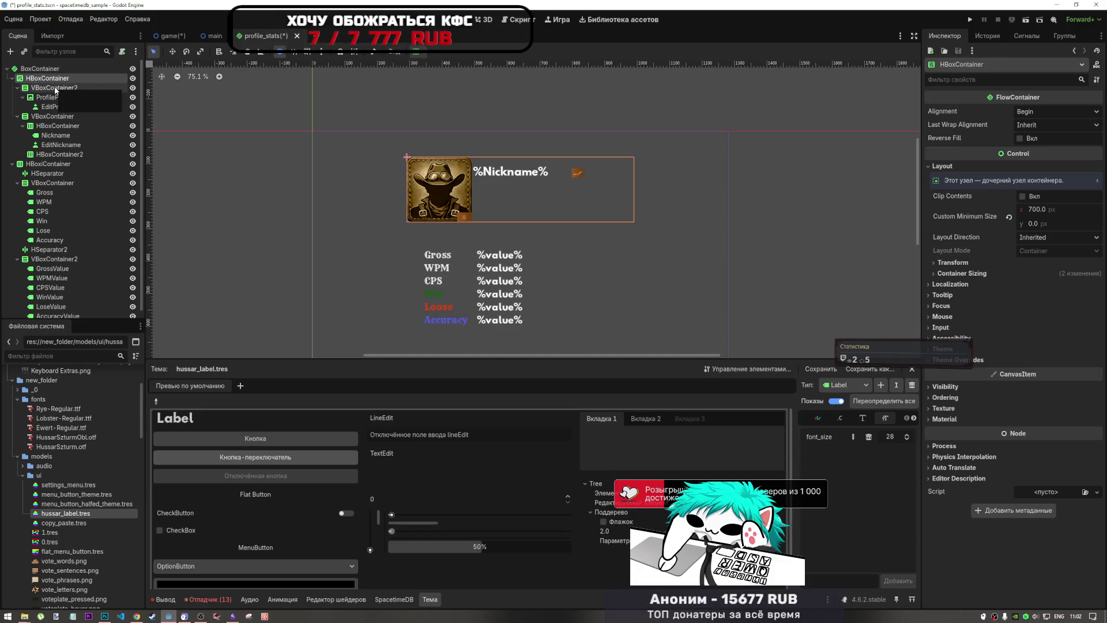
{"action": "left_click", "coordinate": [55, 89]}
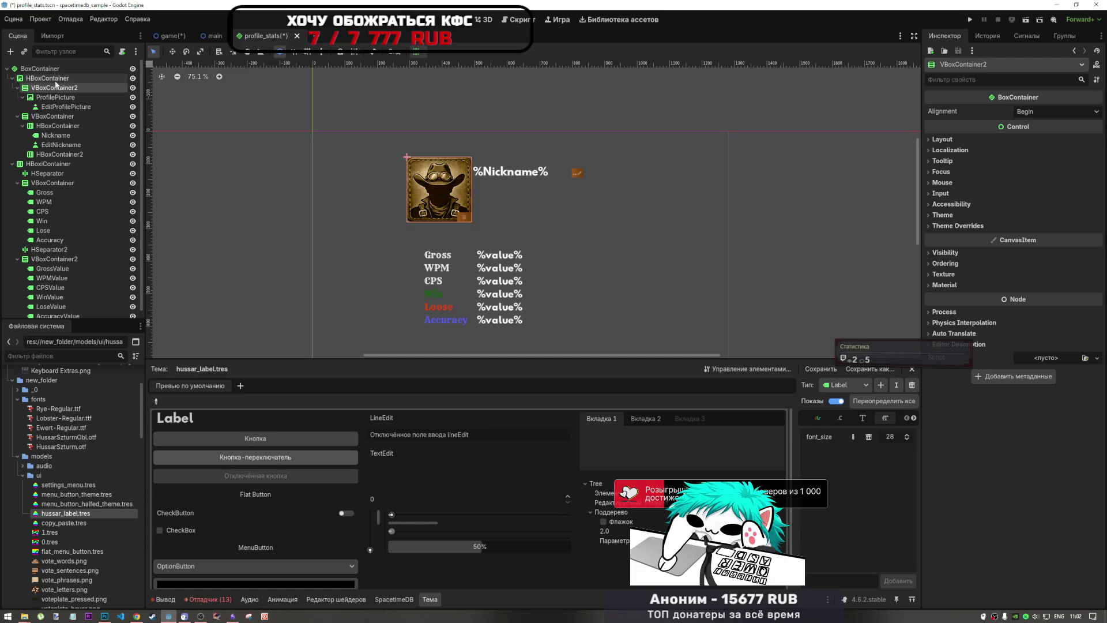
{"action": "left_click", "coordinate": [55, 79]}
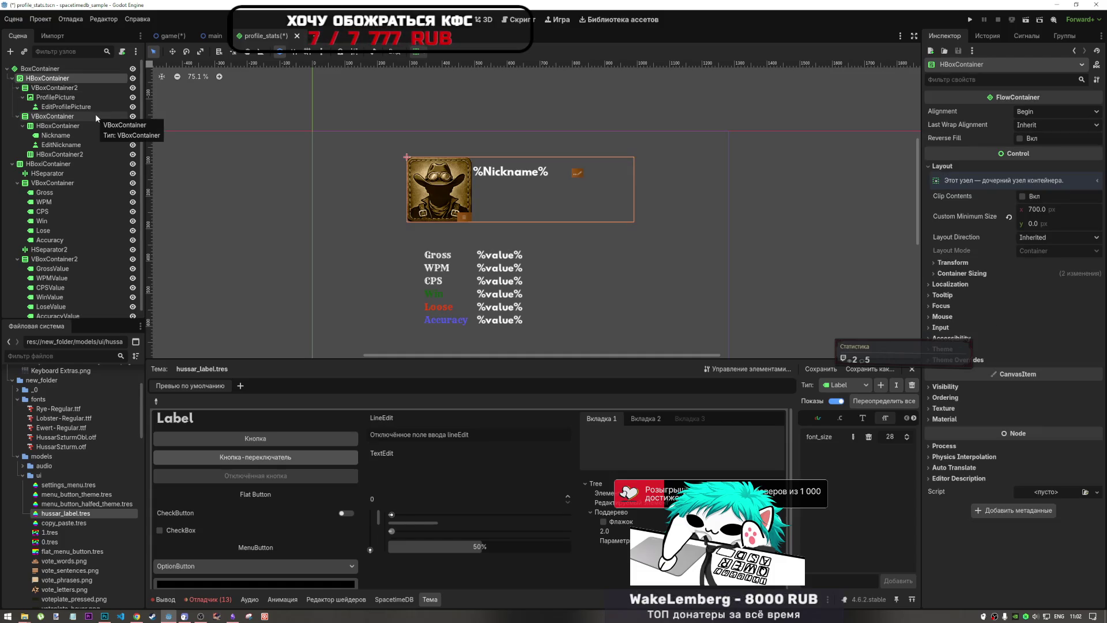
{"action": "key", "text": "ctrl+s"}
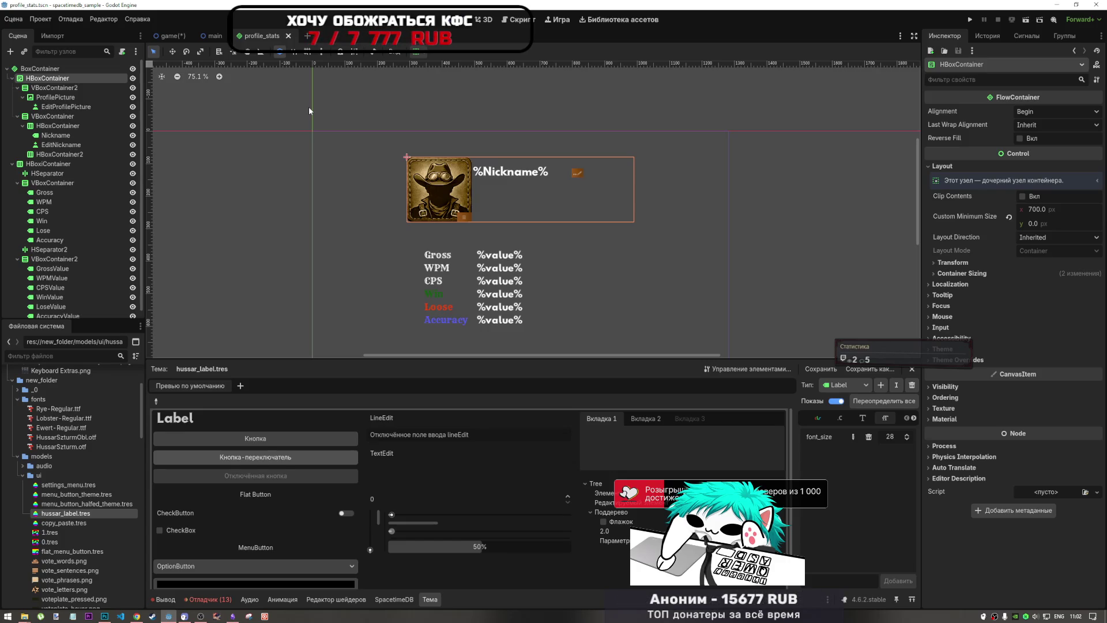
Step: Return to the Godot editor to bring up the game scene
{"action": "left_click", "coordinate": [201, 617]}
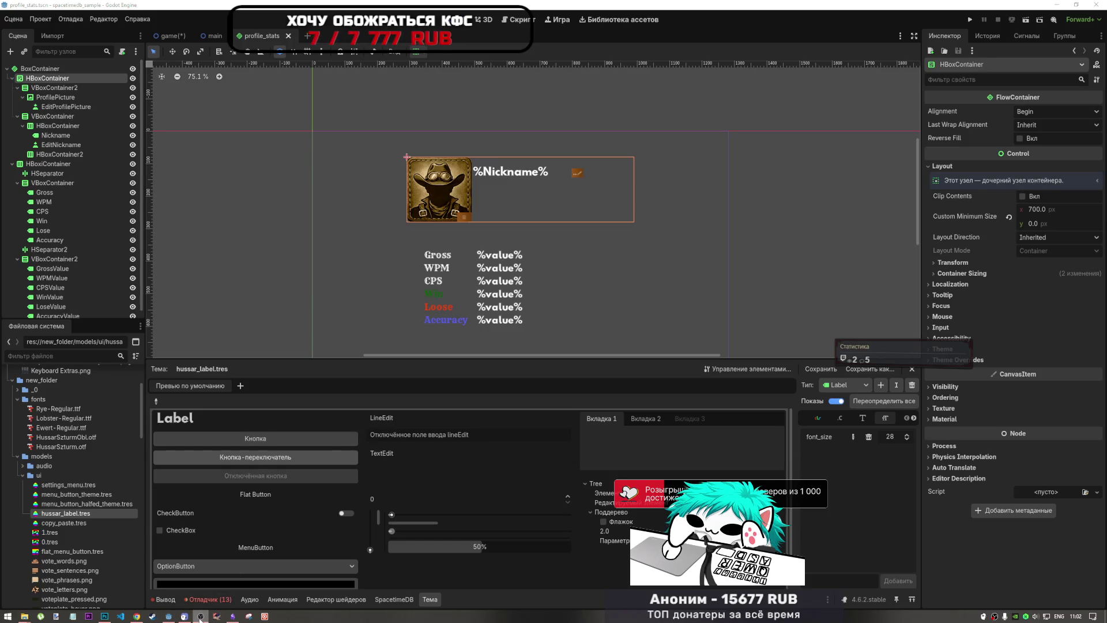
{"action": "left_click", "coordinate": [851, 9]}
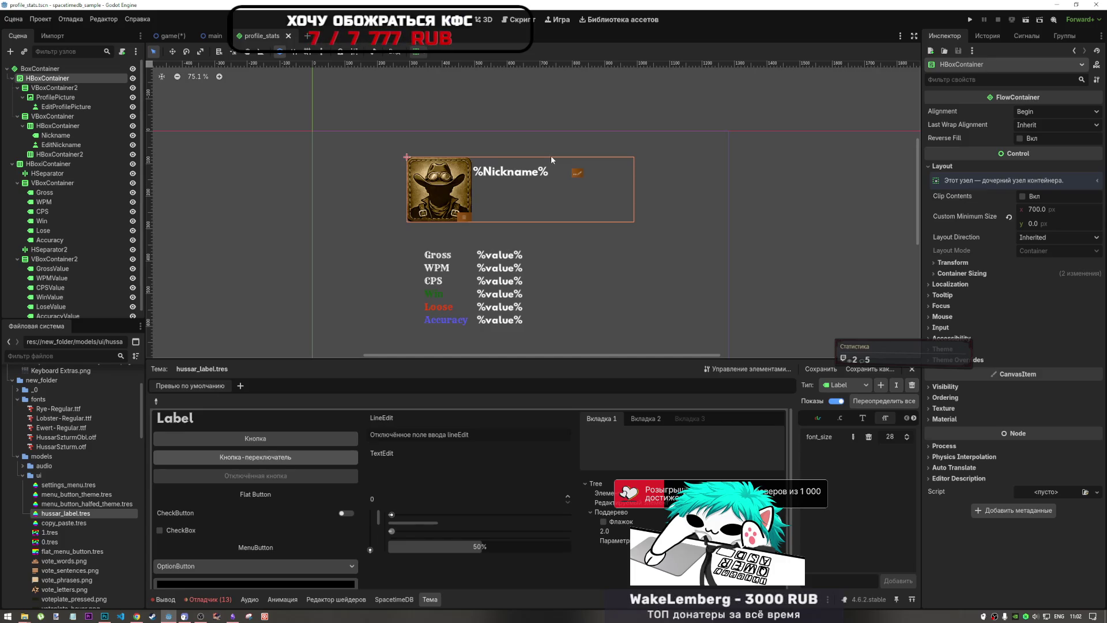
{"action": "mouse_move", "coordinate": [170, 37]}
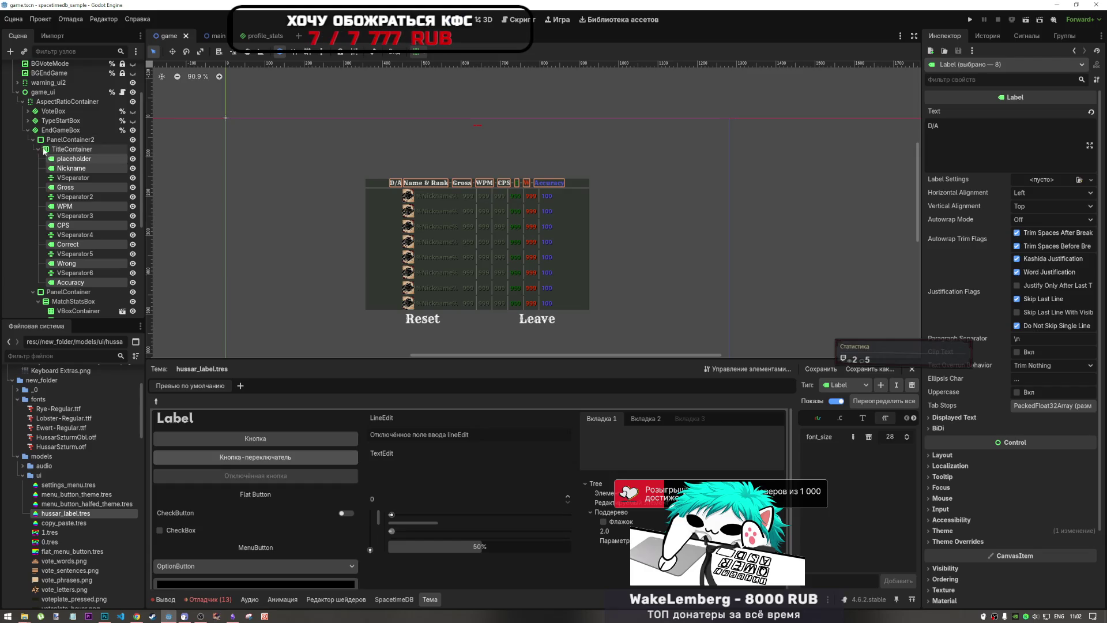
Step: Hide the EndGameBox results table and the main menu and CreateLobbyBox screens
{"action": "scroll", "coordinate": [31, 144], "scroll_direction": "up", "scroll_amount": 3}
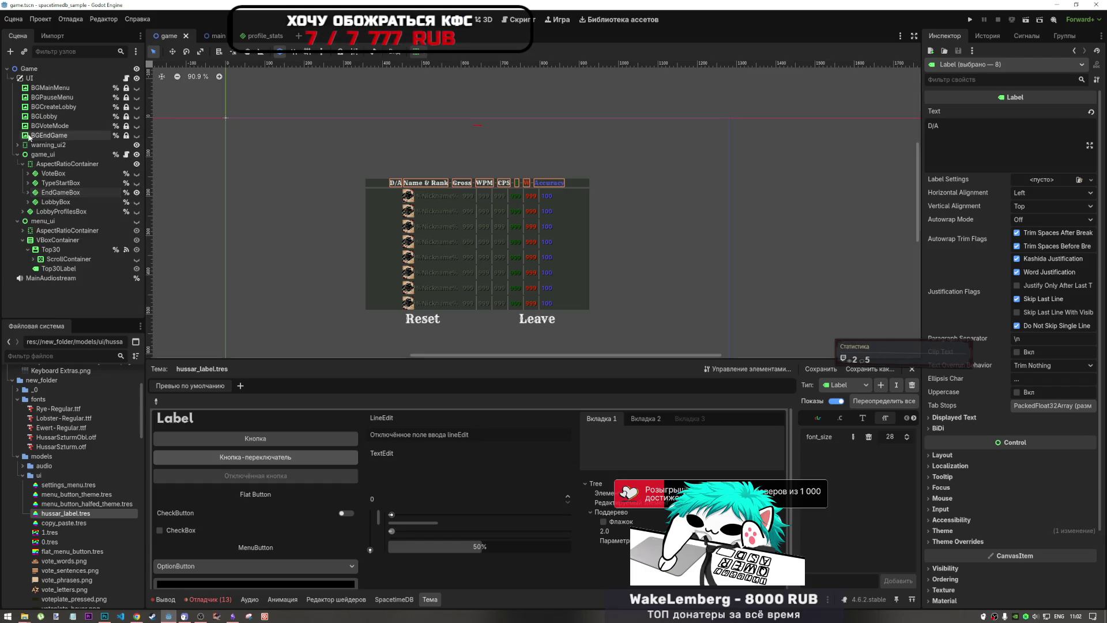
{"action": "left_click", "coordinate": [32, 202]}
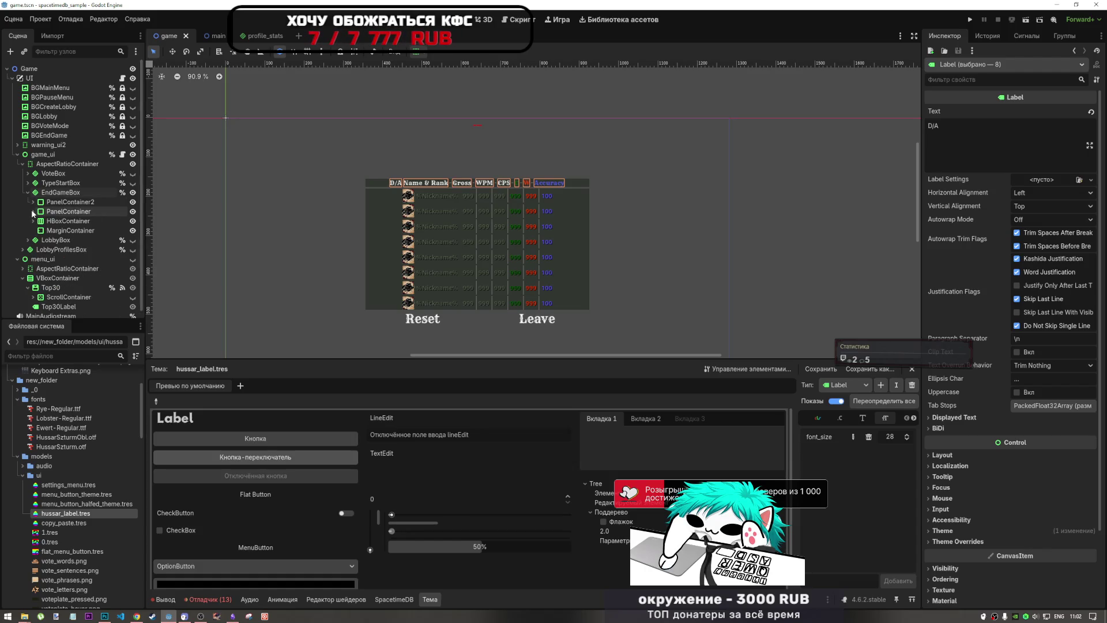
{"action": "left_click", "coordinate": [27, 193]}
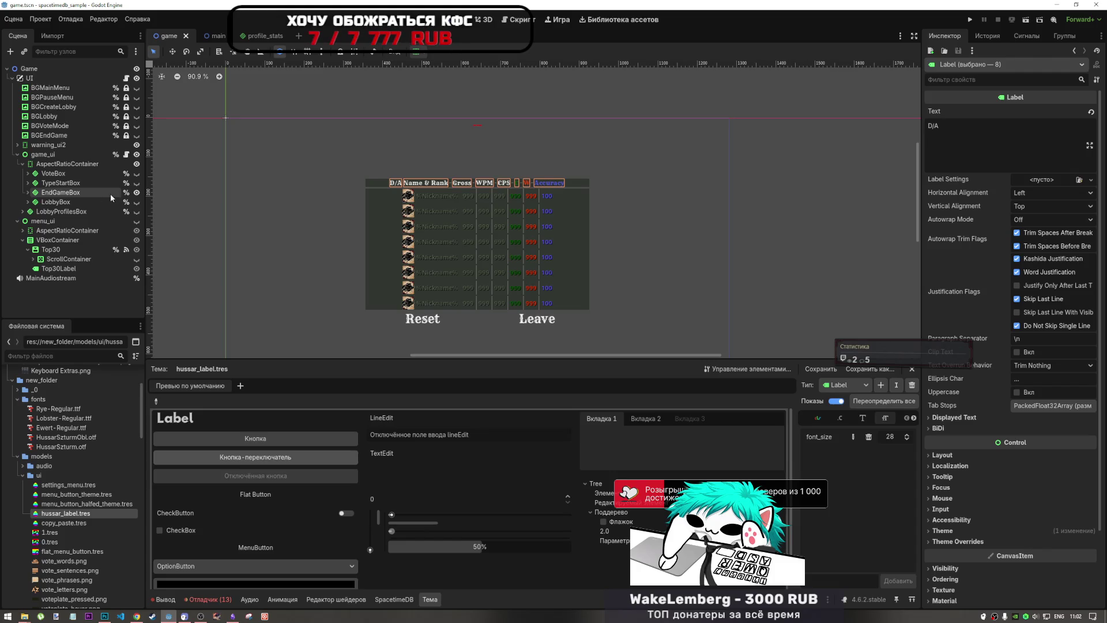
{"action": "left_click", "coordinate": [137, 154]}
{"action": "left_click", "coordinate": [137, 221]}
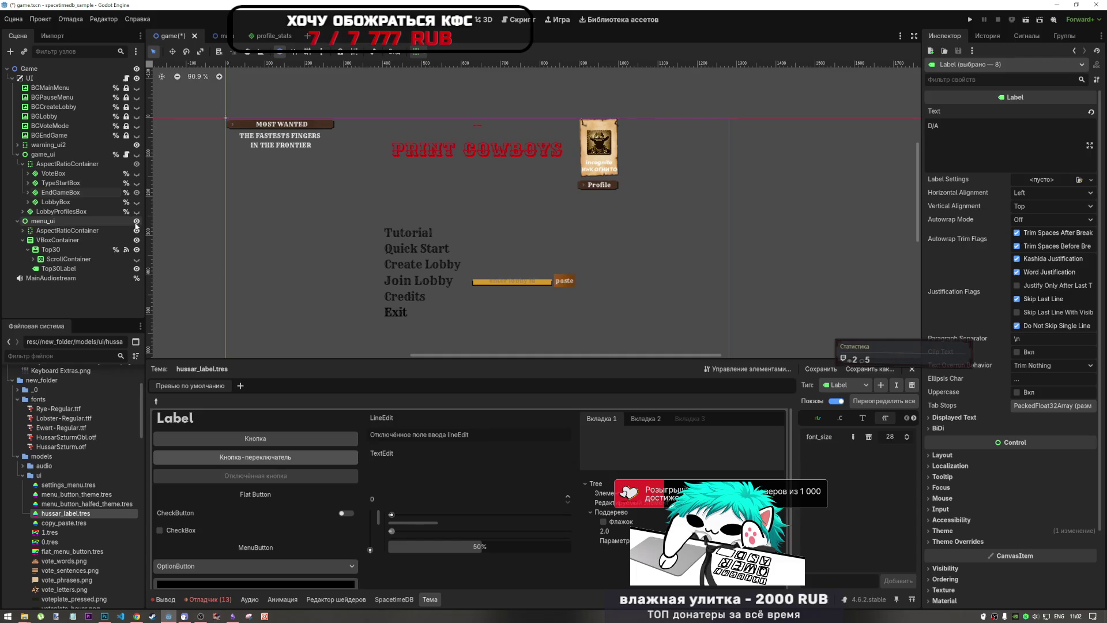
{"action": "left_click", "coordinate": [22, 230]}
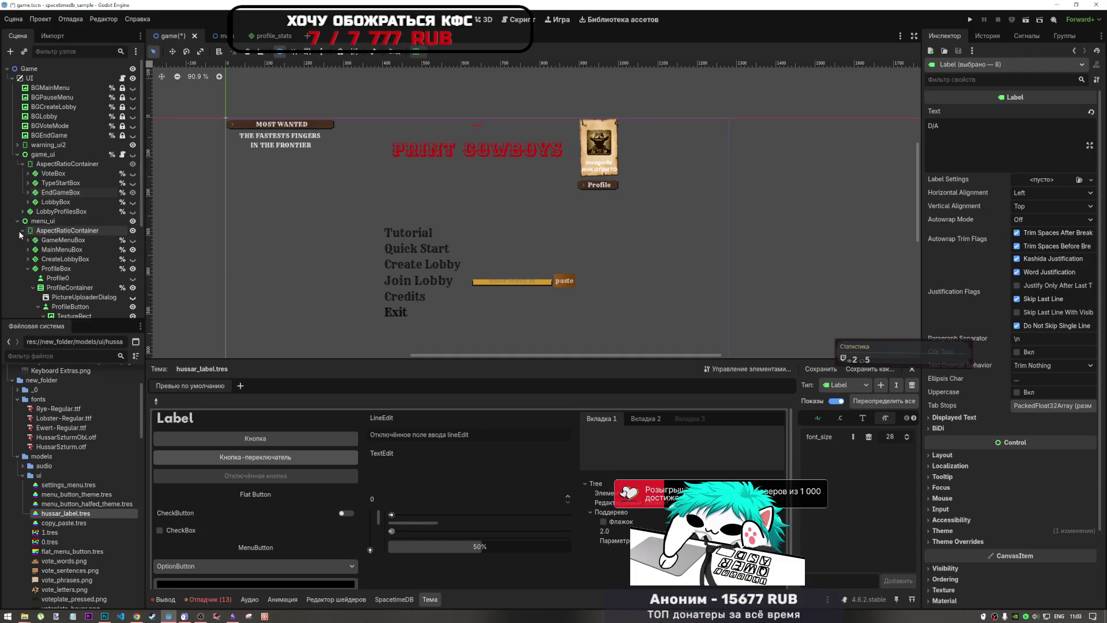
{"action": "left_click", "coordinate": [133, 249]}
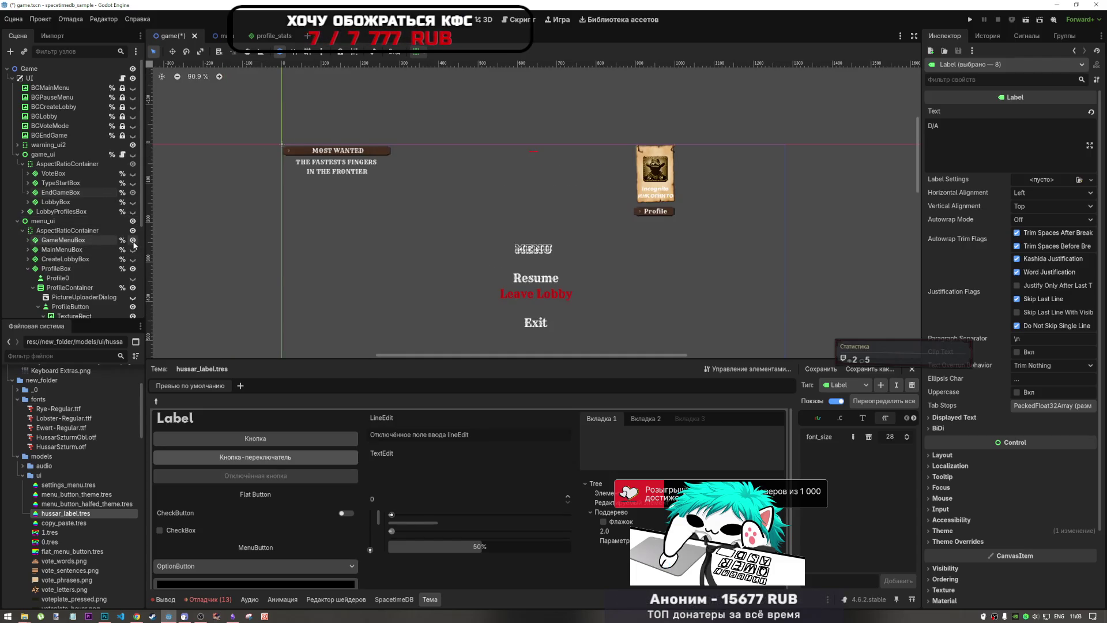
{"action": "left_click", "coordinate": [134, 259]}
{"action": "left_click", "coordinate": [133, 259]}
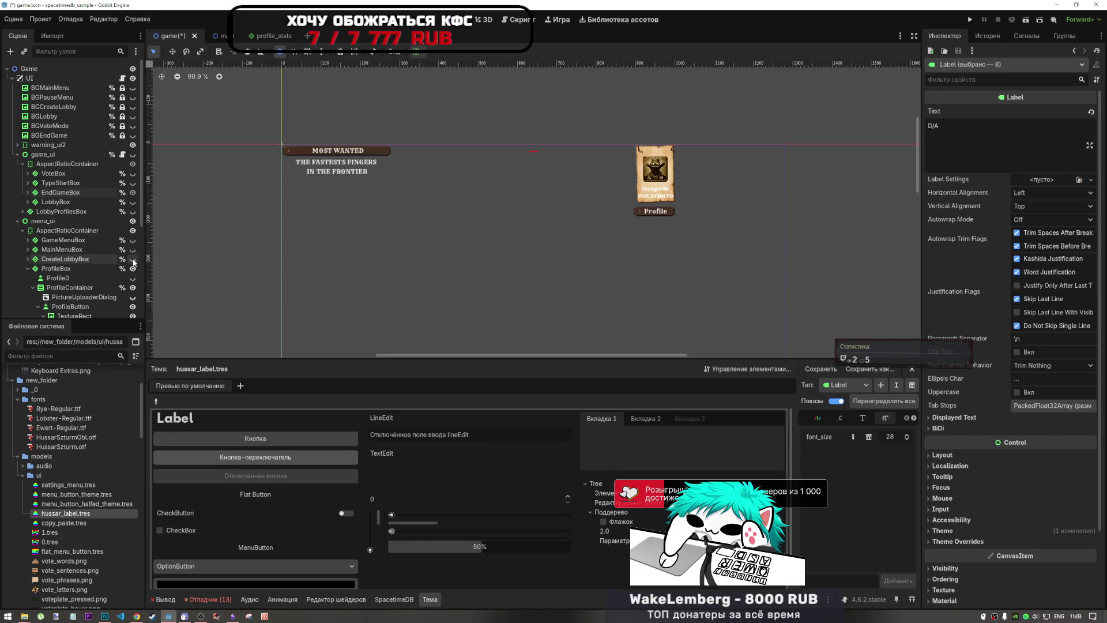
{"action": "left_click", "coordinate": [133, 268]}
{"action": "left_click", "coordinate": [133, 269]}
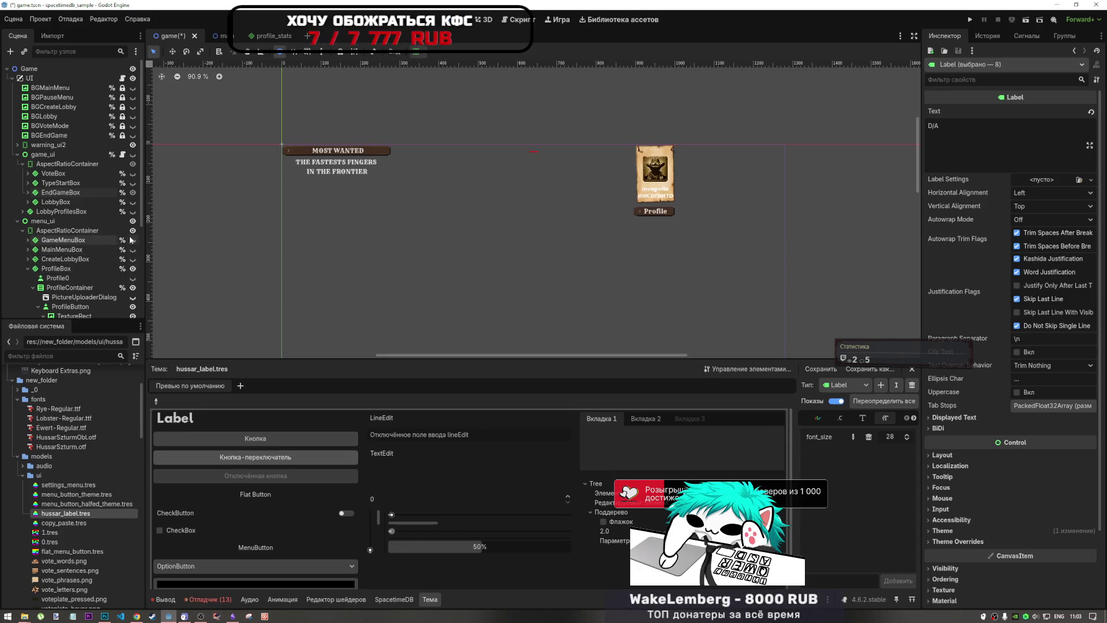
Step: Delete the Profile0 button node from the game scene
{"action": "scroll", "coordinate": [133, 240], "scroll_direction": "down", "scroll_amount": 3}
{"action": "left_click", "coordinate": [133, 184]}
{"action": "left_click", "coordinate": [133, 185]}
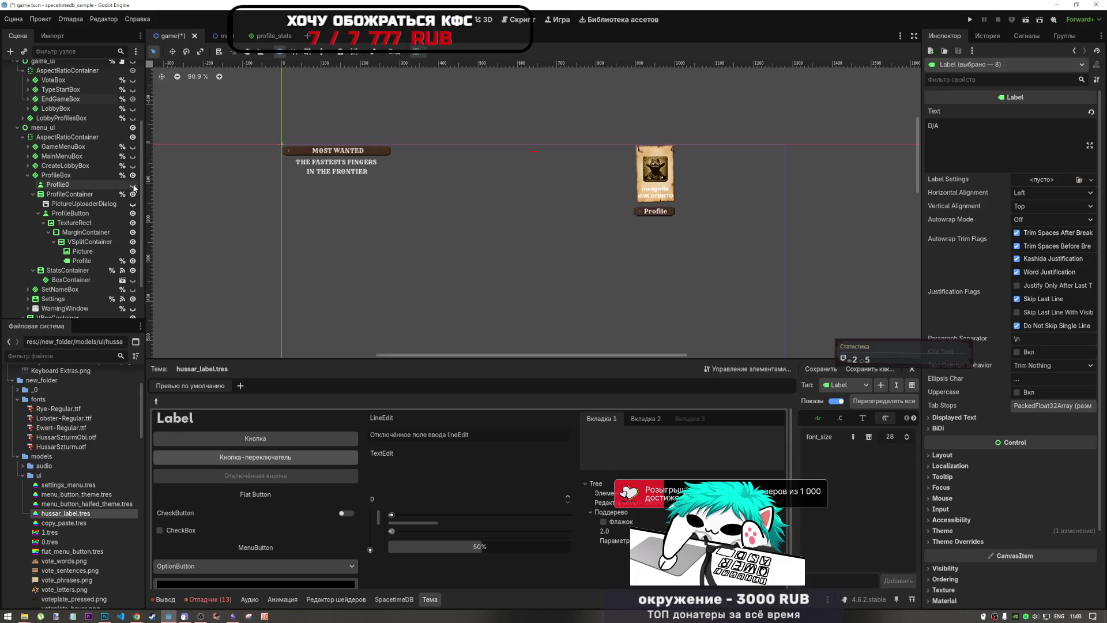
{"action": "left_click", "coordinate": [91, 185]}
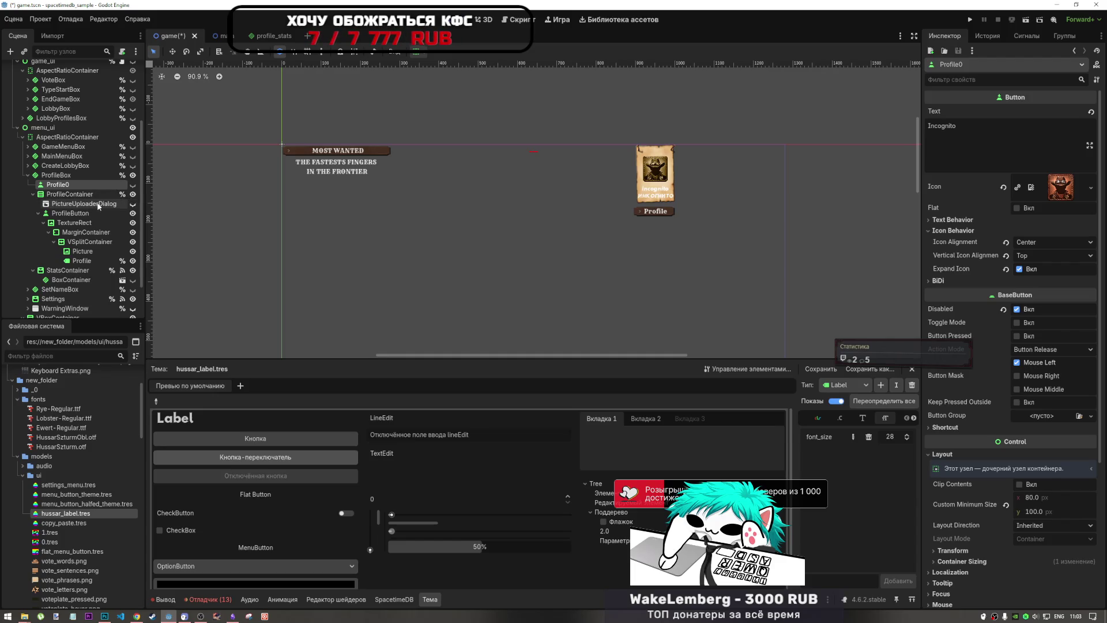
{"action": "left_click", "coordinate": [133, 185]}
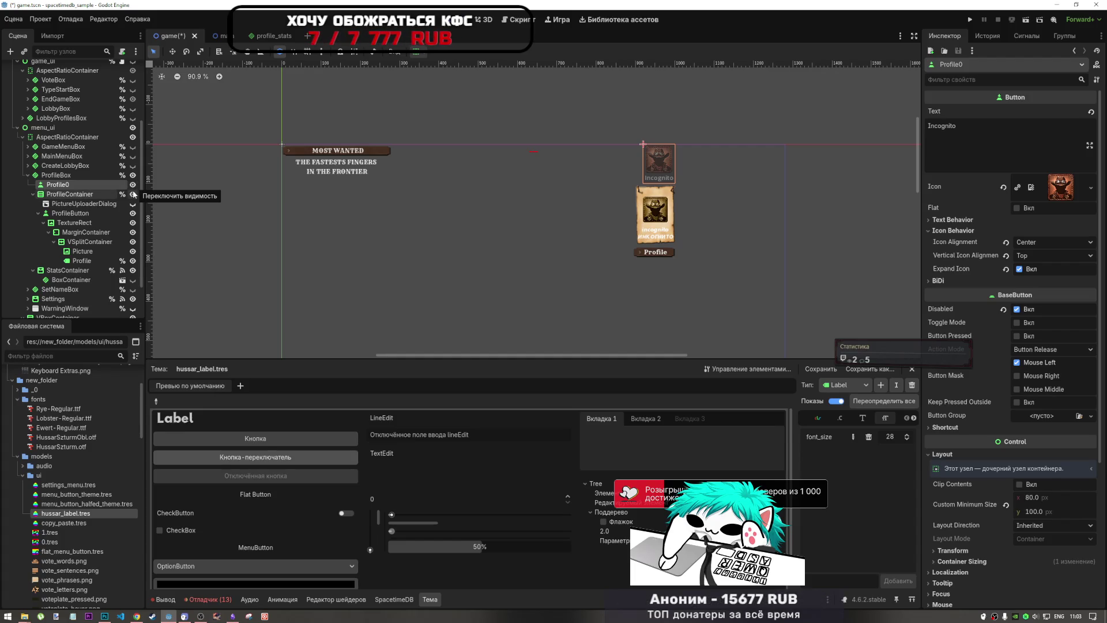
{"action": "left_click", "coordinate": [105, 185]}
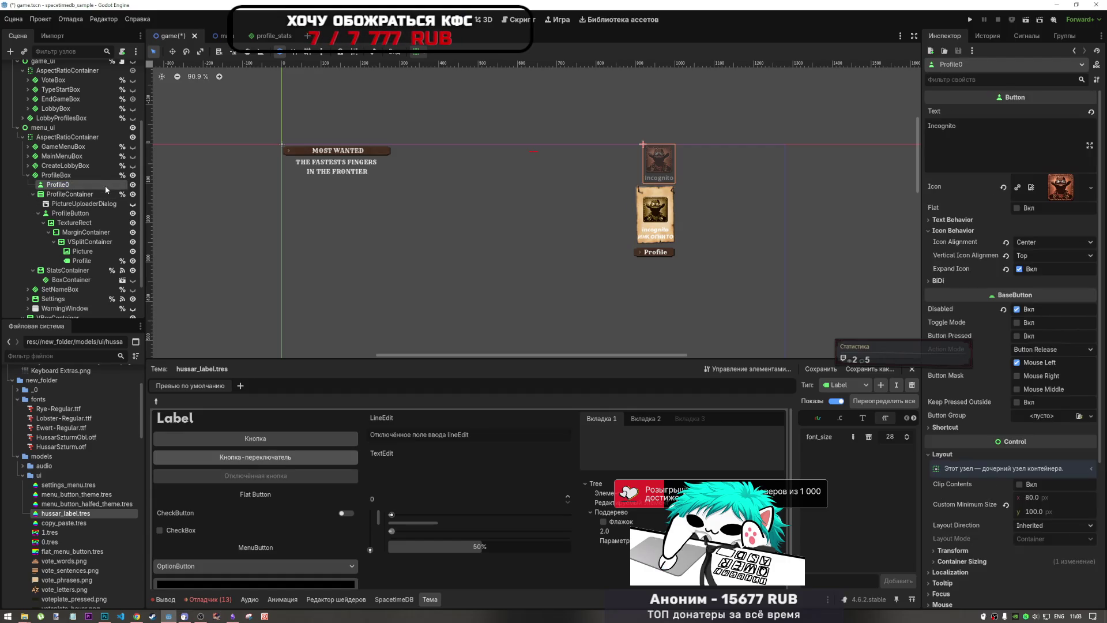
{"action": "key", "text": "Delete"}
{"action": "left_click", "coordinate": [528, 319]}
Step: Cut PictureUploaderDialog out of the game scene and switch to profile_stats
{"action": "left_click", "coordinate": [60, 185]}
{"action": "left_click", "coordinate": [61, 194]}
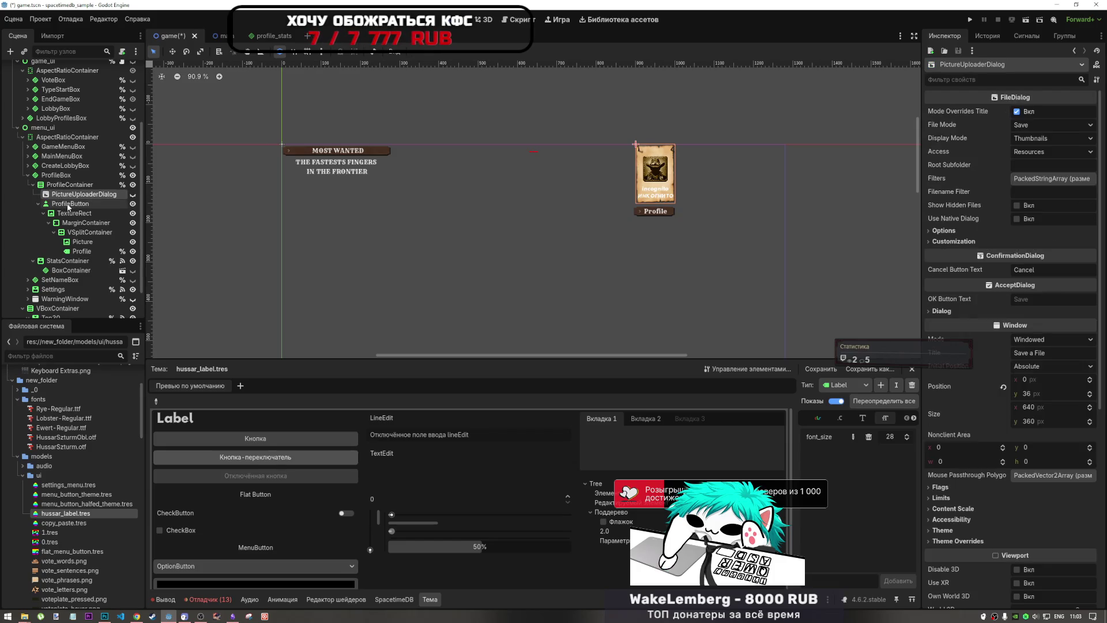
{"action": "left_click", "coordinate": [68, 204]}
{"action": "scroll", "coordinate": [72, 206], "scroll_direction": "up", "scroll_amount": 1}
{"action": "left_click", "coordinate": [76, 220]}
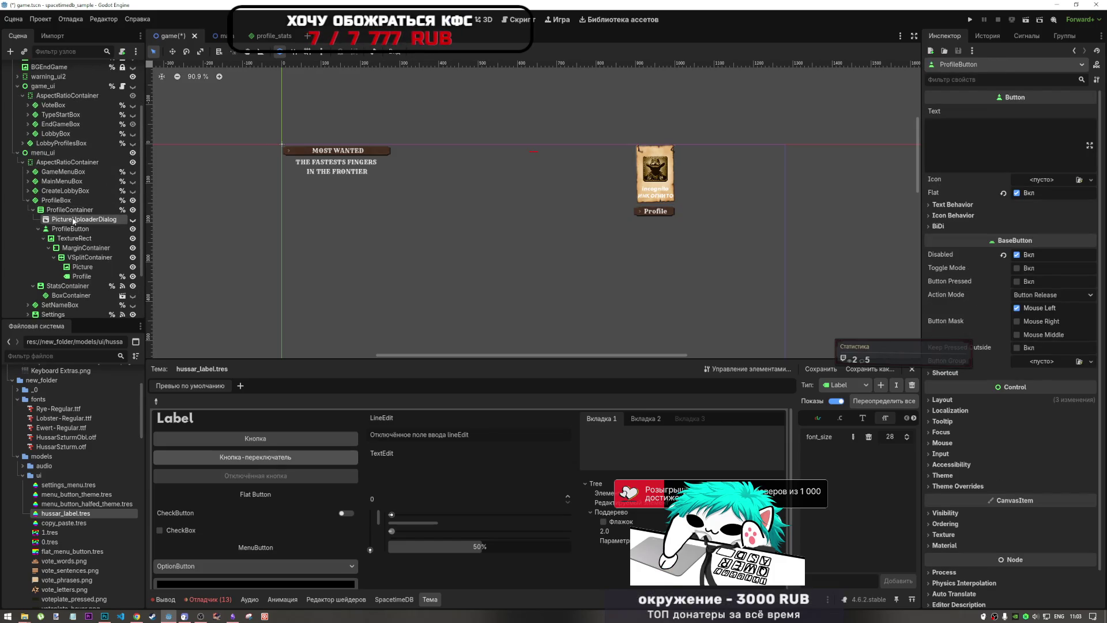
{"action": "key", "text": "Delete"}
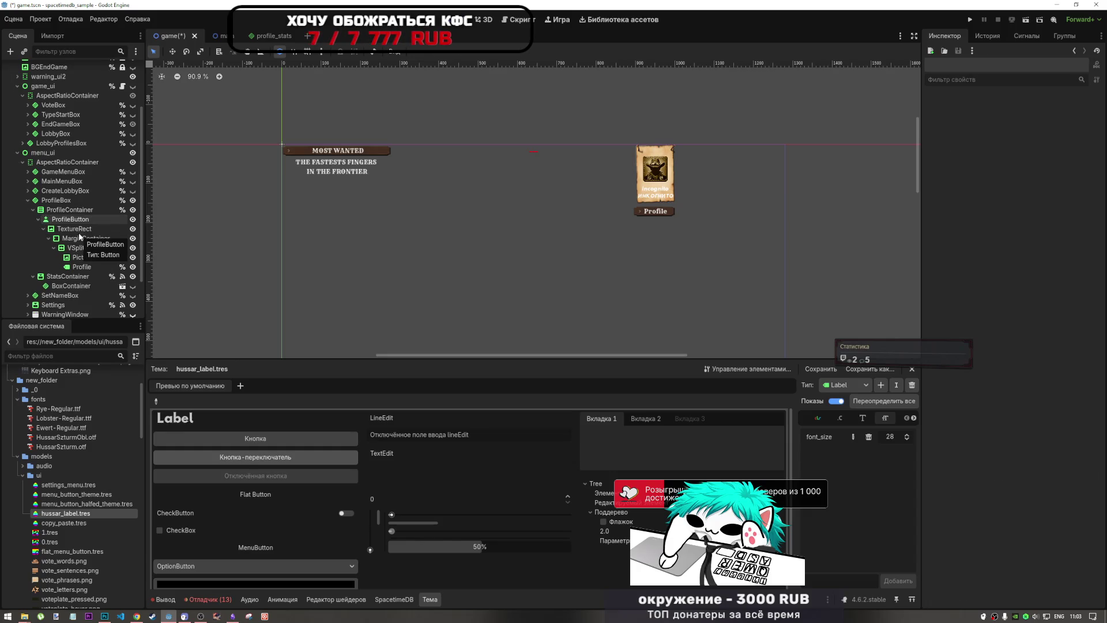
{"action": "left_click", "coordinate": [271, 38]}
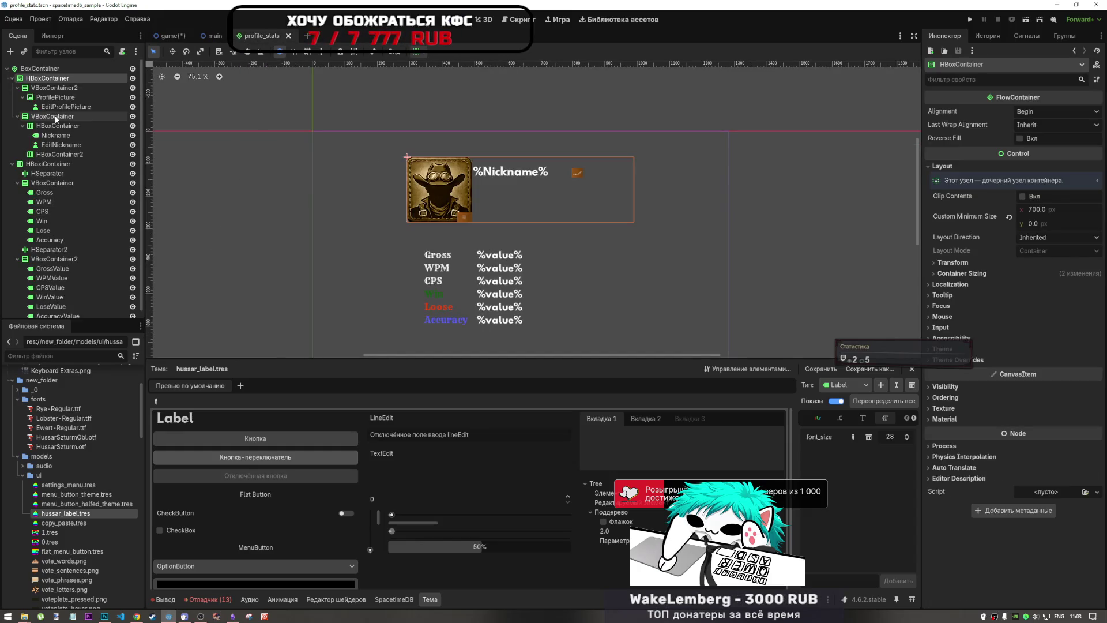
Step: Paste PictureUploaderDialog at the end of BoxContainer and inspect the nickname and picture nodes
{"action": "key", "text": "ctrl+v"}
{"action": "left_click_drag", "start_coordinate": [65, 167], "coordinate": [58, 65]}
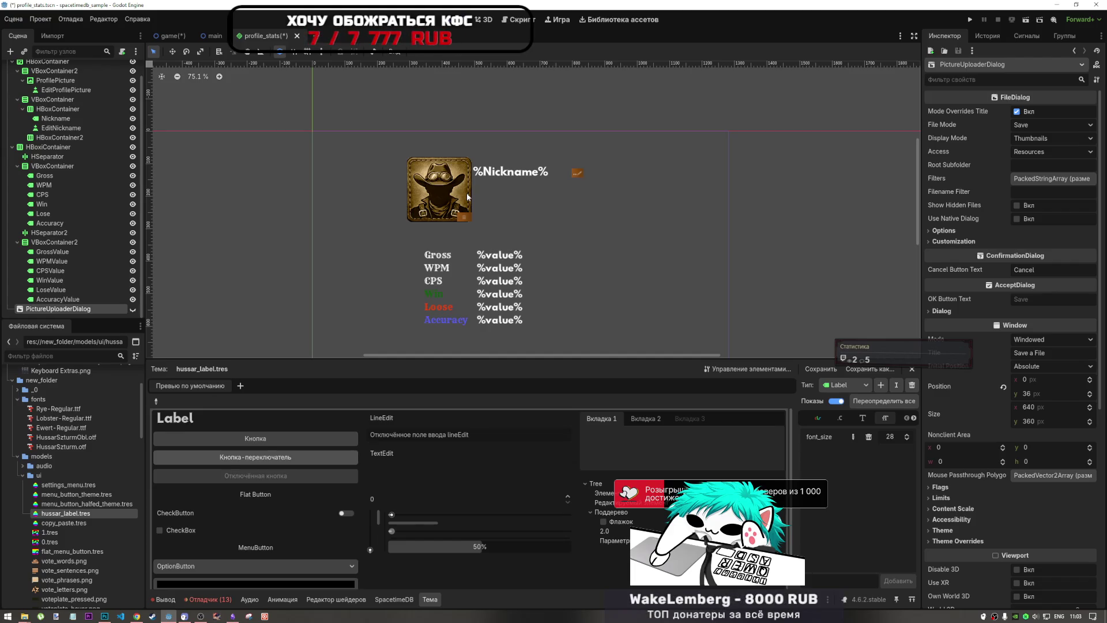
{"action": "left_click", "coordinate": [575, 174]}
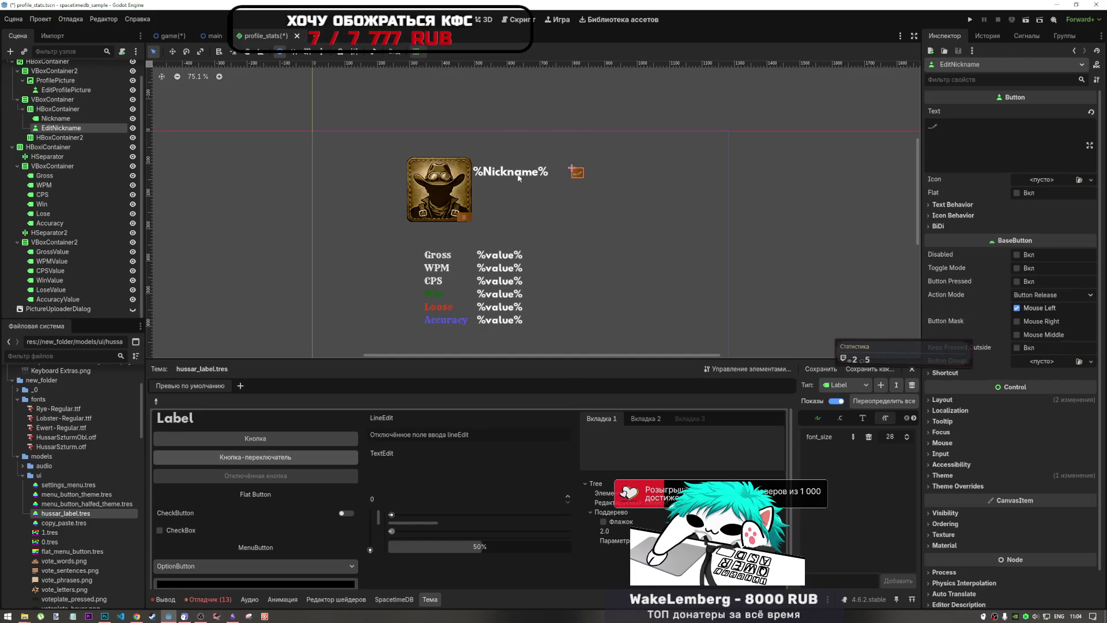
{"action": "left_click", "coordinate": [472, 214]}
{"action": "scroll", "coordinate": [473, 214], "scroll_direction": "down", "scroll_amount": 2}
{"action": "scroll", "coordinate": [472, 216], "scroll_direction": "up", "scroll_amount": 1}
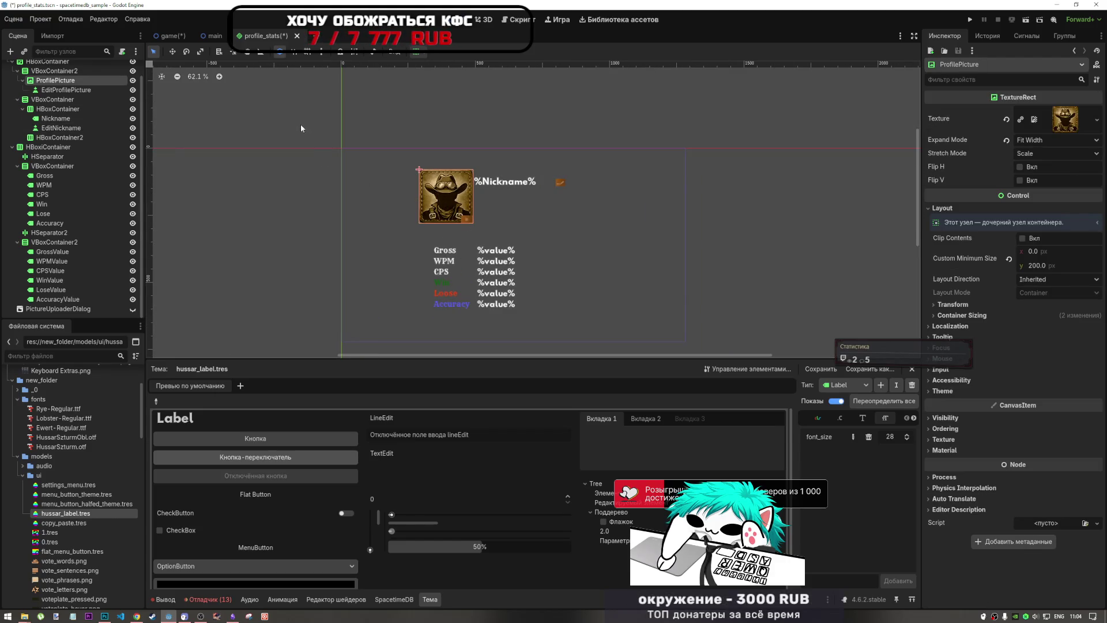
{"action": "left_click", "coordinate": [430, 124]}
{"action": "scroll", "coordinate": [412, 161], "scroll_direction": "down", "scroll_amount": 1}
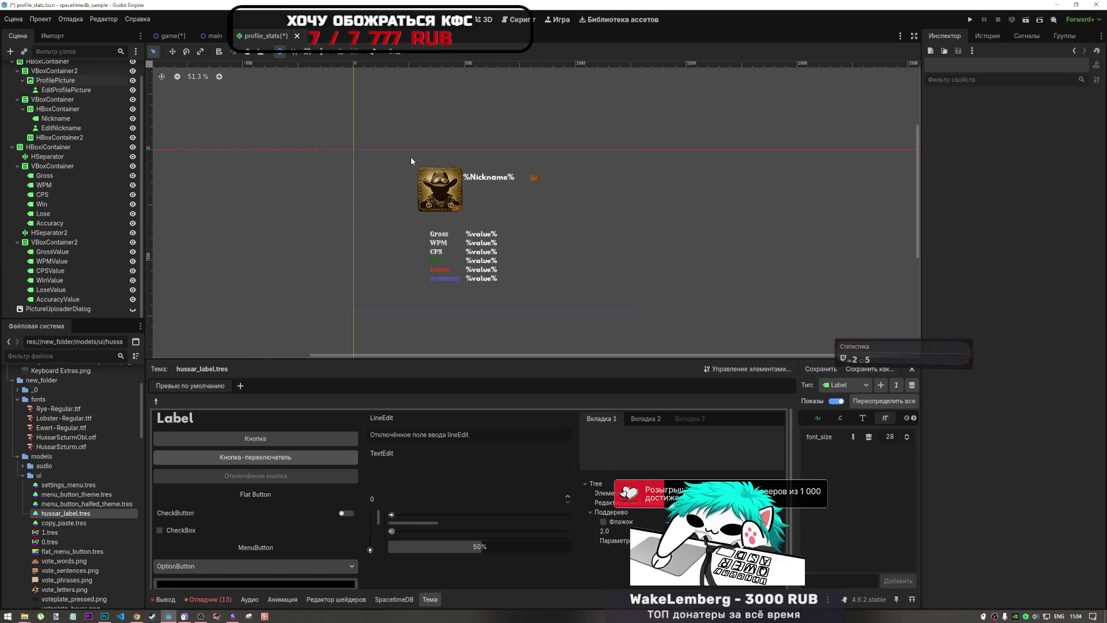
{"action": "scroll", "coordinate": [113, 119], "scroll_direction": "up", "scroll_amount": 1}
Step: Compare EditProfilePicture and ProfilePicture properties, then save profile_stats
{"action": "left_click", "coordinate": [75, 107]}
{"action": "left_click", "coordinate": [82, 97]}
{"action": "left_click", "coordinate": [87, 107]}
{"action": "left_click", "coordinate": [89, 97]}
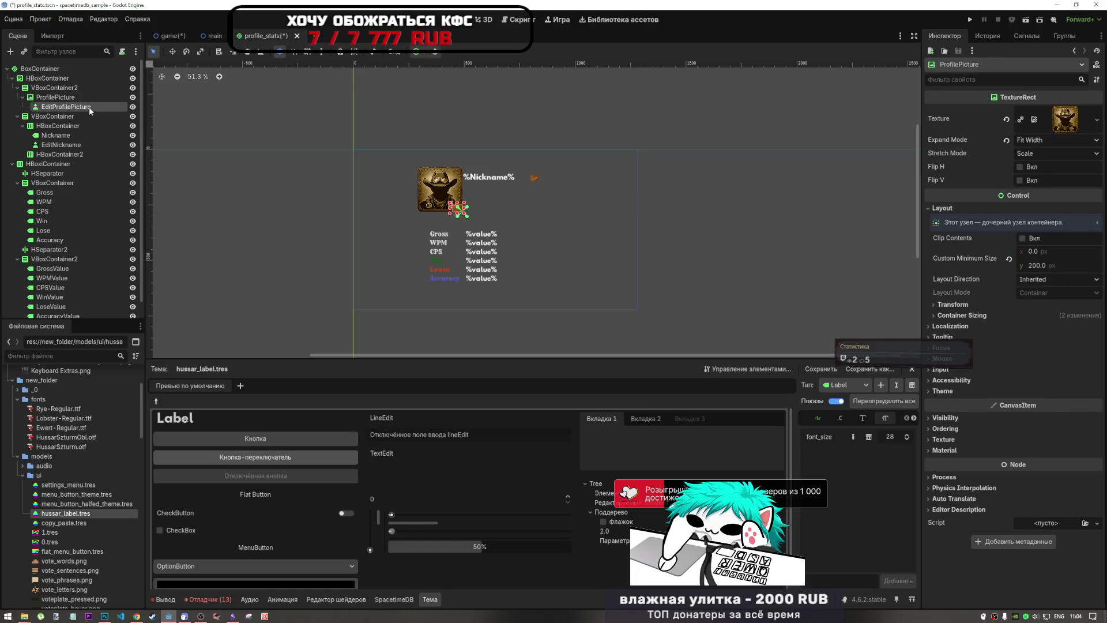
{"action": "left_click", "coordinate": [86, 95]}
{"action": "key", "text": "ctrl+s"}
Step: Select the HSeparator to check its Separation override of 50
{"action": "scroll", "coordinate": [318, 132], "scroll_direction": "down", "scroll_amount": 1}
{"action": "scroll", "coordinate": [426, 196], "scroll_direction": "up", "scroll_amount": 4}
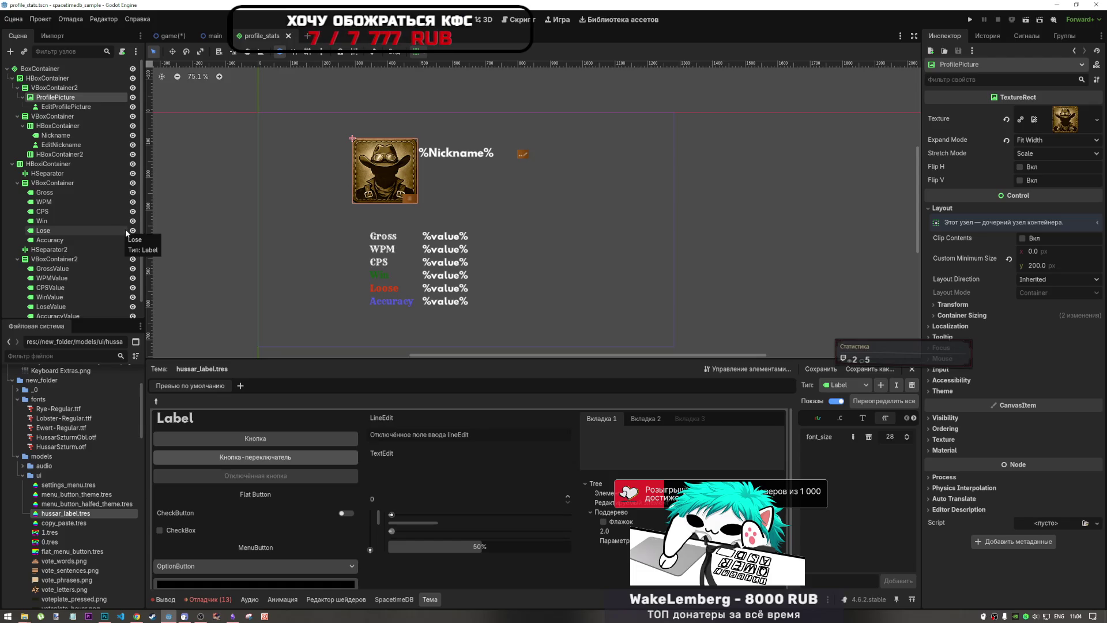
{"action": "left_click", "coordinate": [58, 176]}
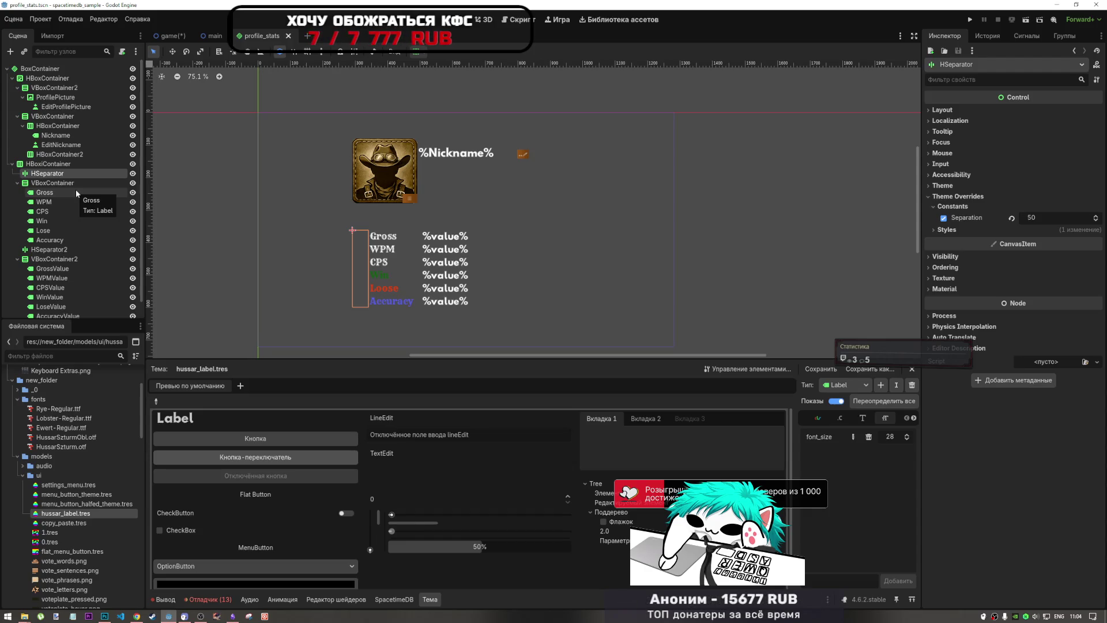
Step: Close the symbl.cc tab in Chrome and go back to the Godot editor
{"action": "left_click", "coordinate": [136, 616]}
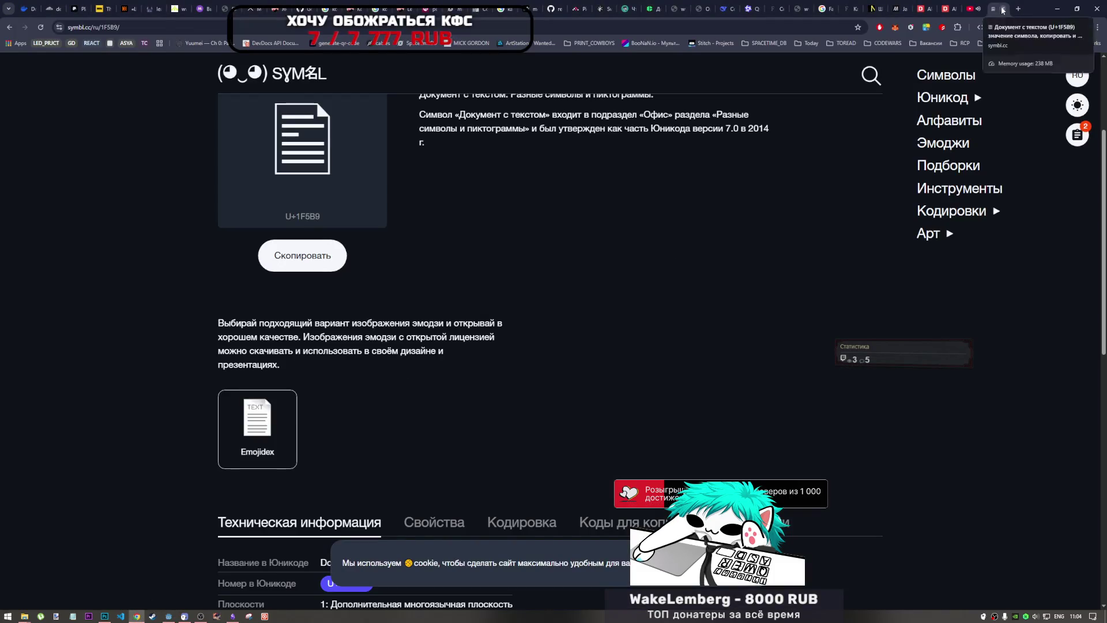
{"action": "left_click", "coordinate": [1003, 10]}
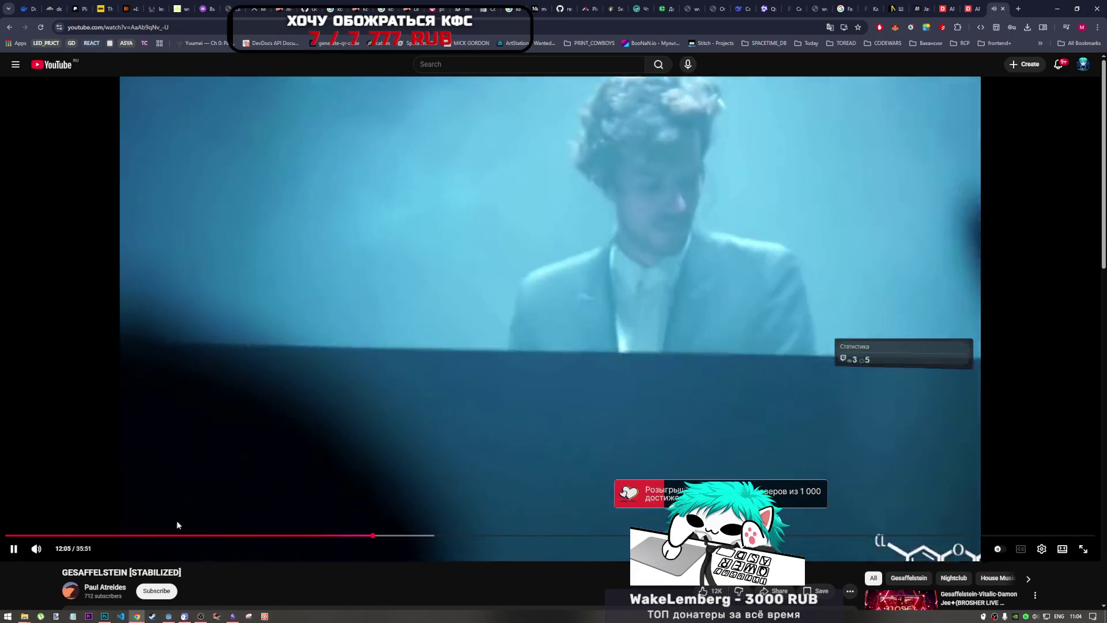
{"action": "mouse_move", "coordinate": [233, 615]}
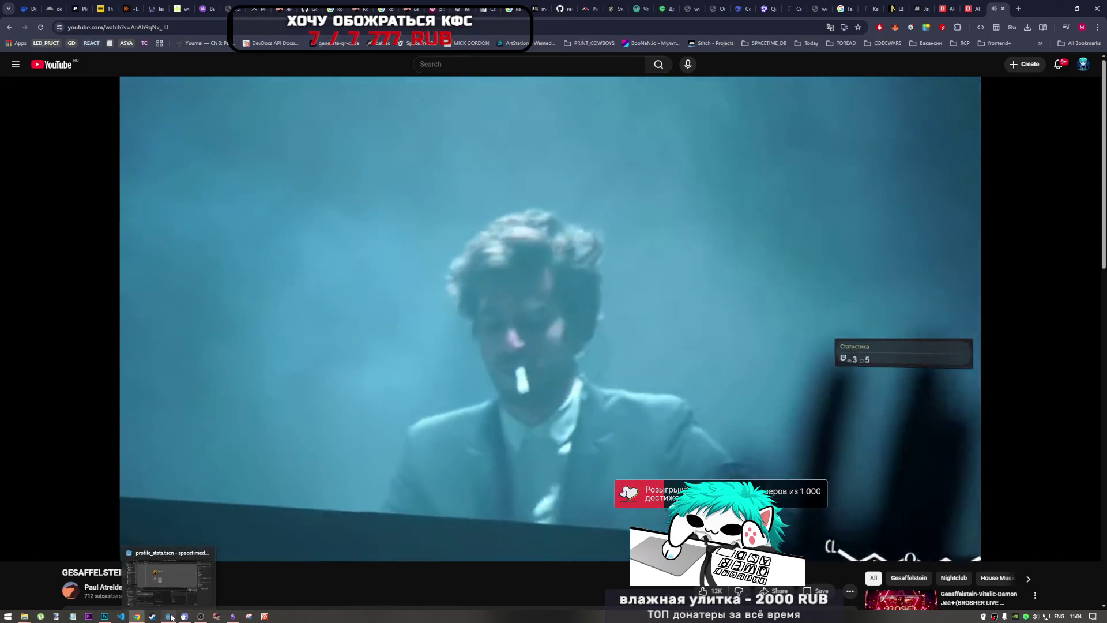
{"action": "left_click", "coordinate": [170, 616]}
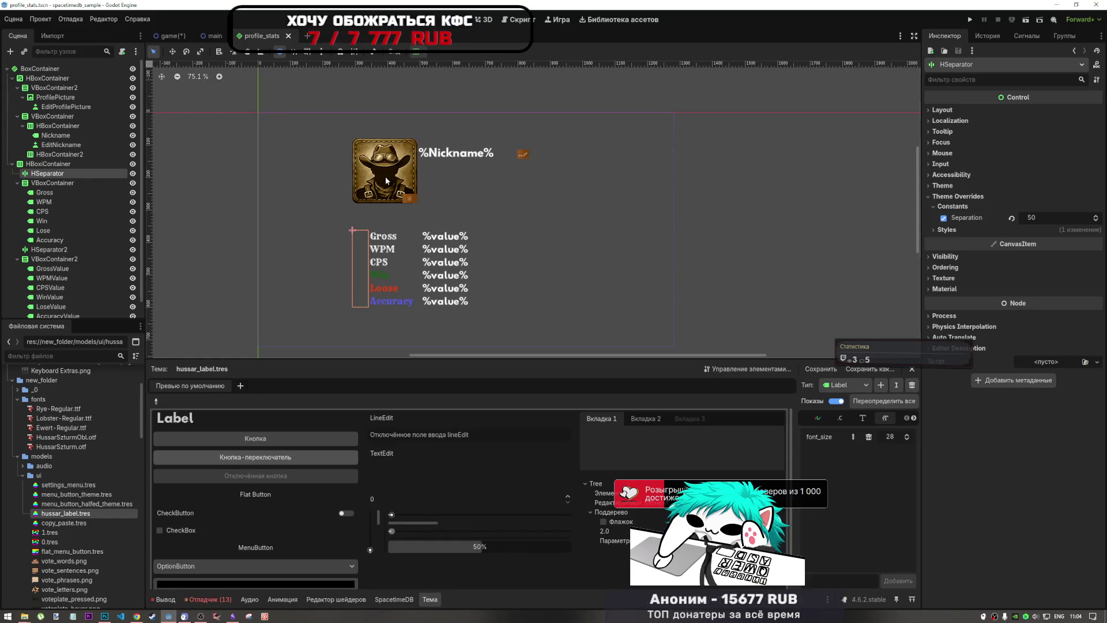
Step: Check the BoxContainer in the game scene, then return to profile_stats
{"action": "scroll", "coordinate": [364, 228], "scroll_direction": "down", "scroll_amount": 2}
{"action": "scroll", "coordinate": [364, 229], "scroll_direction": "down", "scroll_amount": 1}
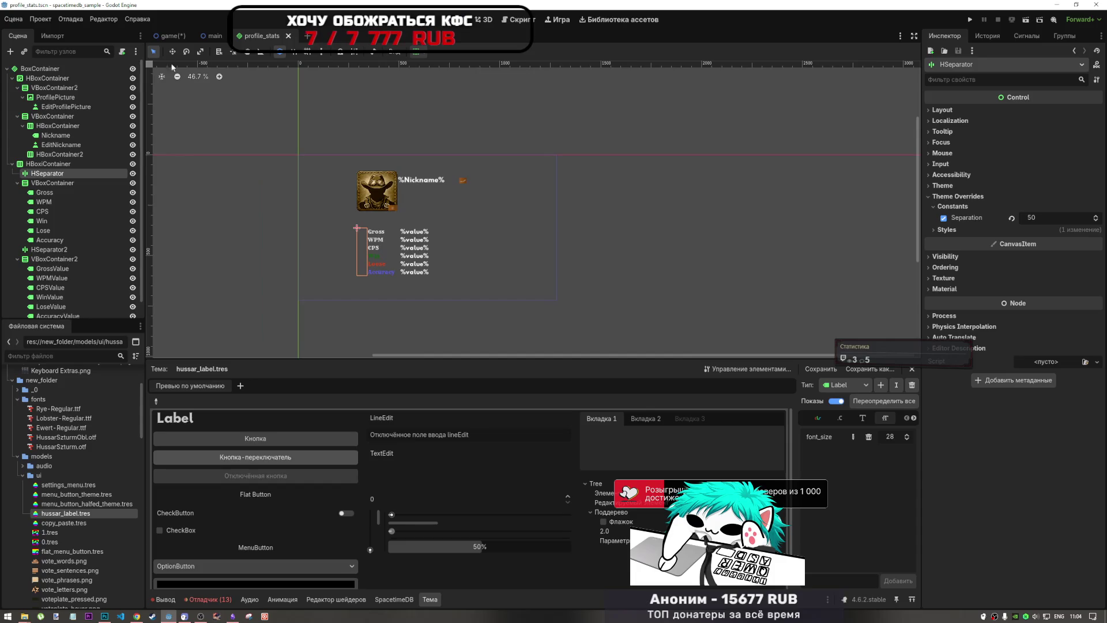
{"action": "left_click", "coordinate": [170, 36]}
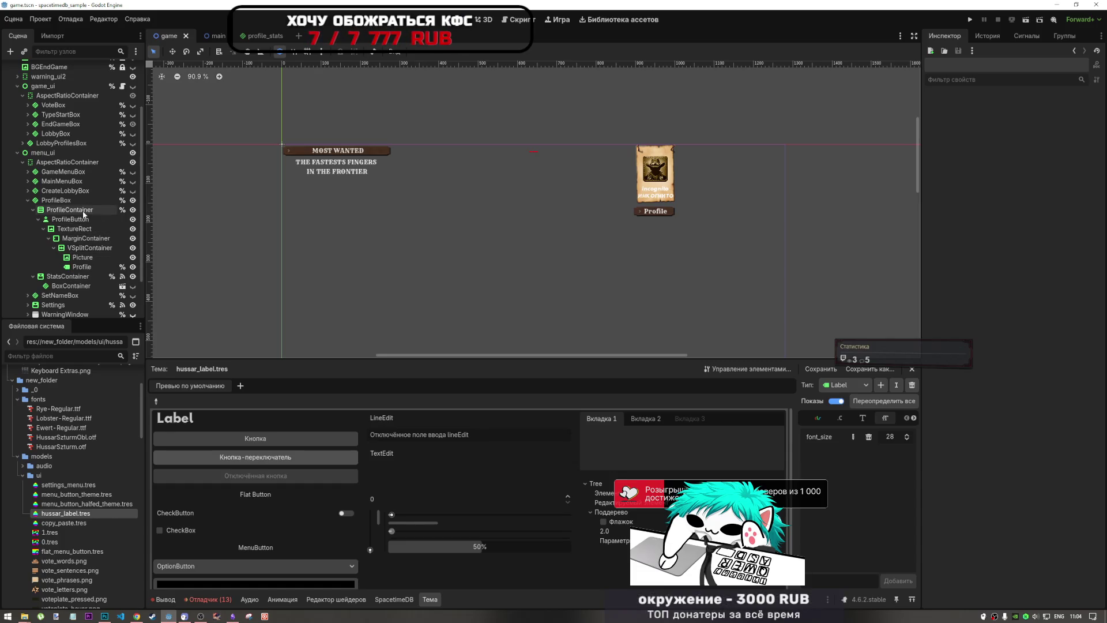
{"action": "left_click", "coordinate": [83, 286]}
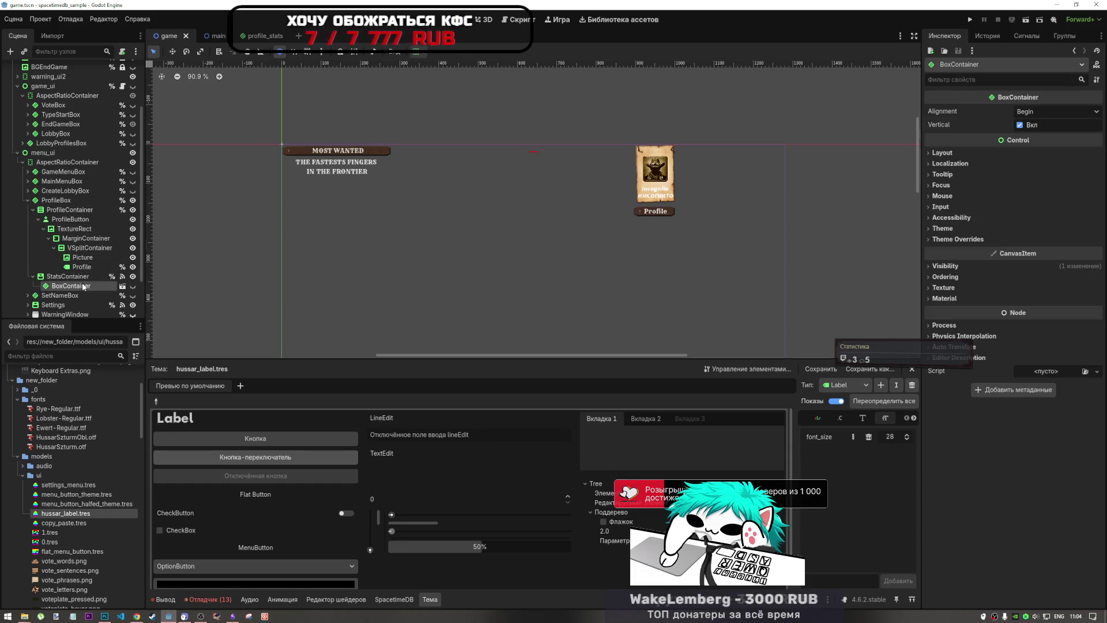
{"action": "left_click", "coordinate": [265, 36]}
Step: Rename the root BoxContainer to 'ProfileStats', save, and close the profile_stats tab
{"action": "left_click", "coordinate": [76, 70]}
{"action": "left_click", "coordinate": [76, 70]}
{"action": "left_click_drag", "start_coordinate": [76, 70], "coordinate": [23, 69]}
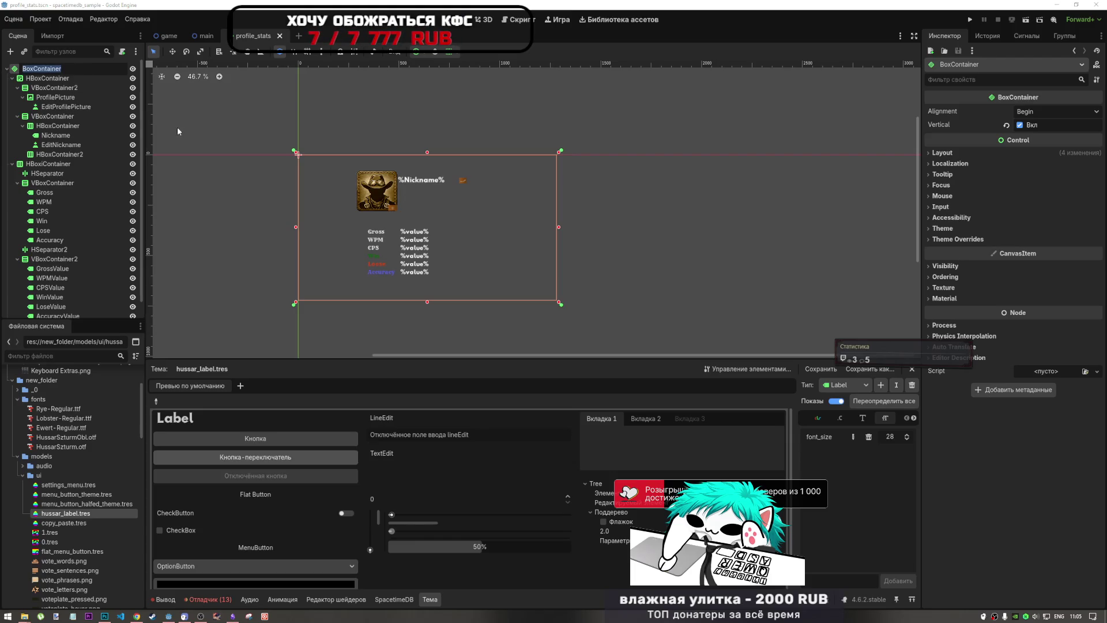
{"action": "type", "text": "ProfileS"}
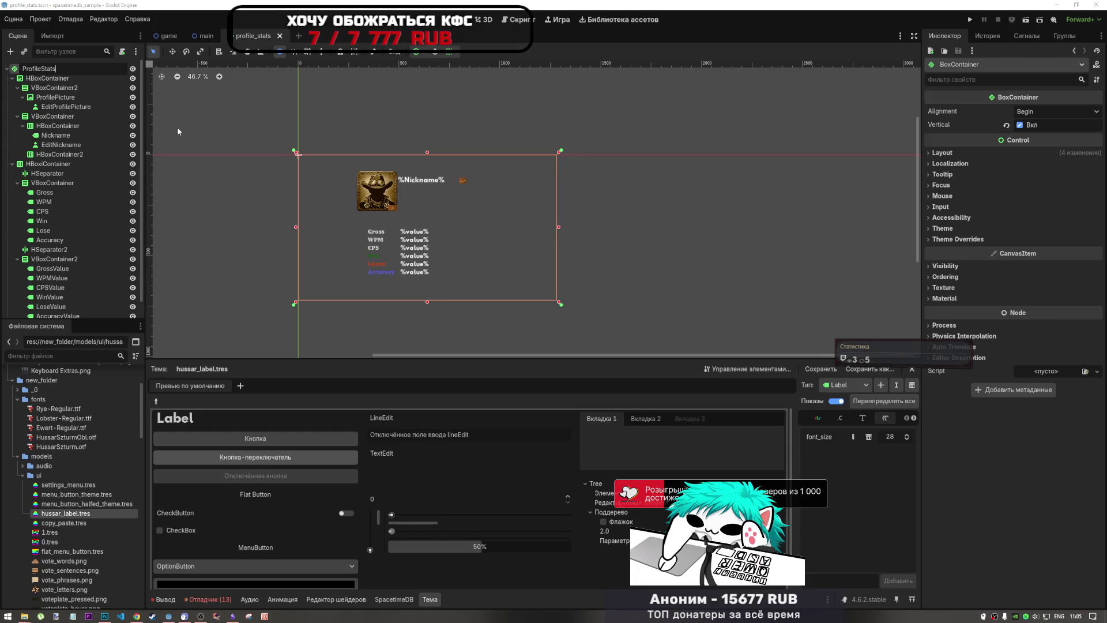
{"action": "type", "text": "tats"}
{"action": "key", "text": "Return"}
{"action": "key", "text": "ctrl+s"}
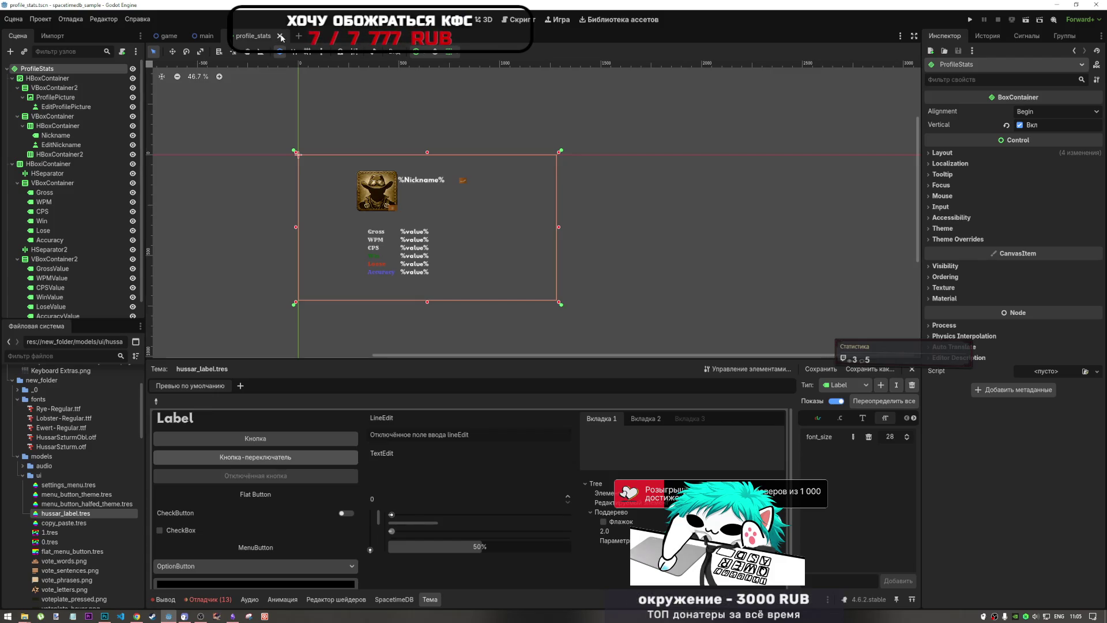
{"action": "left_click", "coordinate": [280, 37]}
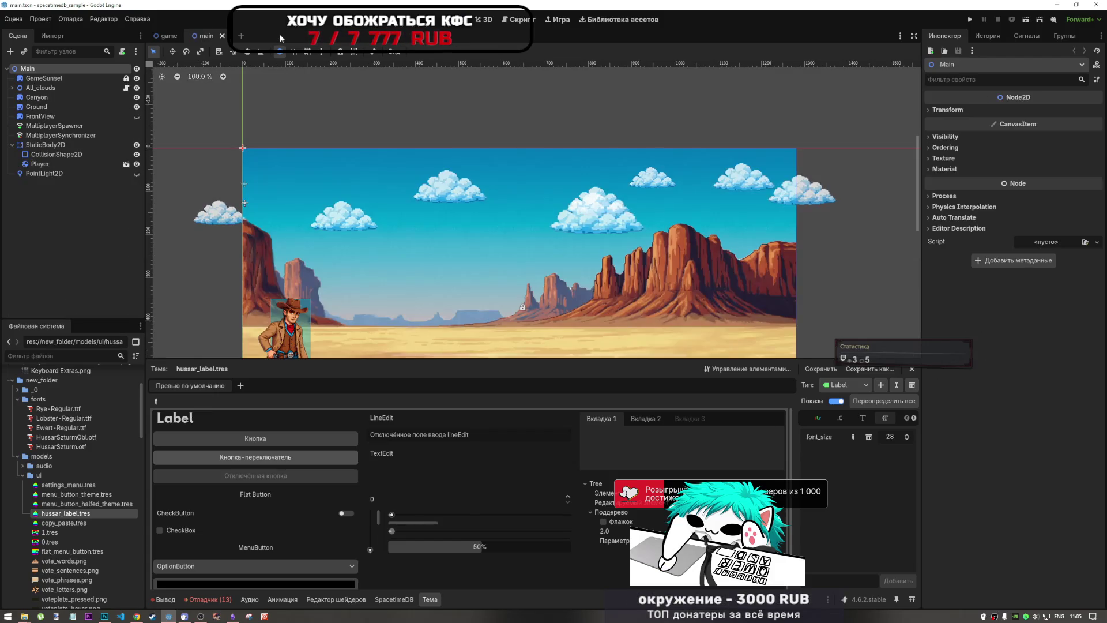
Step: In the game scene, toggle visibility of the BoxContainer under StatsContainer
{"action": "left_click", "coordinate": [174, 40]}
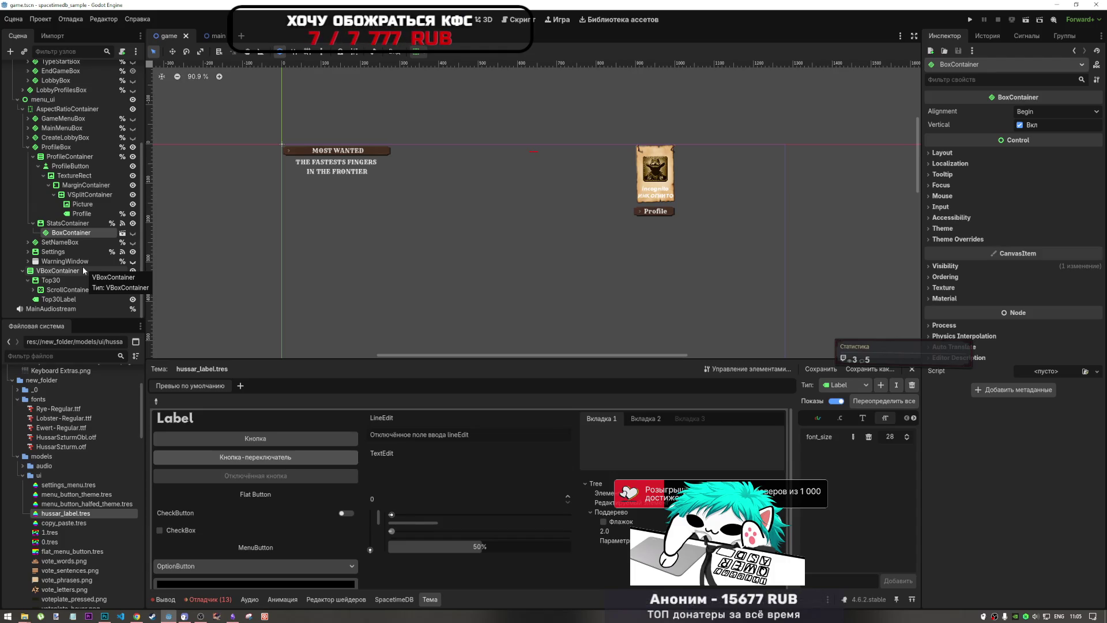
{"action": "left_click", "coordinate": [133, 233]}
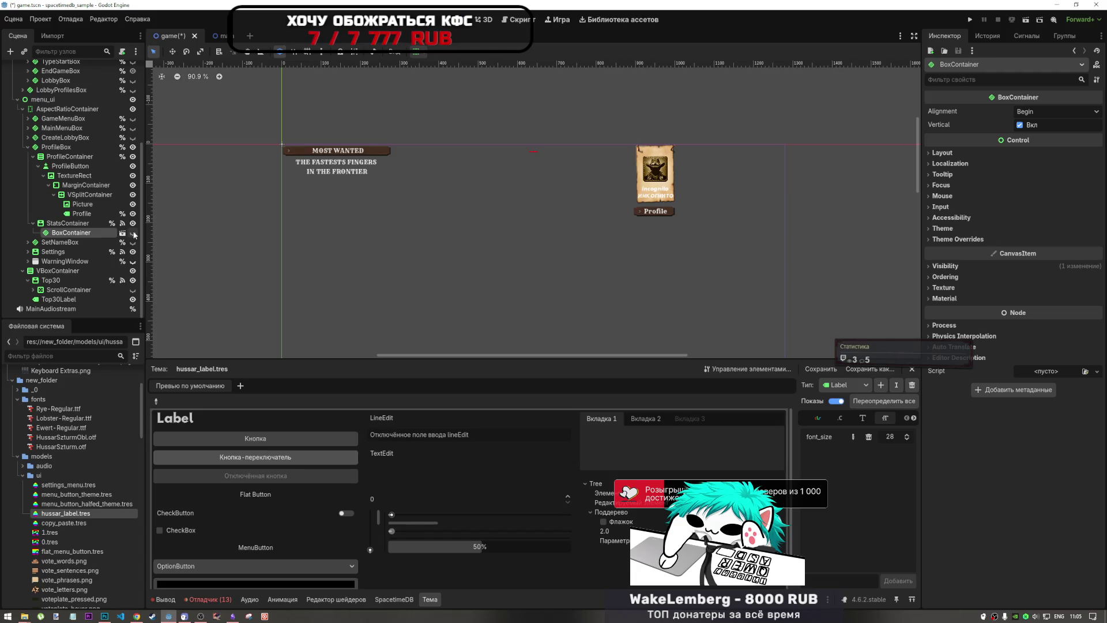
{"action": "left_click", "coordinate": [81, 224]}
Step: Delete the BoxContainer under StatsContainer and save the game scene
{"action": "left_click", "coordinate": [83, 233]}
{"action": "key", "text": "Delete"}
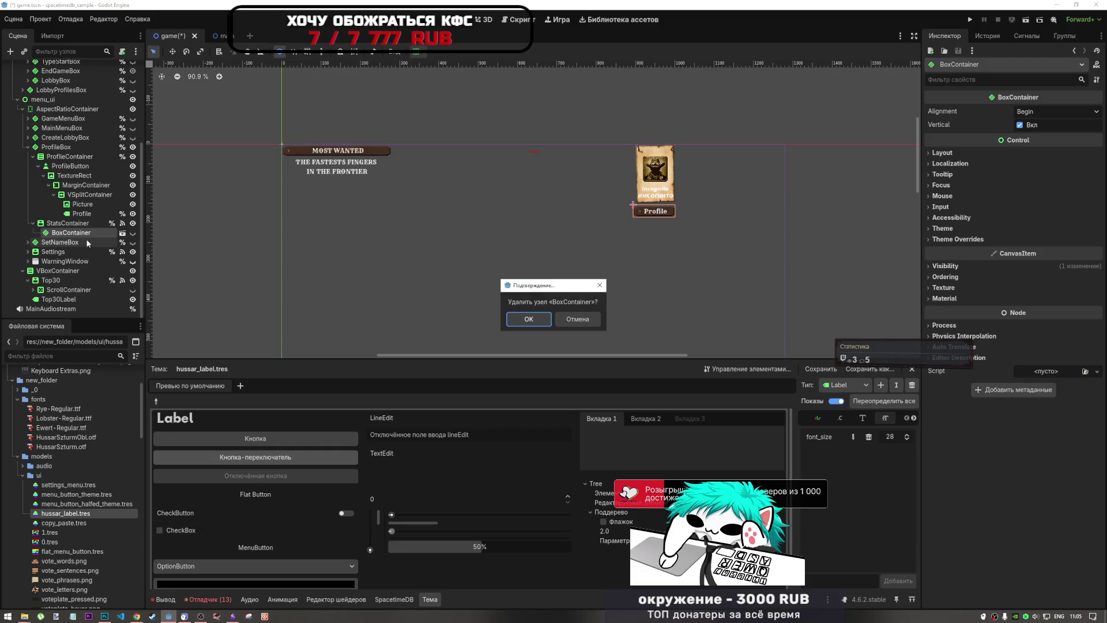
{"action": "key", "text": "Return"}
{"action": "key", "text": "ctrl+s"}
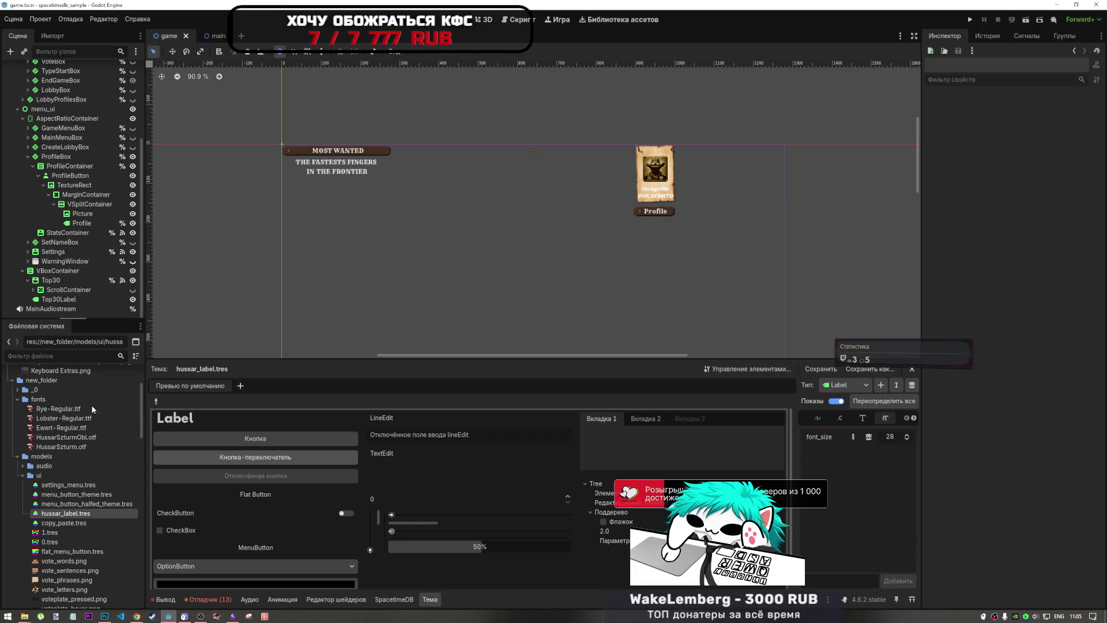
Step: Browse the FileSystem dock and open profile_stats.tscn from new_folder
{"action": "scroll", "coordinate": [70, 490], "scroll_direction": "down", "scroll_amount": 3}
{"action": "left_click", "coordinate": [21, 418]}
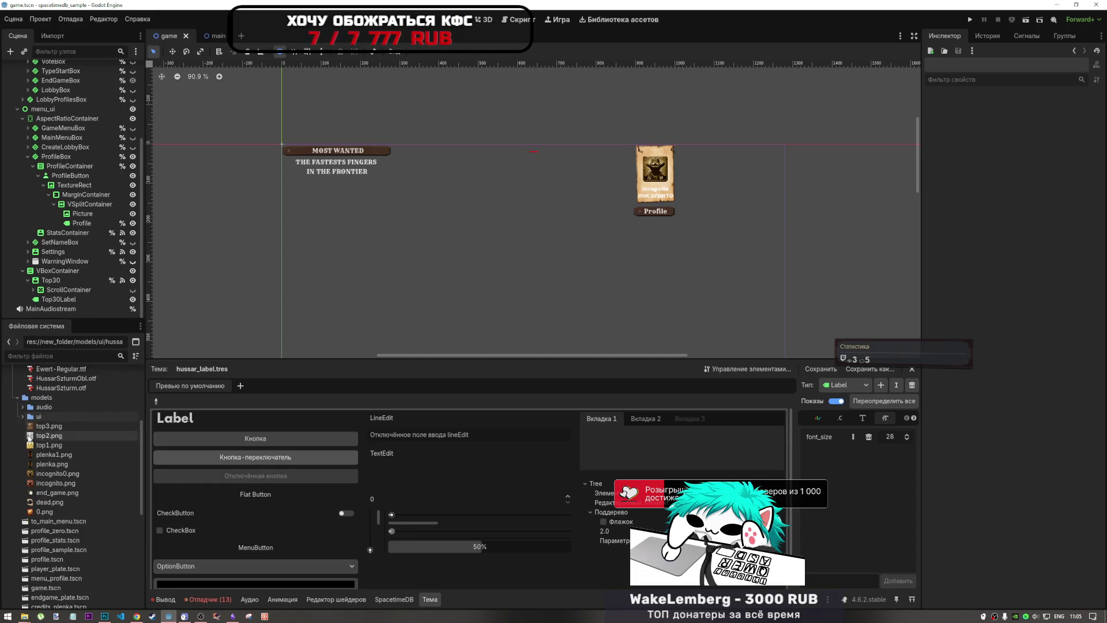
{"action": "scroll", "coordinate": [58, 461], "scroll_direction": "down", "scroll_amount": 5}
{"action": "left_click", "coordinate": [59, 433]}
{"action": "scroll", "coordinate": [60, 436], "scroll_direction": "up", "scroll_amount": 3}
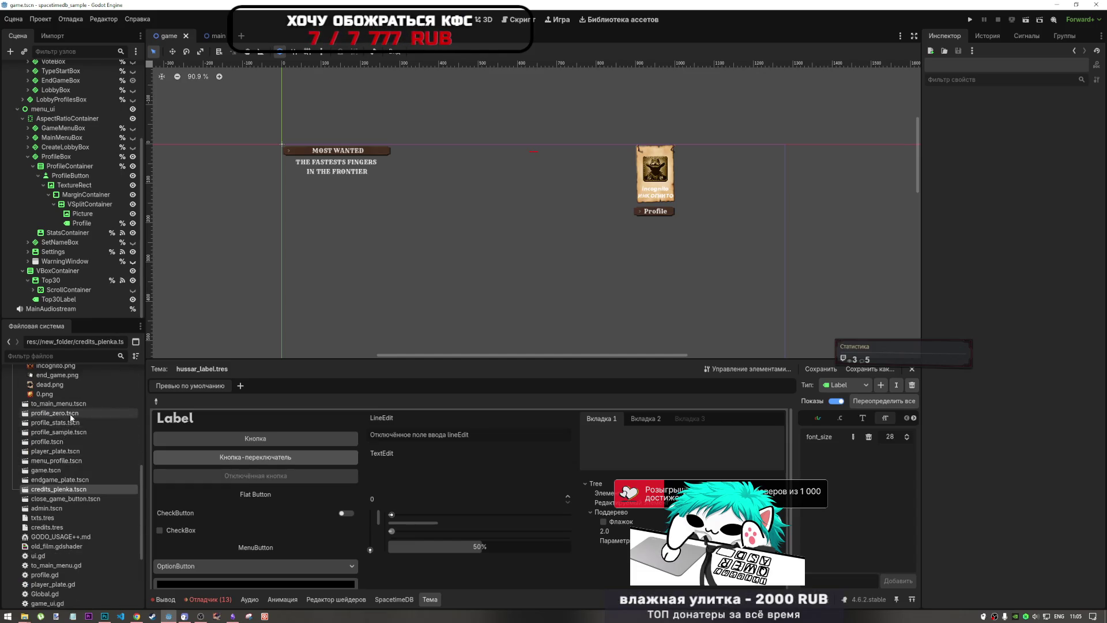
{"action": "double_click", "coordinate": [56, 422]}
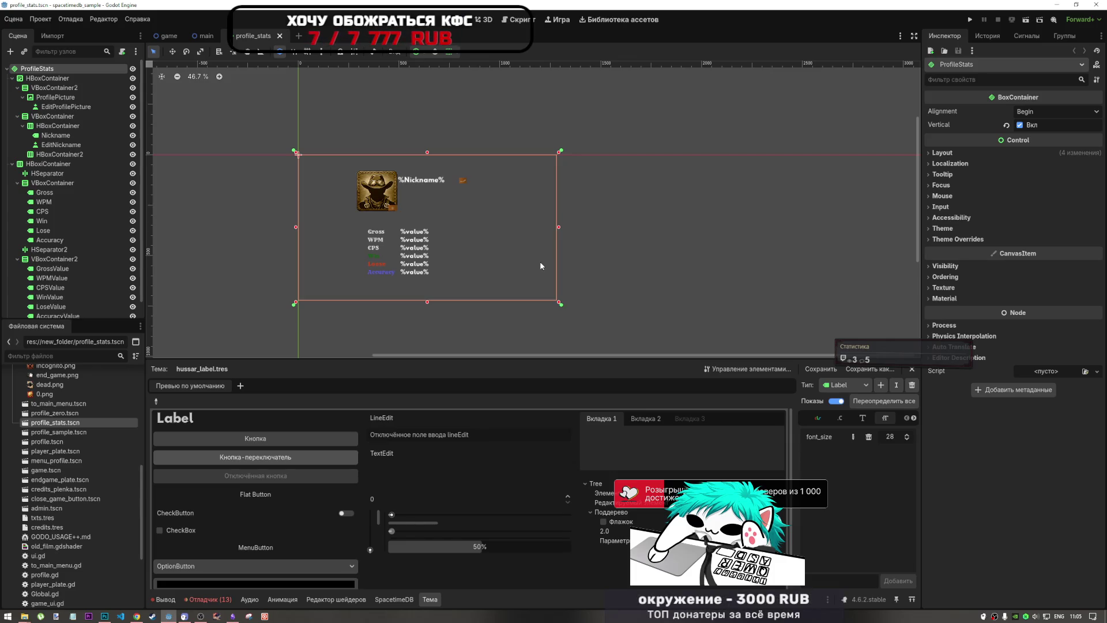
Step: Inspect the ProfilePicture, HBoxContainer and ProfileStats root nodes of the layout
{"action": "left_click", "coordinate": [336, 195]}
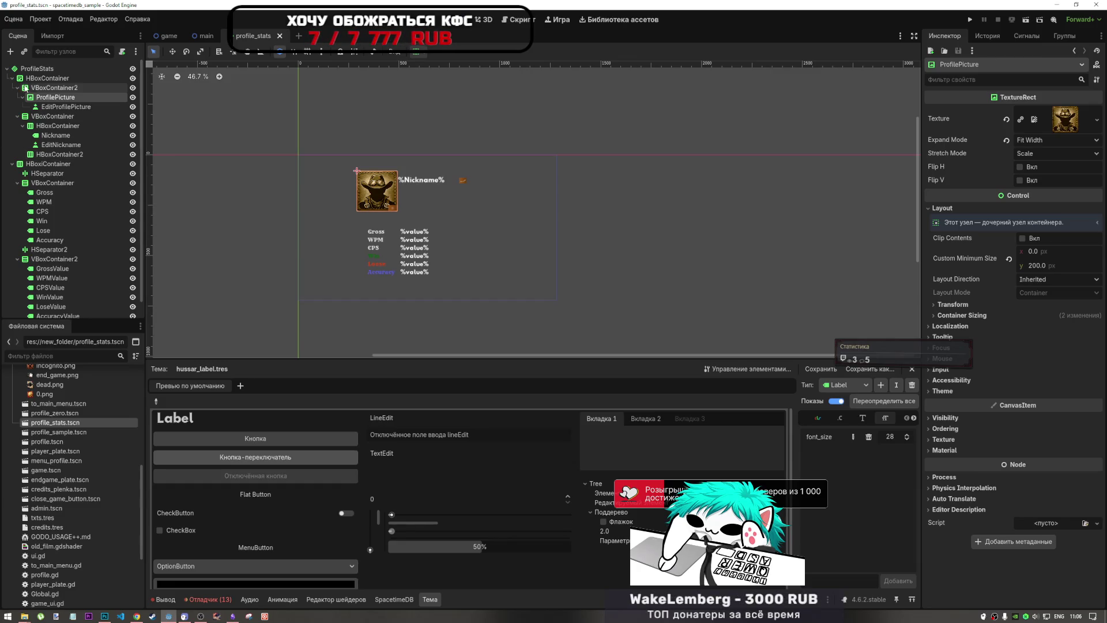
{"action": "left_click", "coordinate": [35, 69]}
{"action": "left_click", "coordinate": [36, 78]}
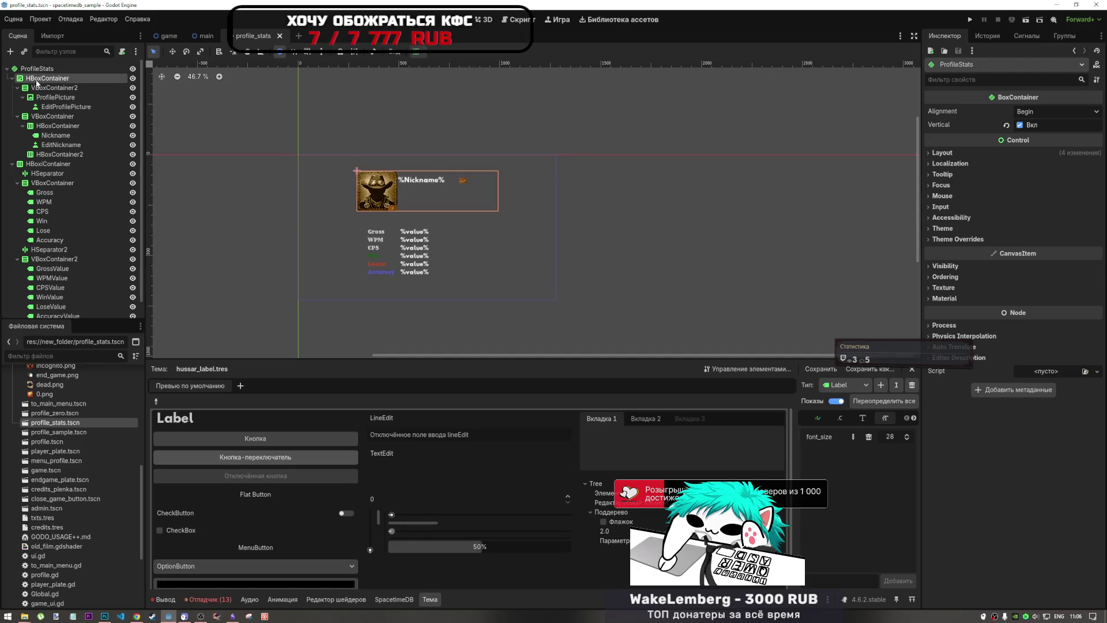
{"action": "left_click", "coordinate": [35, 69]}
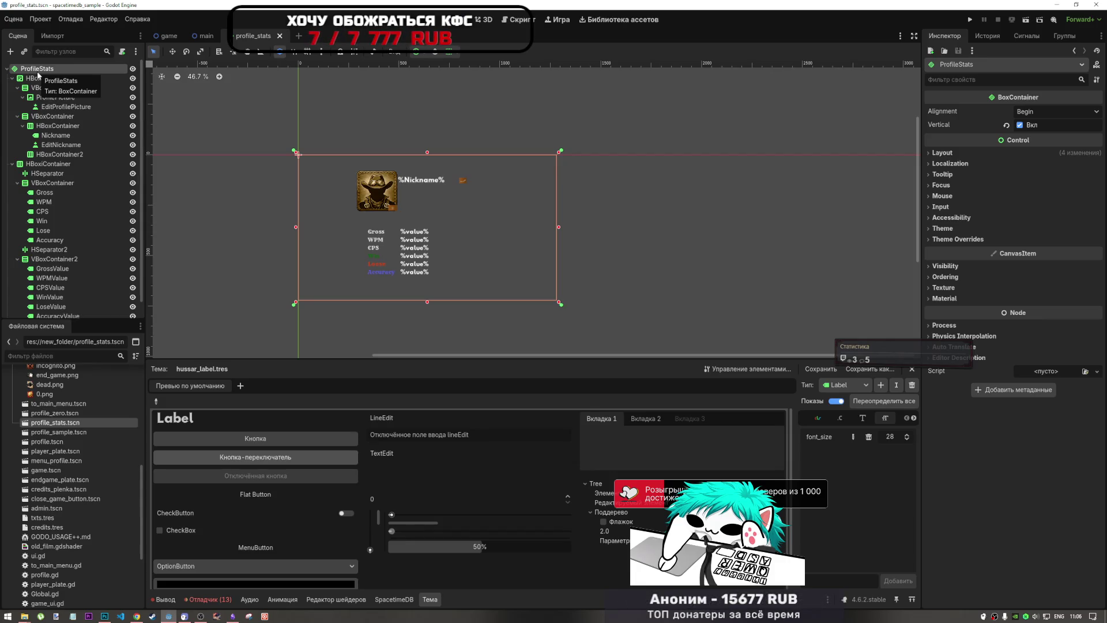
Step: Add a TextureRect child node to ProfileStats
{"action": "right_click", "coordinate": [41, 74]}
{"action": "left_click", "coordinate": [70, 79]}
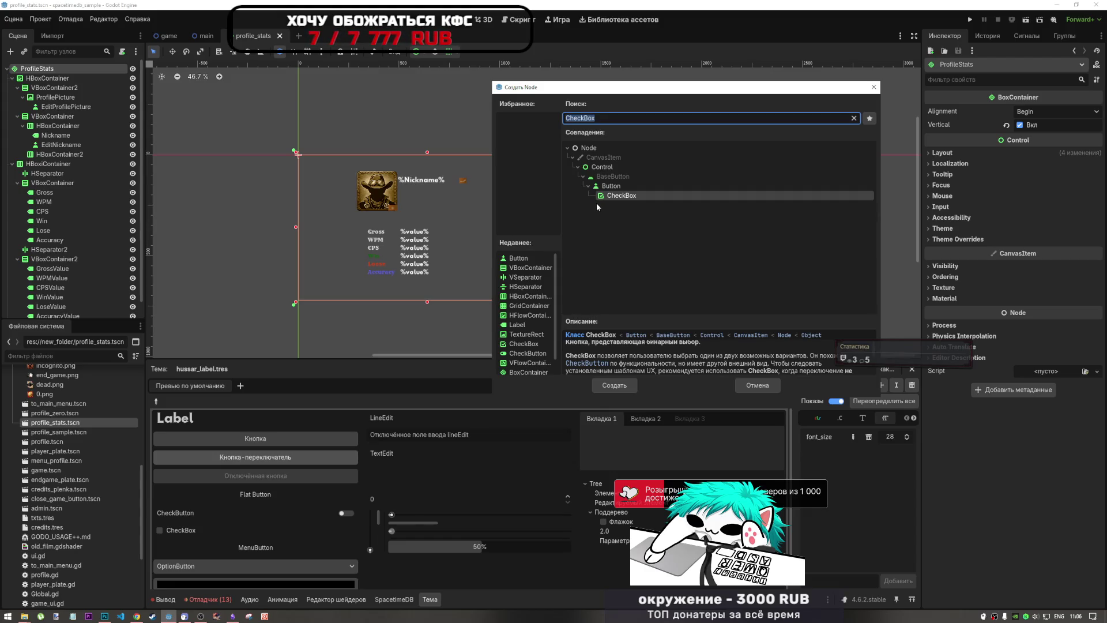
{"action": "type", "text": "text"}
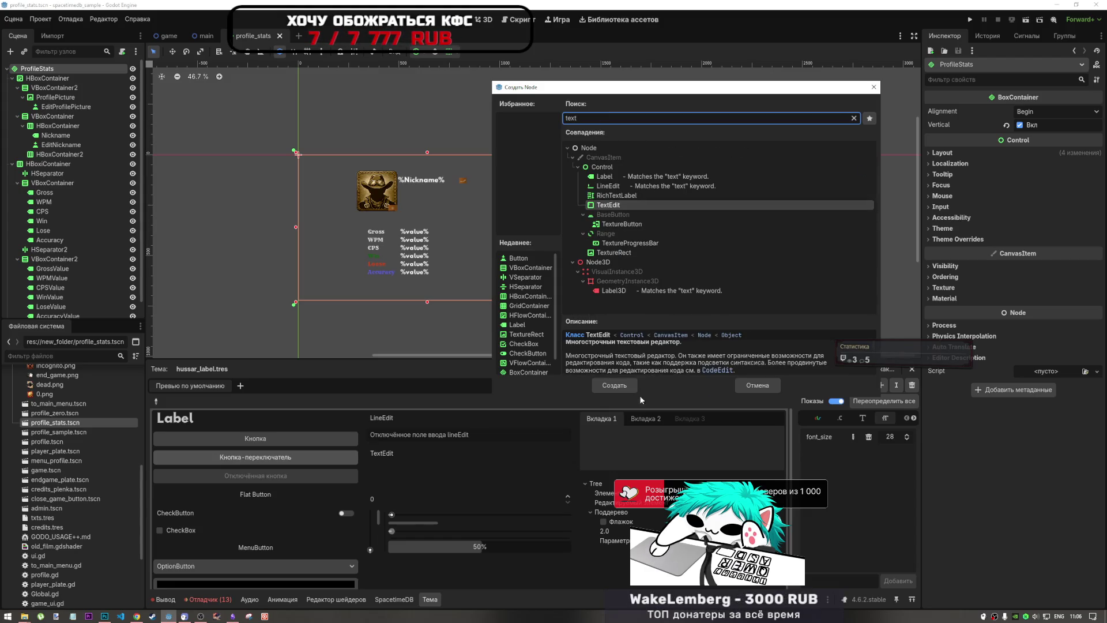
{"action": "left_click", "coordinate": [612, 253]}
{"action": "left_click", "coordinate": [614, 385]}
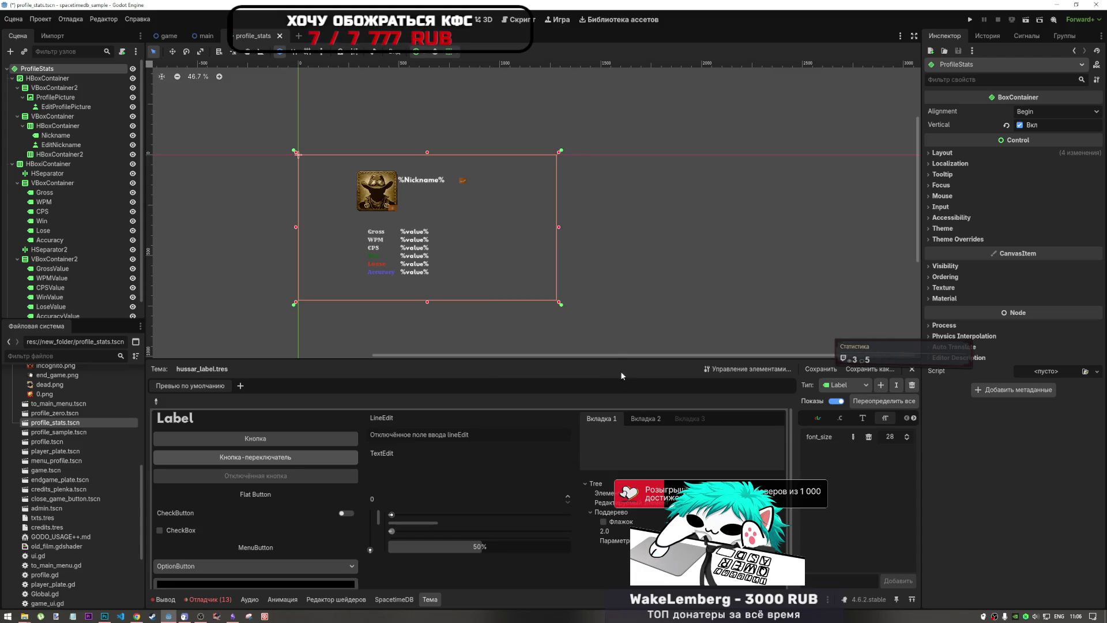
Step: Add an HBoxContainer to ProfileStats and move the TextureRect inside HBoxContainer2
{"action": "scroll", "coordinate": [58, 230], "scroll_direction": "up", "scroll_amount": 2}
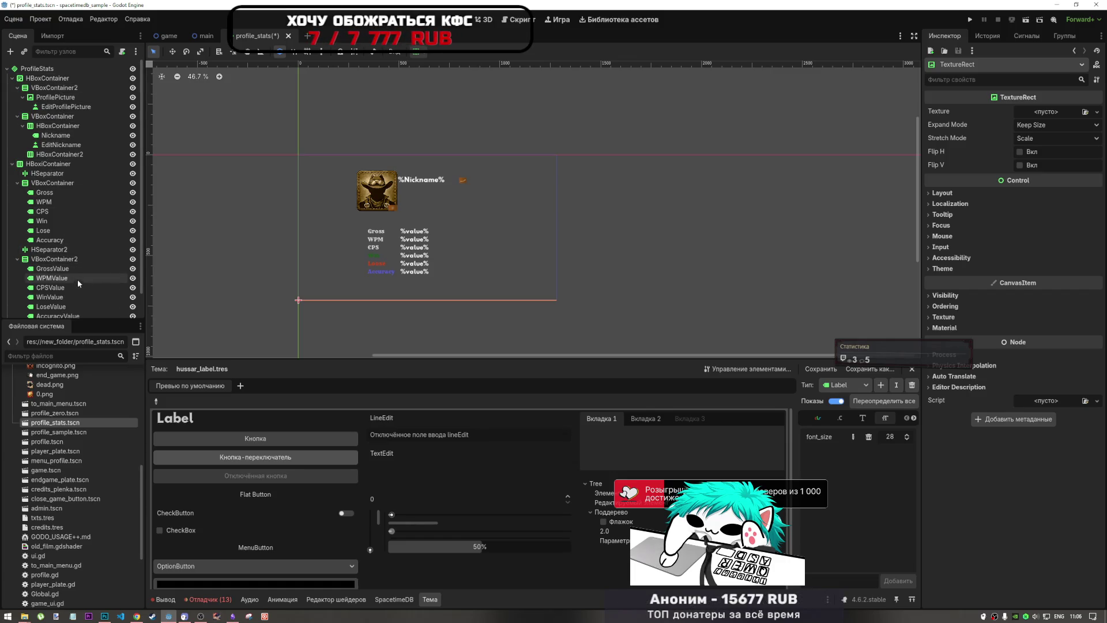
{"action": "left_click", "coordinate": [37, 68]}
{"action": "right_click", "coordinate": [37, 69]}
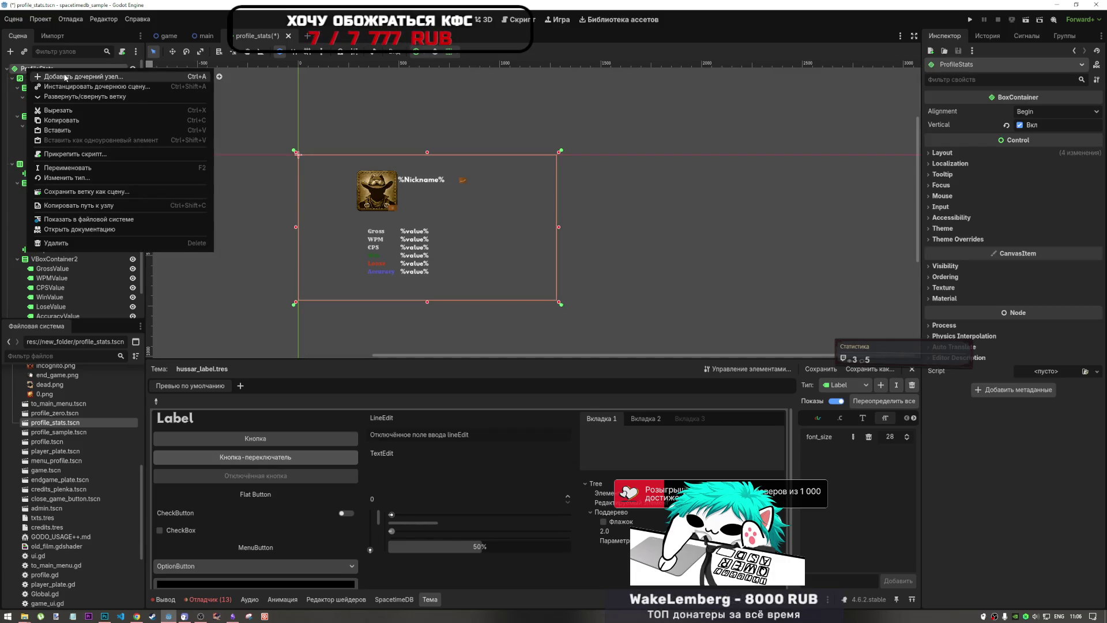
{"action": "left_click", "coordinate": [63, 73]}
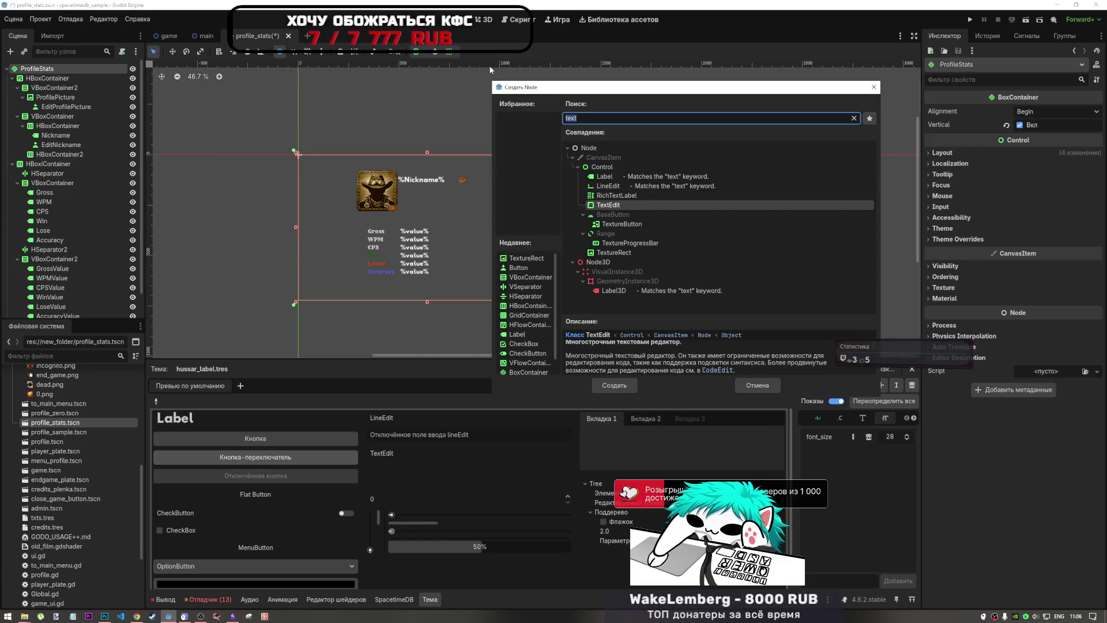
{"action": "type", "text": "hbox"}
{"action": "double_click", "coordinate": [617, 227]}
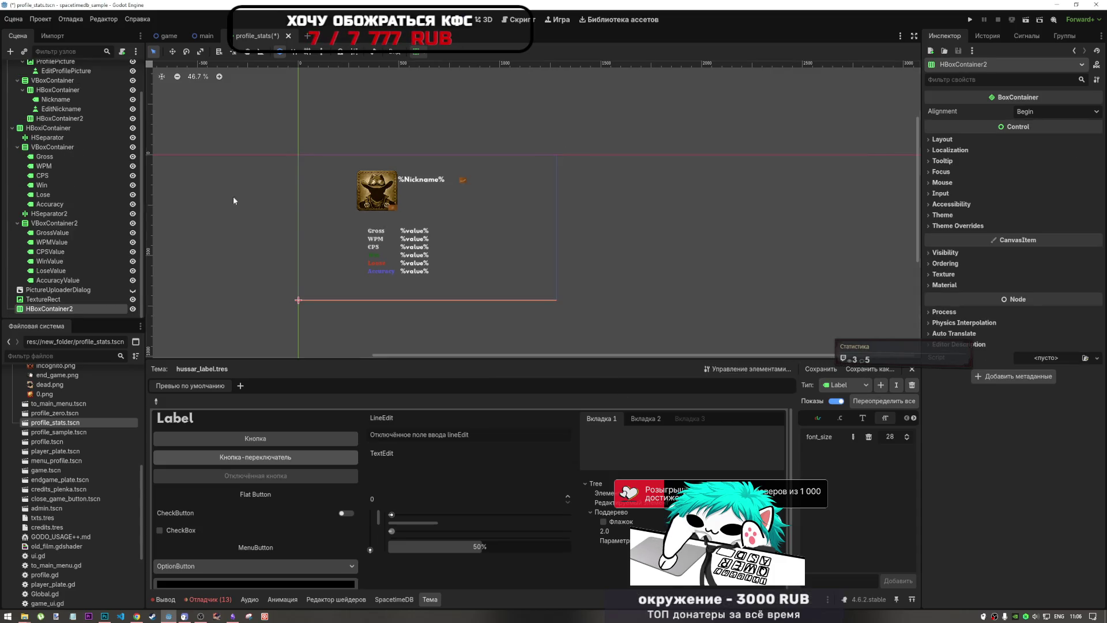
{"action": "left_click_drag", "start_coordinate": [49, 299], "coordinate": [52, 309]}
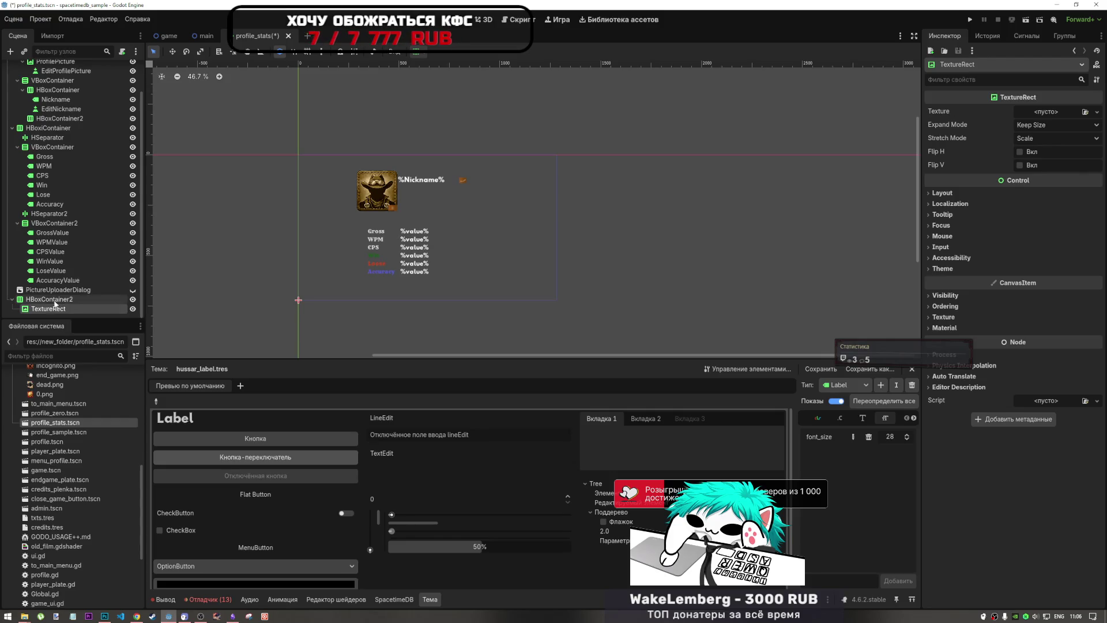
{"action": "scroll", "coordinate": [43, 150], "scroll_direction": "up", "scroll_amount": 3}
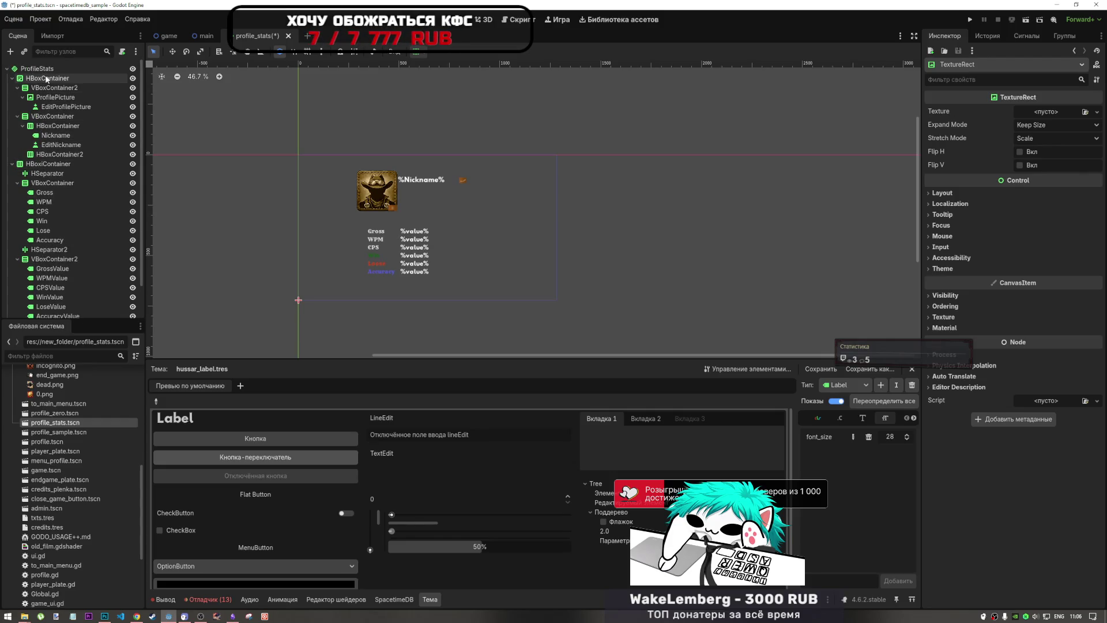
{"action": "left_click", "coordinate": [13, 79]}
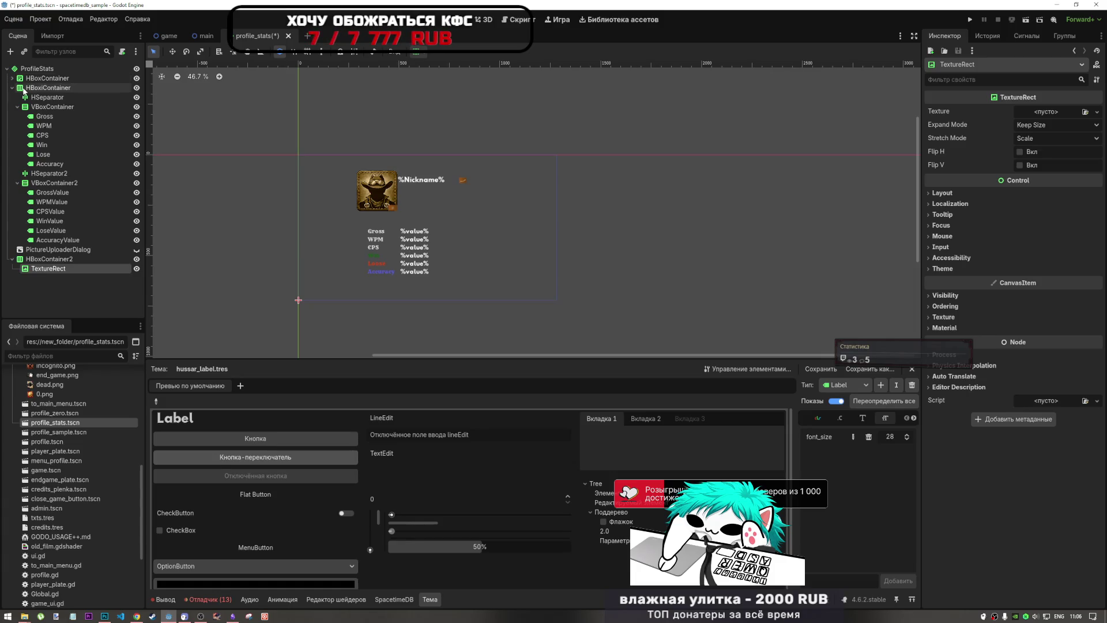
Step: Collapse the container branches and try the TextureRect's Expand Mode at Ignore Size, reverting to Keep Size
{"action": "left_click", "coordinate": [23, 88]}
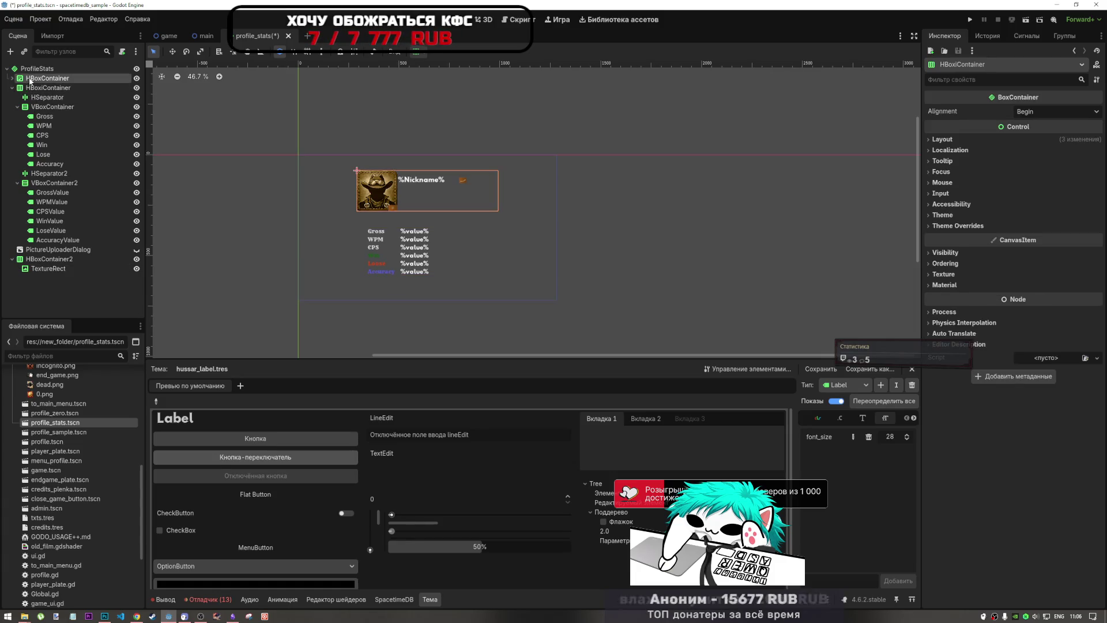
{"action": "left_click", "coordinate": [13, 87]}
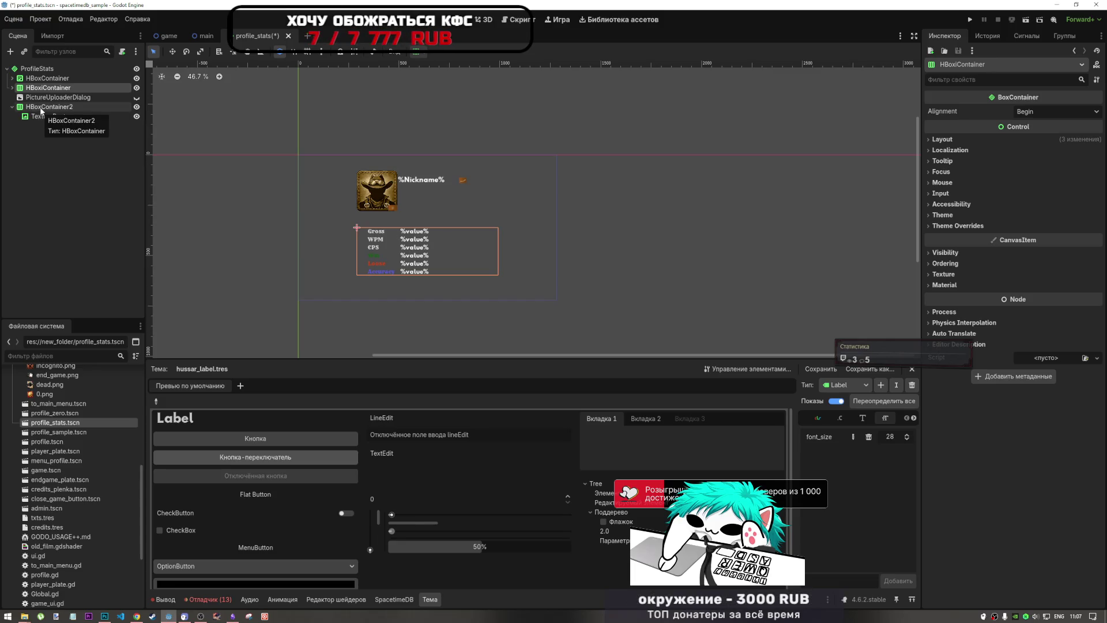
{"action": "left_click", "coordinate": [41, 107]}
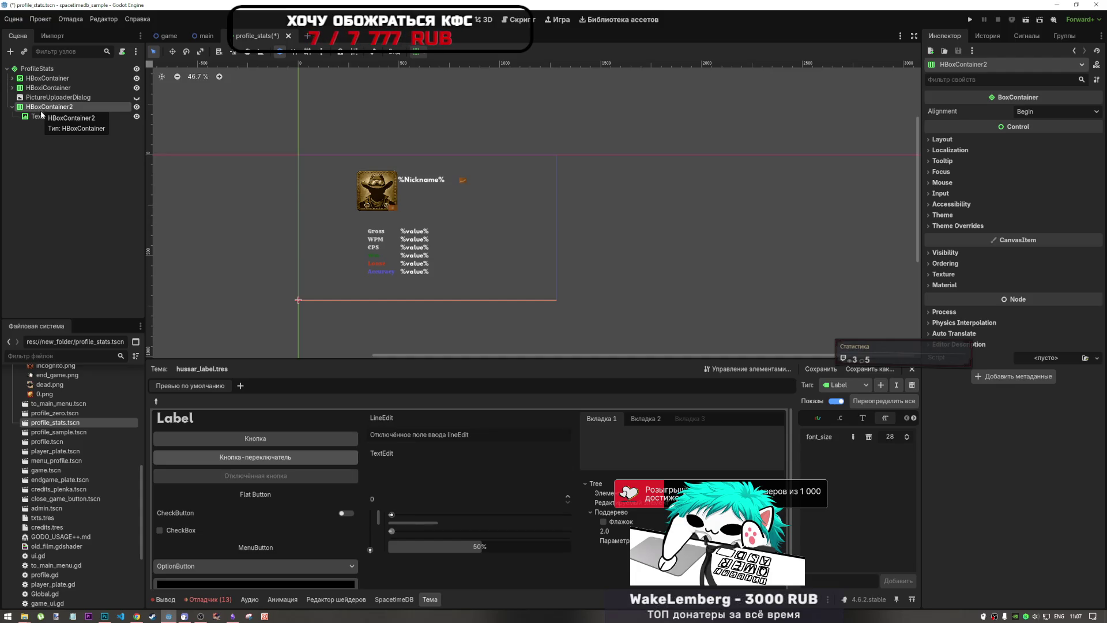
{"action": "left_click", "coordinate": [42, 117]}
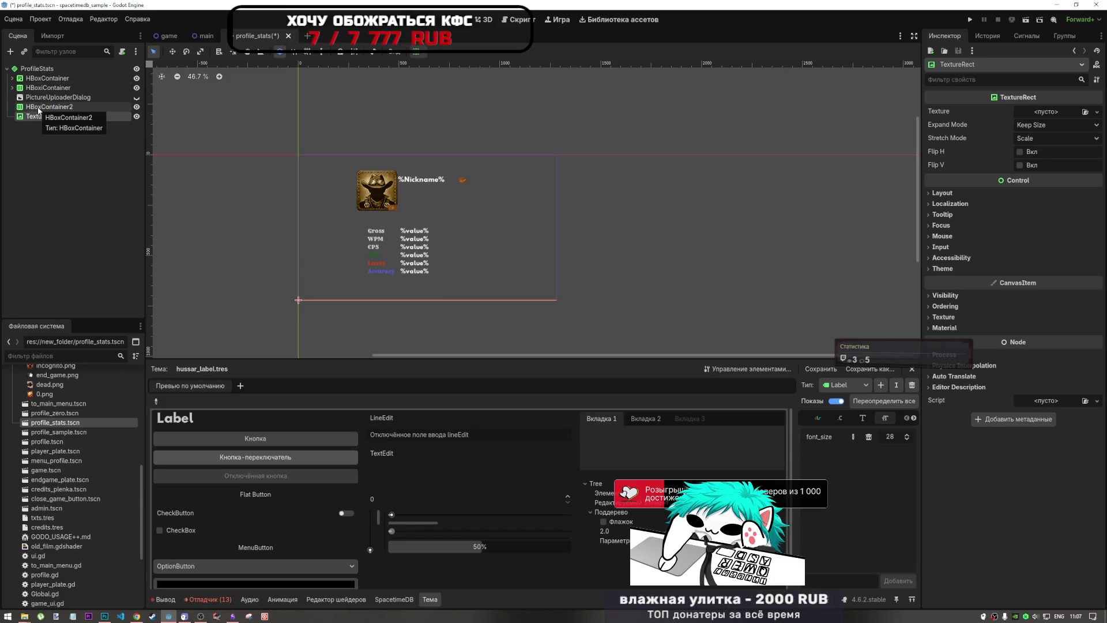
{"action": "left_click", "coordinate": [1063, 123]}
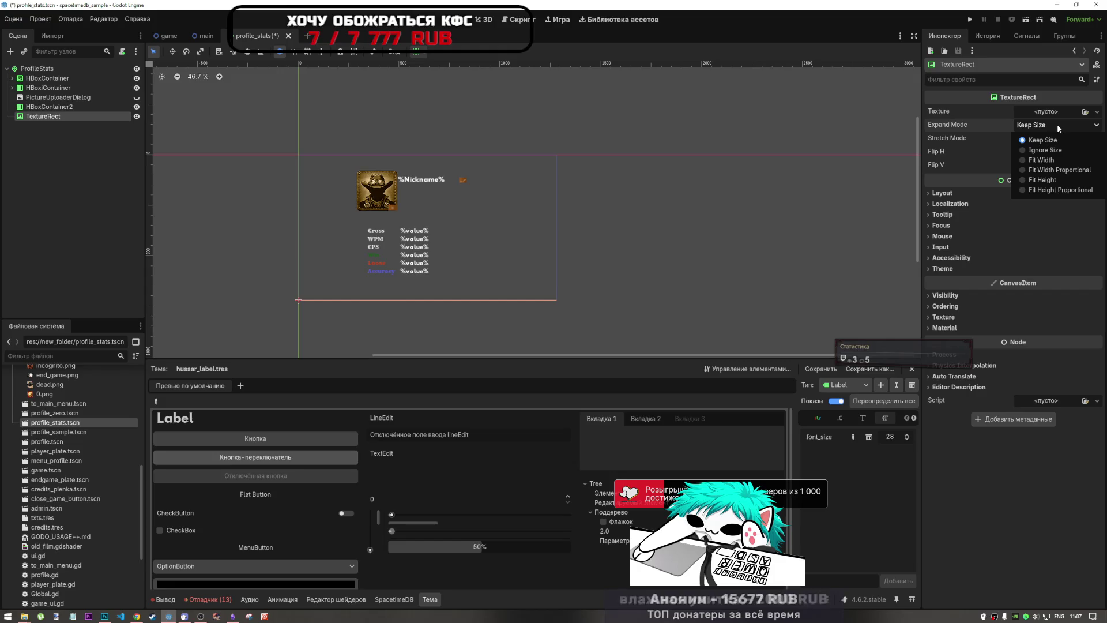
{"action": "left_click", "coordinate": [1049, 150]}
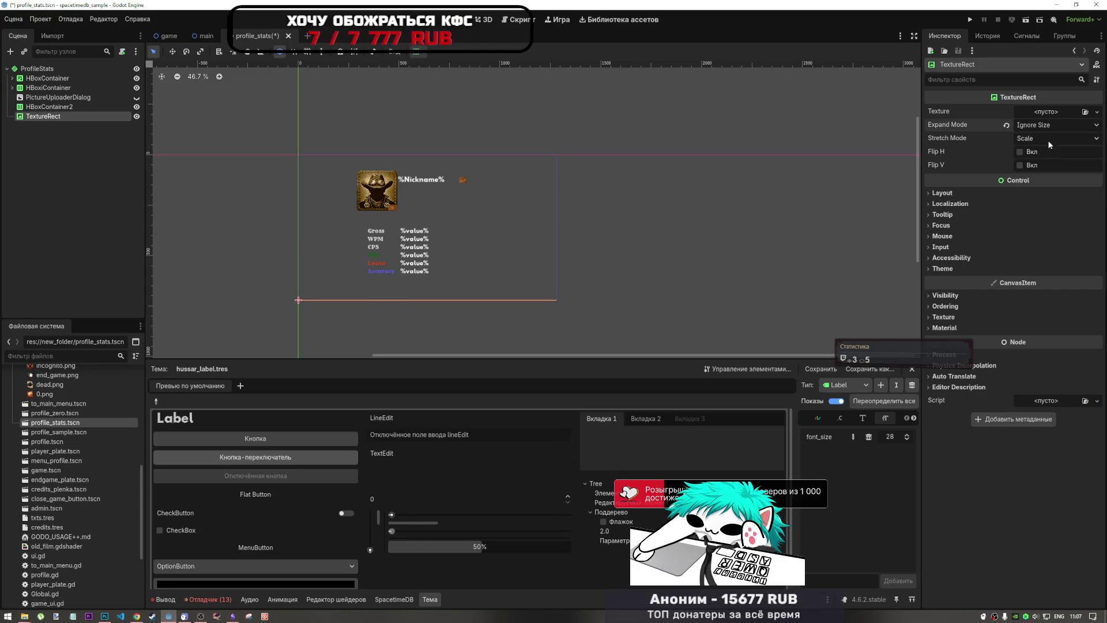
{"action": "scroll", "coordinate": [49, 476], "scroll_direction": "up", "scroll_amount": 5}
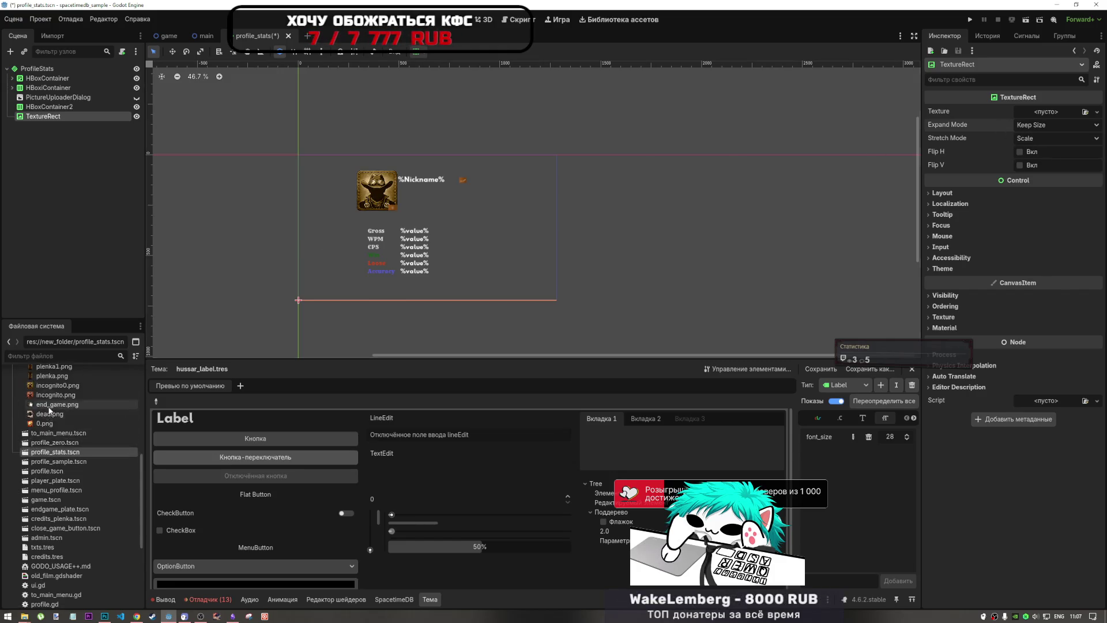
Step: Give the TextureRect the flaming badge texture 0.png, then multi-select both containers and PictureUploaderDialog
{"action": "left_click_drag", "start_coordinate": [48, 481], "coordinate": [1045, 116]}
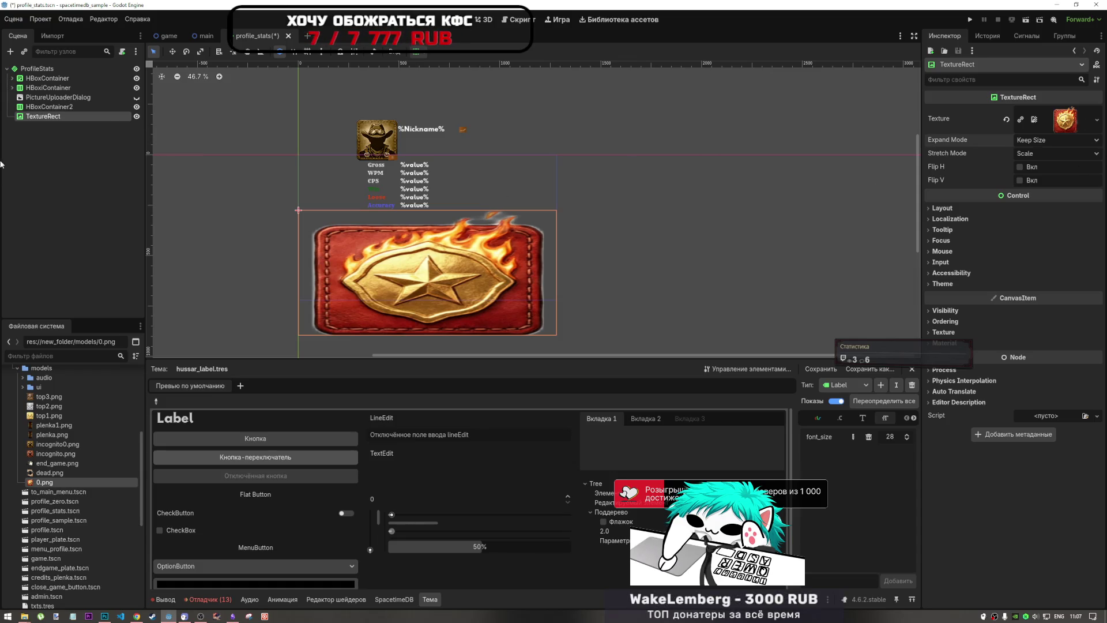
{"action": "left_click", "coordinate": [75, 81]}
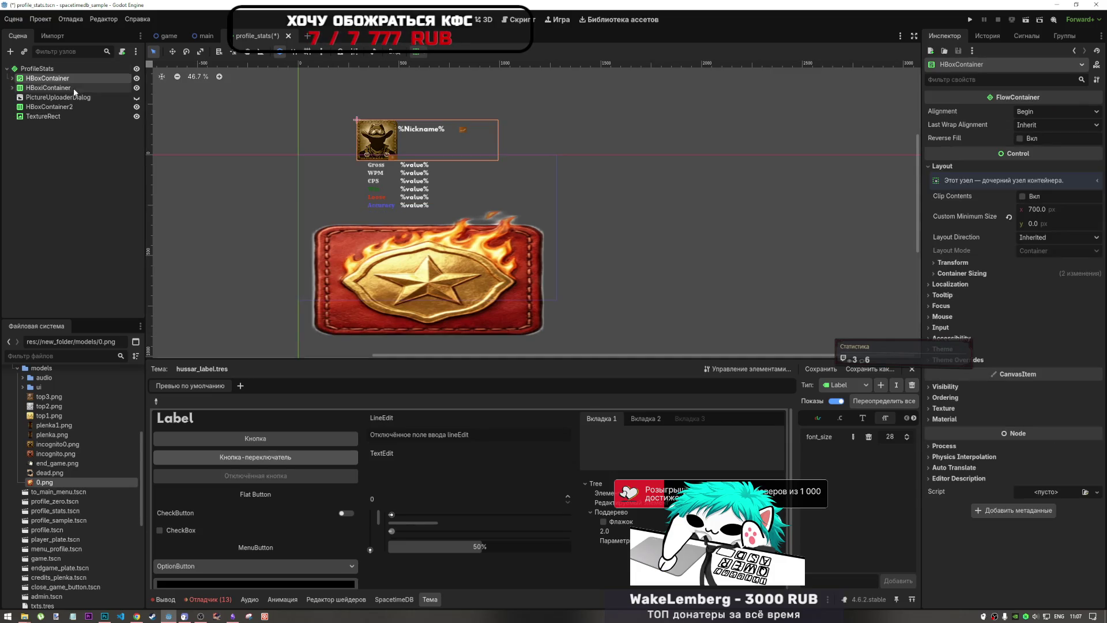
{"action": "left_click", "coordinate": [71, 89], "text": "ctrl"}
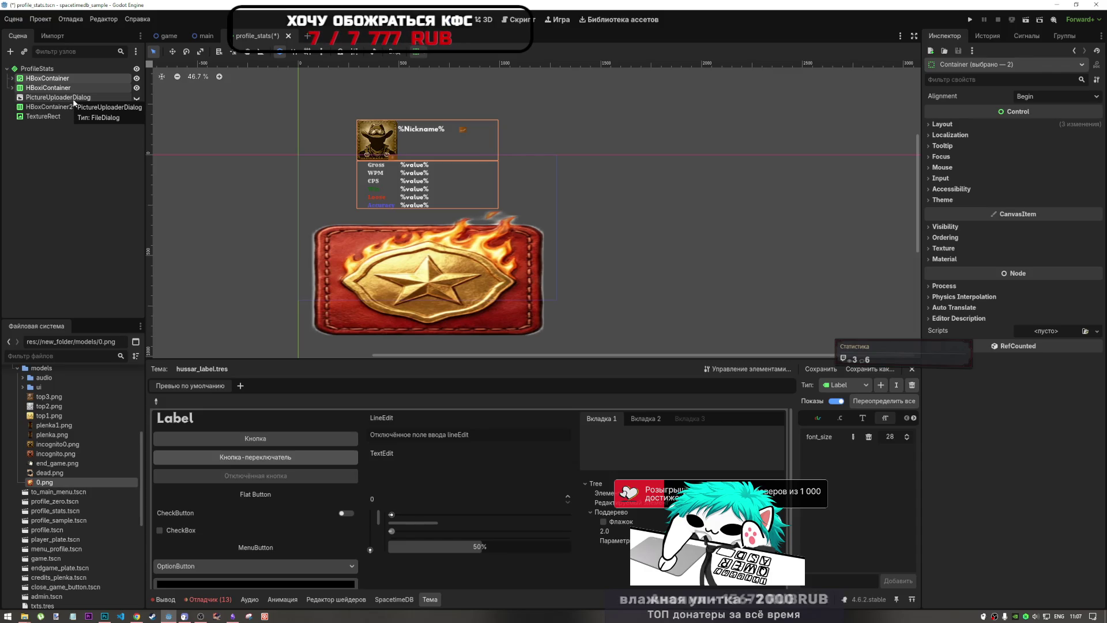
{"action": "left_click", "coordinate": [68, 98], "text": "ctrl"}
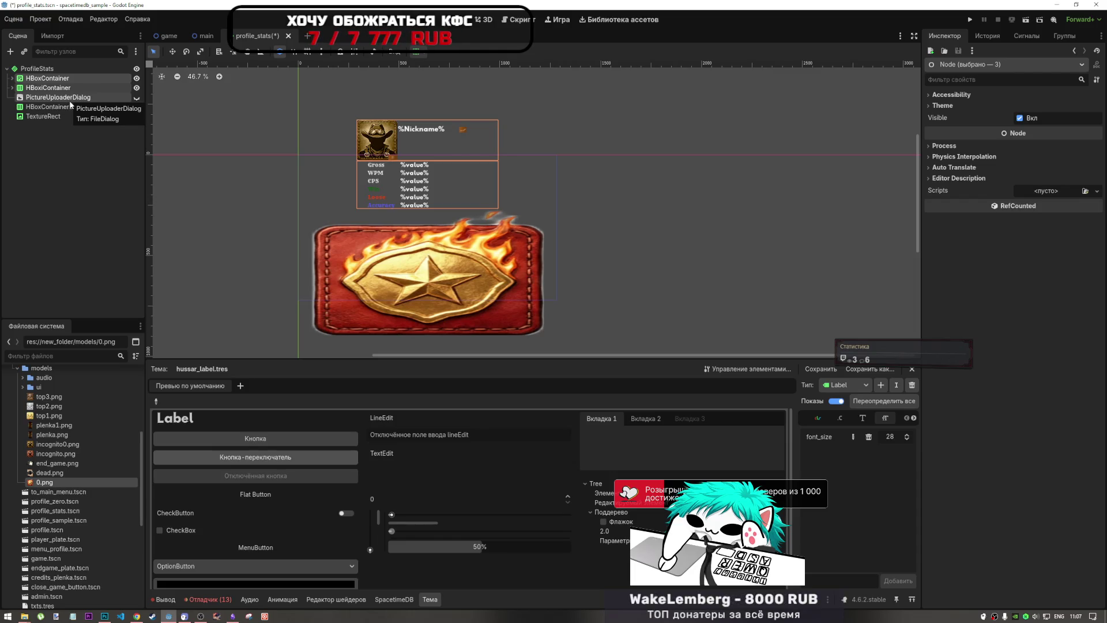
Step: Add a new HBoxContainer child under the ProfileStats root
{"action": "right_click", "coordinate": [52, 82]}
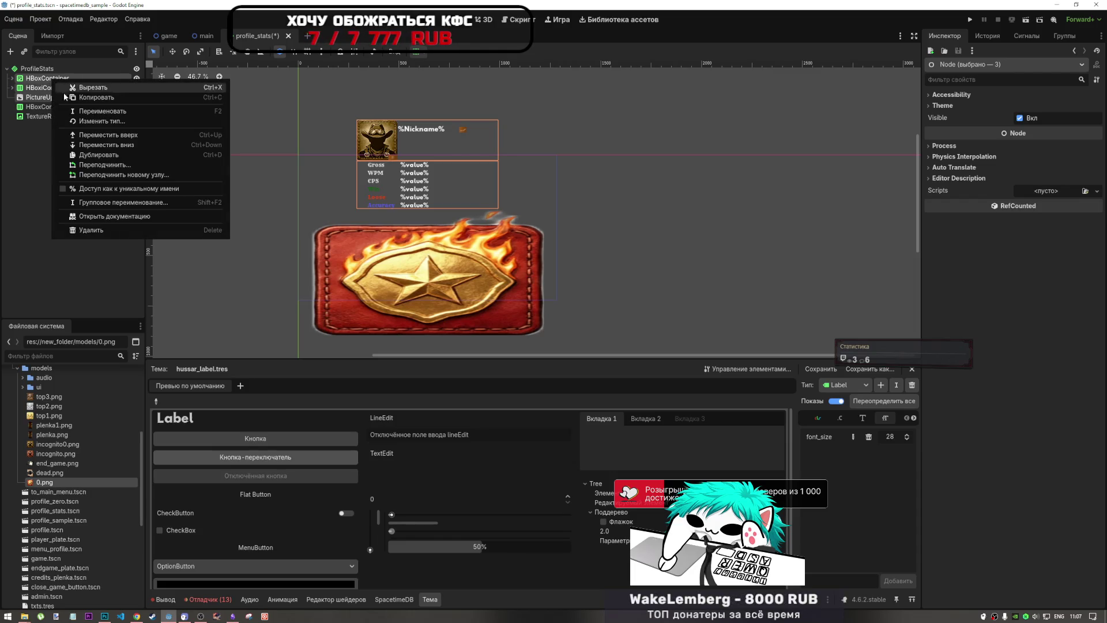
{"action": "left_click", "coordinate": [37, 71]}
{"action": "right_click", "coordinate": [37, 71]}
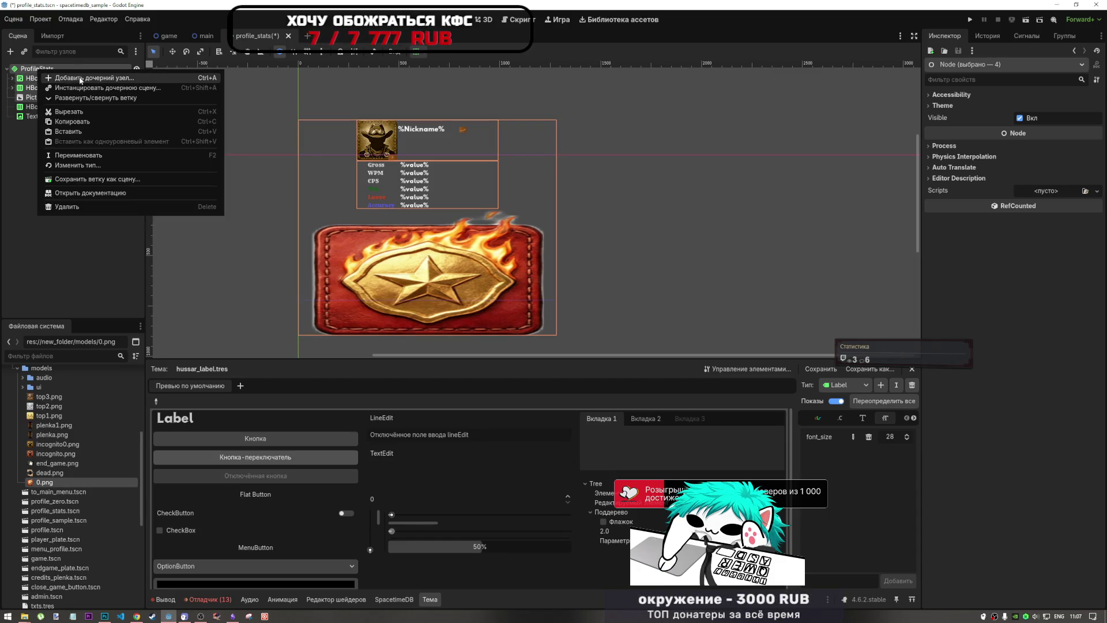
{"action": "left_click", "coordinate": [41, 76]}
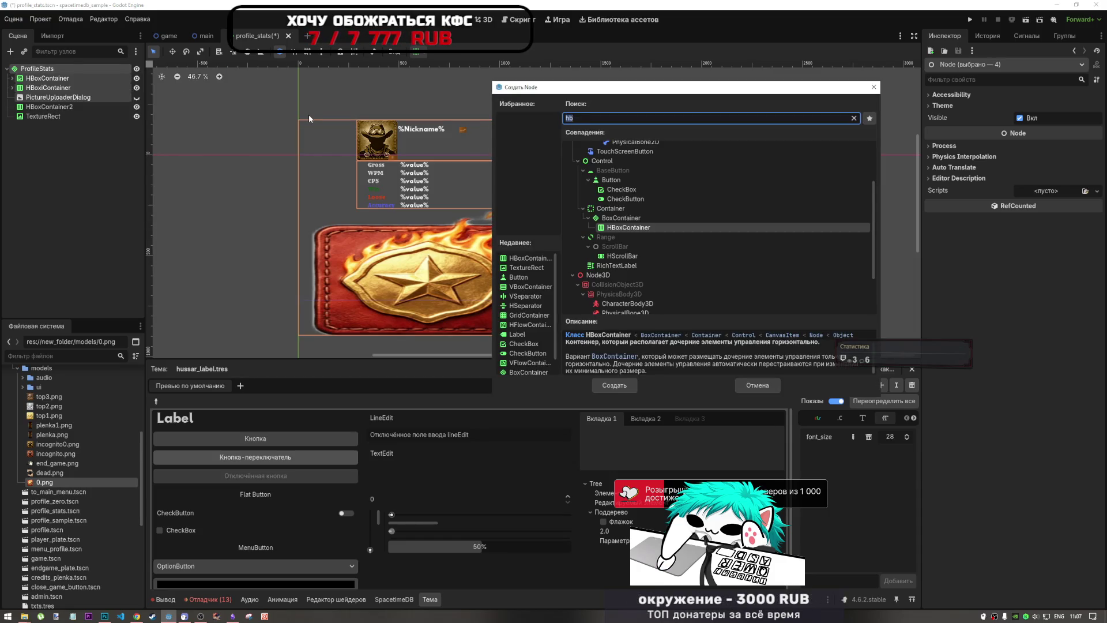
{"action": "left_click", "coordinate": [634, 386]}
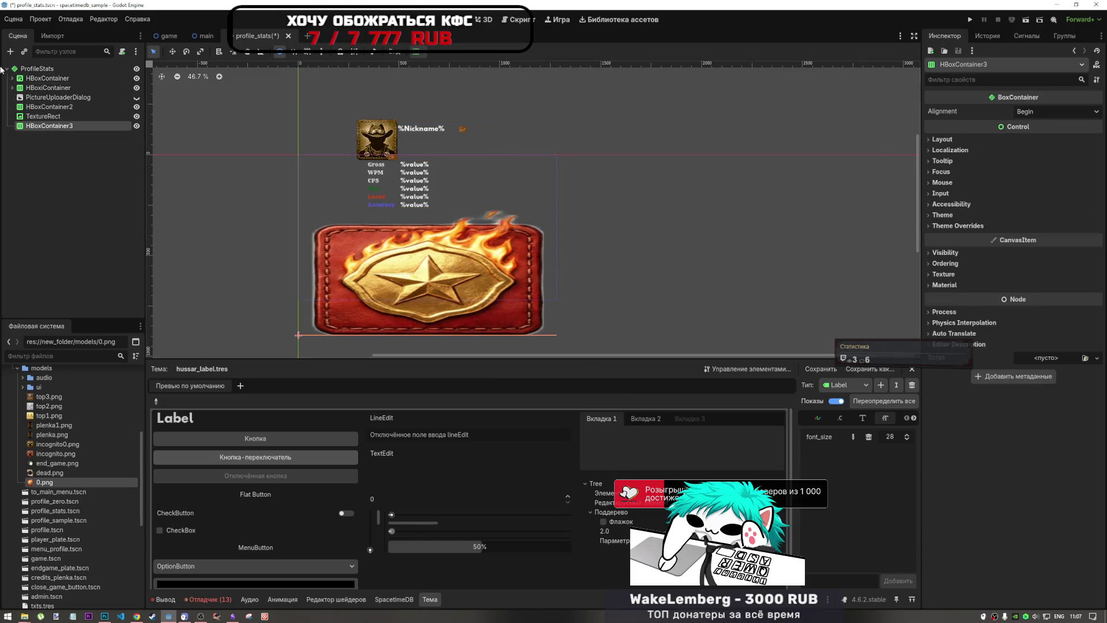
Step: Move the avatar-nickname and stats containers into HBoxContainer3
{"action": "left_click", "coordinate": [47, 78]}
{"action": "left_click", "coordinate": [53, 84], "text": "ctrl"}
{"action": "left_click_drag", "start_coordinate": [53, 84], "coordinate": [62, 127]}
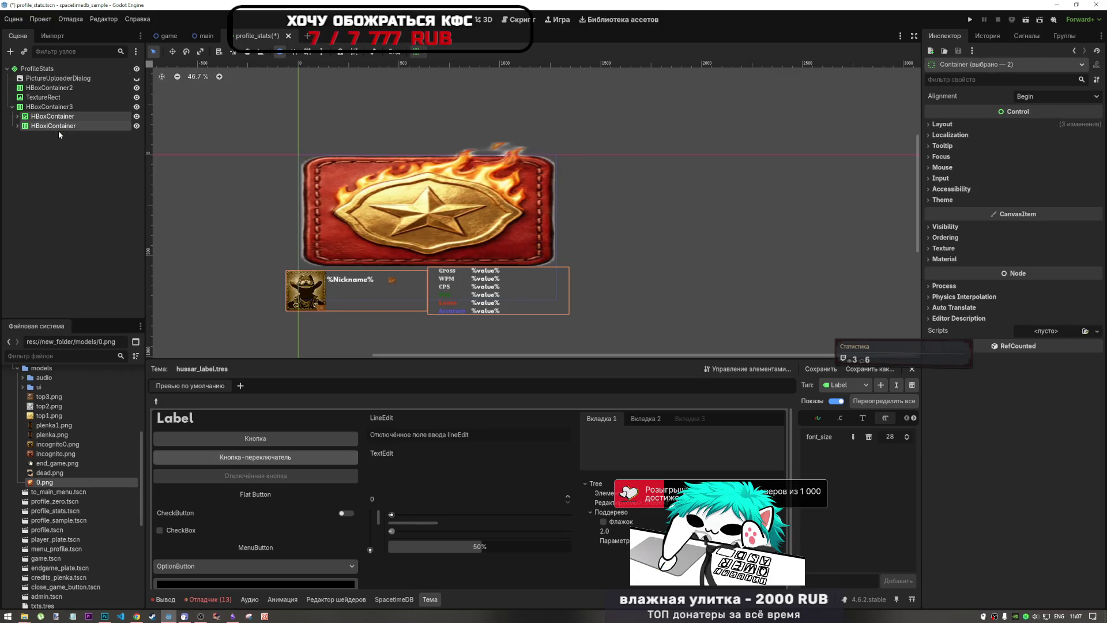
{"action": "left_click", "coordinate": [63, 128]}
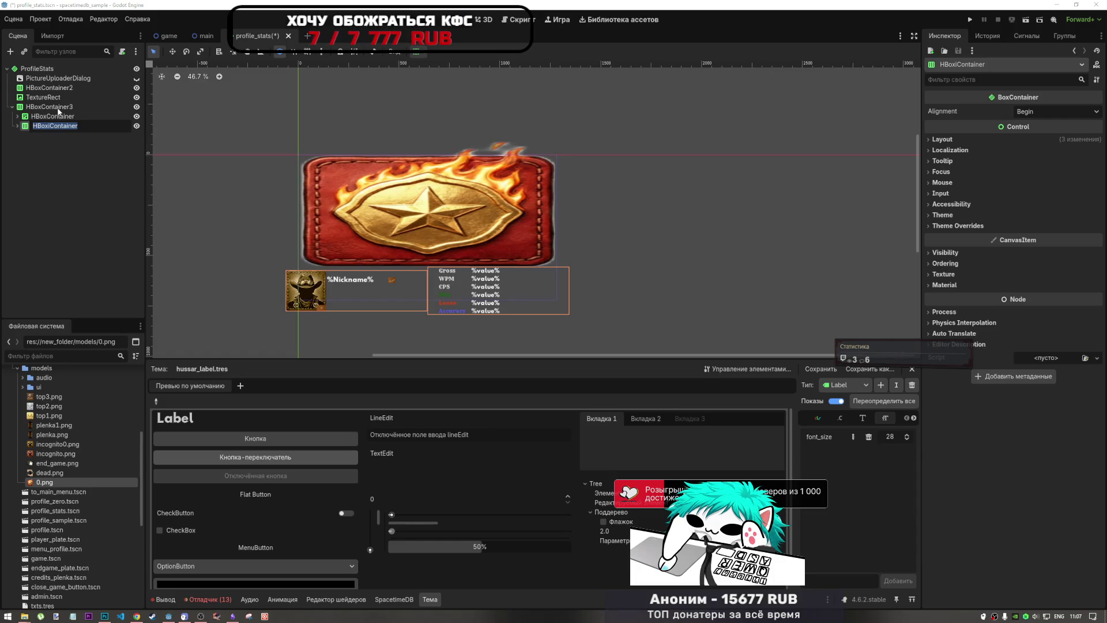
{"action": "left_click", "coordinate": [62, 119]}
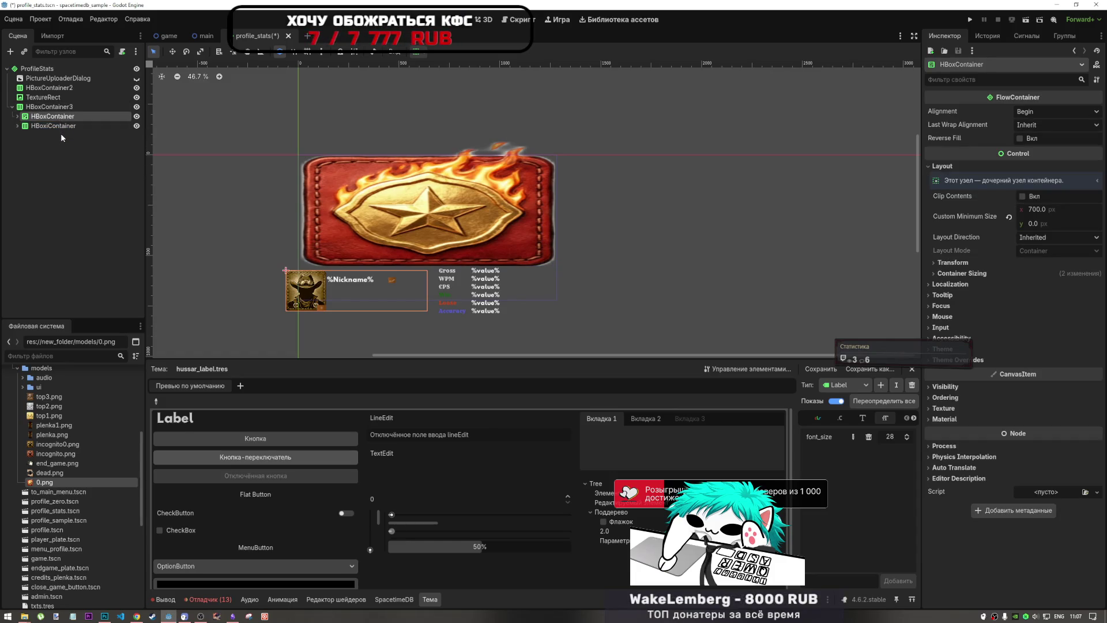
Step: Change HBoxContainer3's type to HFlowContainer via the 'hflow' search
{"action": "left_click", "coordinate": [58, 107]}
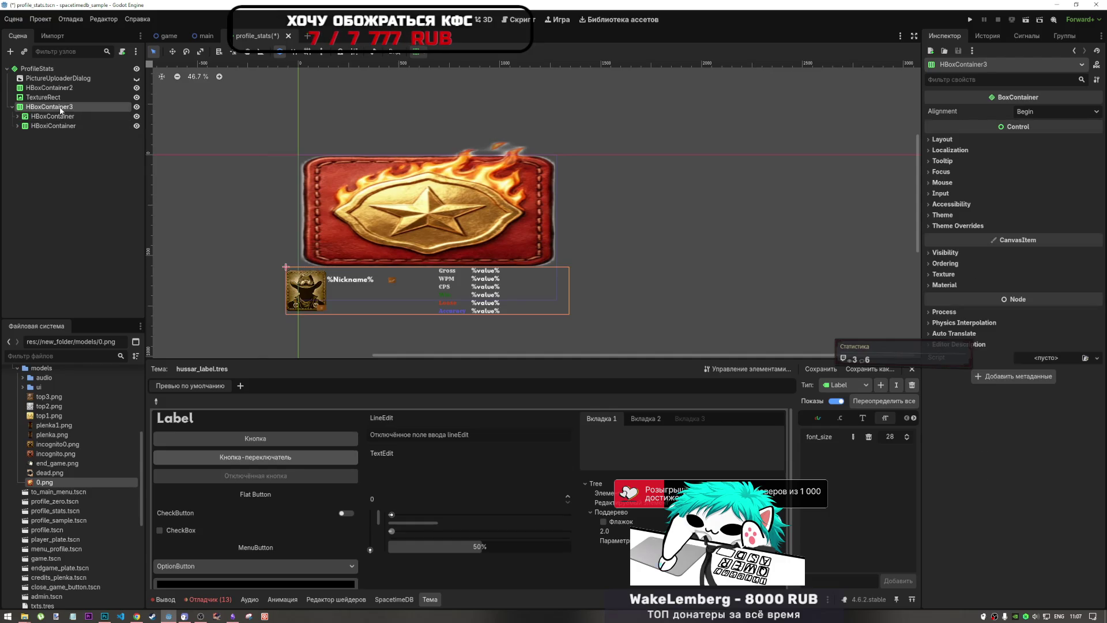
{"action": "right_click", "coordinate": [60, 107]}
{"action": "left_click", "coordinate": [154, 217]}
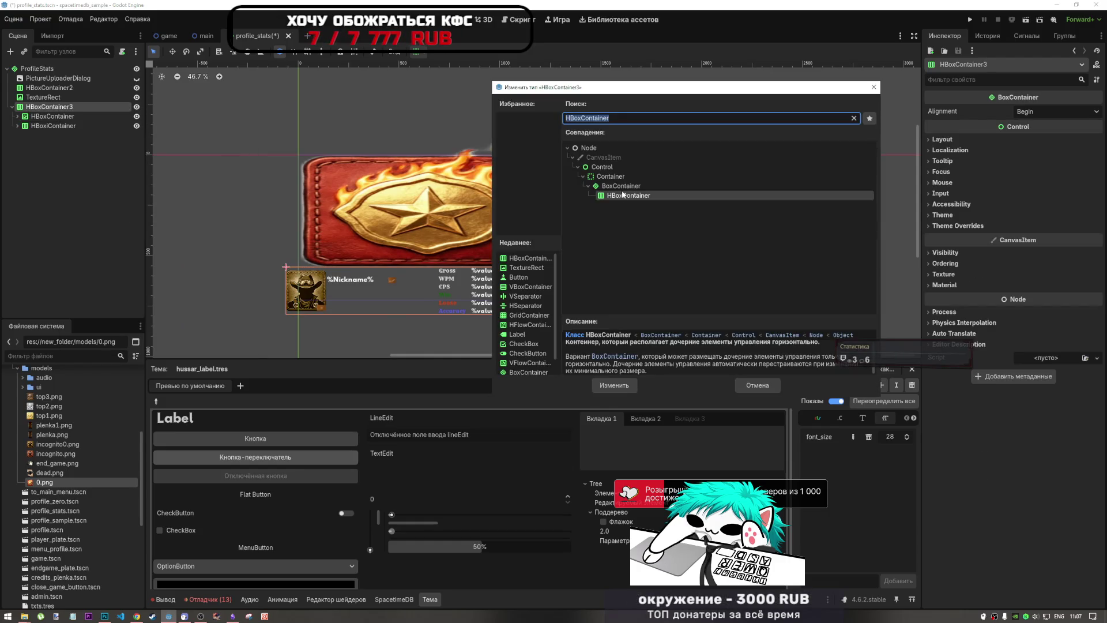
{"action": "type", "text": "hflow"}
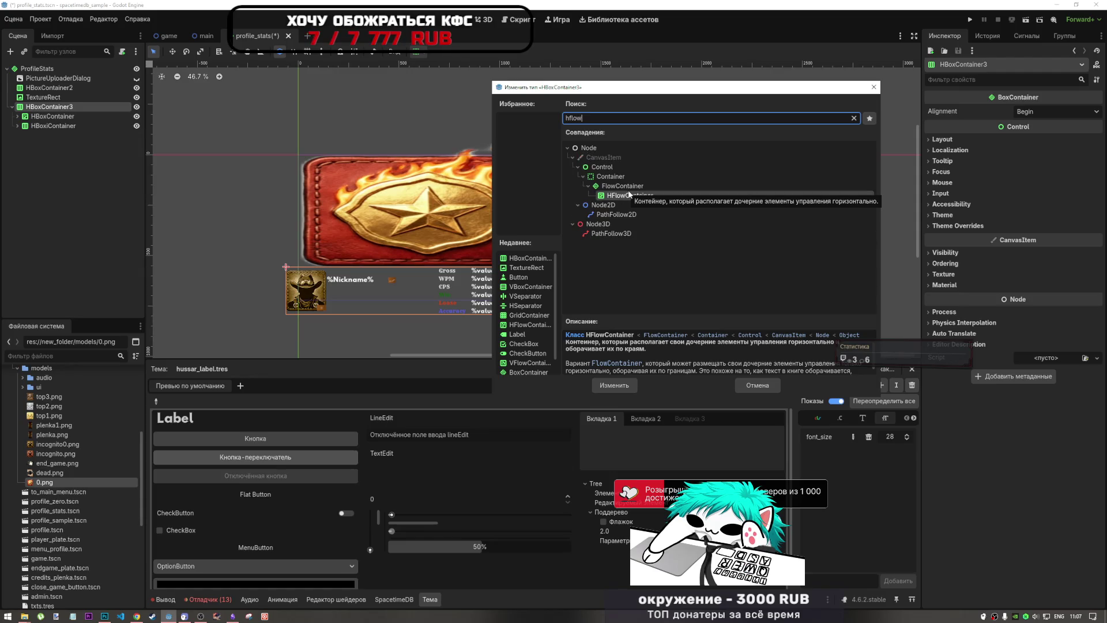
{"action": "left_click", "coordinate": [614, 384]}
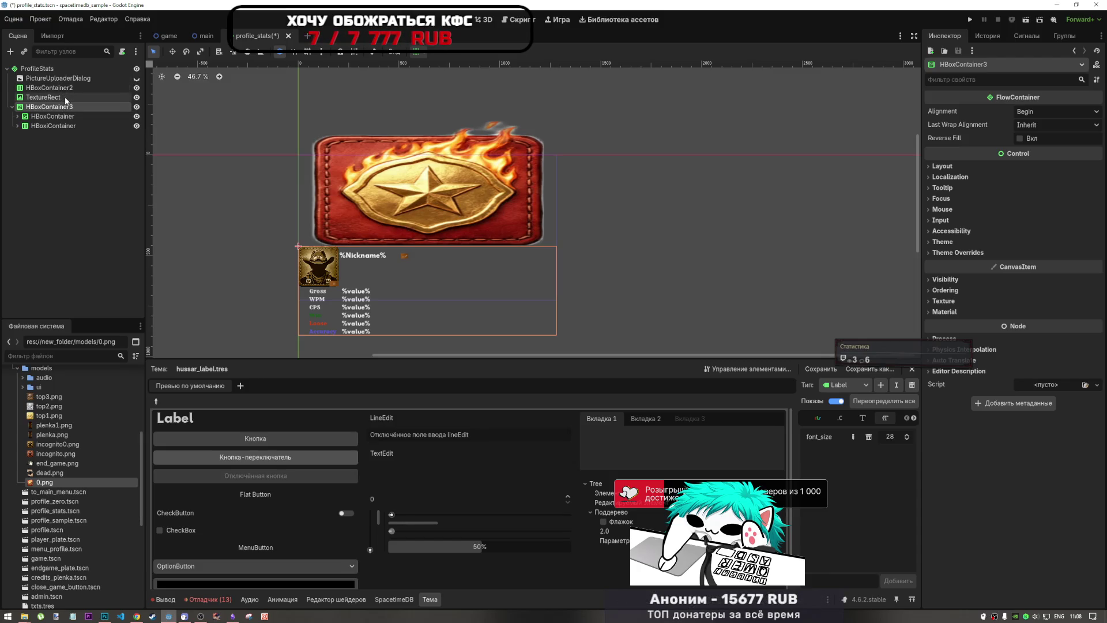
{"action": "left_click", "coordinate": [46, 97]}
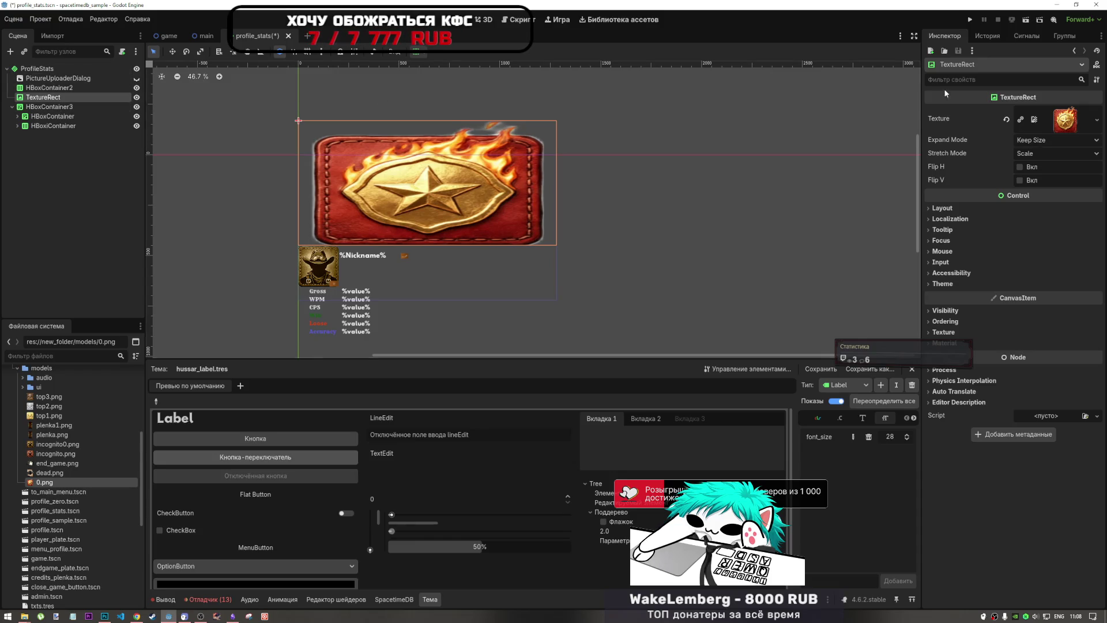
Step: Move PictureUploaderDialog to the end of the tree and make the ProfileStats root horizontal, alignment Begin
{"action": "left_click", "coordinate": [36, 68]}
{"action": "mouse_move", "coordinate": [58, 78]}
{"action": "left_mouse_down"}
{"action": "mouse_move", "coordinate": [74, 102]}
{"action": "mouse_move", "coordinate": [57, 104]}
{"action": "left_mouse_up"}
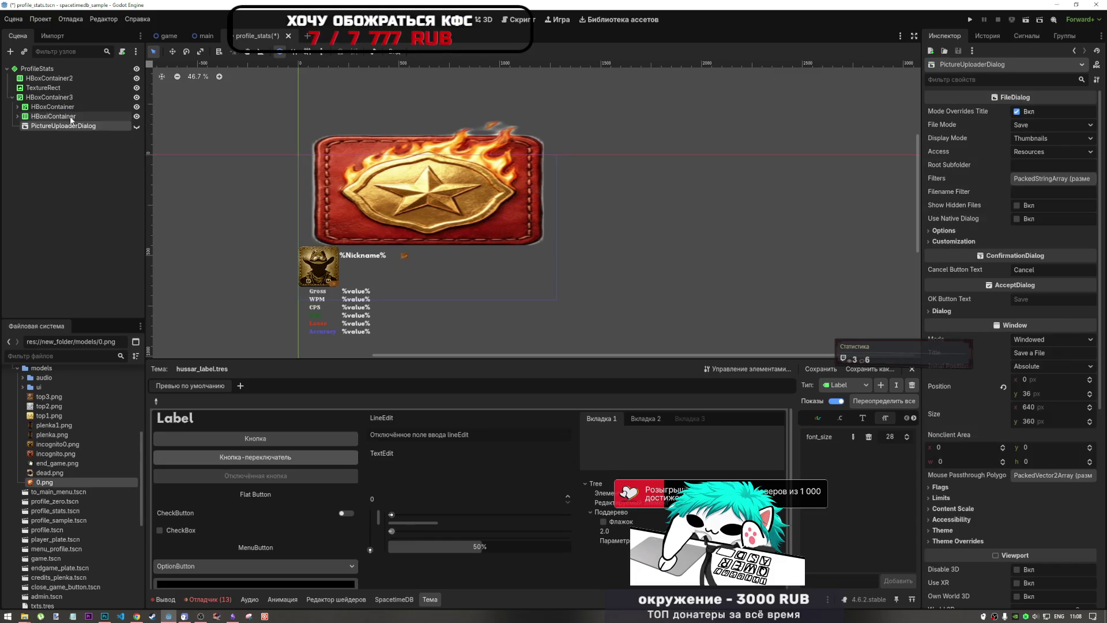
{"action": "left_click", "coordinate": [35, 68]}
{"action": "left_click", "coordinate": [1061, 105]}
{"action": "left_click", "coordinate": [1019, 125]}
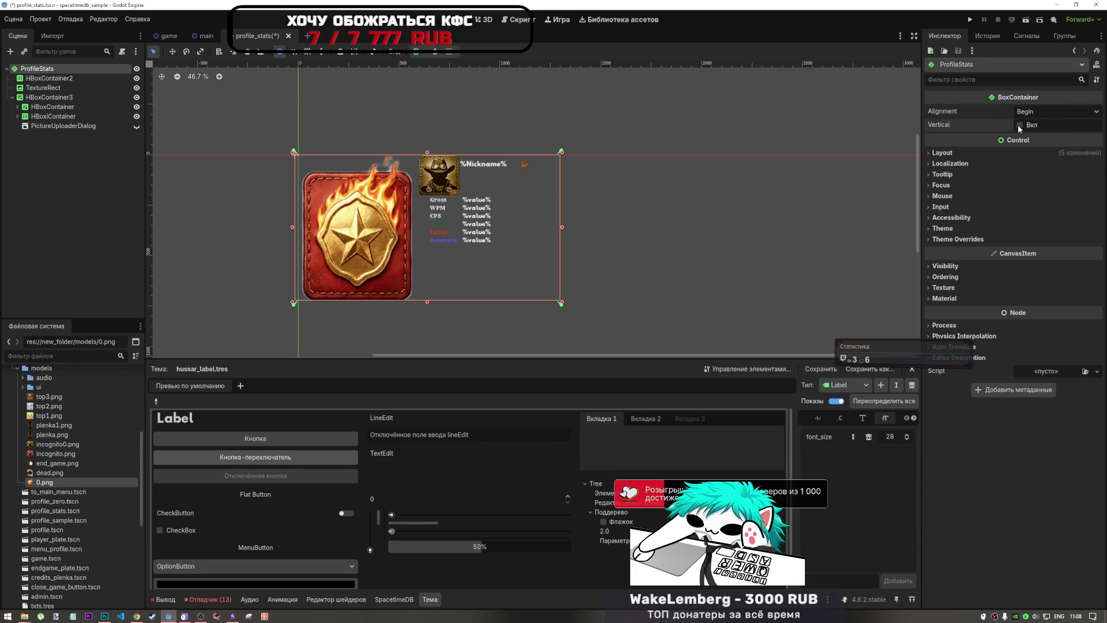
{"action": "left_click", "coordinate": [1061, 111]}
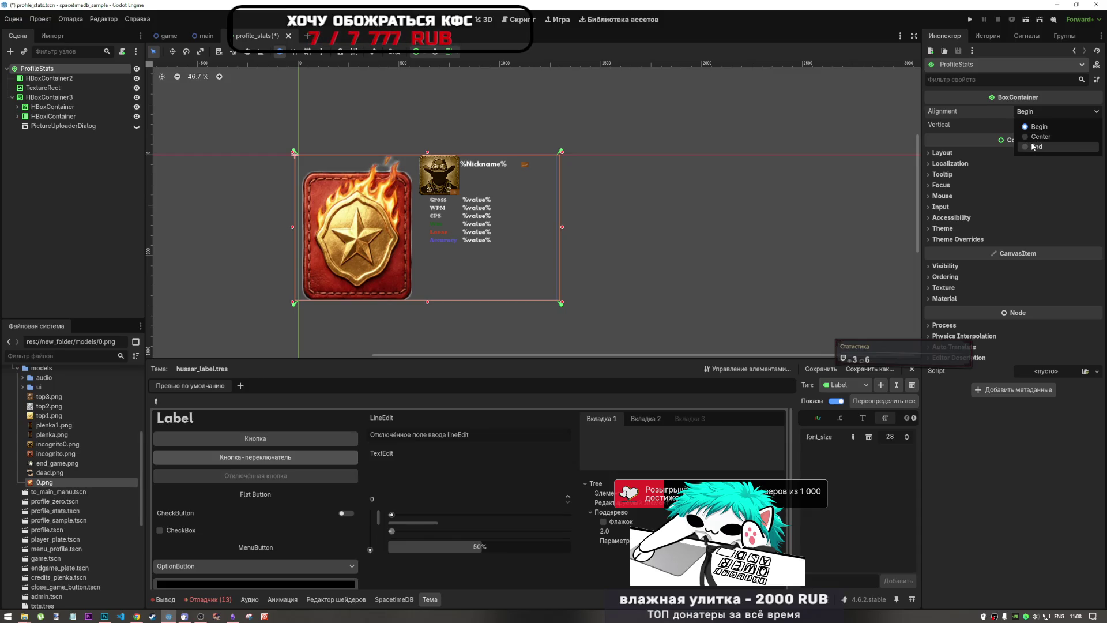
{"action": "left_click", "coordinate": [77, 84]}
{"action": "left_click", "coordinate": [69, 86]}
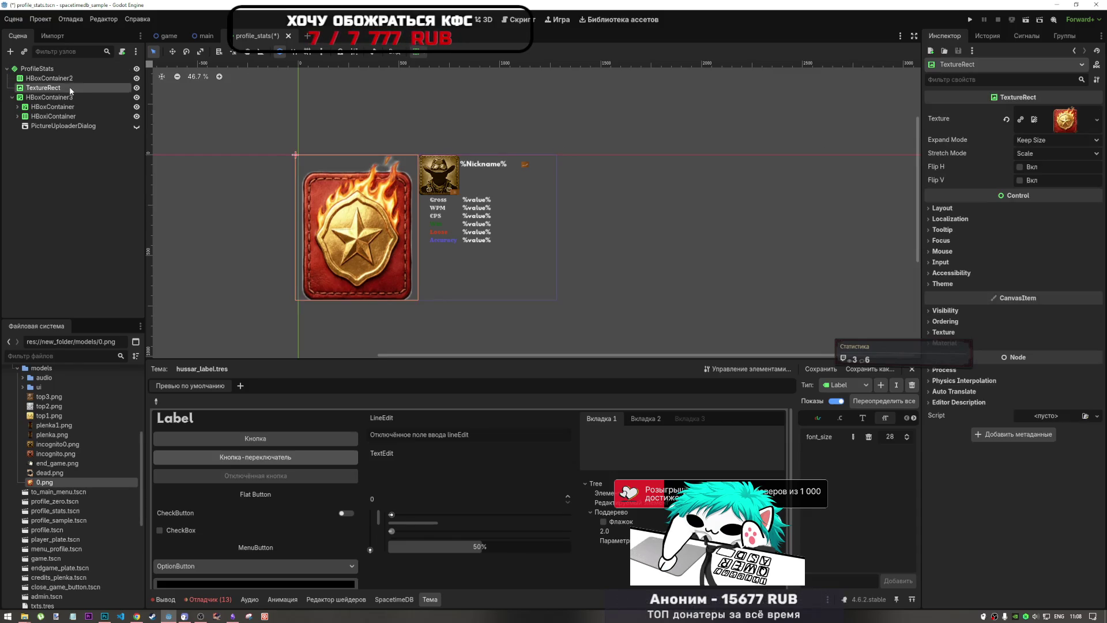
Step: Glance at the root's anchor presets without changes and select the badge TextureRect
{"action": "left_click", "coordinate": [73, 68]}
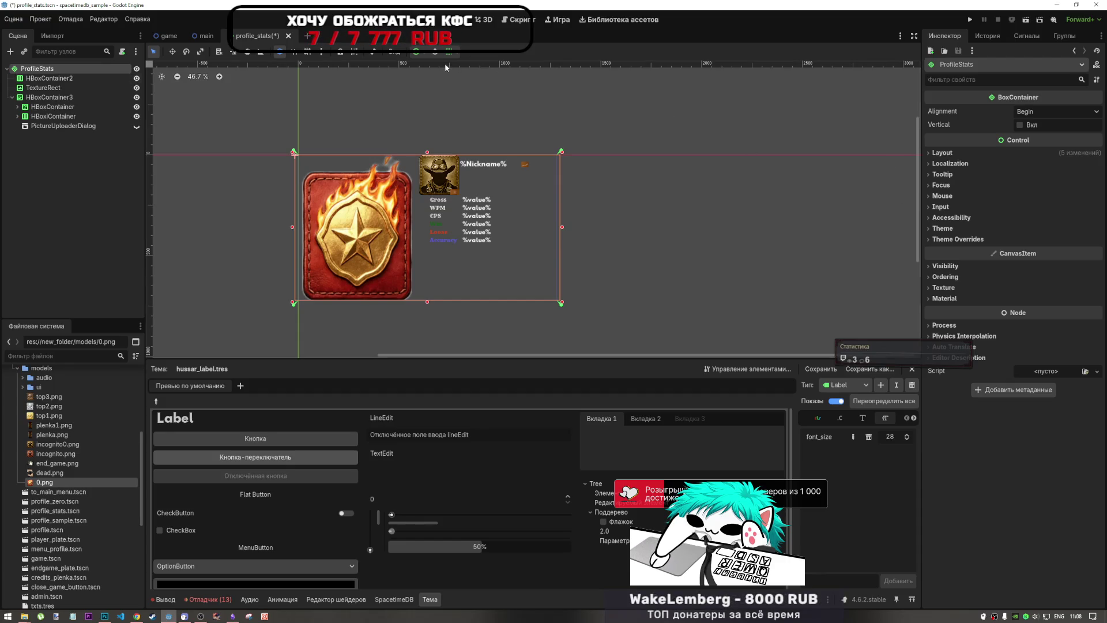
{"action": "left_click", "coordinate": [415, 51]}
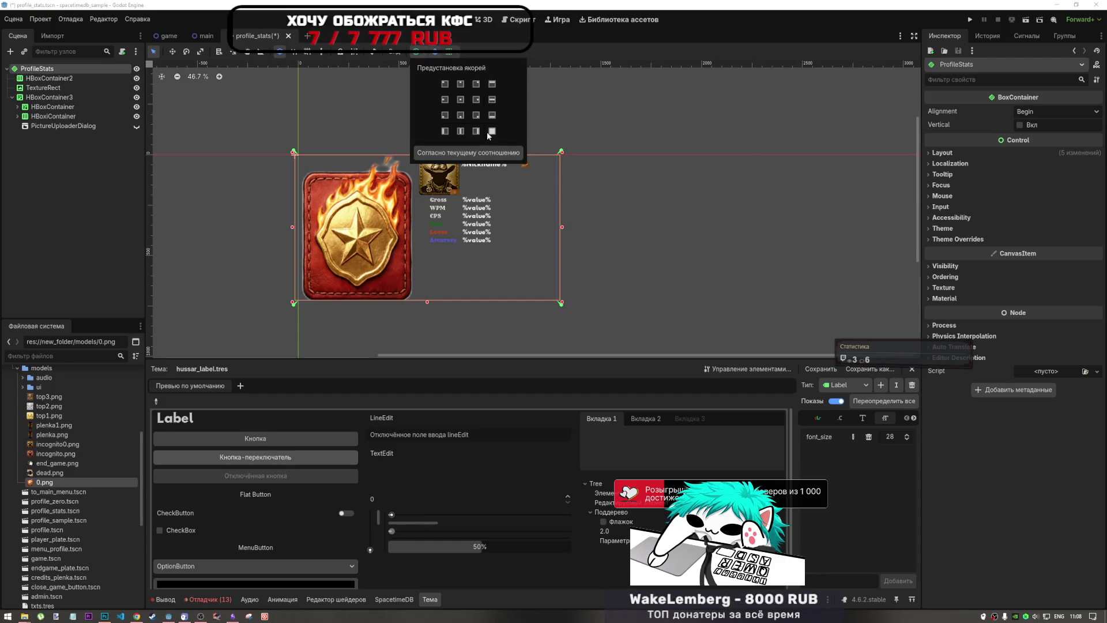
{"action": "left_click", "coordinate": [69, 88]}
{"action": "left_click", "coordinate": [69, 88]}
{"action": "left_click", "coordinate": [69, 87]}
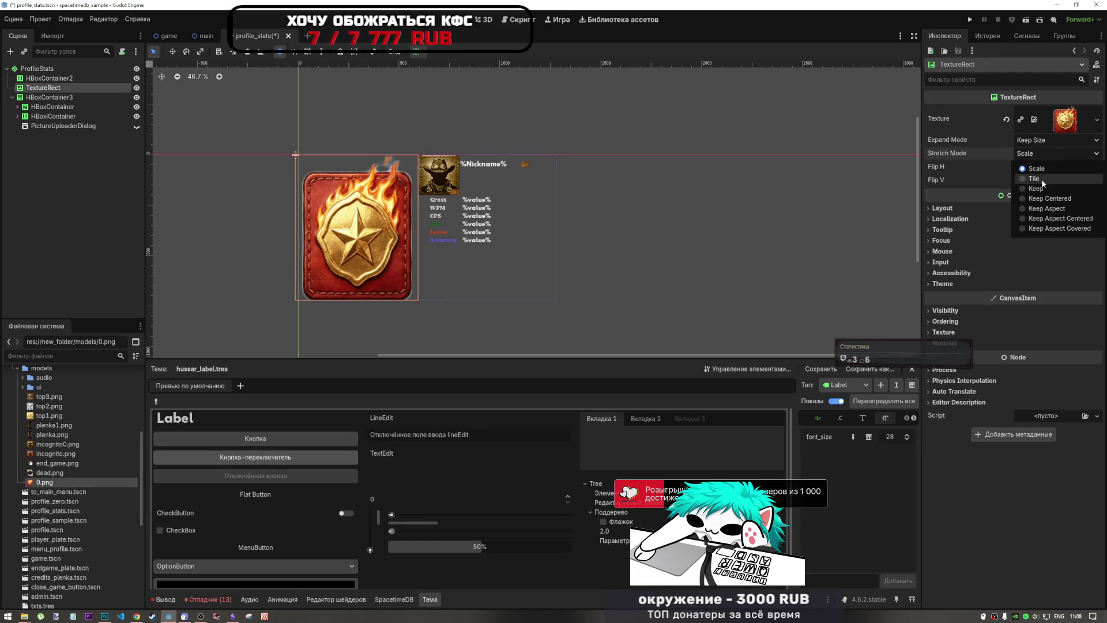
Step: Try the badge's Tile, Keep Centered and Keep Aspect Centered stretch modes, ending on Keep Aspect
{"action": "left_click", "coordinate": [1040, 178]}
{"action": "left_click", "coordinate": [1038, 153]}
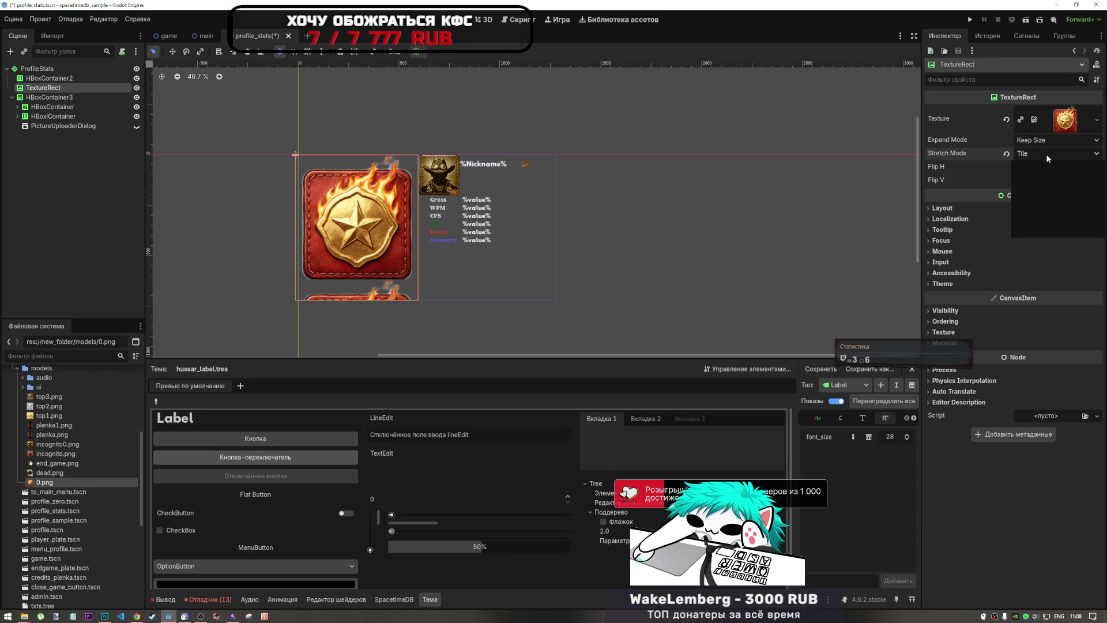
{"action": "left_click", "coordinate": [1053, 196]}
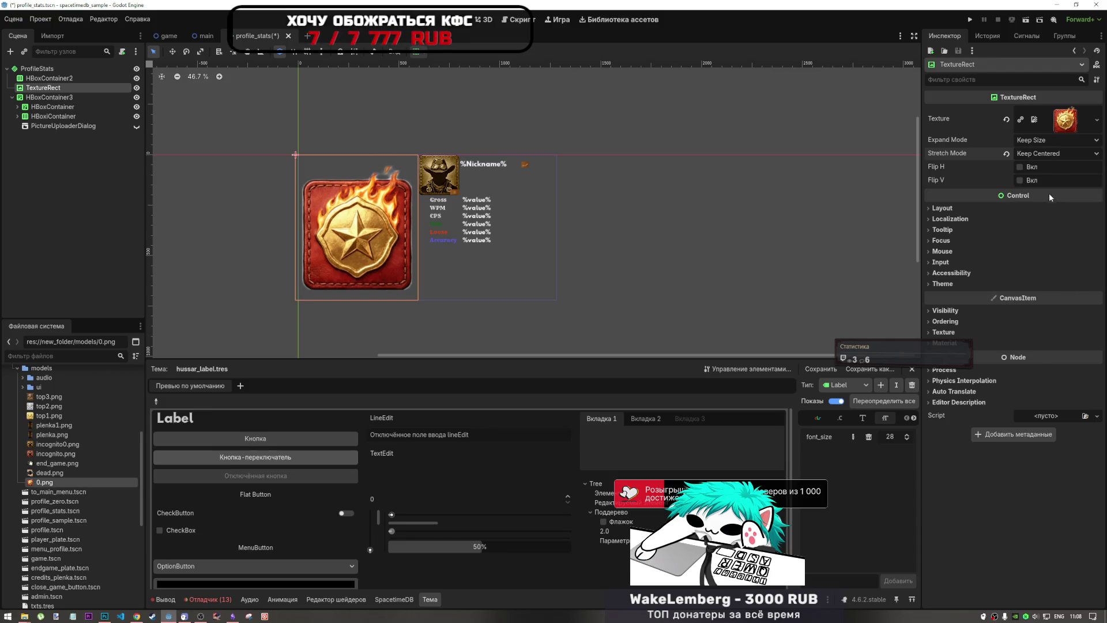
{"action": "left_click", "coordinate": [1053, 153]}
{"action": "left_click", "coordinate": [1056, 217]}
{"action": "left_click", "coordinate": [1042, 154]}
{"action": "left_click", "coordinate": [1049, 198]}
{"action": "left_click", "coordinate": [1050, 156]}
{"action": "left_click", "coordinate": [1046, 208]}
Step: Try the badge's Expand Modes Proportional Width, Proportional Height and Fit Height
{"action": "left_click", "coordinate": [1034, 140]}
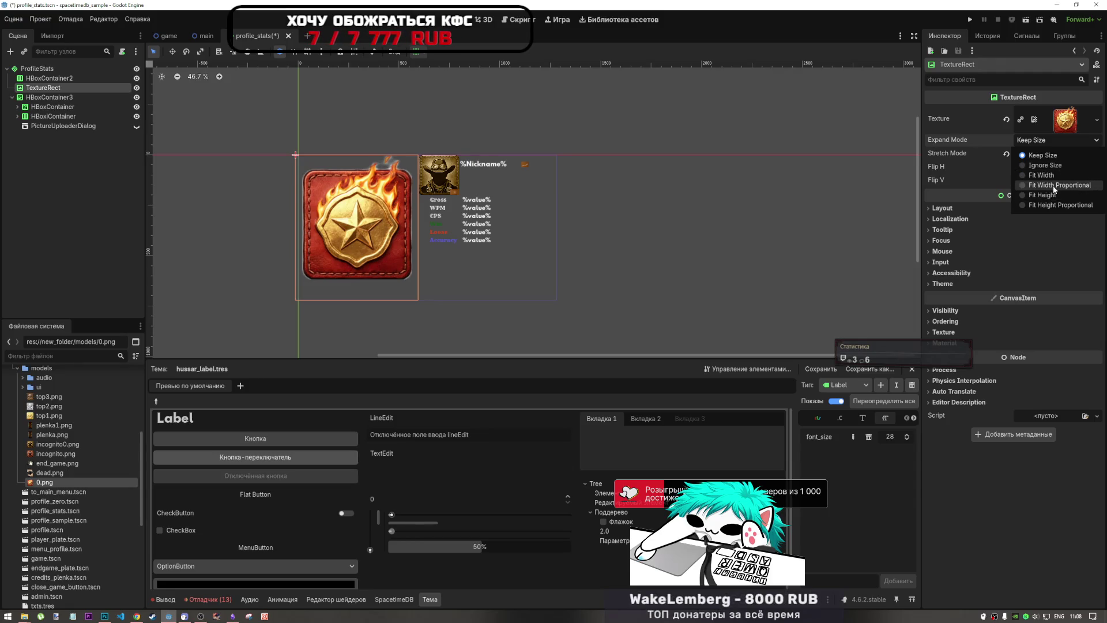
{"action": "left_click", "coordinate": [1053, 187]}
{"action": "left_click", "coordinate": [1053, 154]}
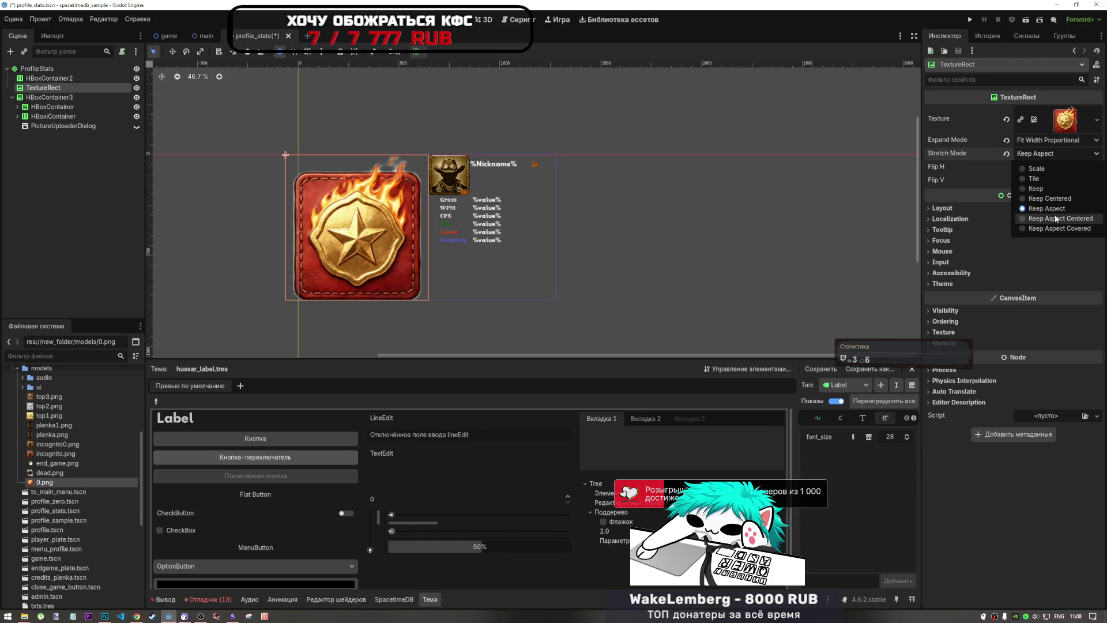
{"action": "left_click", "coordinate": [1047, 142]}
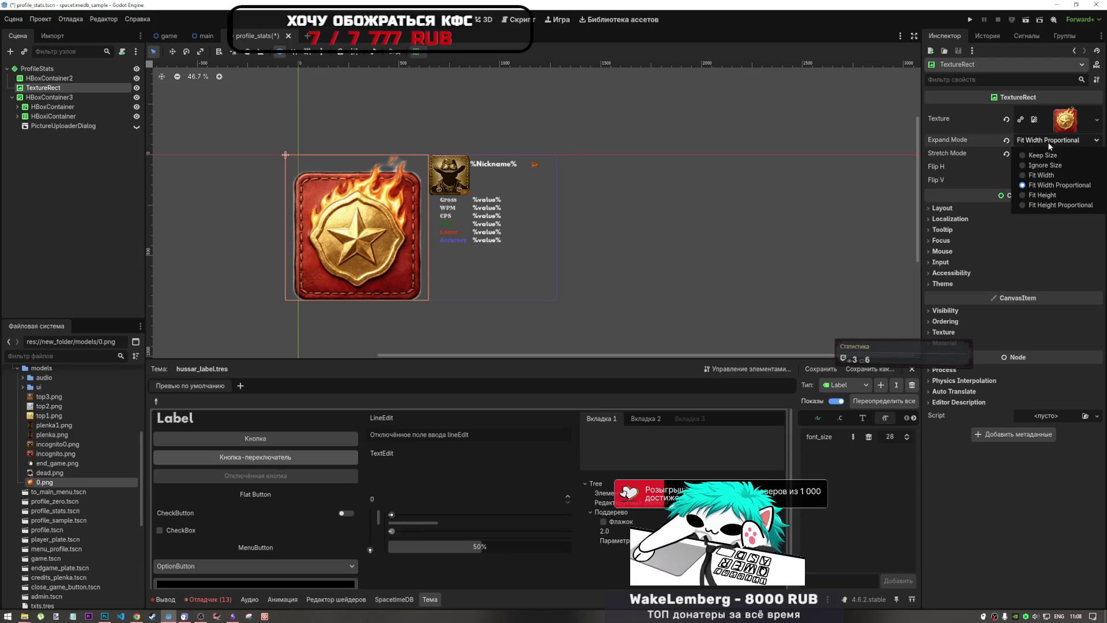
{"action": "left_click", "coordinate": [1057, 203]}
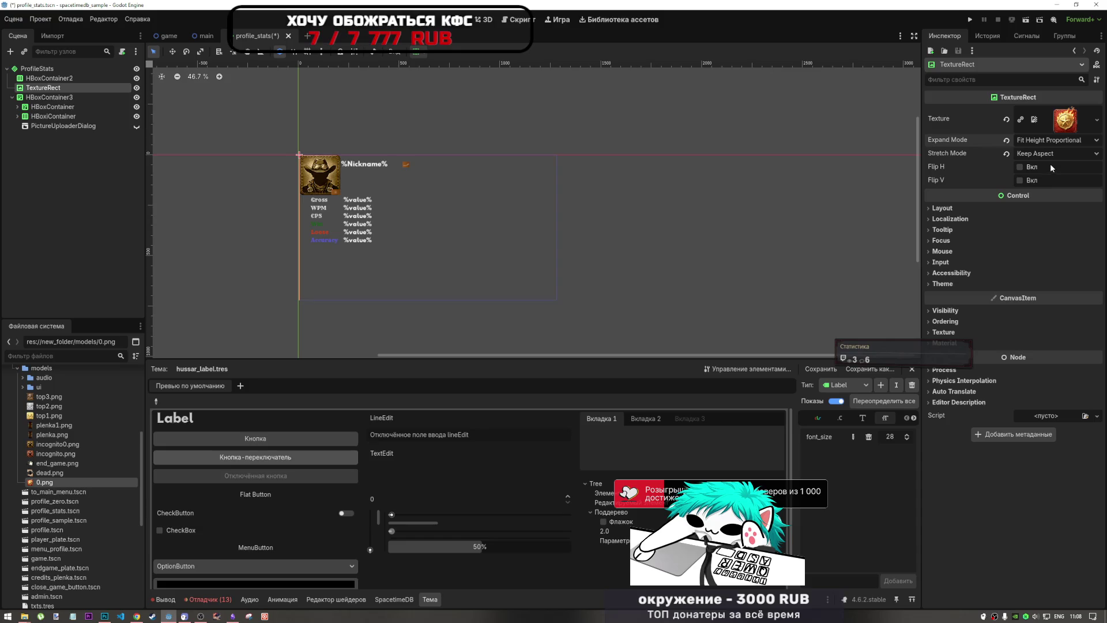
{"action": "left_click", "coordinate": [1049, 143]}
{"action": "left_click", "coordinate": [1050, 195]}
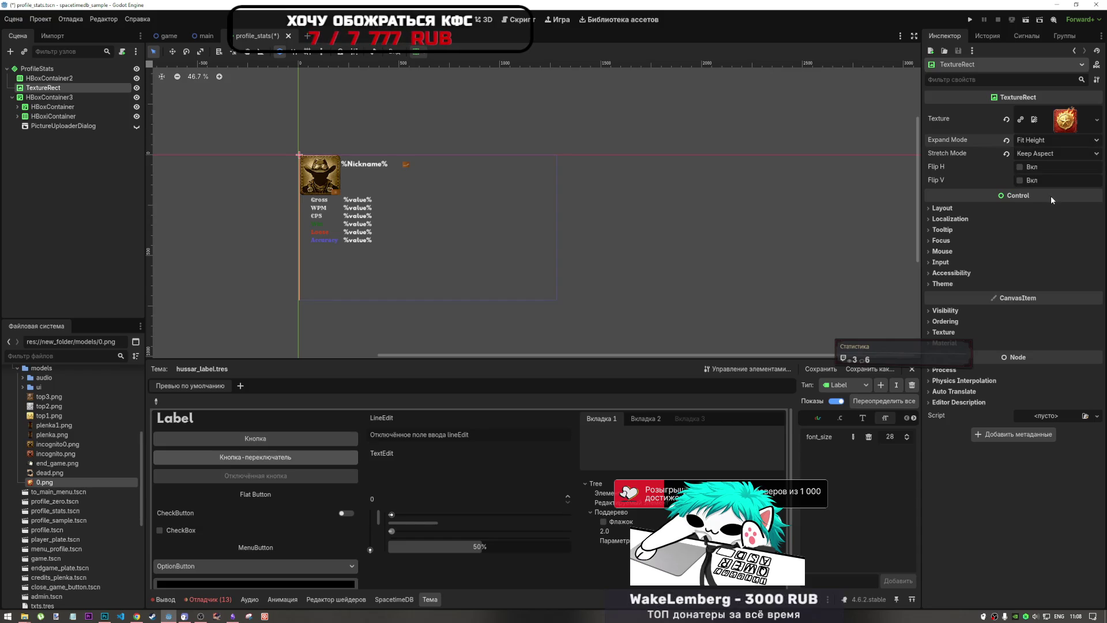
{"action": "left_click", "coordinate": [1043, 142]}
{"action": "left_click", "coordinate": [1039, 157]}
Step: Set the badge's Stretch Mode to Scale and Expand Mode to Fit Width
{"action": "left_click", "coordinate": [1029, 153]}
{"action": "left_click", "coordinate": [1006, 151]}
{"action": "left_click", "coordinate": [1035, 155]}
{"action": "left_click", "coordinate": [1036, 155]}
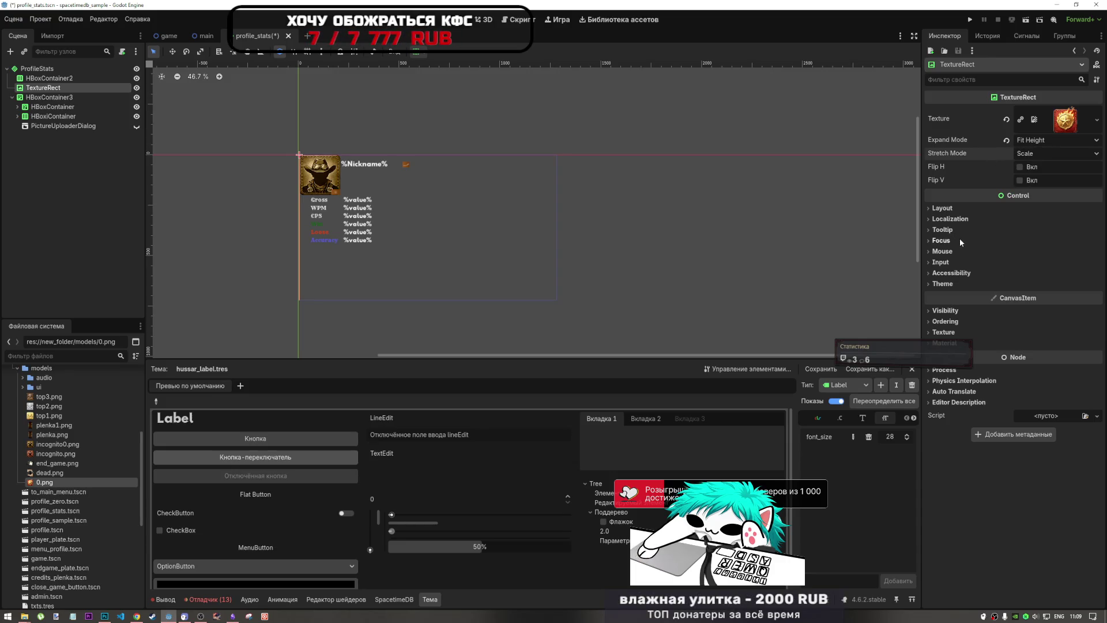
{"action": "left_click", "coordinate": [1054, 139]}
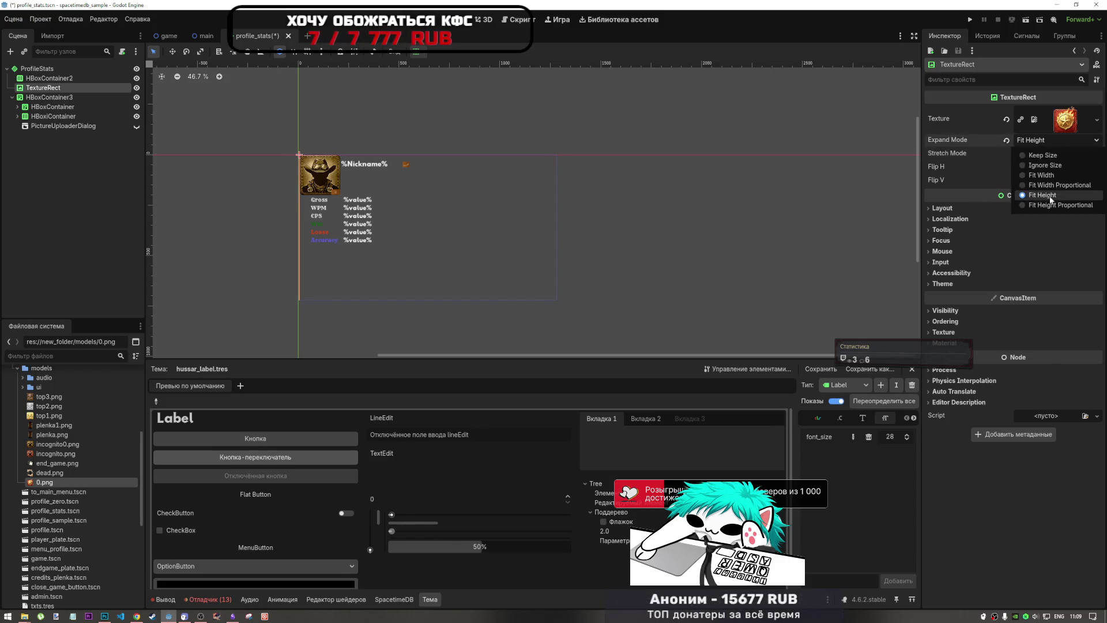
{"action": "left_click", "coordinate": [1052, 176]}
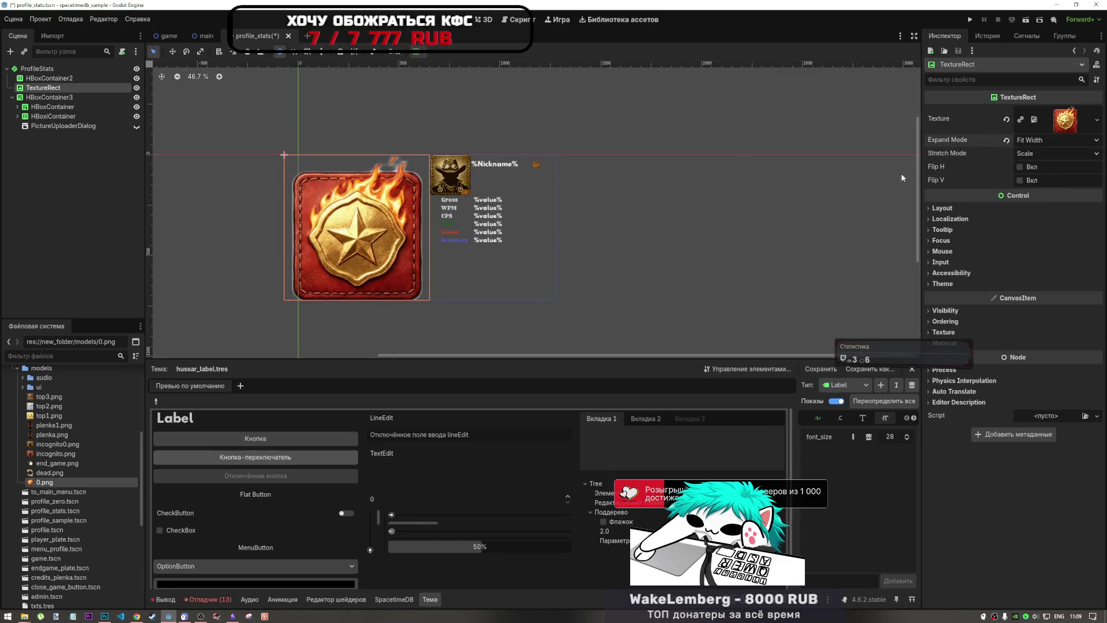
{"action": "left_click", "coordinate": [64, 77]}
Step: Move the badge TextureRect inside HBoxContainer2
{"action": "left_click", "coordinate": [63, 88]}
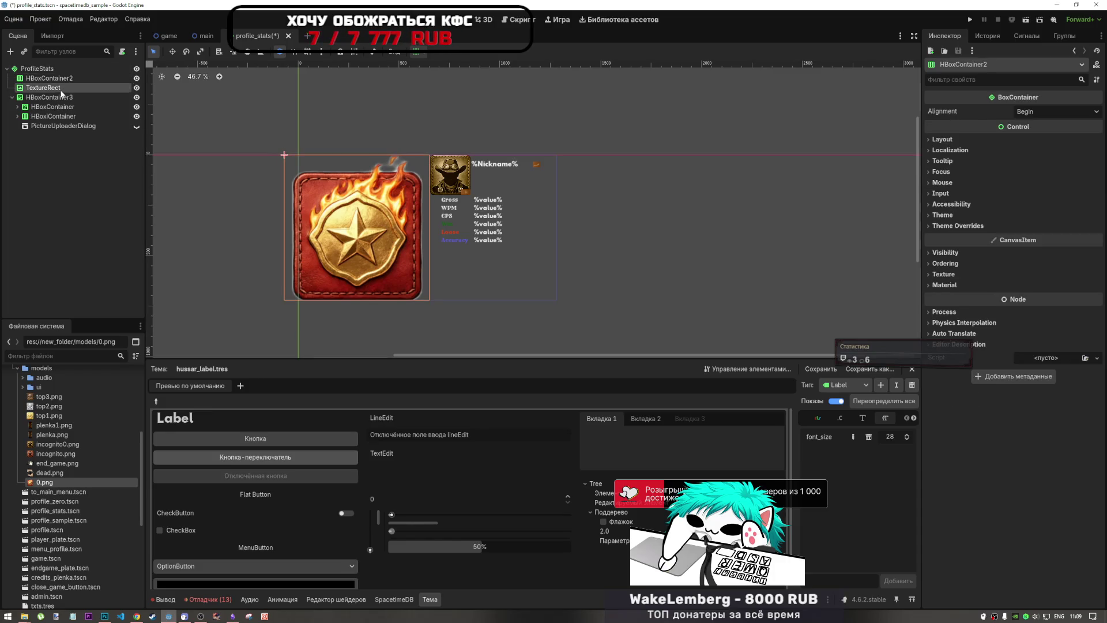
{"action": "left_click", "coordinate": [63, 78]}
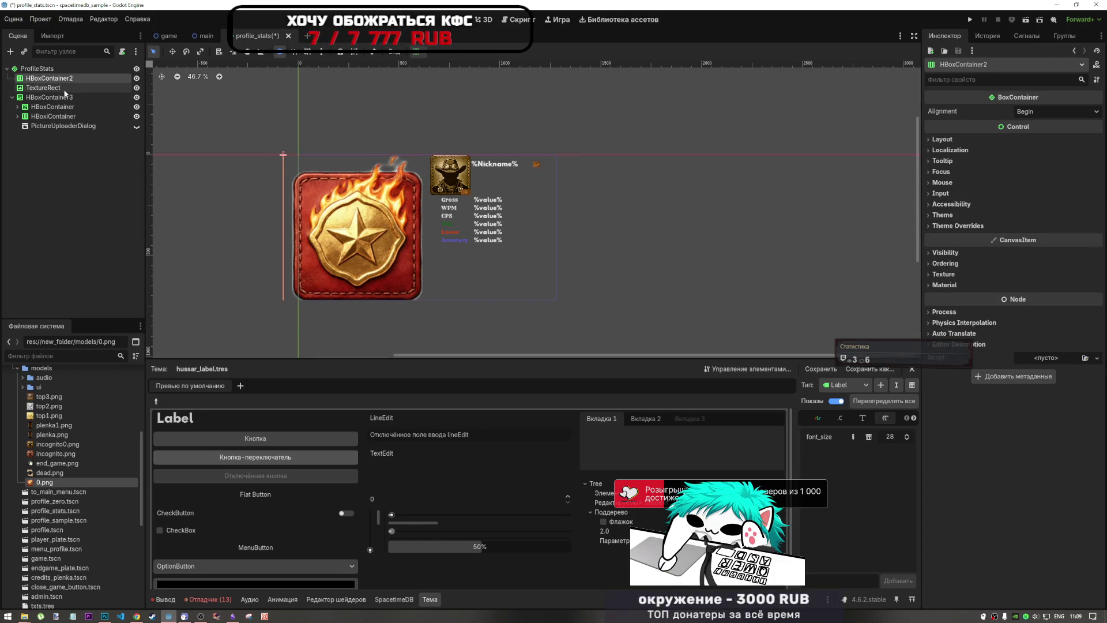
{"action": "left_click", "coordinate": [65, 87]}
{"action": "left_click_drag", "start_coordinate": [53, 88], "coordinate": [57, 79]}
{"action": "left_click", "coordinate": [57, 78]}
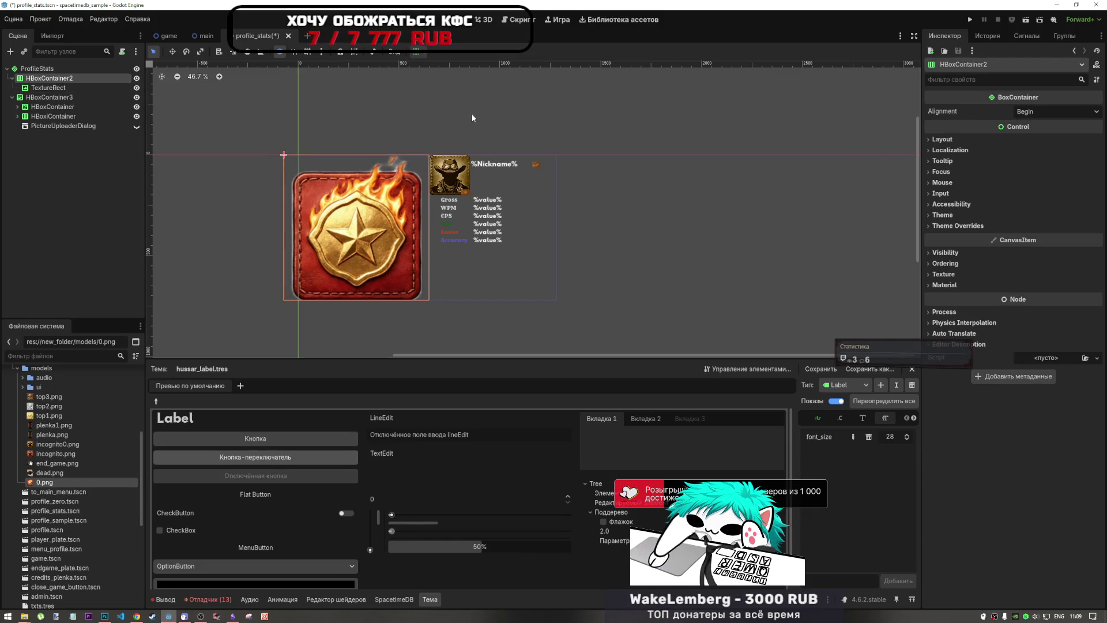
Step: Set the badge to Expand Mode Keep Size and Stretch Mode Keep Aspect Centered
{"action": "left_click", "coordinate": [81, 87]}
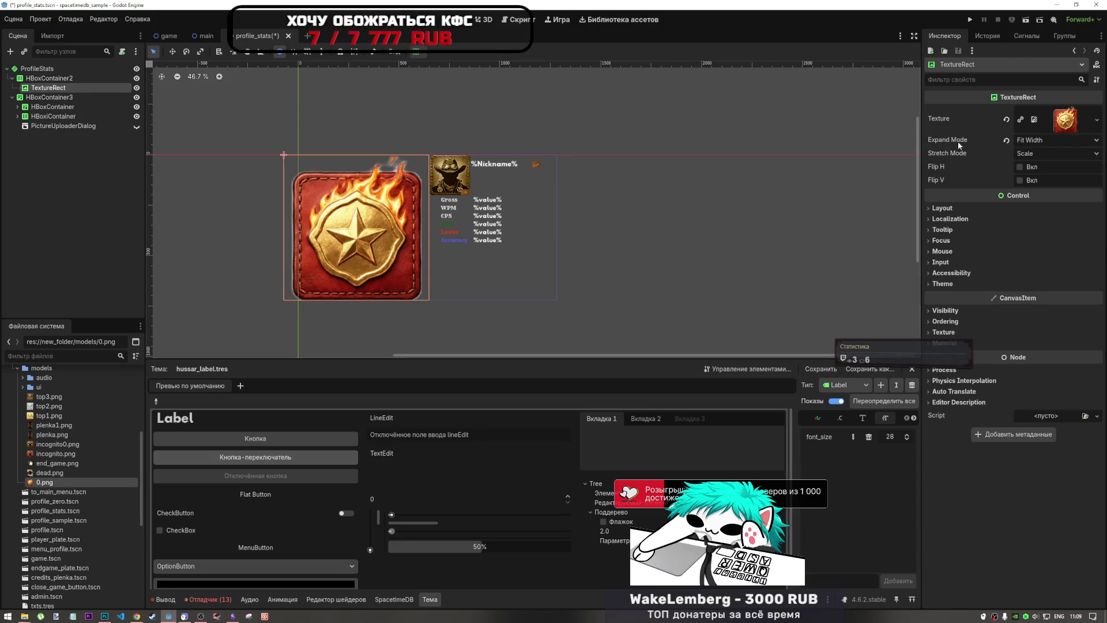
{"action": "left_click", "coordinate": [1006, 139]}
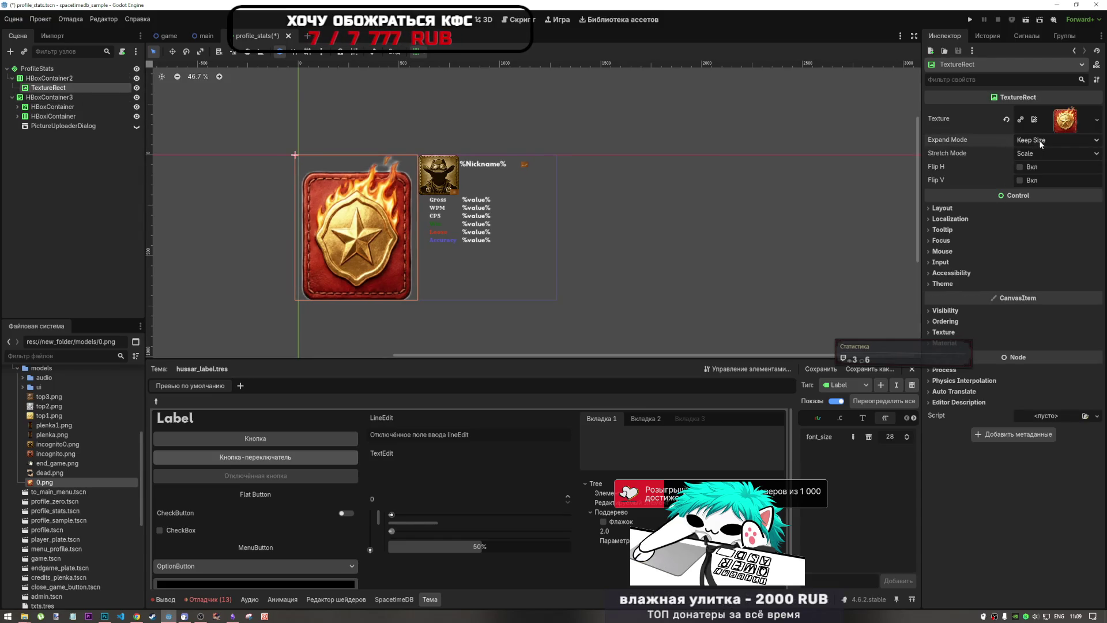
{"action": "left_click", "coordinate": [1040, 154]}
{"action": "left_click", "coordinate": [1039, 189]}
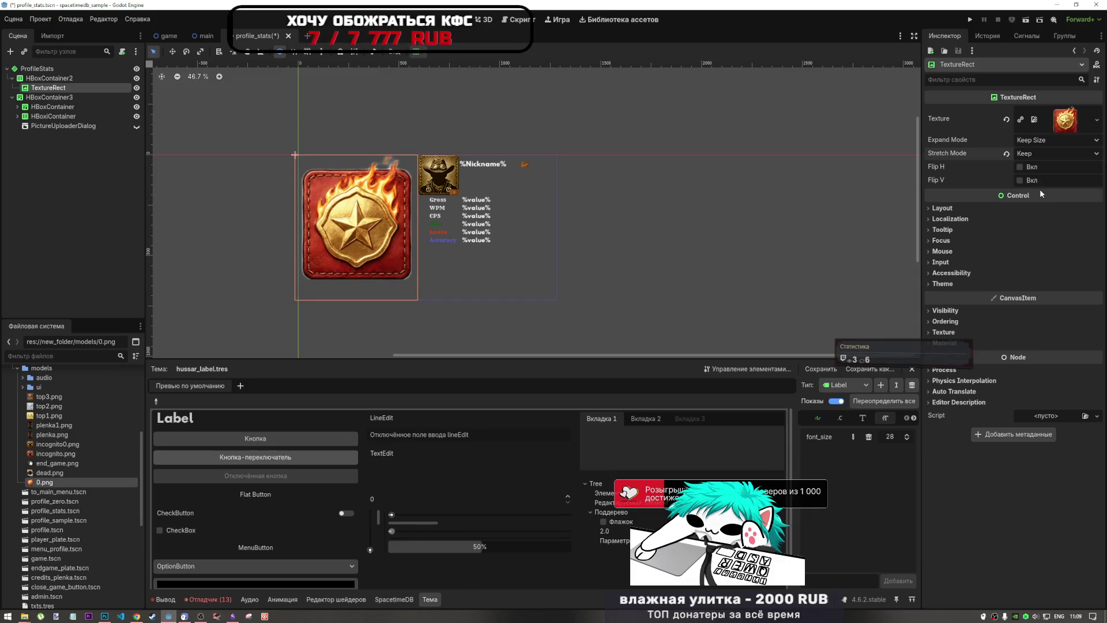
{"action": "left_click", "coordinate": [1046, 154]}
{"action": "left_click", "coordinate": [1050, 219]}
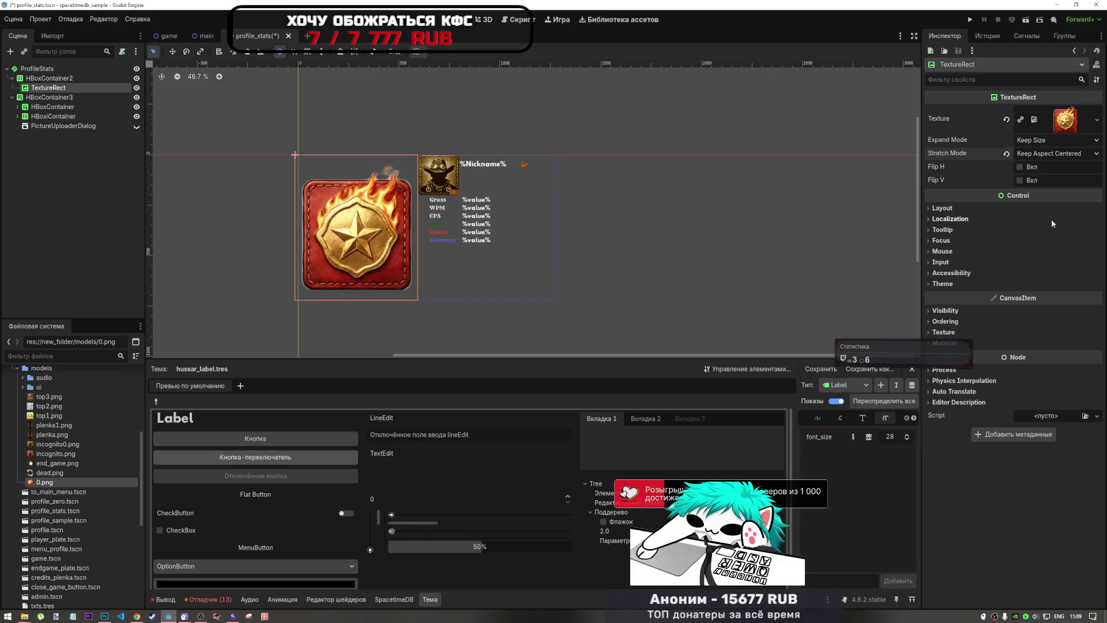
{"action": "left_click", "coordinate": [1050, 153]}
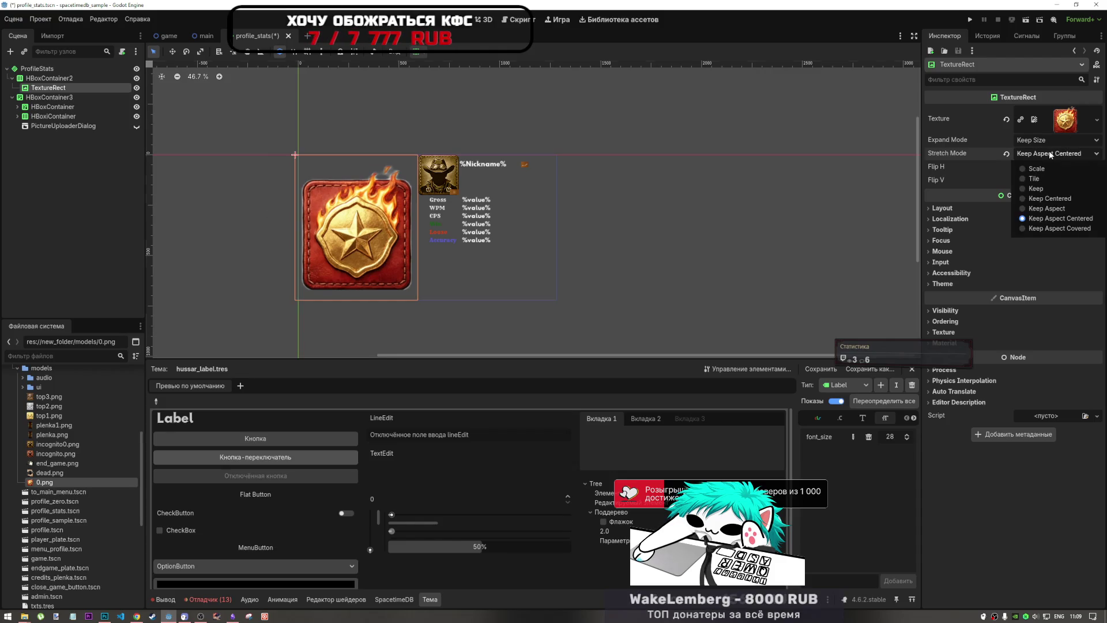
{"action": "left_click", "coordinate": [1049, 153]}
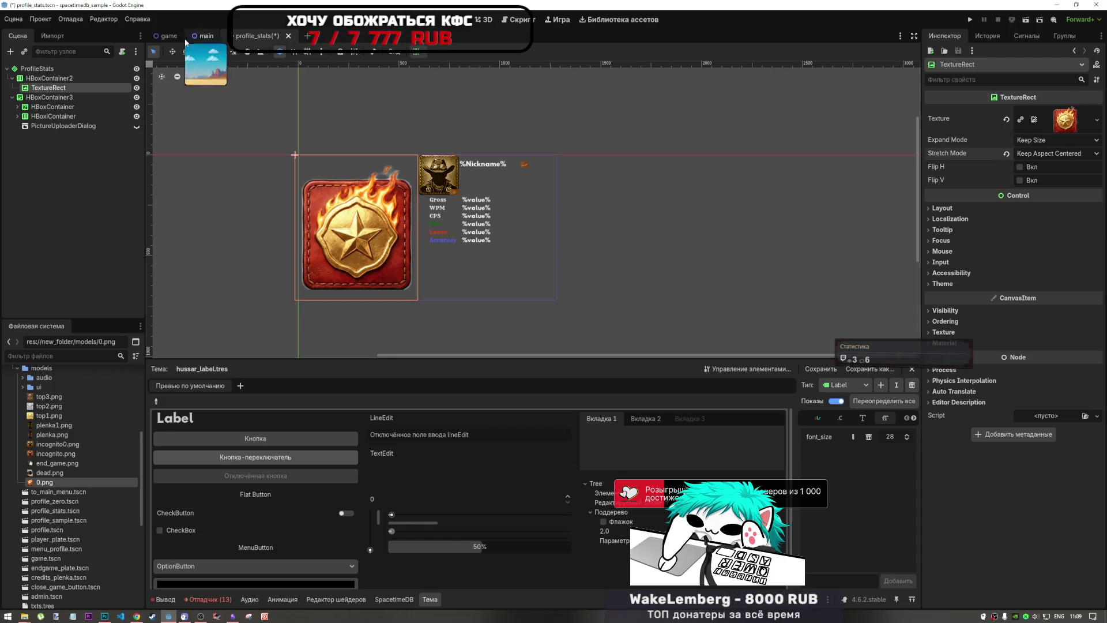
Step: Change HBoxContainer2's horizontal alignment from the container toolbar and inspect HBoxContainer3's layout
{"action": "left_click", "coordinate": [66, 81]}
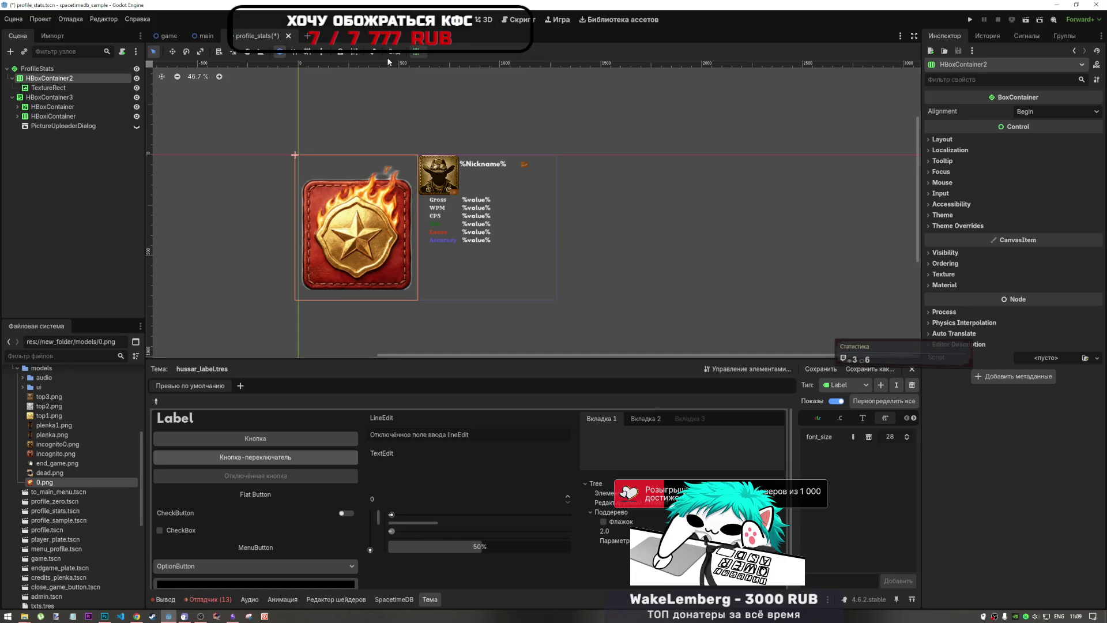
{"action": "left_click", "coordinate": [417, 51]}
{"action": "left_click", "coordinate": [456, 85]}
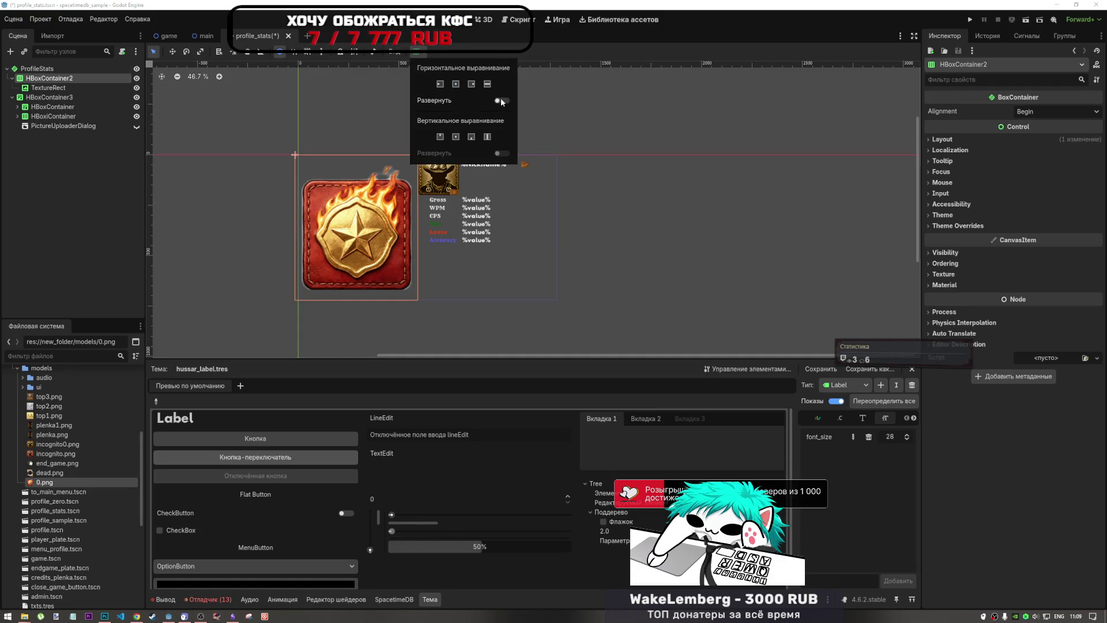
{"action": "left_click", "coordinate": [88, 91]}
{"action": "left_click", "coordinate": [81, 94]}
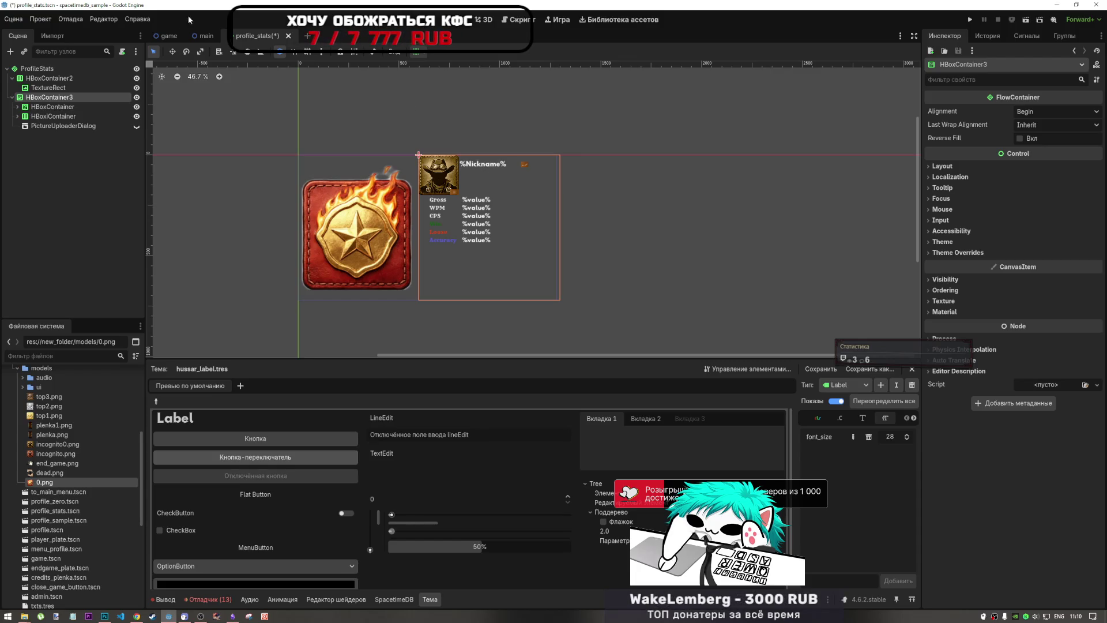
{"action": "left_click", "coordinate": [53, 77]}
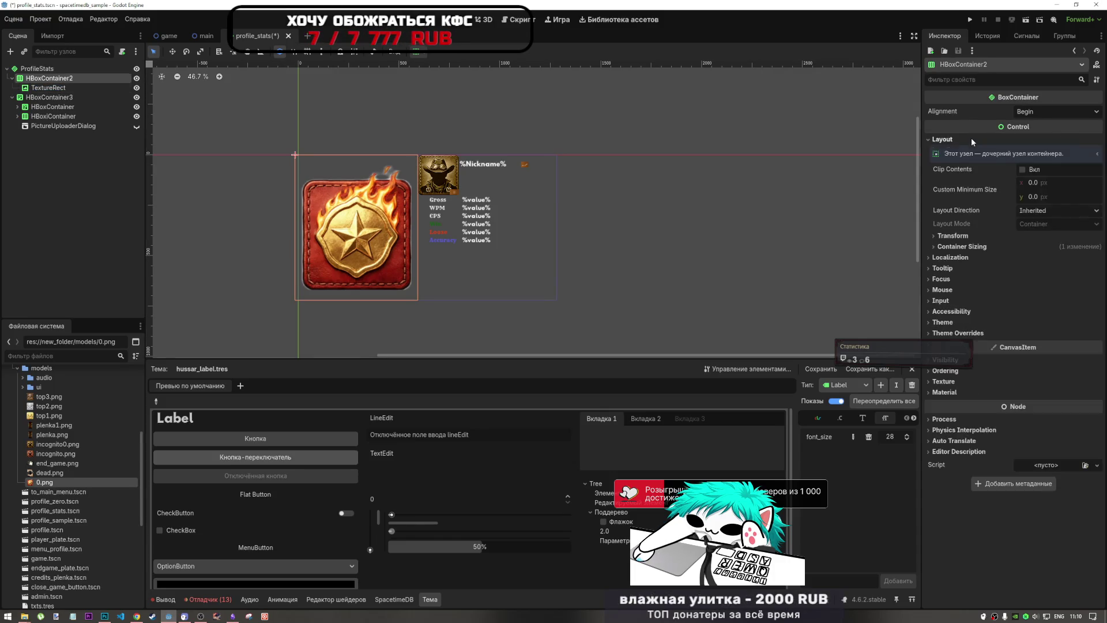
Step: Move the badge TextureRect up out of HBoxContainer2 and delete the empty HBoxContainer2
{"action": "left_click", "coordinate": [1053, 110]}
{"action": "left_click", "coordinate": [1044, 124]}
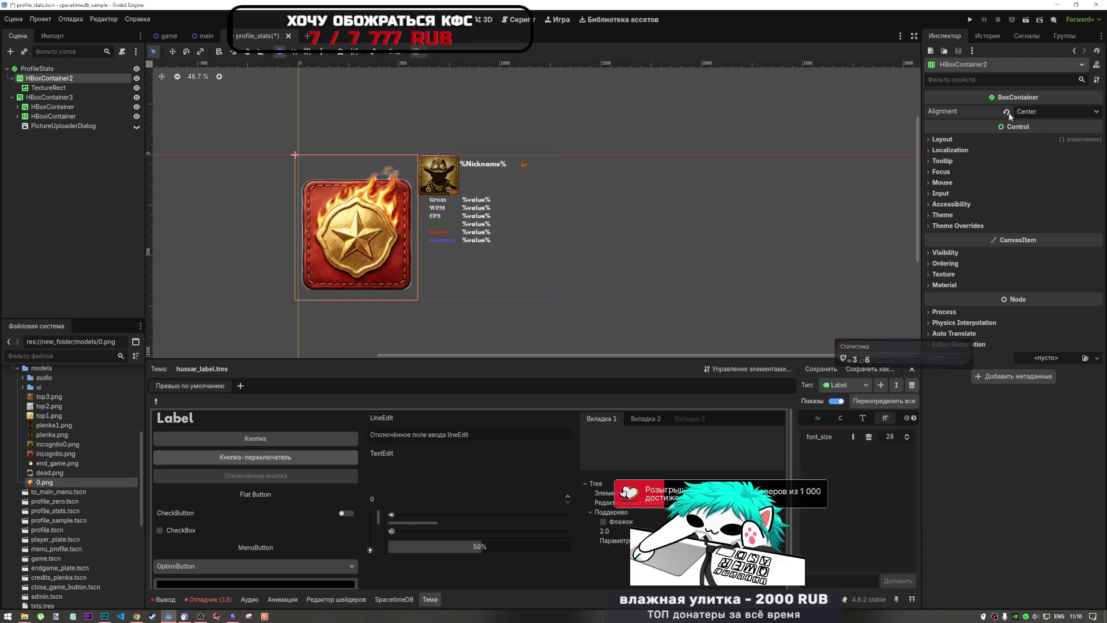
{"action": "left_click_drag", "start_coordinate": [48, 87], "coordinate": [49, 76]}
{"action": "left_click", "coordinate": [92, 88]}
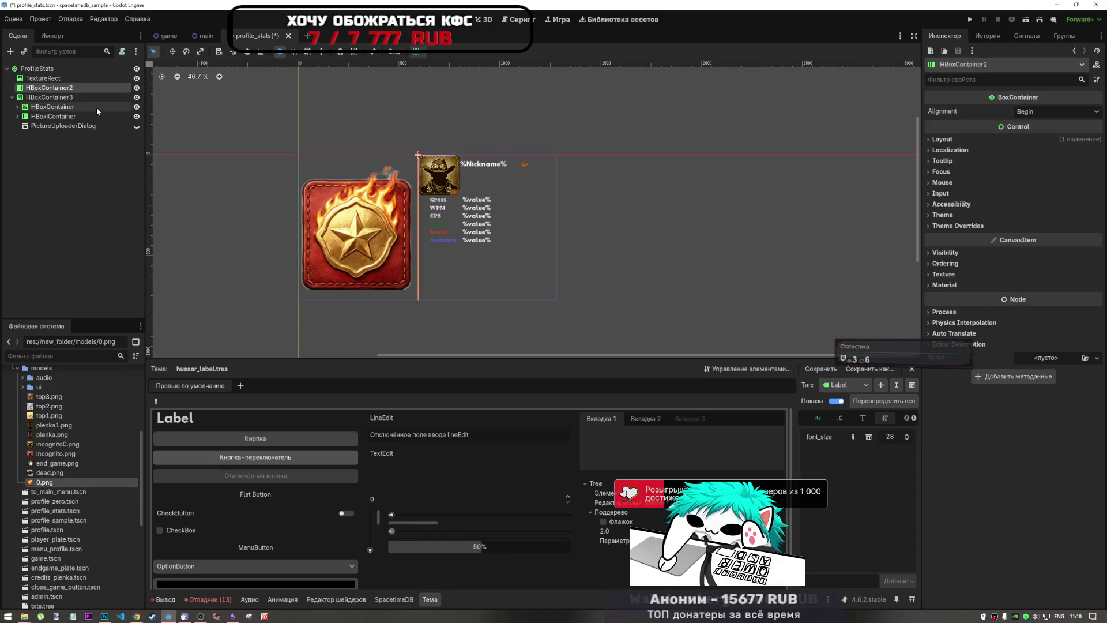
{"action": "key", "text": "Delete"}
{"action": "key", "text": "Return"}
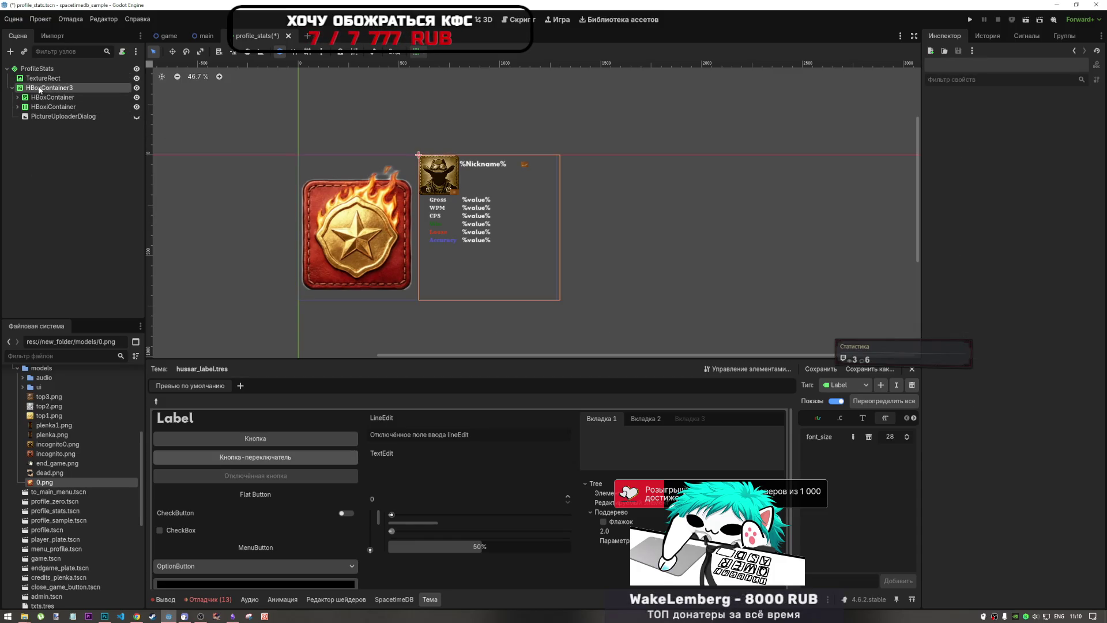
Step: Give the badge a custom minimum width of 50 and save the scene
{"action": "left_click", "coordinate": [42, 80]}
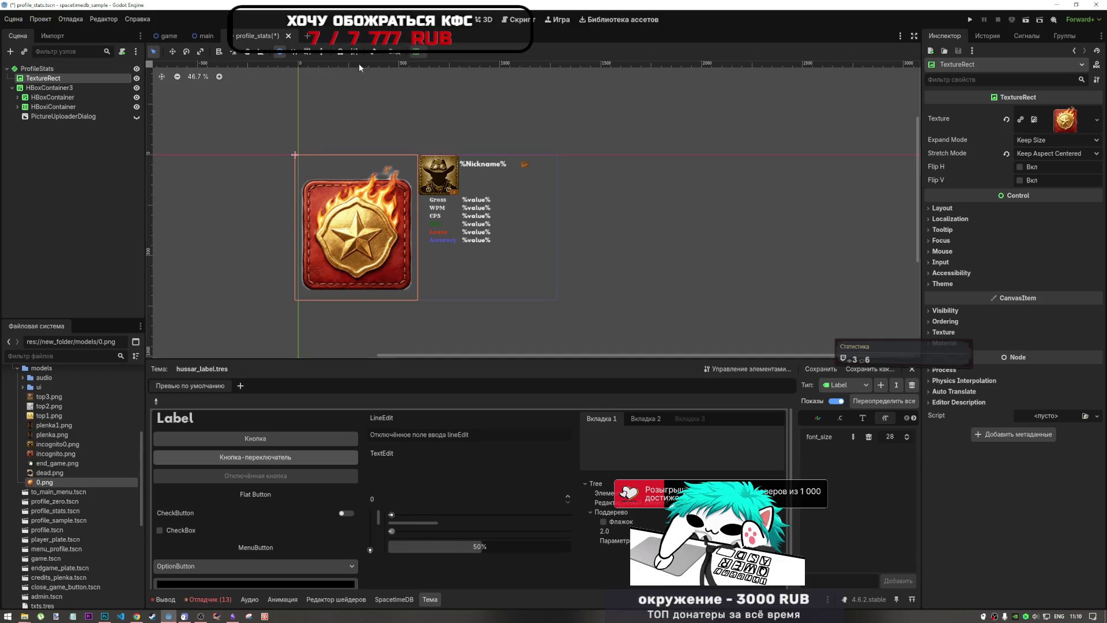
{"action": "left_click", "coordinate": [974, 208]}
{"action": "left_click", "coordinate": [1044, 253]}
{"action": "type", "text": "50"}
{"action": "key", "text": "Return"}
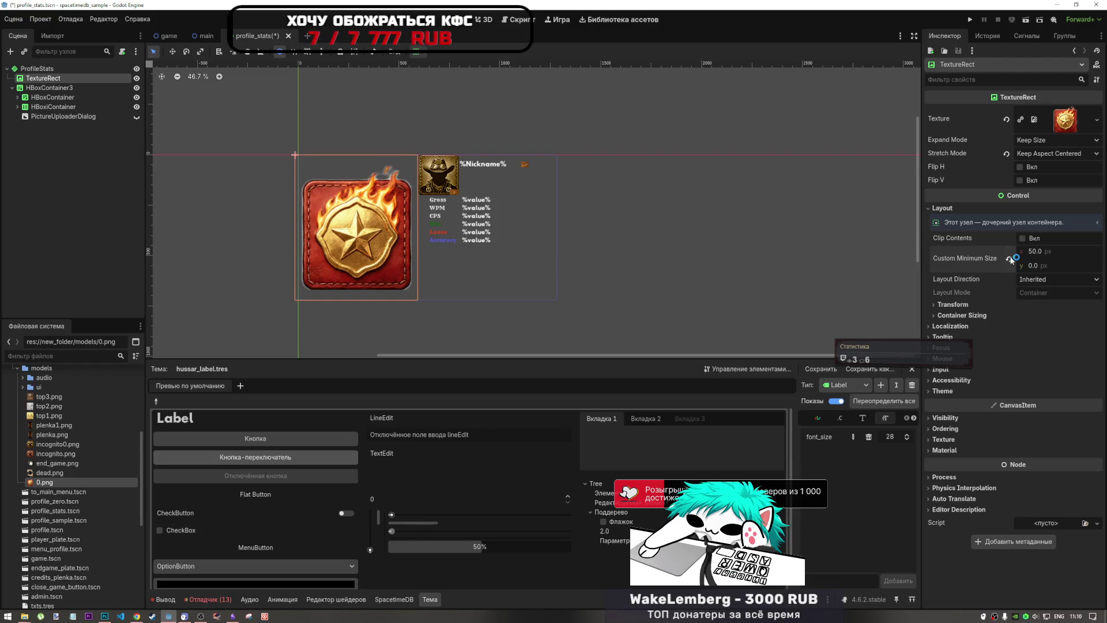
{"action": "key", "text": "ctrl+s"}
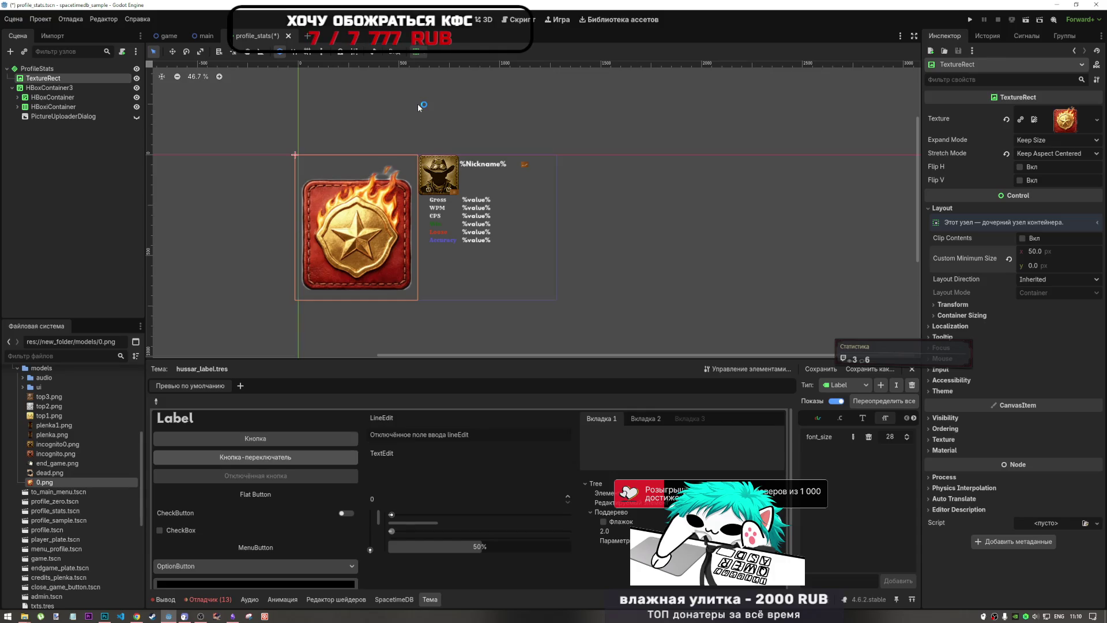
Step: Try Fit Width with Scale, revert to Keep Size and Keep Aspect Centered, then open profile_zero.tscn
{"action": "left_click", "coordinate": [1036, 155]}
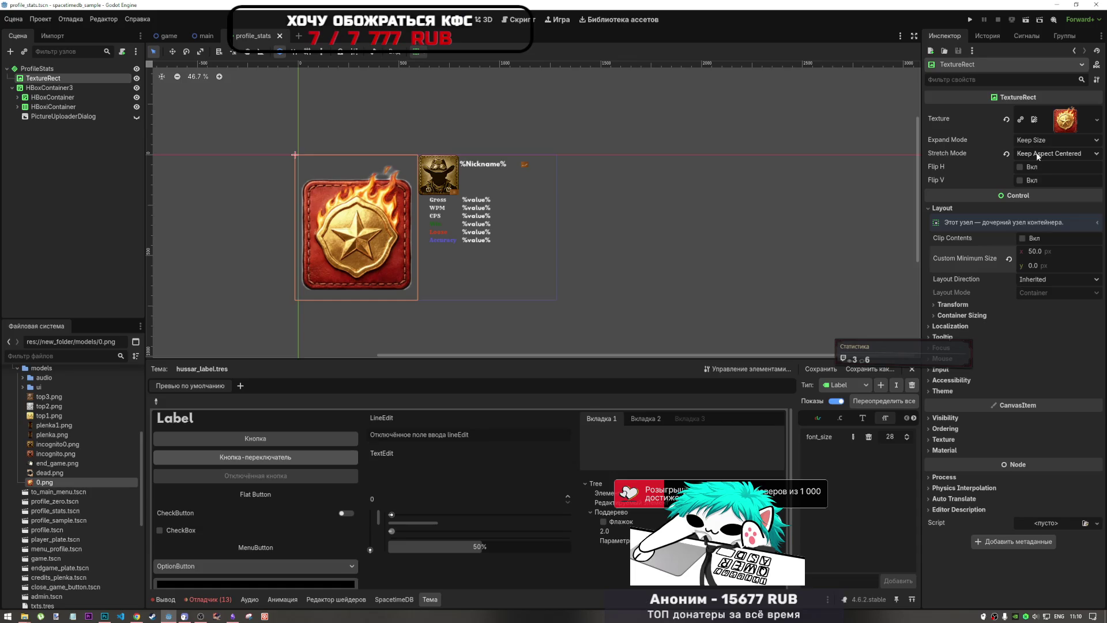
{"action": "left_click", "coordinate": [1035, 143]}
{"action": "left_click", "coordinate": [1036, 143]}
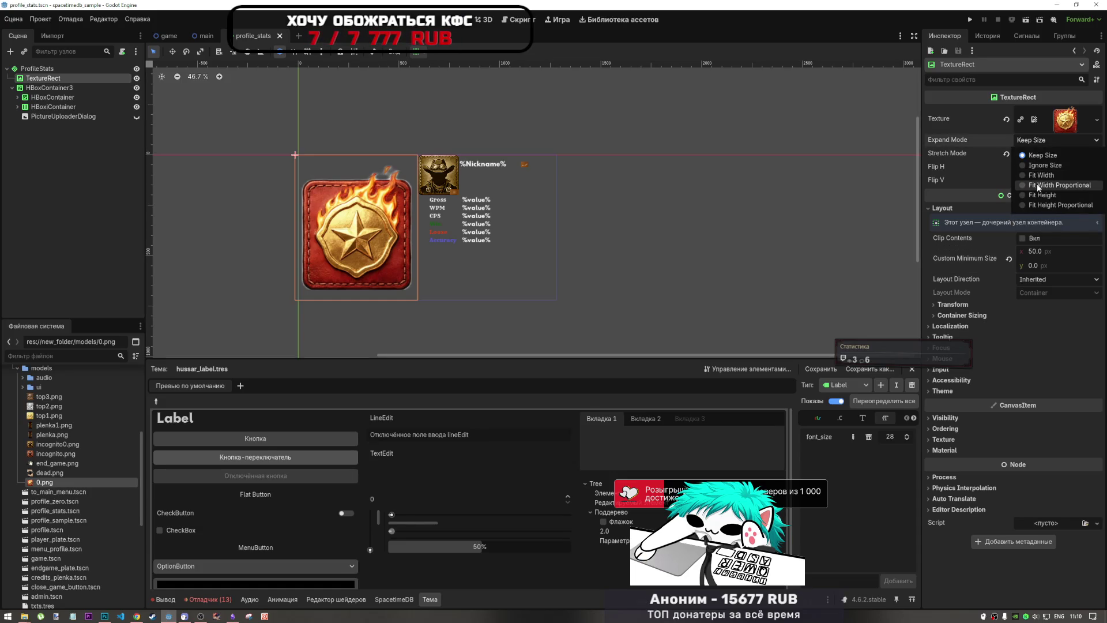
{"action": "left_click", "coordinate": [1040, 175]}
{"action": "left_click", "coordinate": [1040, 153]}
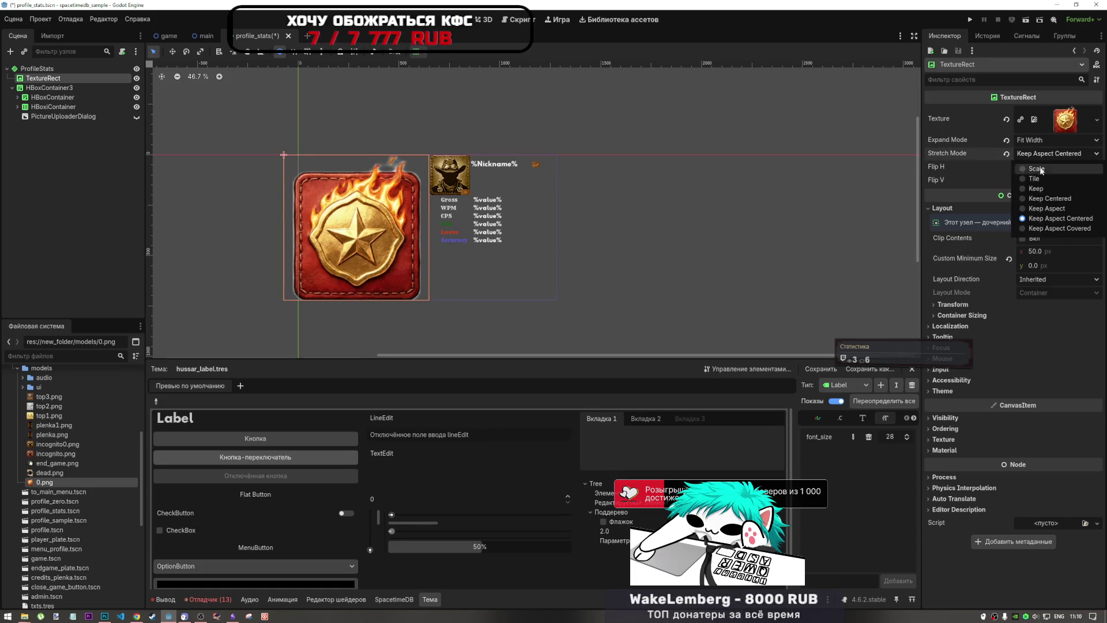
{"action": "left_click", "coordinate": [1038, 167]}
{"action": "left_click", "coordinate": [1007, 140]}
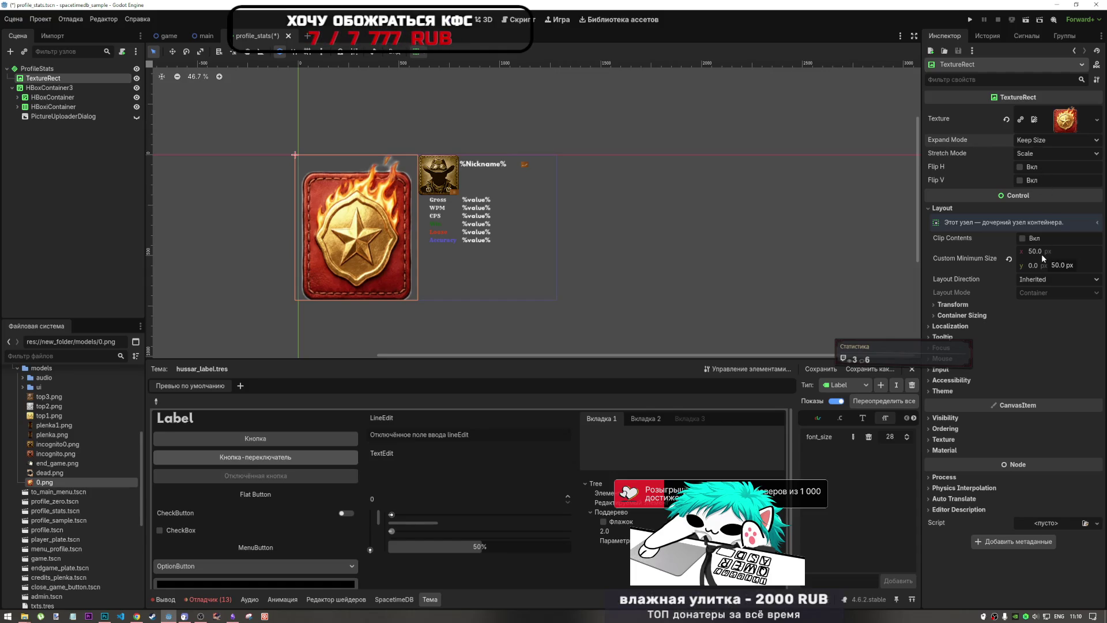
{"action": "left_click", "coordinate": [1029, 154]}
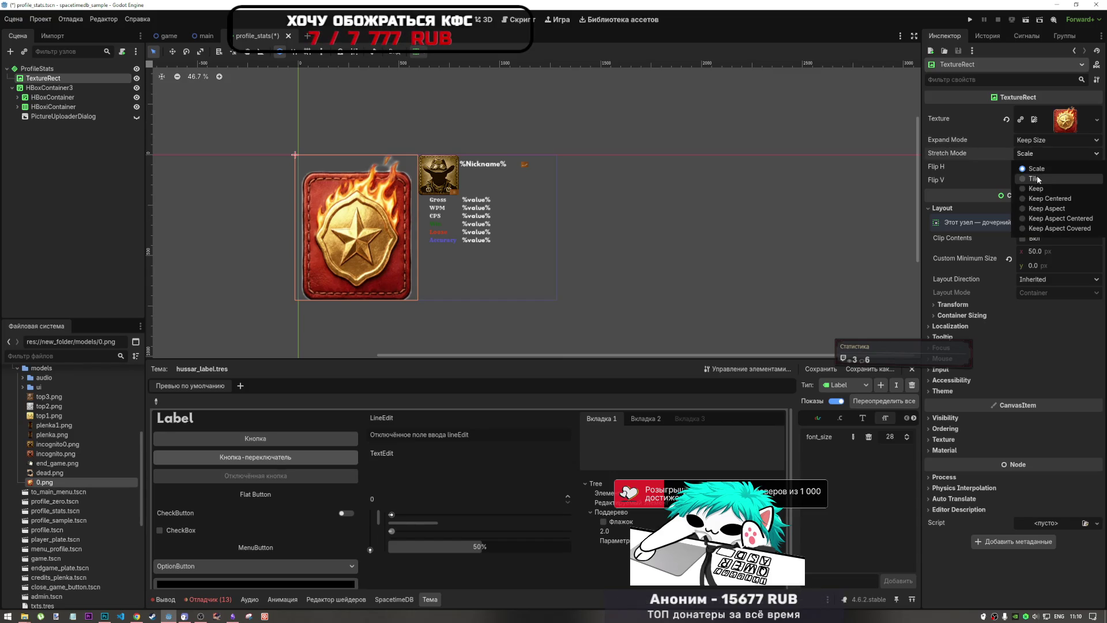
{"action": "left_click", "coordinate": [1044, 218]}
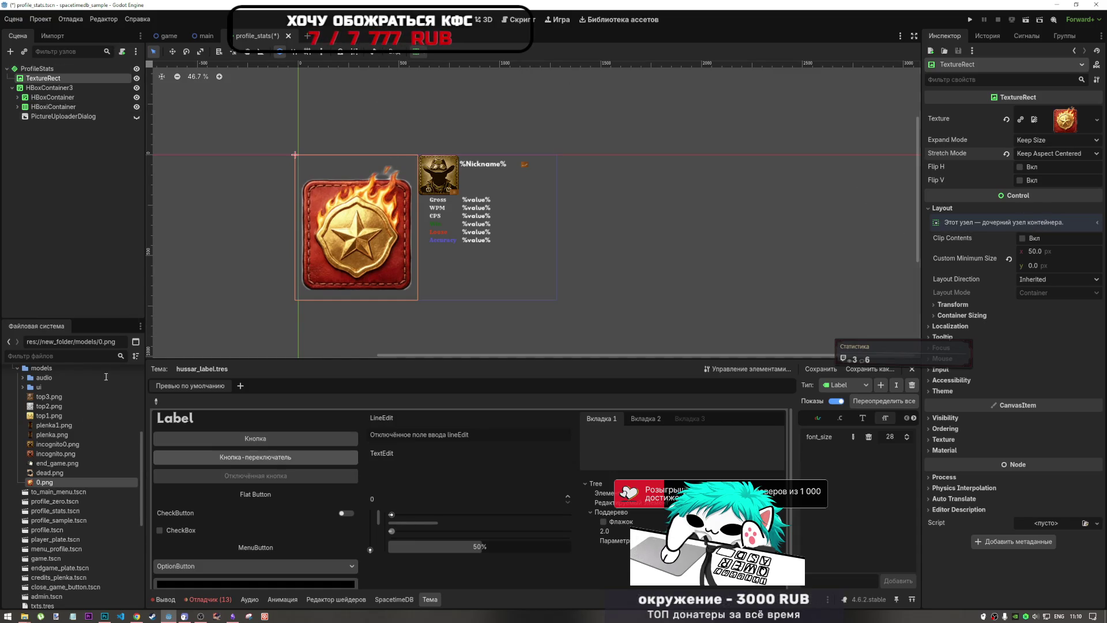
{"action": "scroll", "coordinate": [57, 486], "scroll_direction": "down", "scroll_amount": 3}
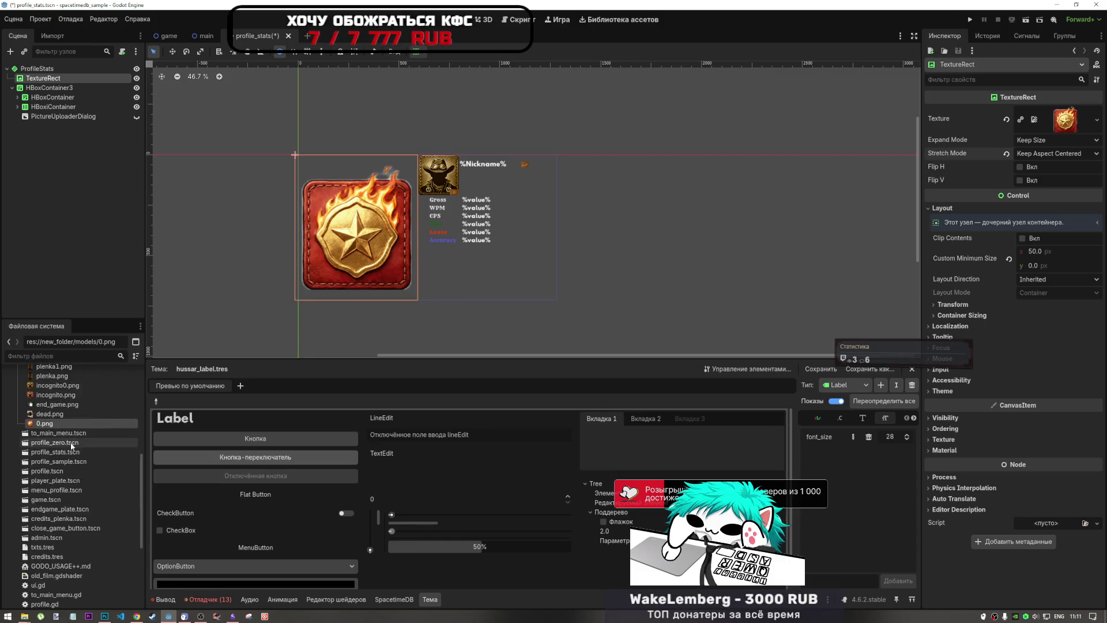
{"action": "double_click", "coordinate": [65, 442]}
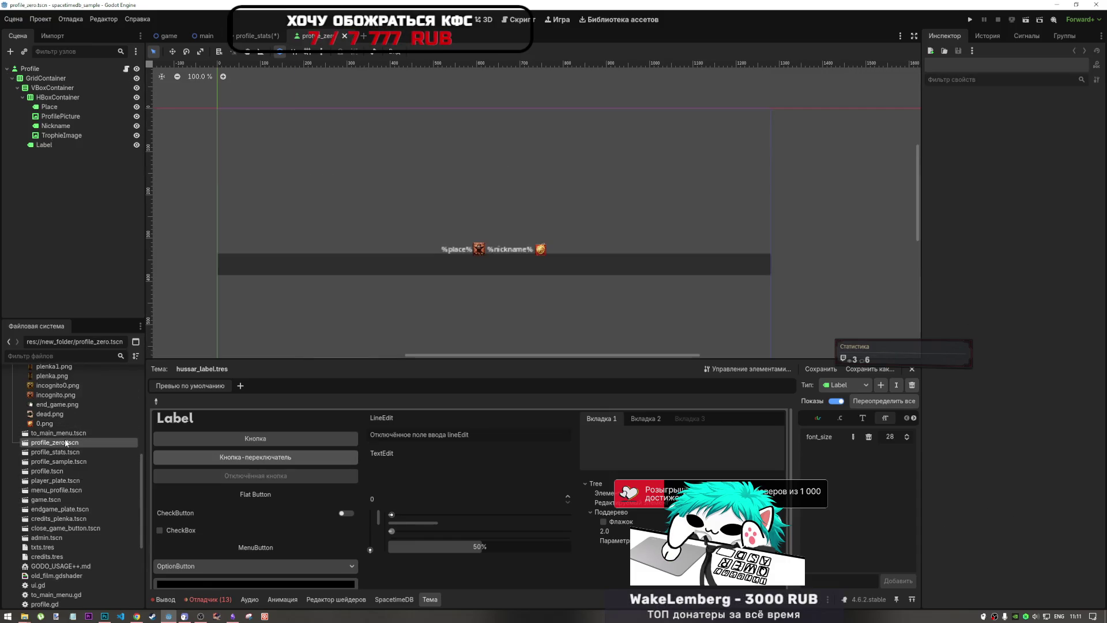
Step: Check ProfilePicture's sizing in profile_zero, then set the badge's Expand Mode to Fit Width Proportional
{"action": "left_click", "coordinate": [481, 249]}
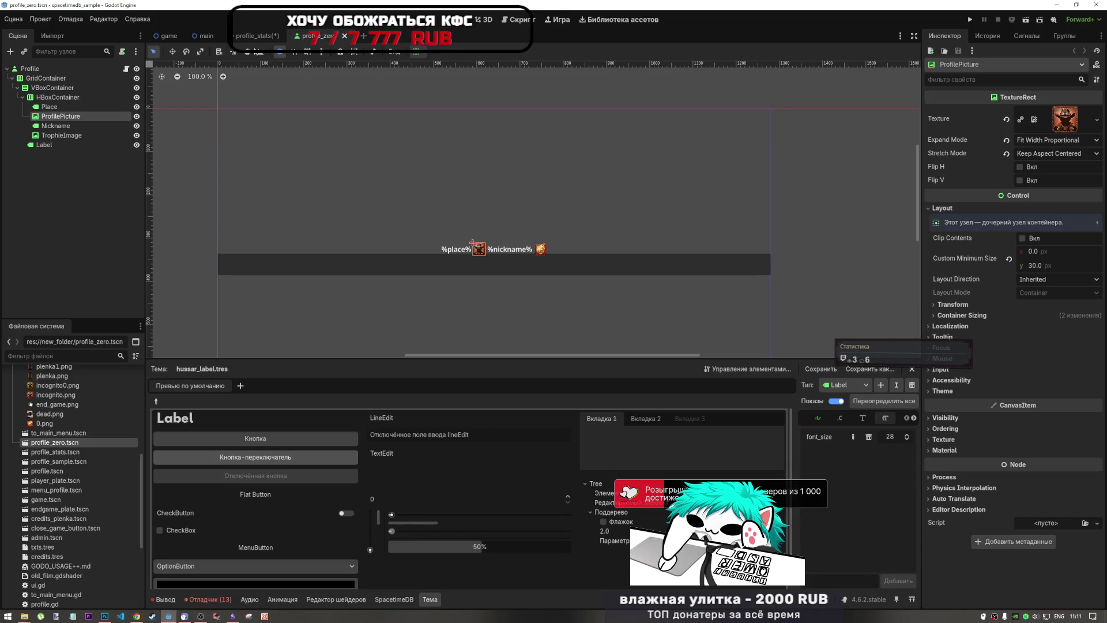
{"action": "left_click", "coordinate": [256, 36]}
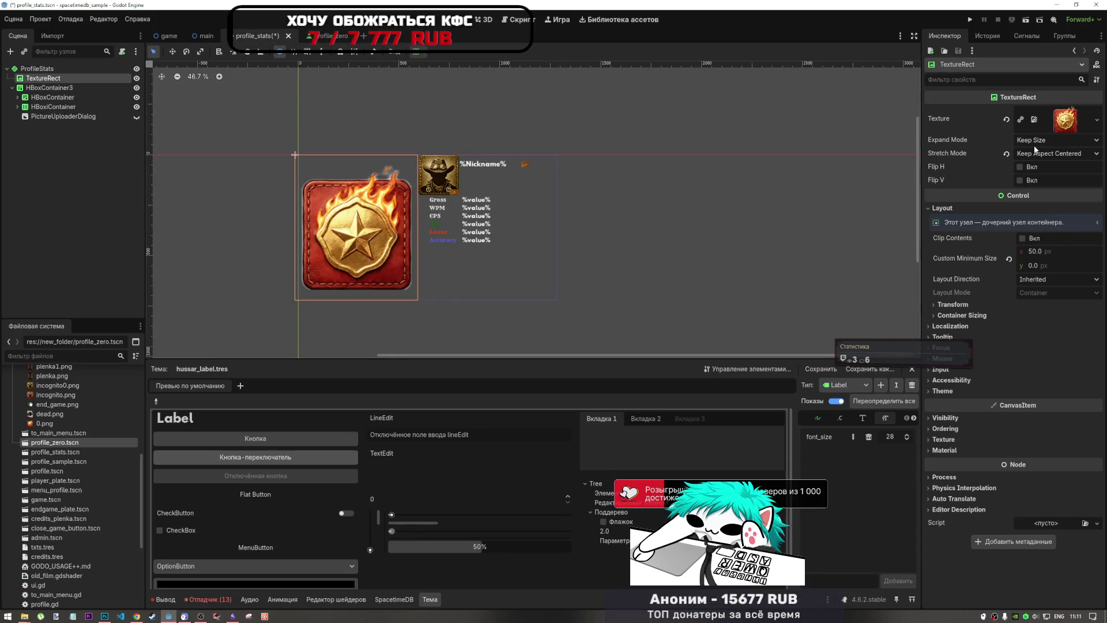
{"action": "left_click", "coordinate": [1055, 140]}
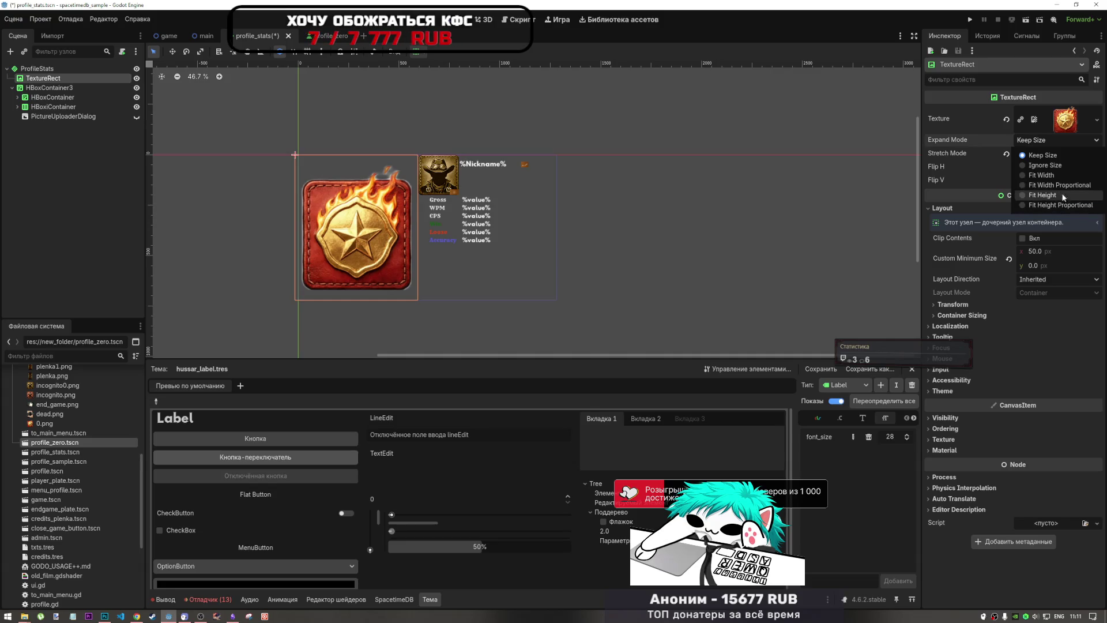
{"action": "left_click", "coordinate": [1063, 185]}
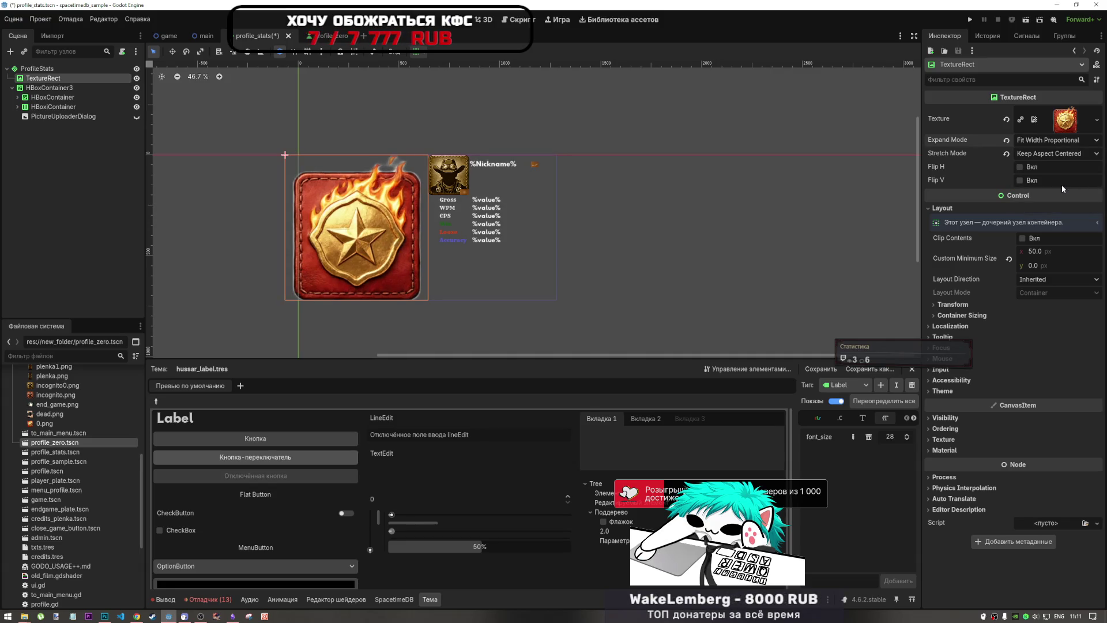
Step: Reset the badge's custom minimum size and, after trying Keep Aspect Covered and Scale, settle on Keep Aspect stretching
{"action": "left_click", "coordinate": [1009, 258]}
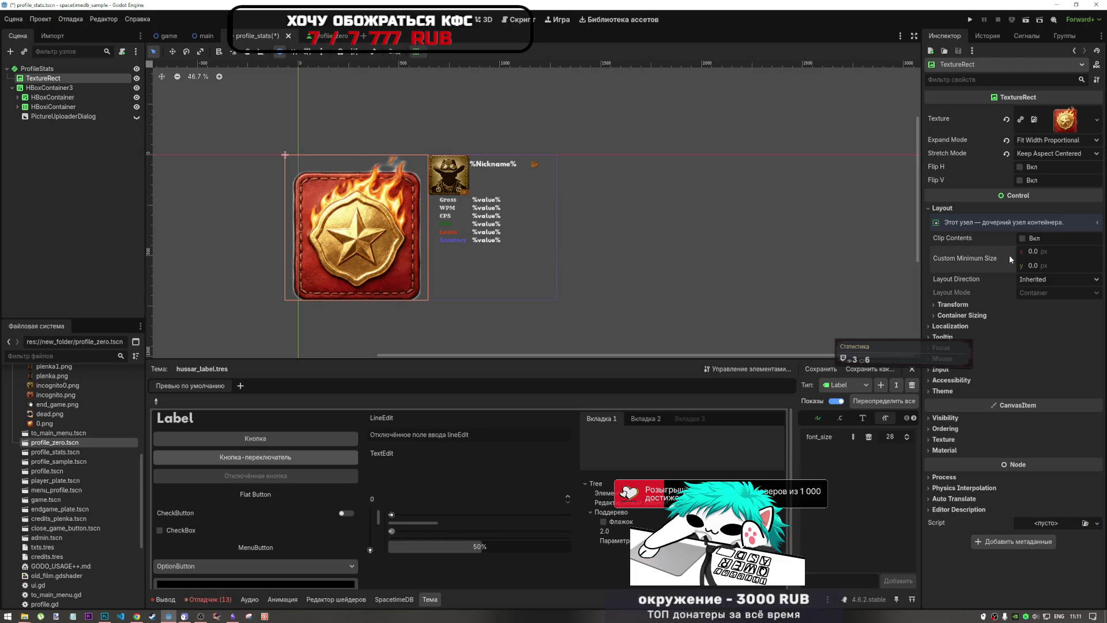
{"action": "left_click", "coordinate": [1045, 153]}
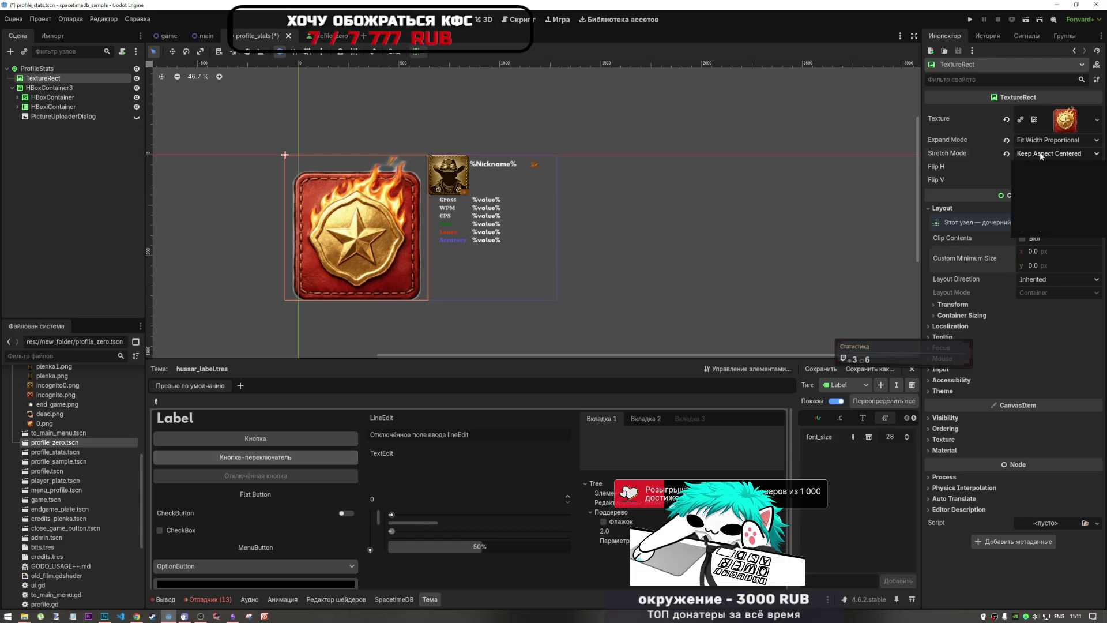
{"action": "left_click", "coordinate": [1055, 218]}
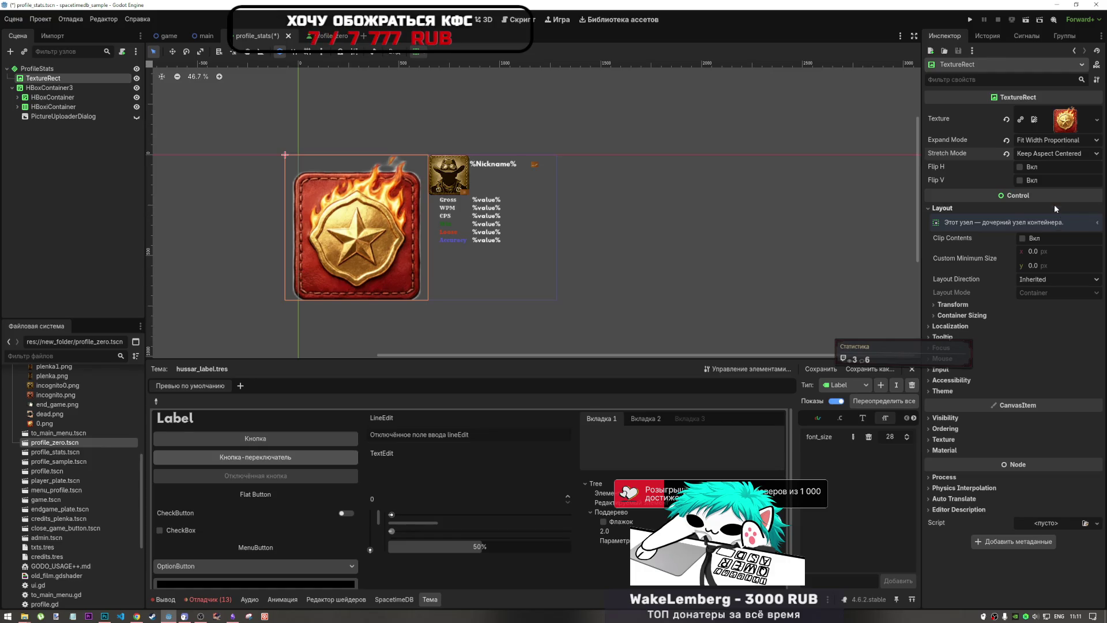
{"action": "left_click", "coordinate": [1041, 154]}
{"action": "left_click", "coordinate": [1051, 228]}
{"action": "left_click", "coordinate": [1036, 155]}
{"action": "left_click", "coordinate": [1047, 208]}
{"action": "left_click", "coordinate": [1040, 155]}
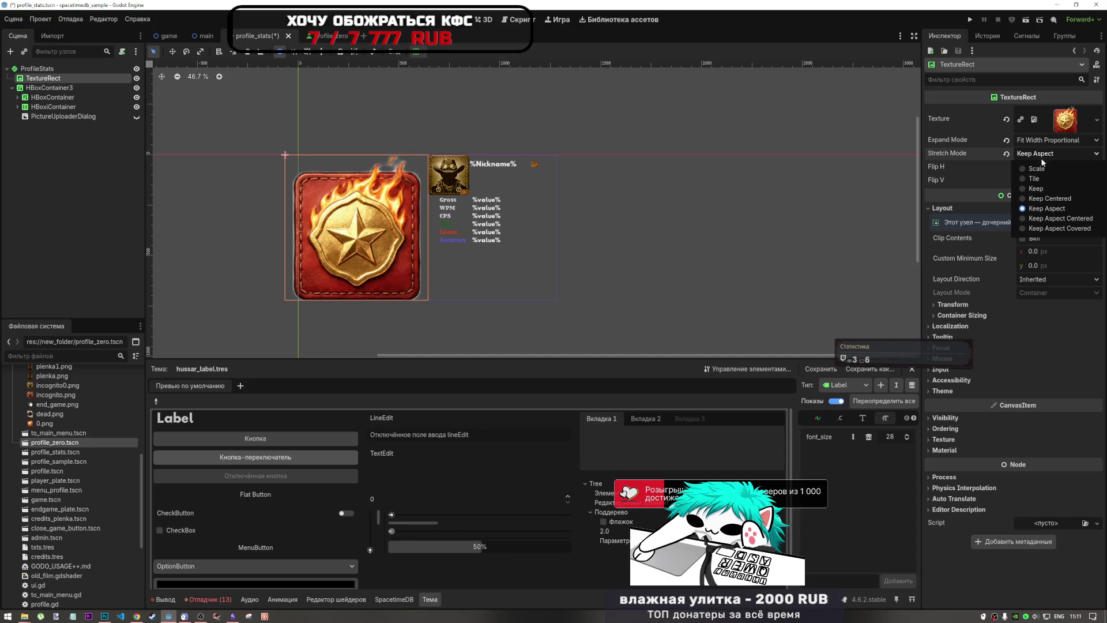
{"action": "left_click", "coordinate": [1045, 168]}
{"action": "left_click", "coordinate": [1041, 154]}
{"action": "left_click", "coordinate": [1040, 209]}
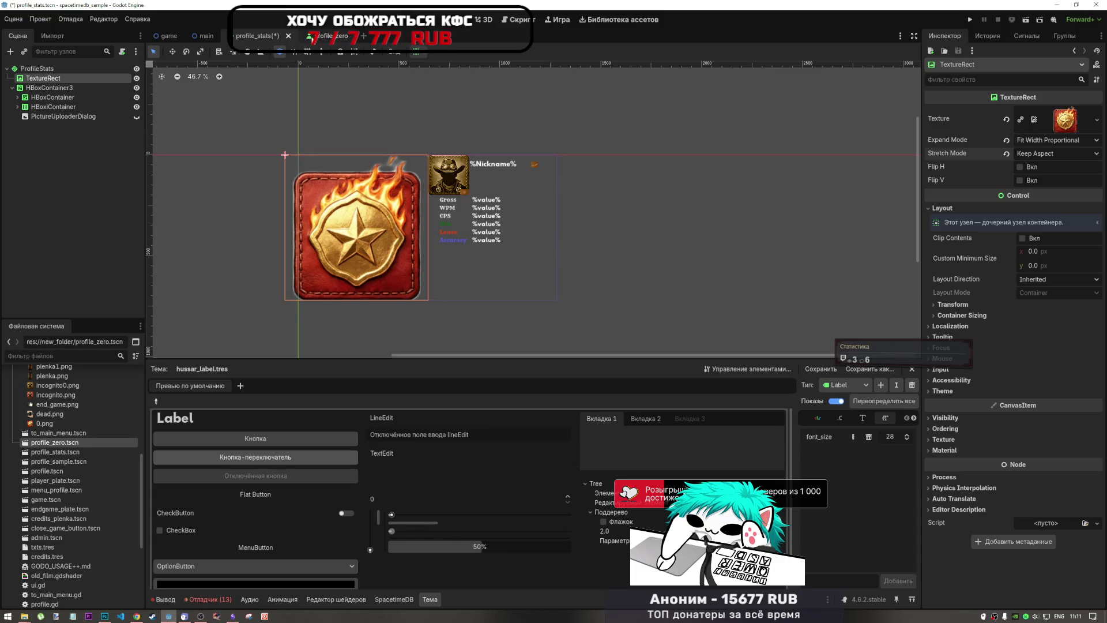
{"action": "left_click", "coordinate": [36, 69]}
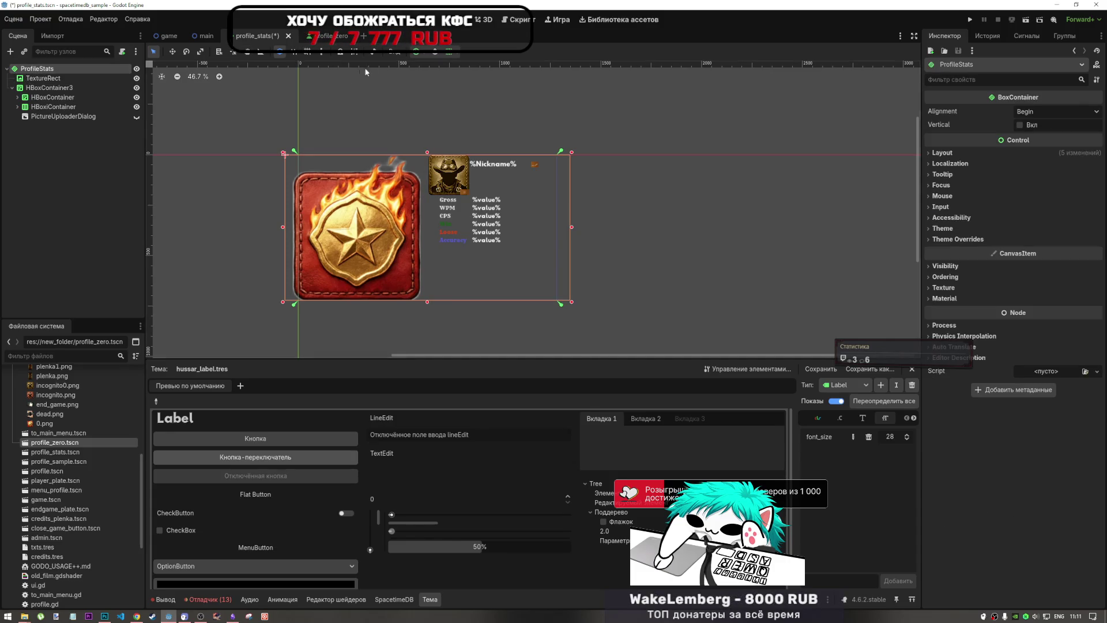
Step: Enable Clip Contents on the ProfileStats root, make it vertical and set its alignment to Center
{"action": "left_click", "coordinate": [416, 51]}
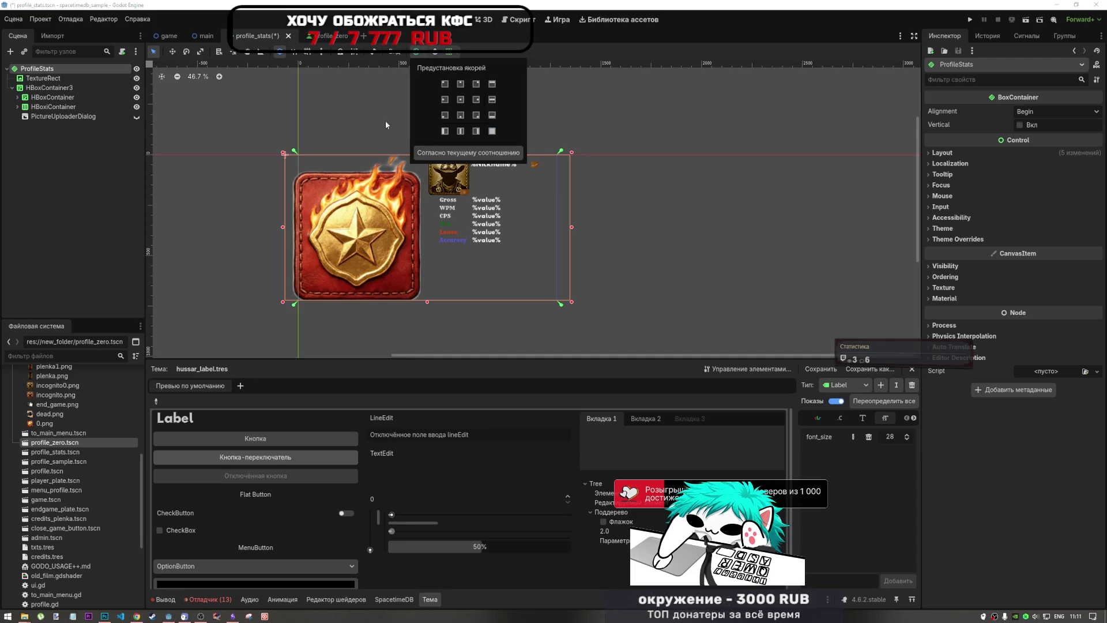
{"action": "left_click", "coordinate": [335, 94]}
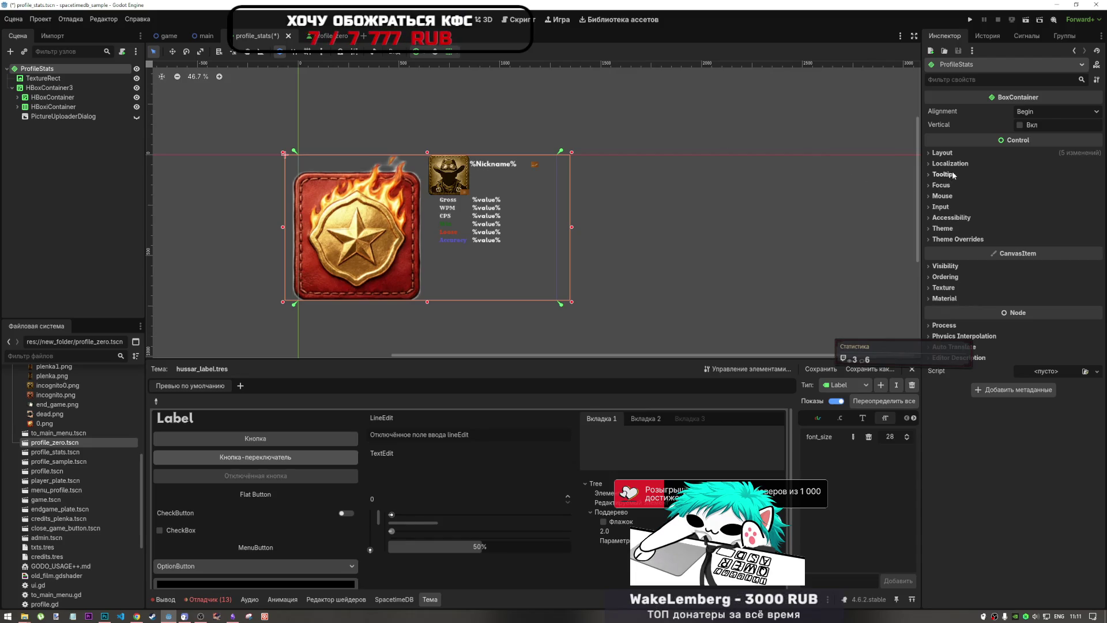
{"action": "left_click", "coordinate": [944, 152]}
{"action": "left_click", "coordinate": [1023, 193]}
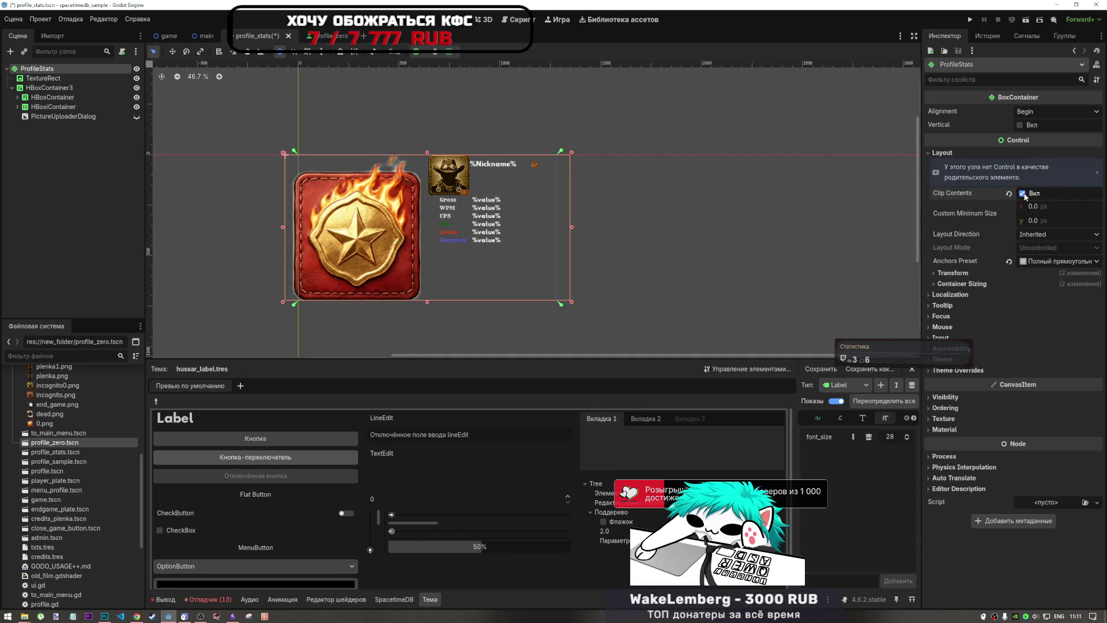
{"action": "left_click", "coordinate": [1020, 125]}
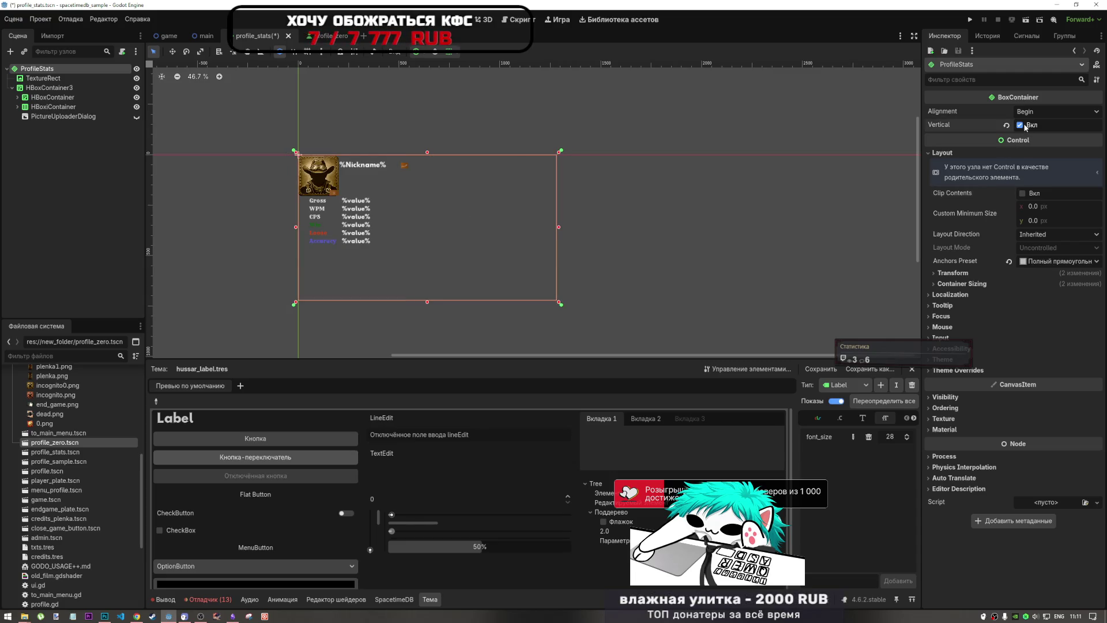
{"action": "left_click", "coordinate": [1021, 125]}
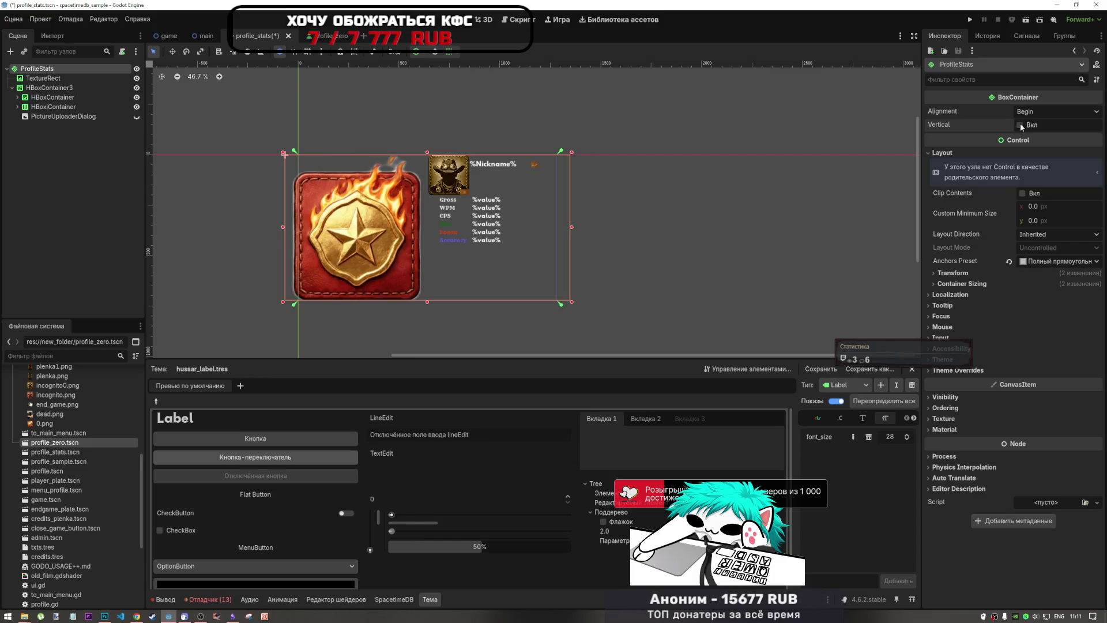
{"action": "left_click", "coordinate": [1021, 125]}
{"action": "left_click", "coordinate": [1027, 115]}
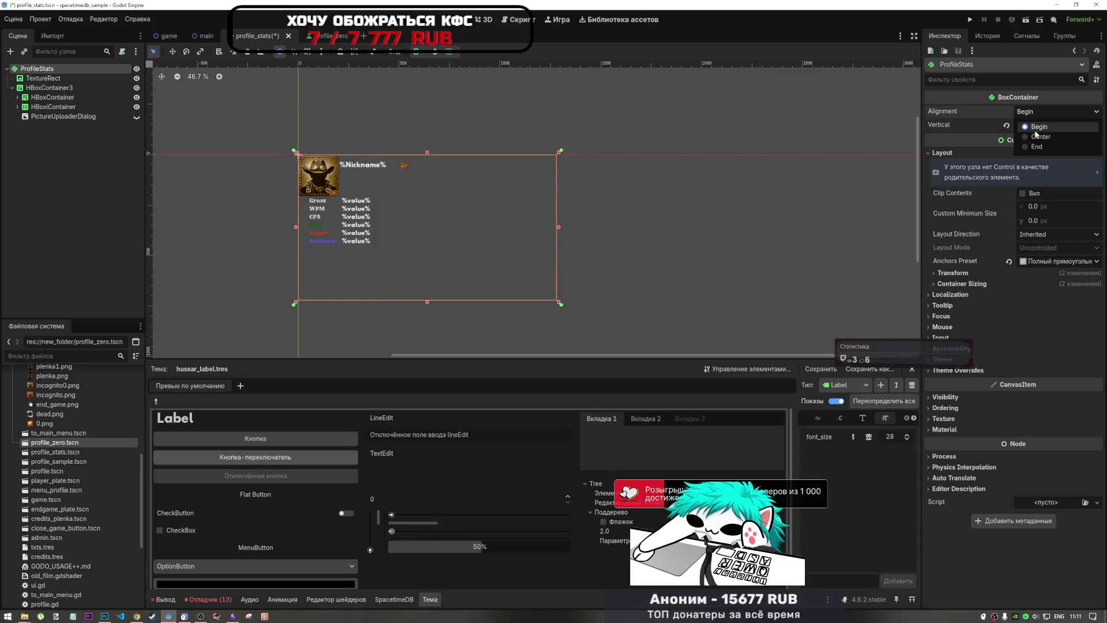
{"action": "left_click", "coordinate": [1031, 134]}
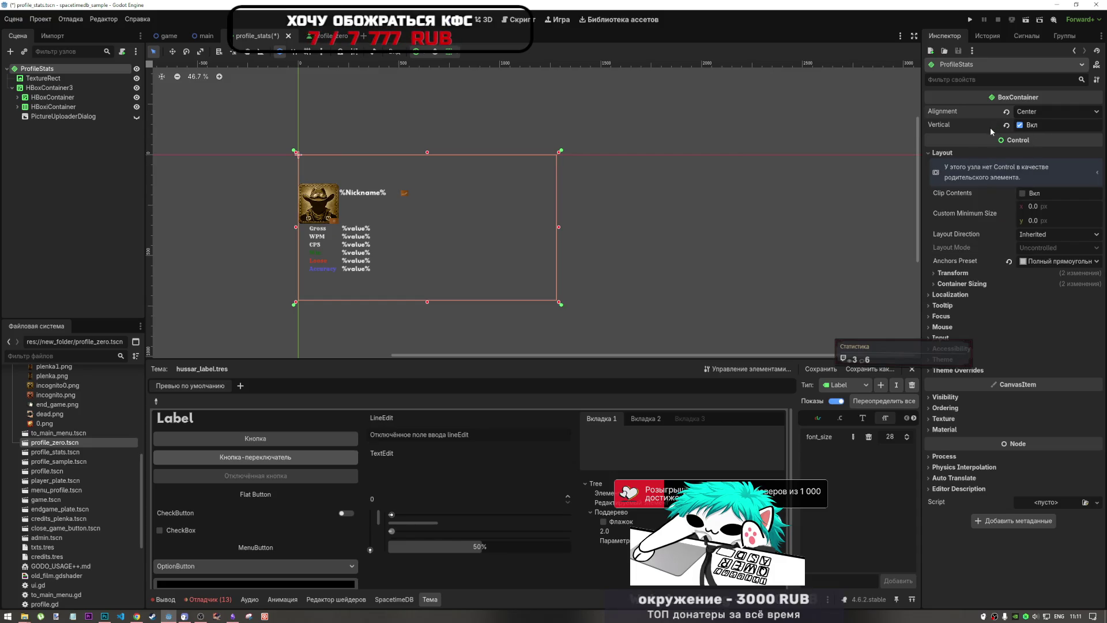
{"action": "left_click", "coordinate": [66, 80]}
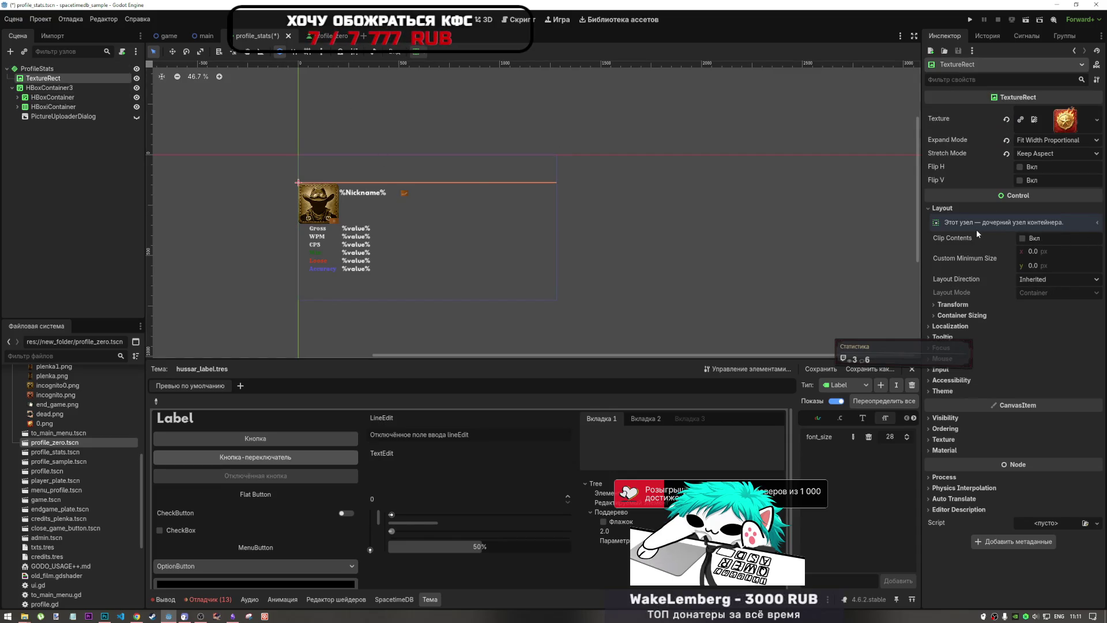
Step: Change HBoxContainer3's type to VBoxContainer using the 'vb' search
{"action": "left_click", "coordinate": [56, 88]}
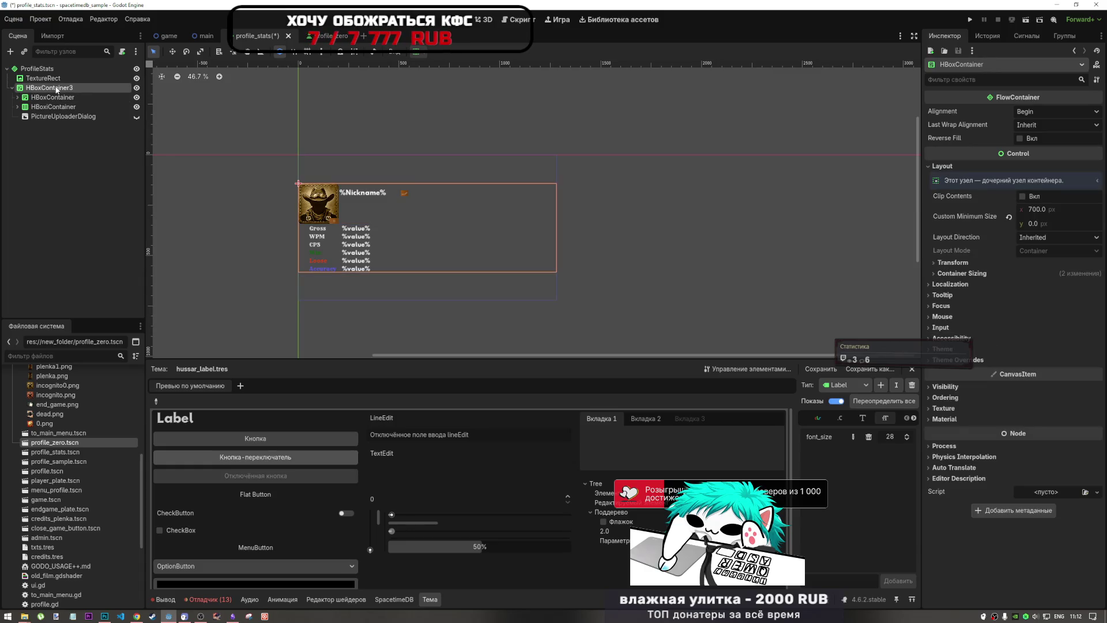
{"action": "right_click", "coordinate": [58, 89]}
{"action": "left_click", "coordinate": [105, 197]}
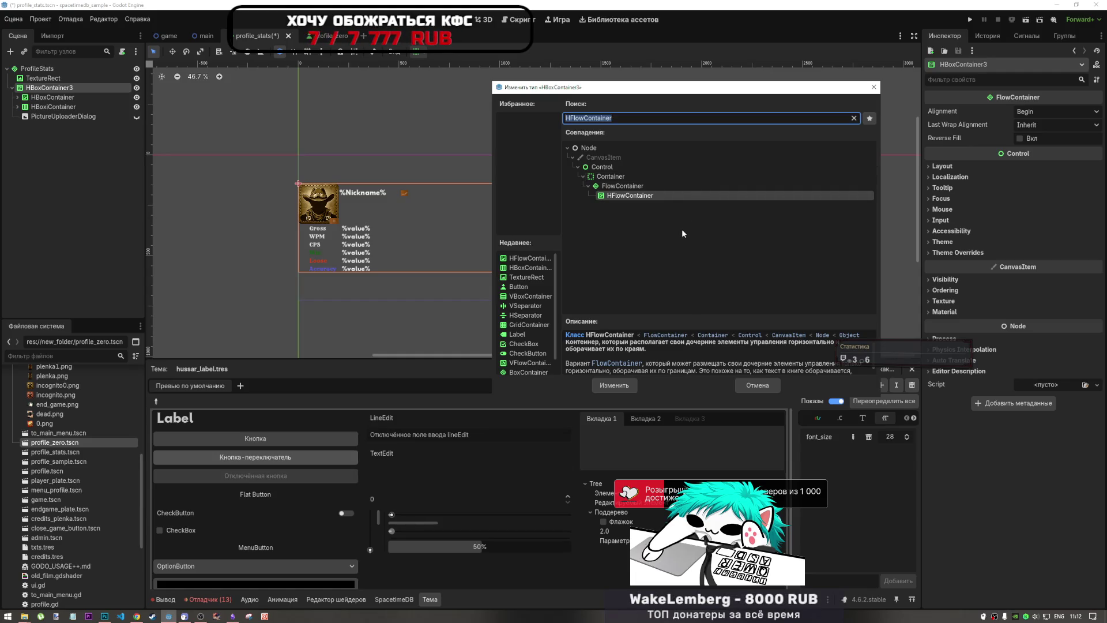
{"action": "type", "text": "vb"}
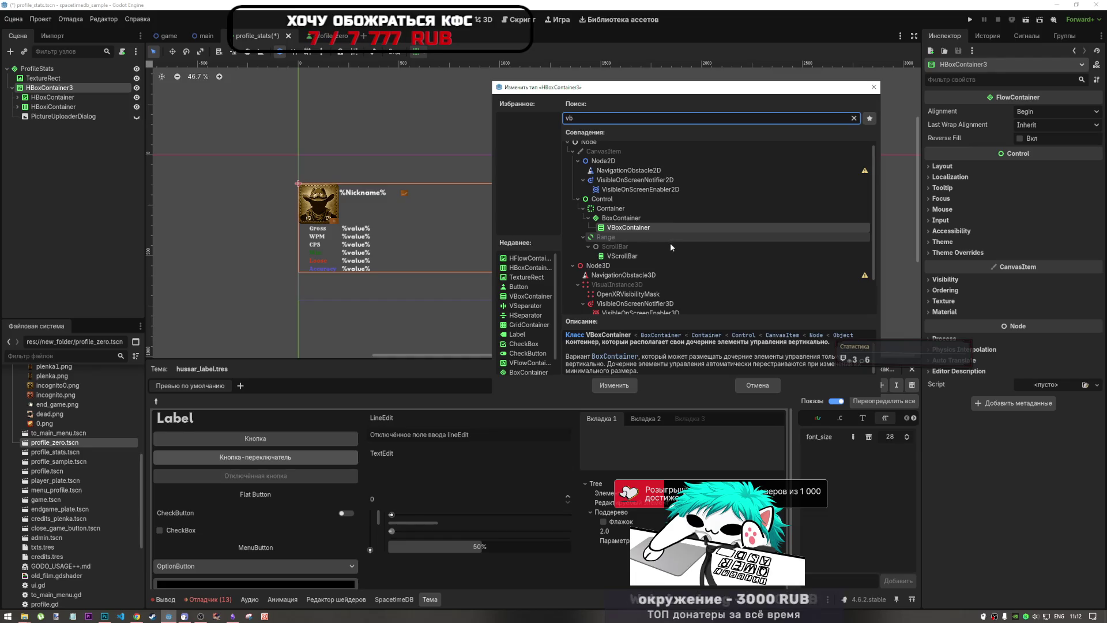
{"action": "left_click", "coordinate": [614, 386]}
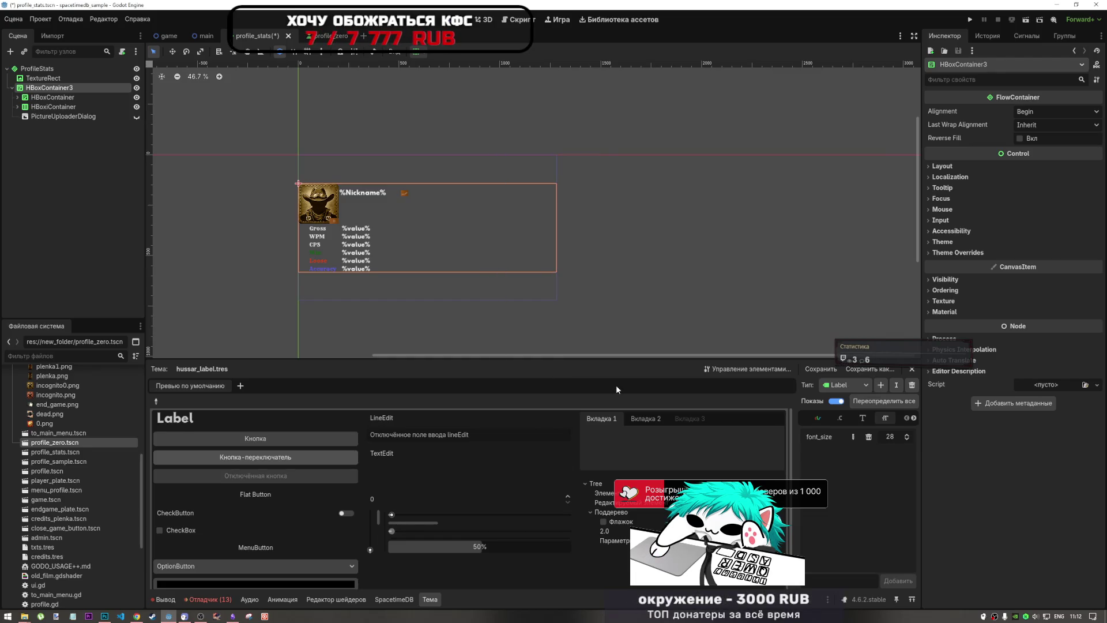
Step: Rename the converted node to VBoxContainer3
{"action": "double_click", "coordinate": [37, 89]}
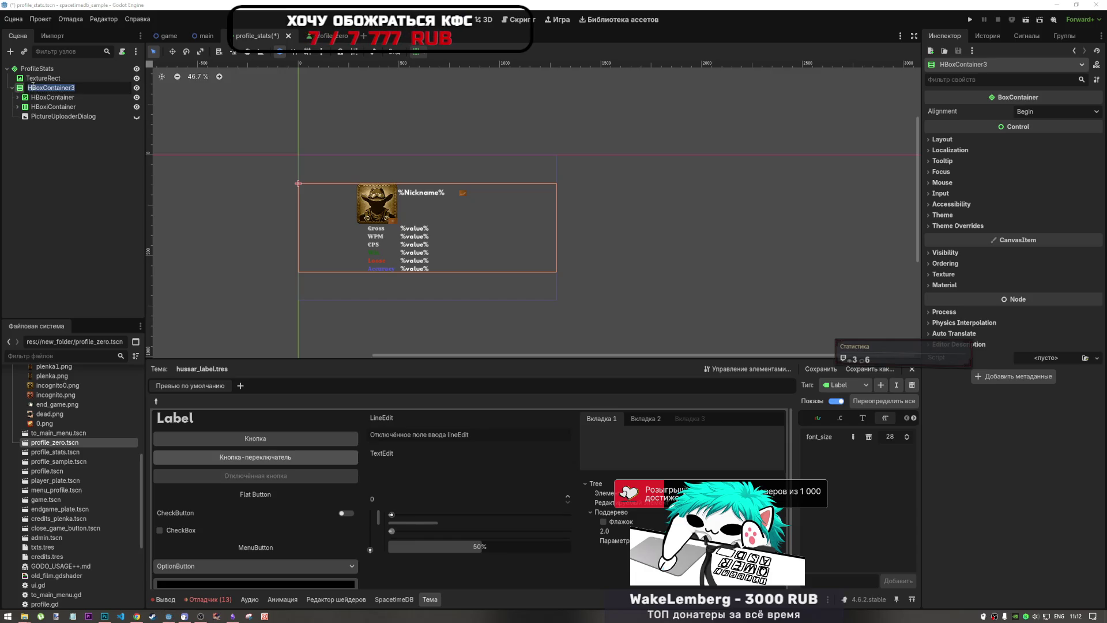
{"action": "key", "text": "BackSpace"}
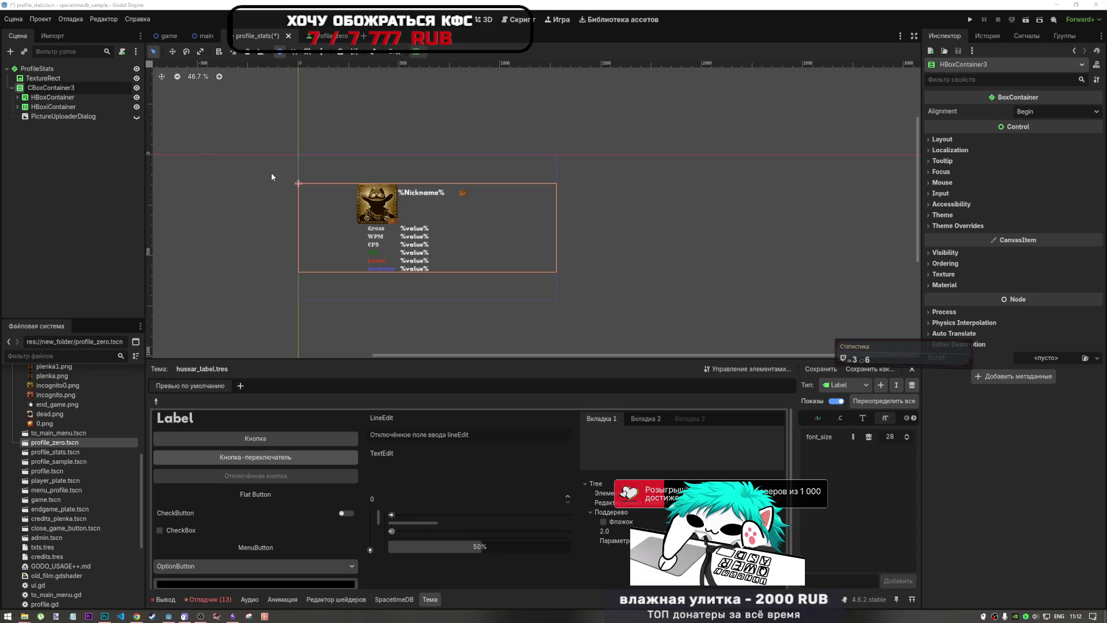
{"action": "type", "text": "V"}
{"action": "left_click", "coordinate": [59, 80]}
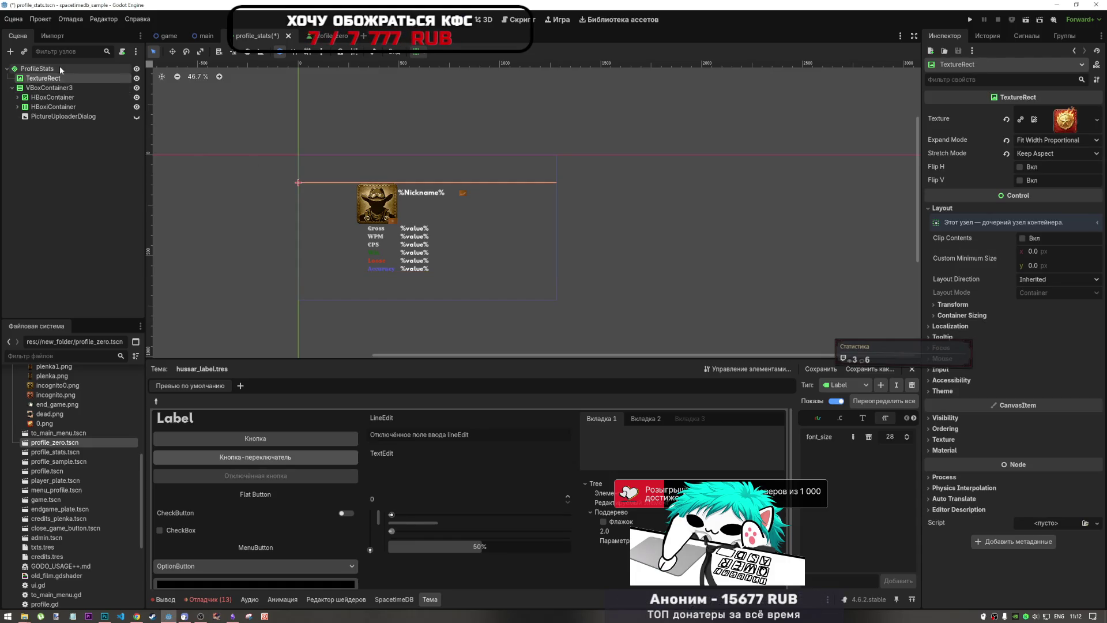
Step: Select the badge TextureRect, set its Expand Mode to Ignore Size and minimum height to 300
{"action": "left_click", "coordinate": [60, 68]}
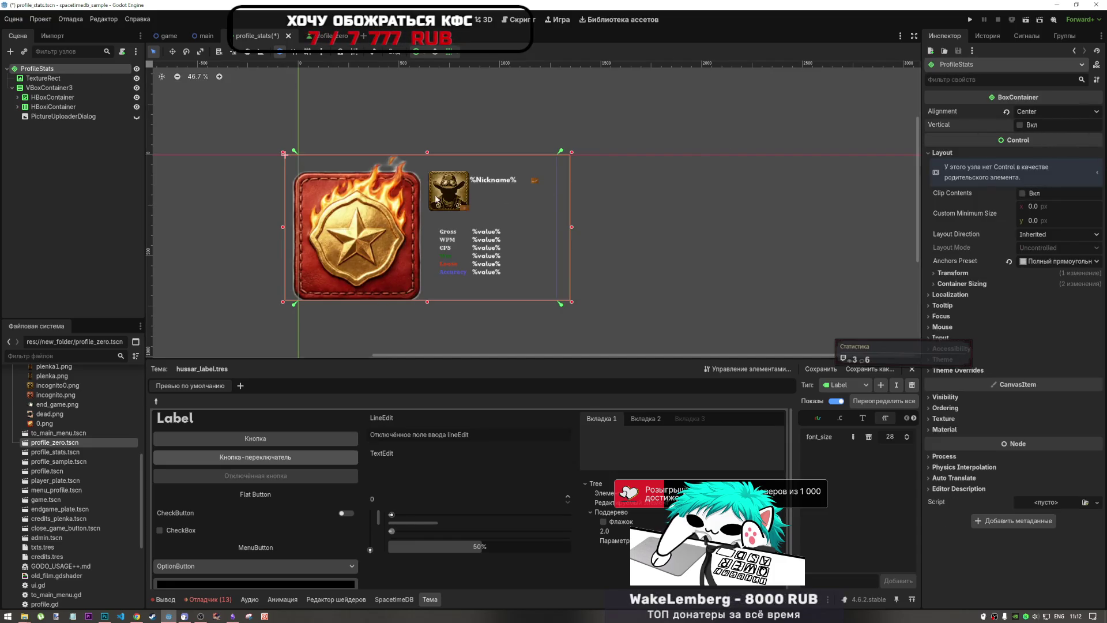
{"action": "left_click", "coordinate": [345, 199]}
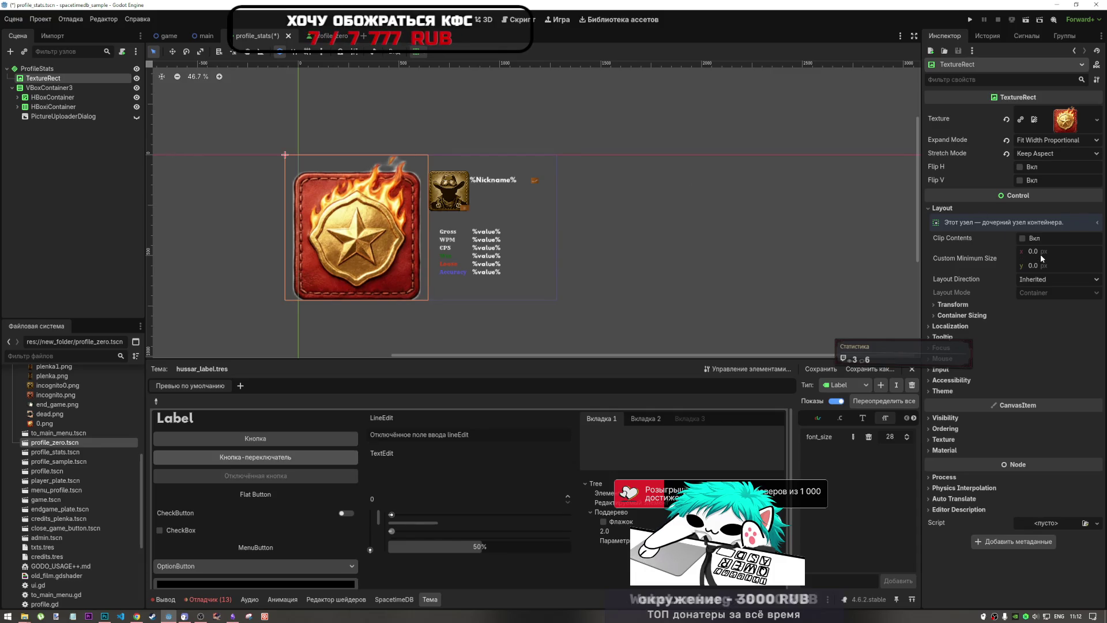
{"action": "left_click", "coordinate": [1007, 140]}
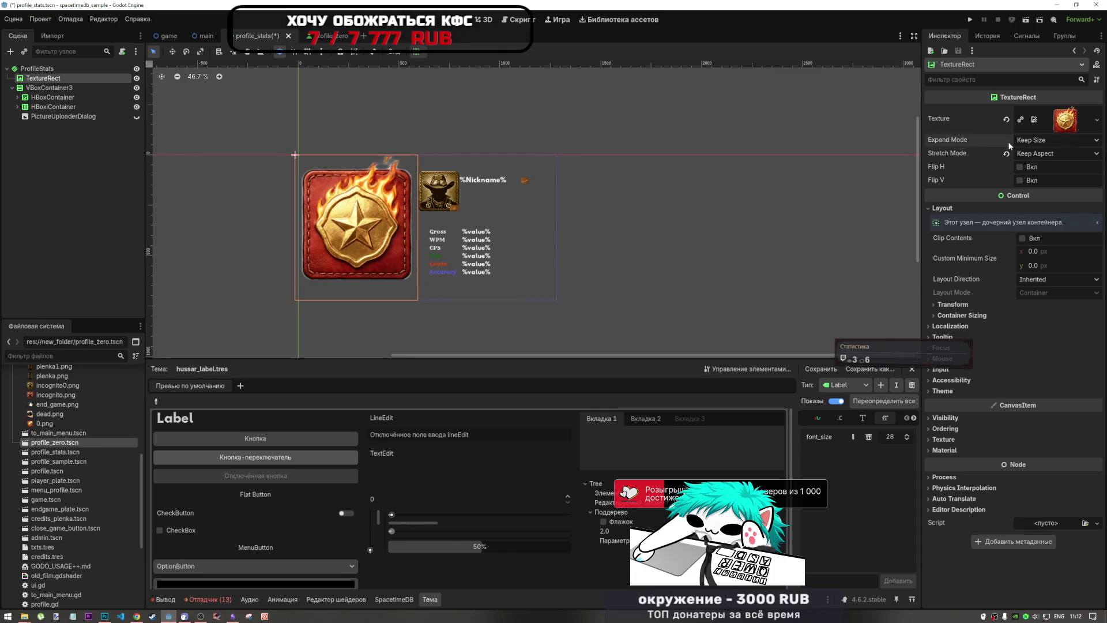
{"action": "left_click", "coordinate": [1035, 140]}
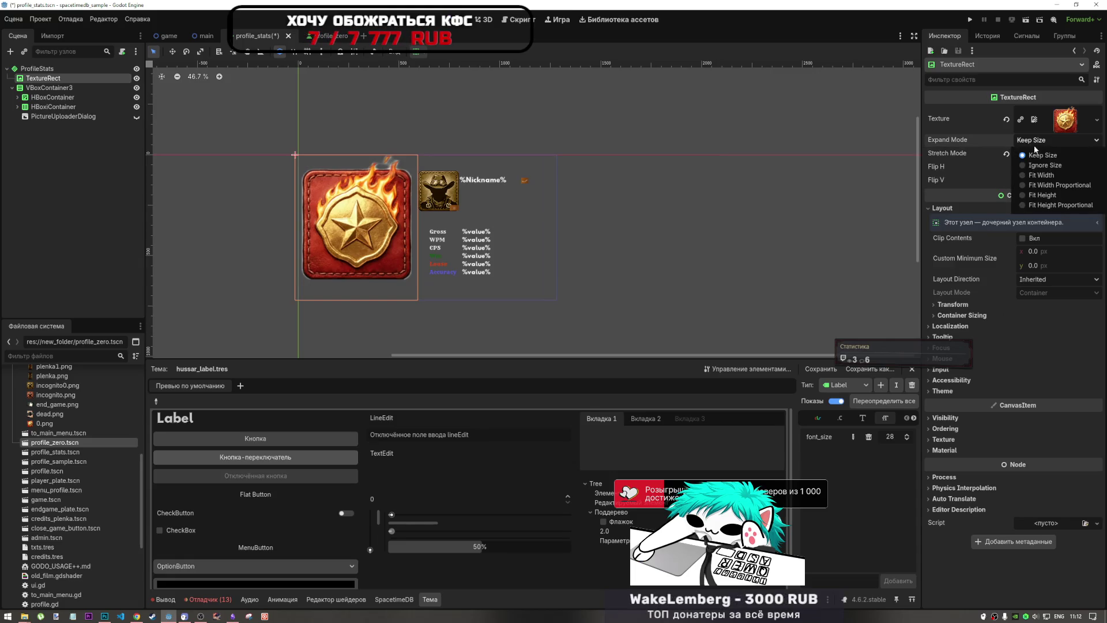
{"action": "left_click", "coordinate": [1040, 165]}
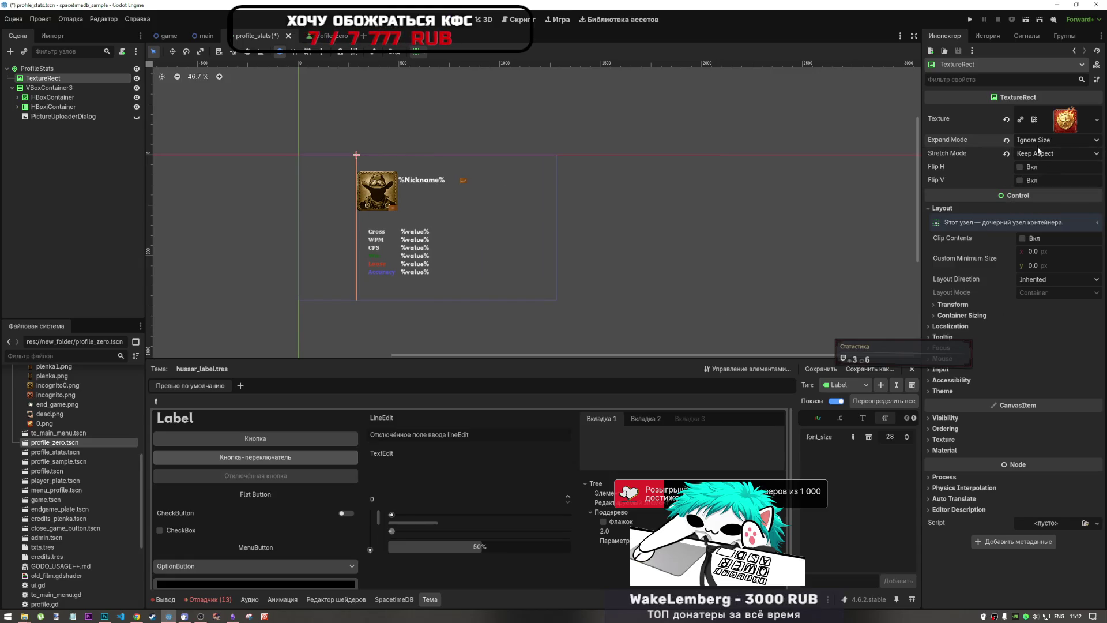
{"action": "left_click", "coordinate": [1049, 266]}
{"action": "type", "text": "300"}
{"action": "key", "text": "Return"}
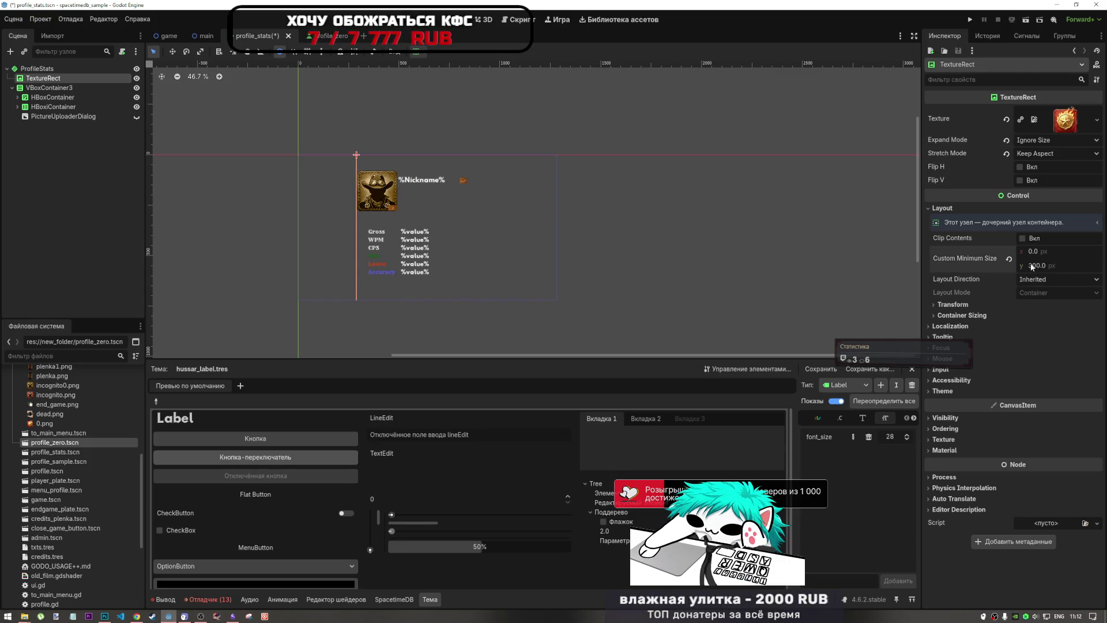
Step: Try a 300 minimum width and centre, fill and top vertical alignment for the badge in its row
{"action": "left_click", "coordinate": [1049, 252]}
{"action": "type", "text": "300"}
{"action": "key", "text": "Return"}
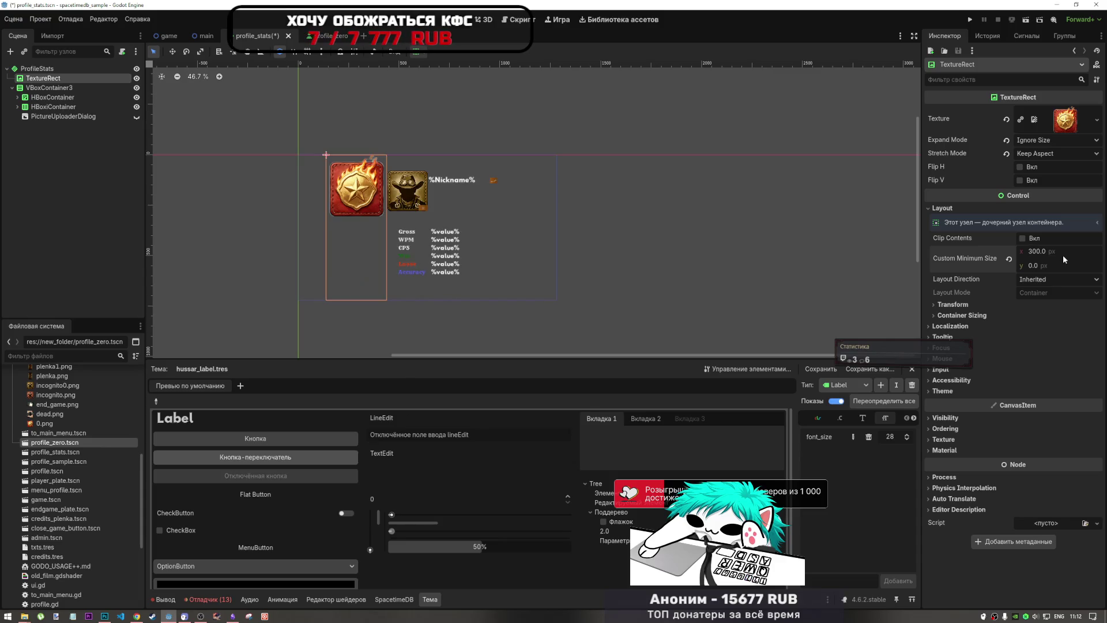
{"action": "left_click", "coordinate": [1036, 252]}
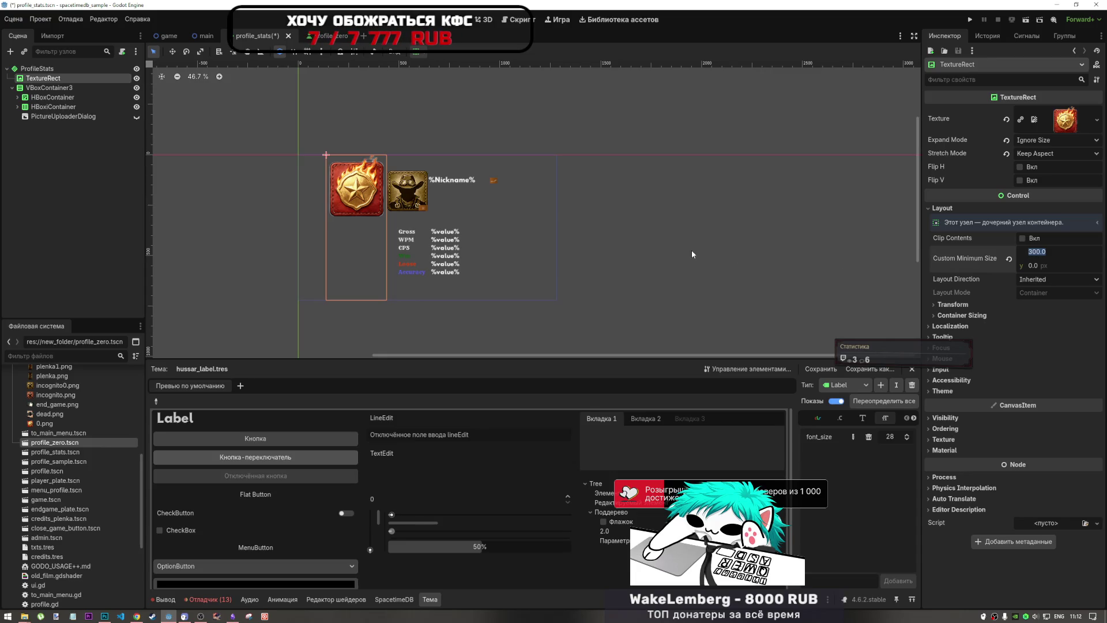
{"action": "left_click", "coordinate": [419, 54]}
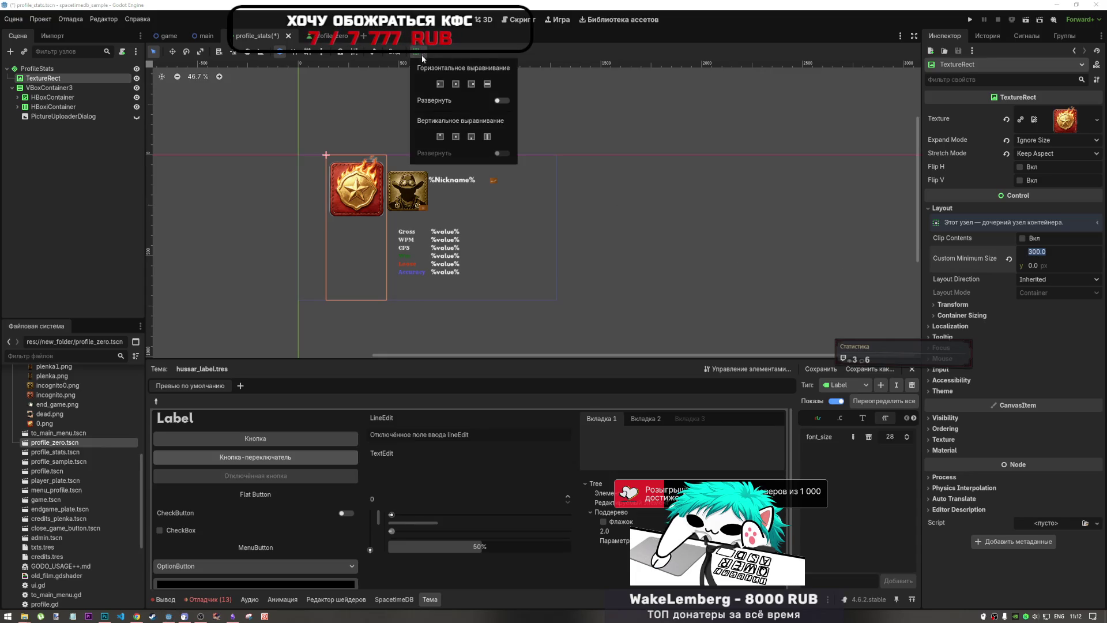
{"action": "left_click", "coordinate": [456, 137]}
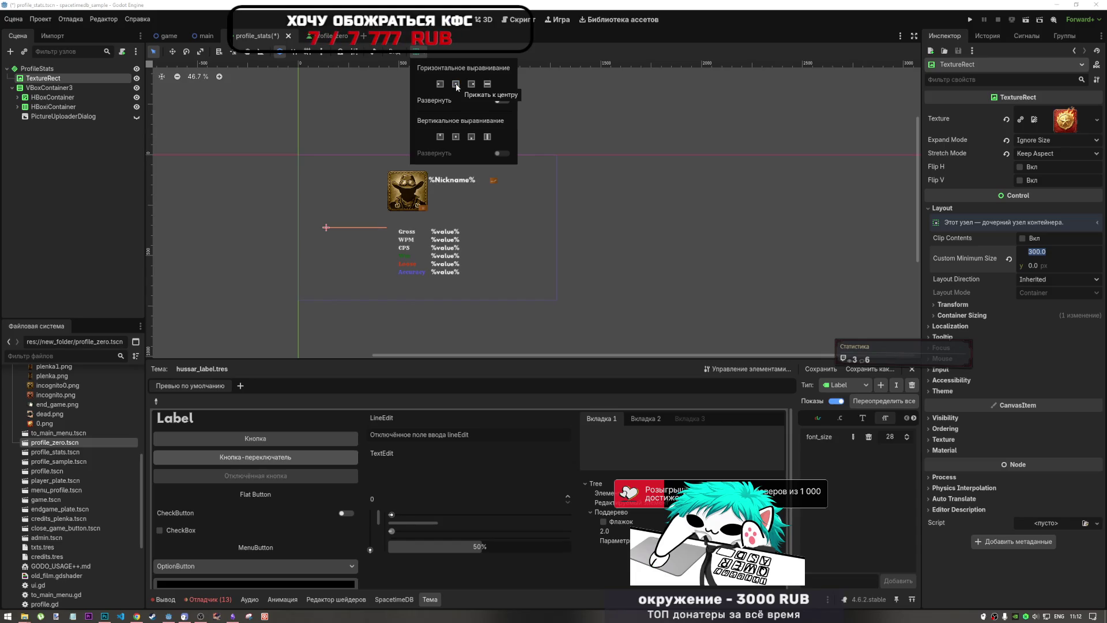
{"action": "left_click", "coordinate": [488, 136]}
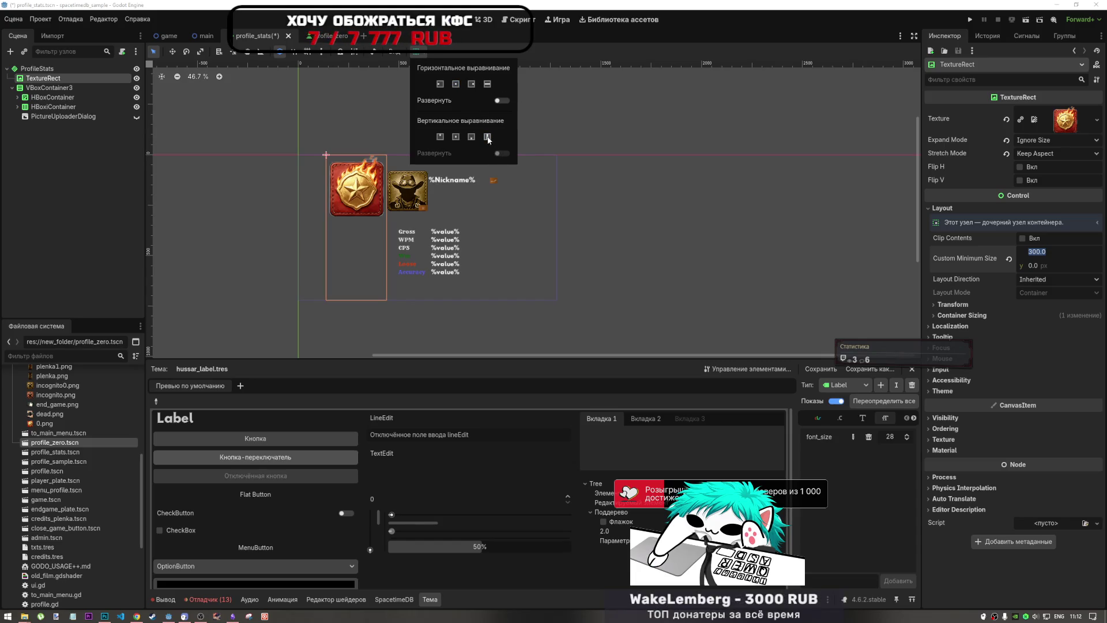
{"action": "left_click", "coordinate": [439, 137]}
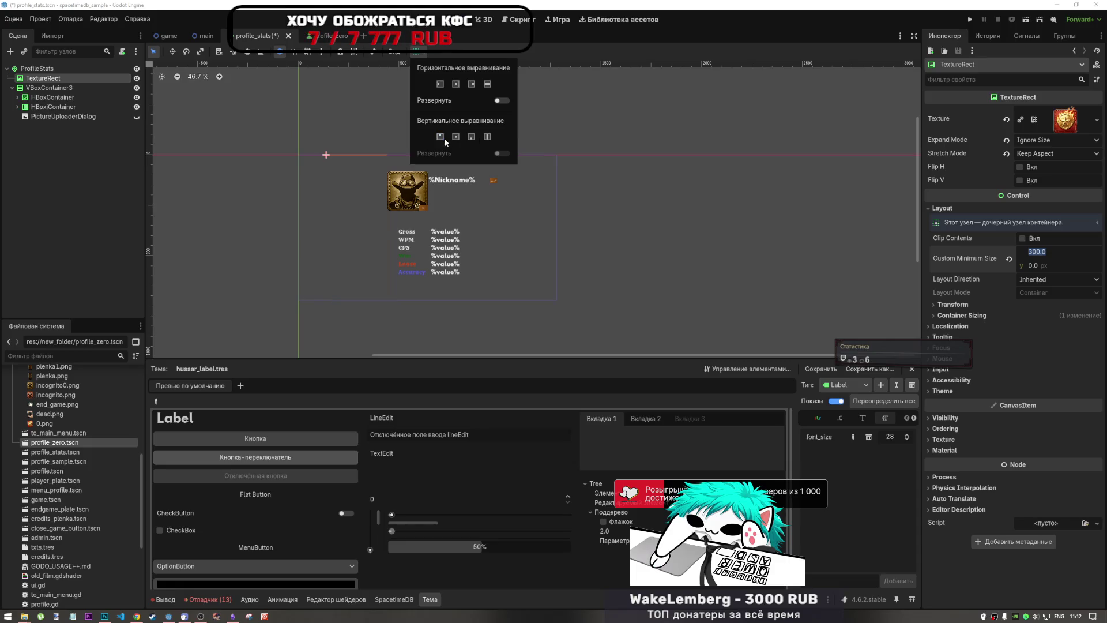
{"action": "type", "text": "0"}
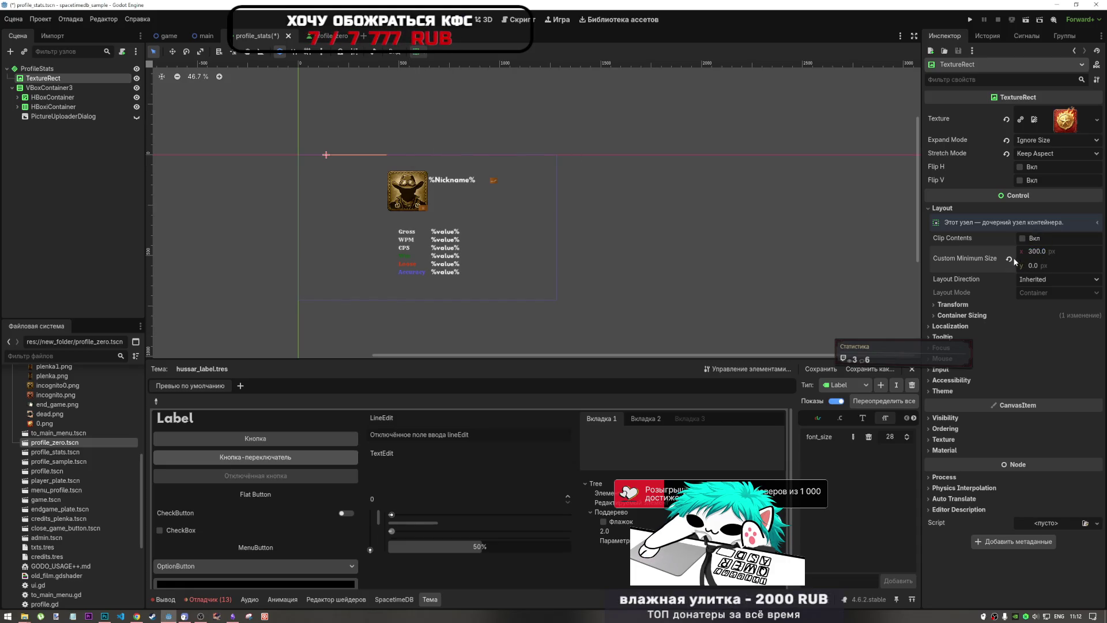
Step: Set the badge to 300 minimum height, Fit Width Proportional expand and Keep Aspect Centered stretch
{"action": "left_click", "coordinate": [1041, 267]}
{"action": "type", "text": "300"}
{"action": "key", "text": "Return"}
{"action": "left_click", "coordinate": [1038, 140]}
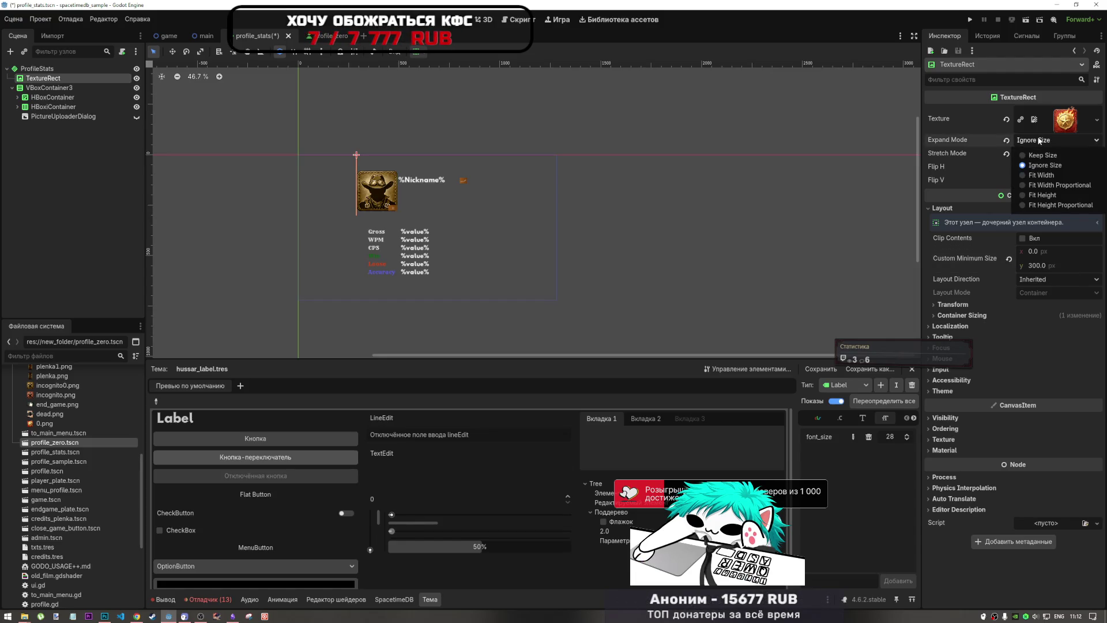
{"action": "left_click", "coordinate": [1043, 193]}
{"action": "left_click", "coordinate": [1032, 142]}
{"action": "left_click", "coordinate": [1037, 185]}
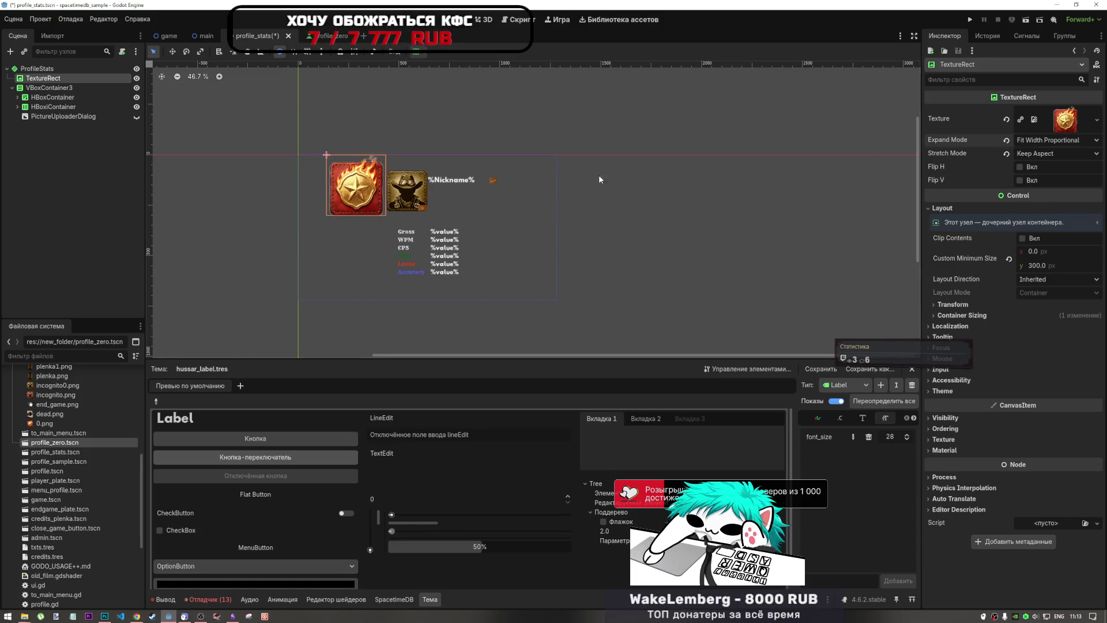
{"action": "left_click", "coordinate": [1045, 154]}
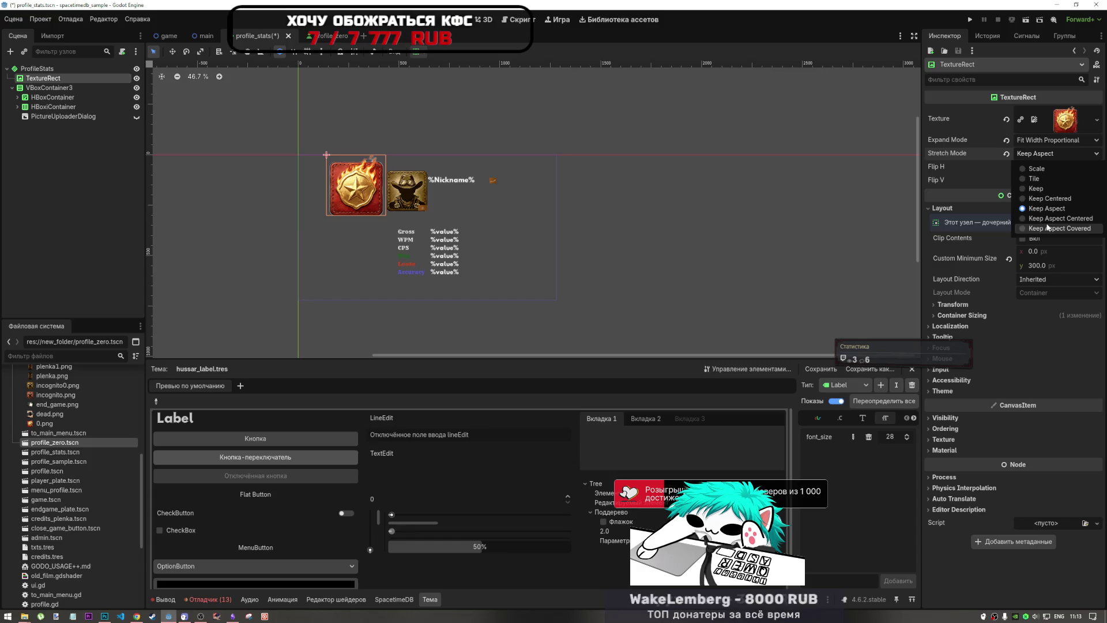
{"action": "left_click", "coordinate": [1045, 229]}
{"action": "left_click", "coordinate": [1041, 158]}
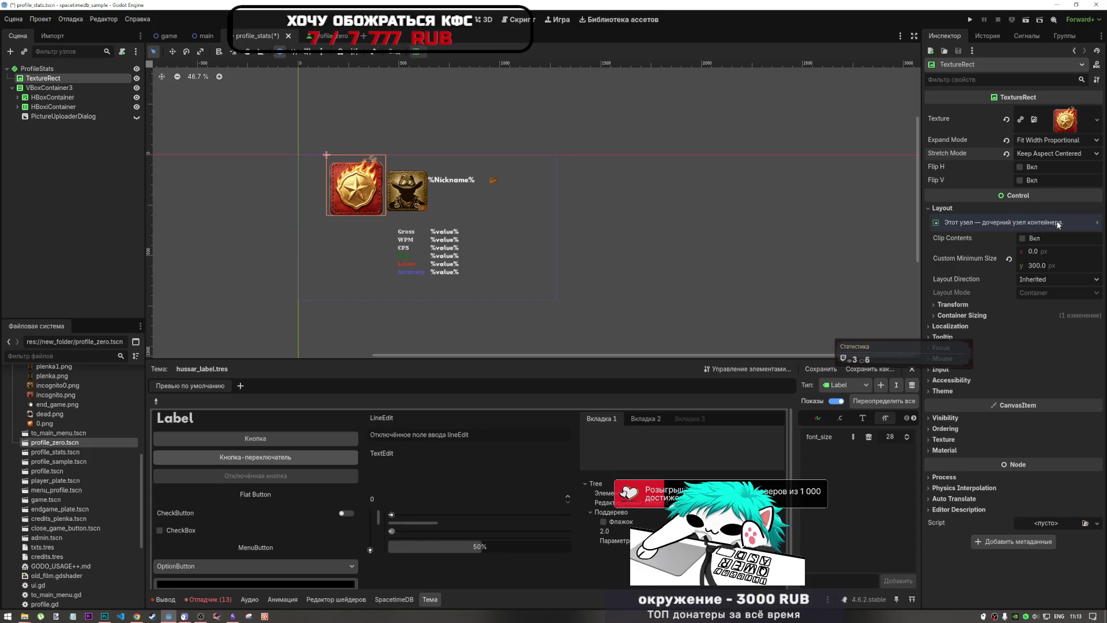
{"action": "left_click", "coordinate": [452, 163]}
{"action": "scroll", "coordinate": [381, 164], "scroll_direction": "up", "scroll_amount": 3}
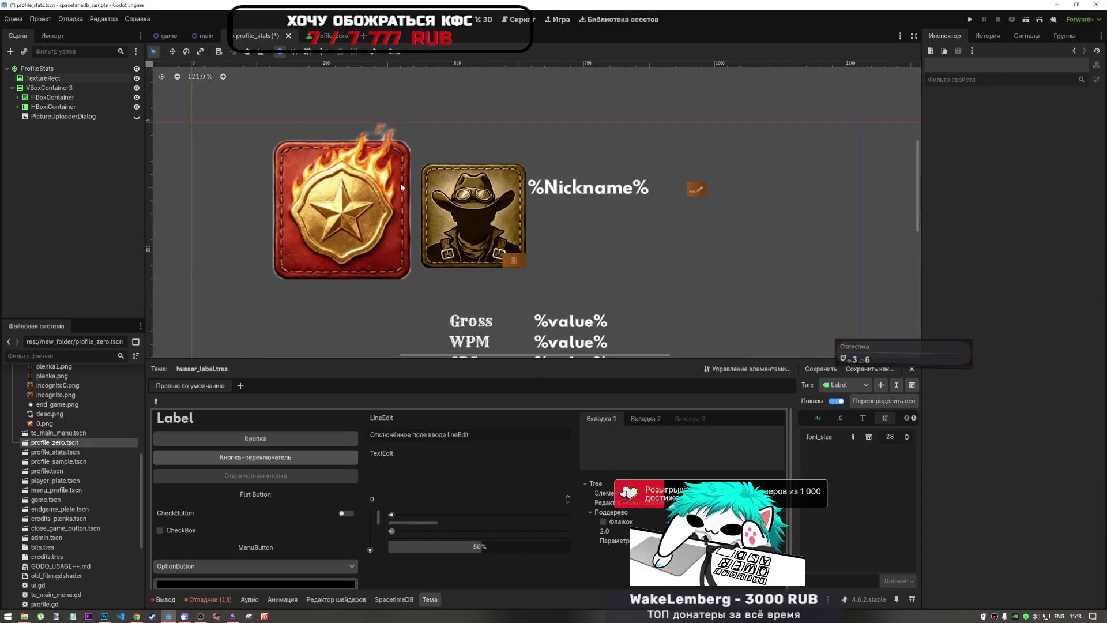
Step: Lower the badge TextureRect's minimum height to 200, then start adding a child node to ProfileStats
{"action": "scroll", "coordinate": [389, 212], "scroll_direction": "down", "scroll_amount": 3}
{"action": "left_click", "coordinate": [390, 212]}
{"action": "scroll", "coordinate": [392, 210], "scroll_direction": "up", "scroll_amount": 5}
{"action": "scroll", "coordinate": [394, 209], "scroll_direction": "down", "scroll_amount": 3}
{"action": "left_click", "coordinate": [568, 134]}
{"action": "scroll", "coordinate": [531, 198], "scroll_direction": "down", "scroll_amount": 3}
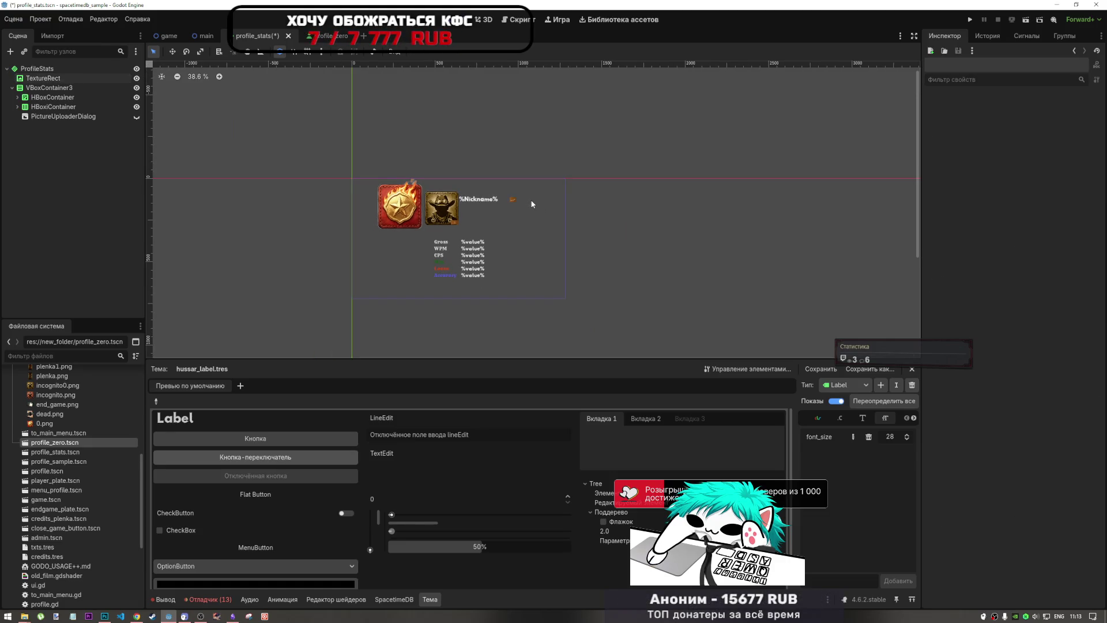
{"action": "left_click", "coordinate": [399, 205]}
{"action": "left_click", "coordinate": [1039, 268]}
{"action": "type", "text": "200"}
{"action": "key", "text": "Return"}
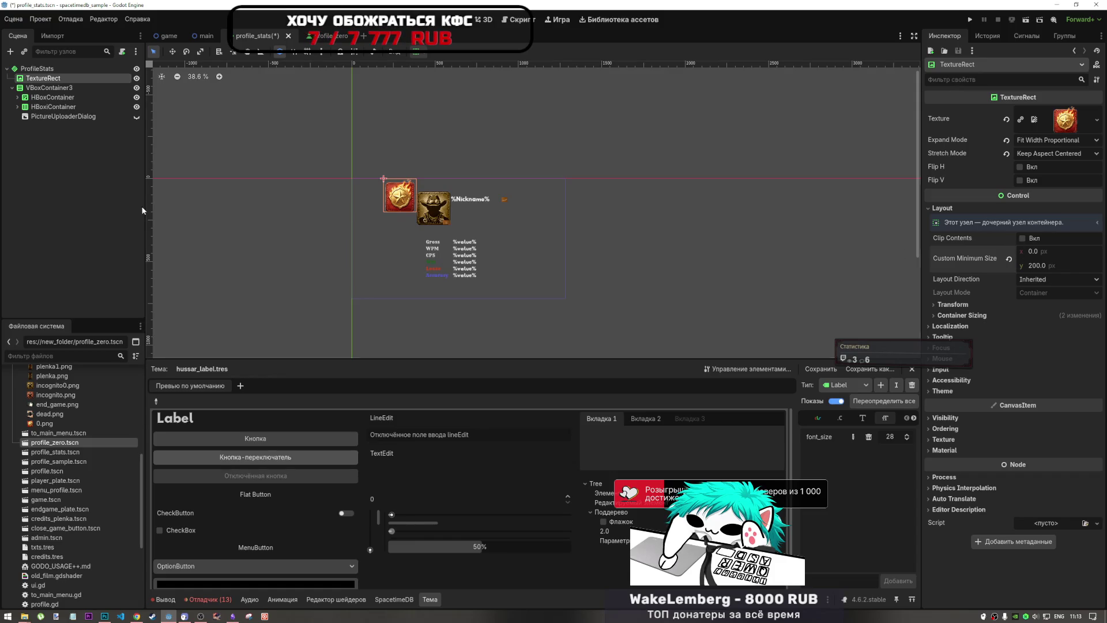
{"action": "right_click", "coordinate": [54, 71]}
{"action": "left_click", "coordinate": [75, 78]}
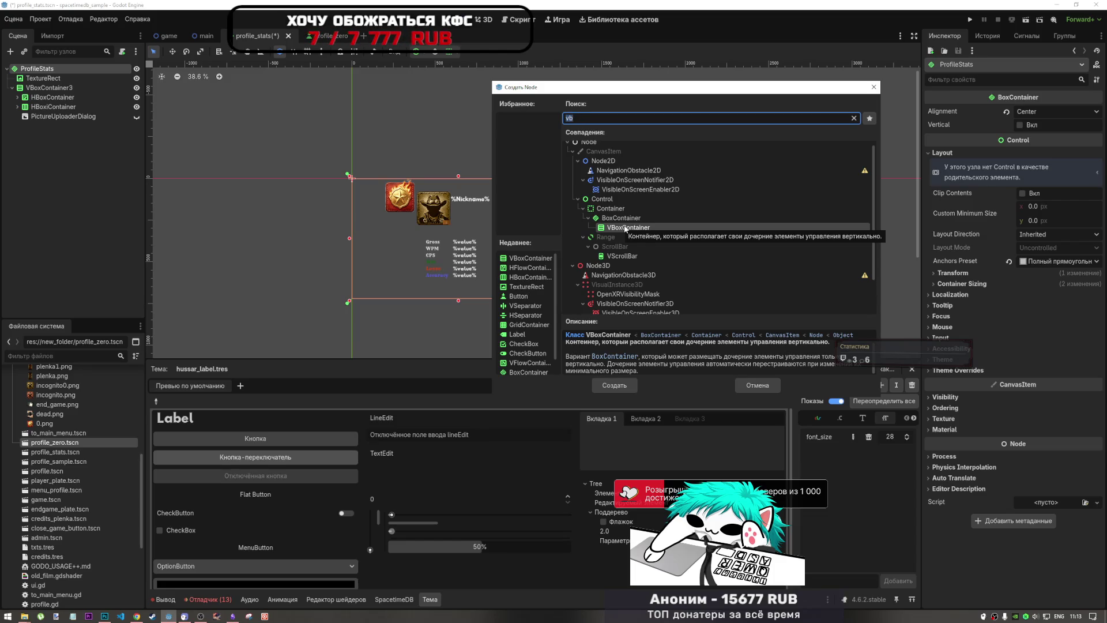
Step: Create a MarginContainer found by searching 'marg' and drag it to the top under ProfileStats
{"action": "type", "text": "marg"}
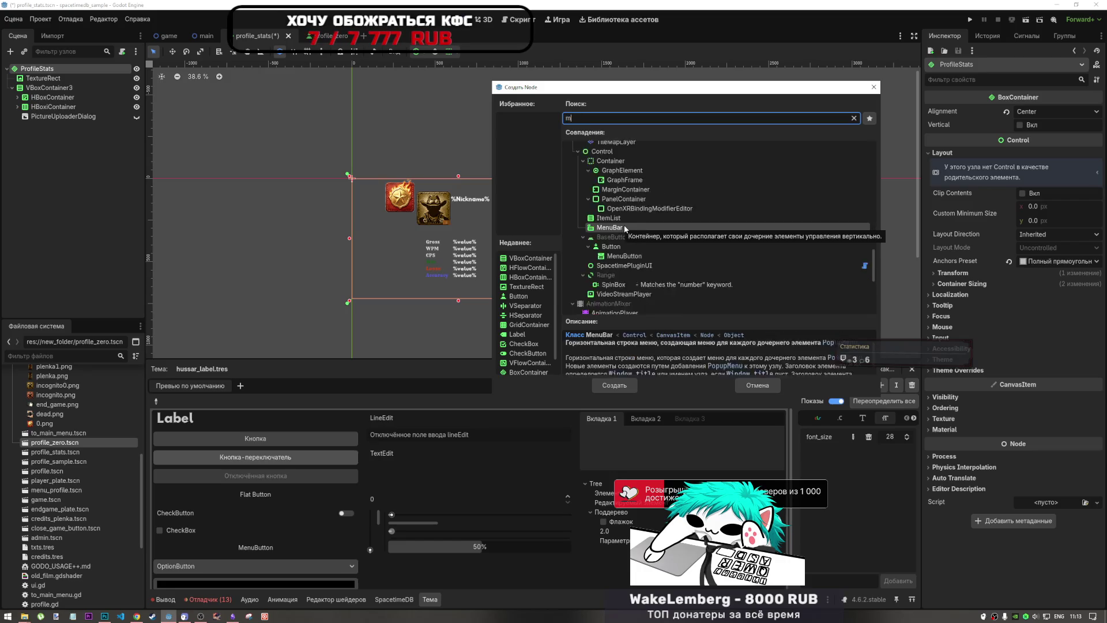
{"action": "left_click", "coordinate": [602, 386]}
{"action": "left_click_drag", "start_coordinate": [64, 127], "coordinate": [62, 79]}
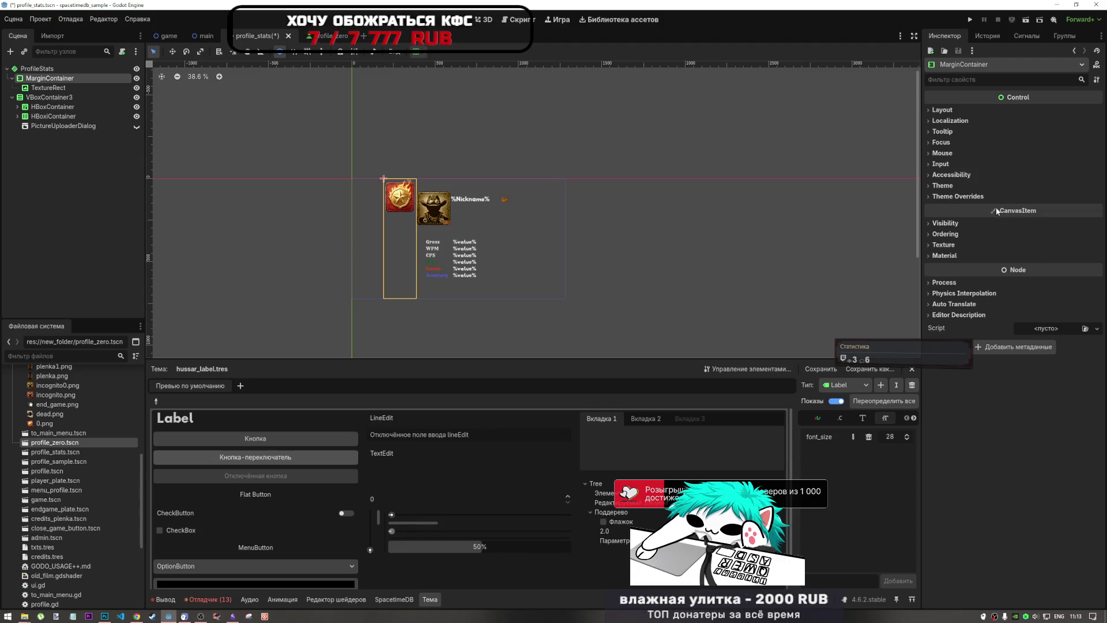
Step: Give the MarginContainer theme margin overrides around the badge: top 69, bottom 435
{"action": "left_click", "coordinate": [956, 196]}
{"action": "left_click", "coordinate": [952, 206]}
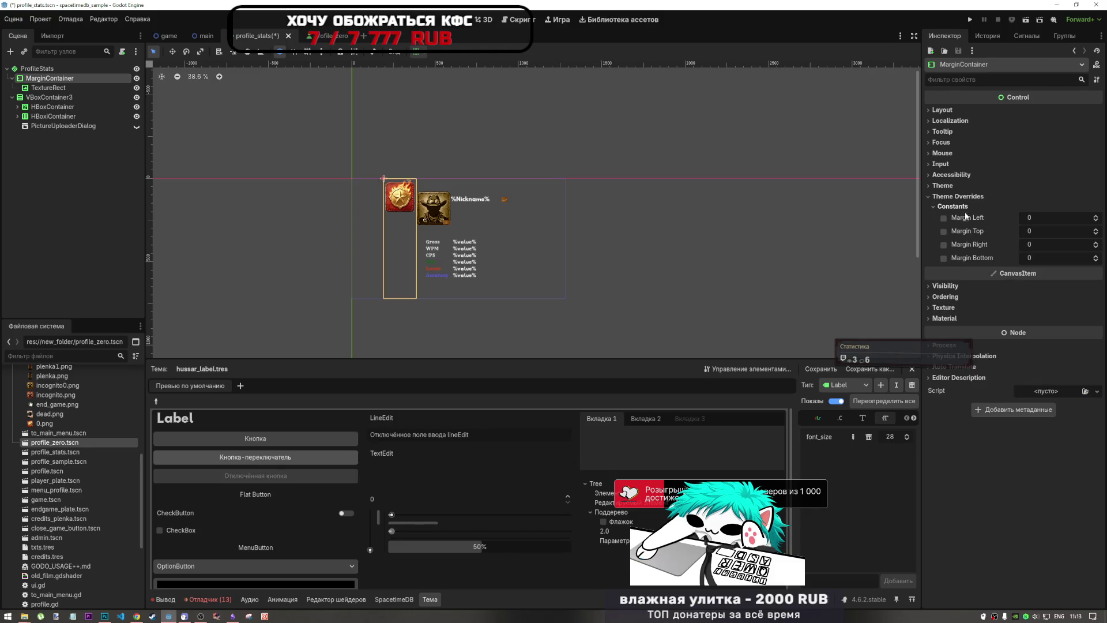
{"action": "left_click_drag", "start_coordinate": [1032, 218], "coordinate": [1076, 229]}
{"action": "key", "text": "ctrl+z"}
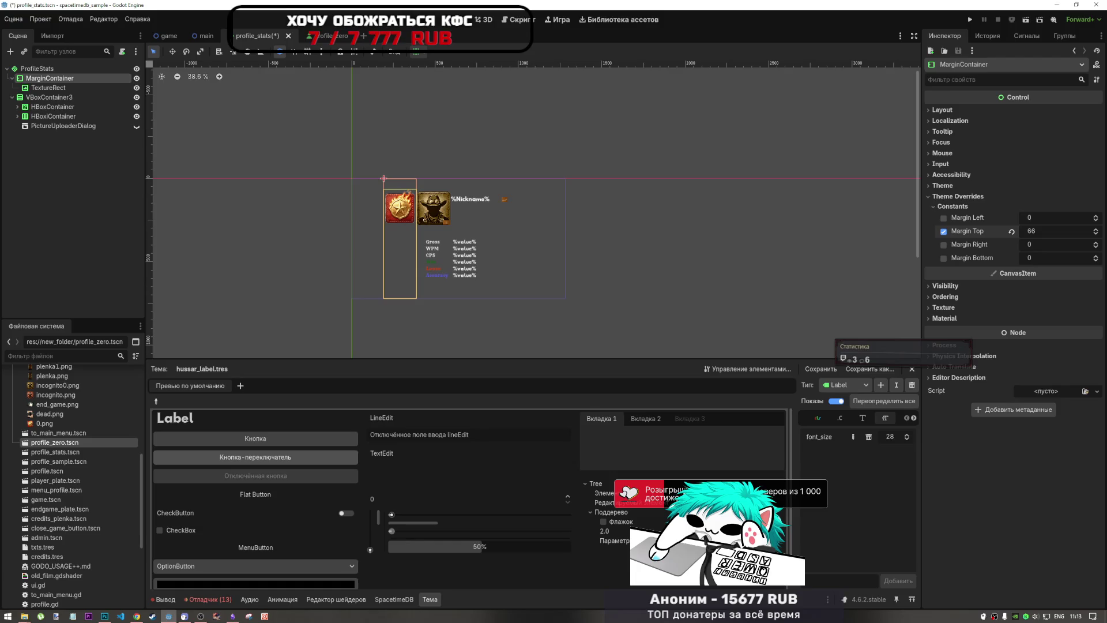
{"action": "left_click", "coordinate": [577, 144]}
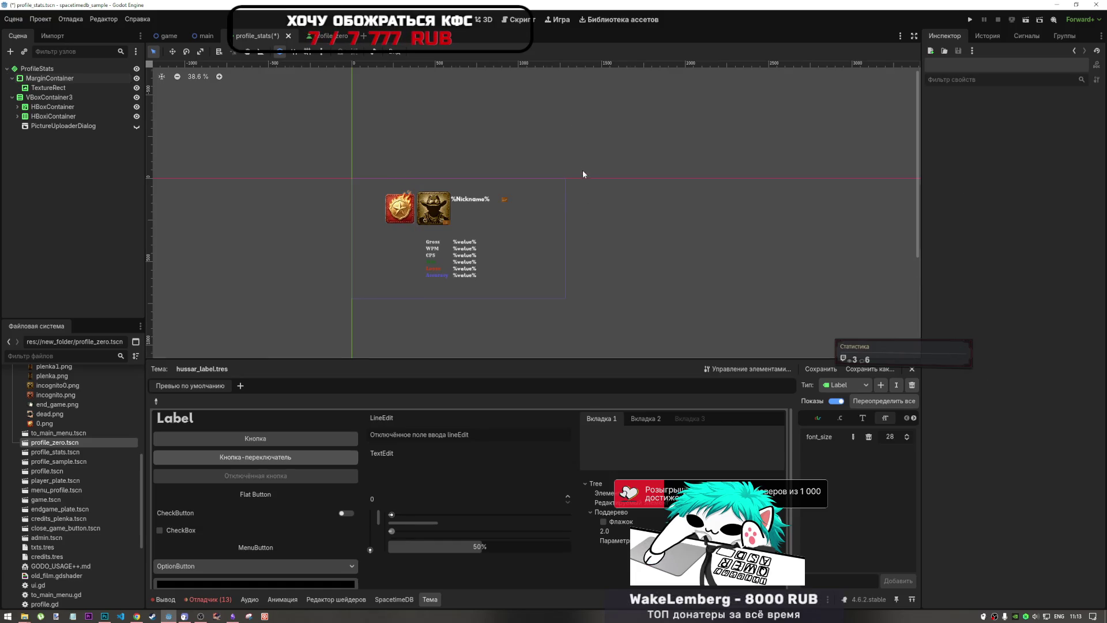
{"action": "scroll", "coordinate": [534, 176], "scroll_direction": "up", "scroll_amount": 1}
{"action": "scroll", "coordinate": [535, 179], "scroll_direction": "up", "scroll_amount": 3}
{"action": "left_click", "coordinate": [314, 231]}
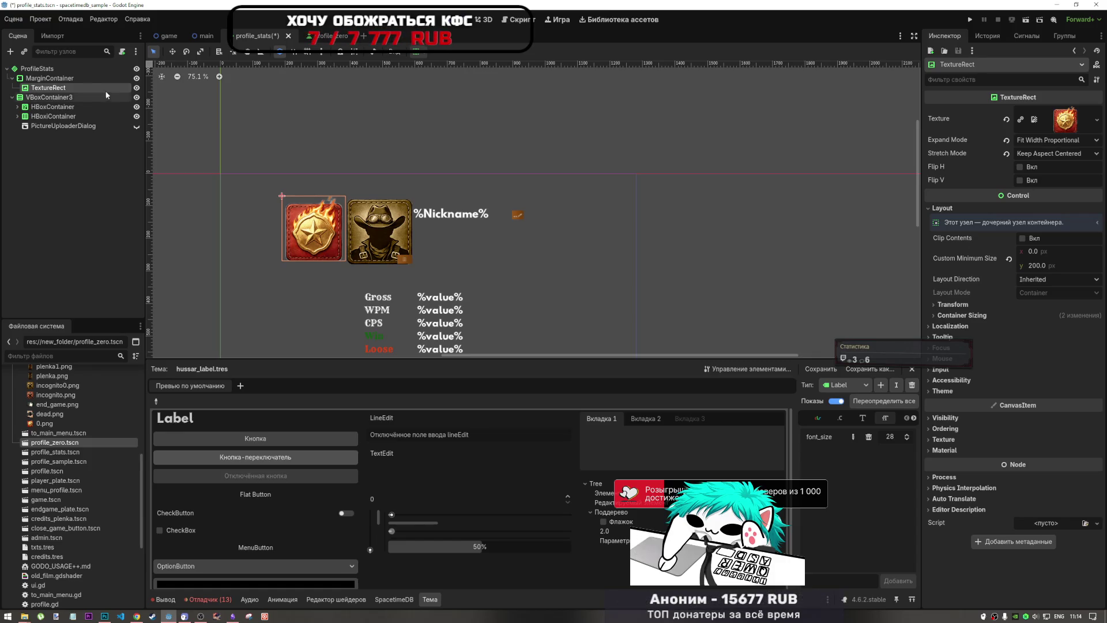
{"action": "left_click", "coordinate": [95, 80]}
{"action": "mouse_move", "coordinate": [1043, 258]}
{"action": "left_mouse_down"}
{"action": "mouse_move", "coordinate": [999, 257]}
{"action": "mouse_move", "coordinate": [1067, 258]}
{"action": "mouse_move", "coordinate": [1046, 258]}
{"action": "left_mouse_up"}
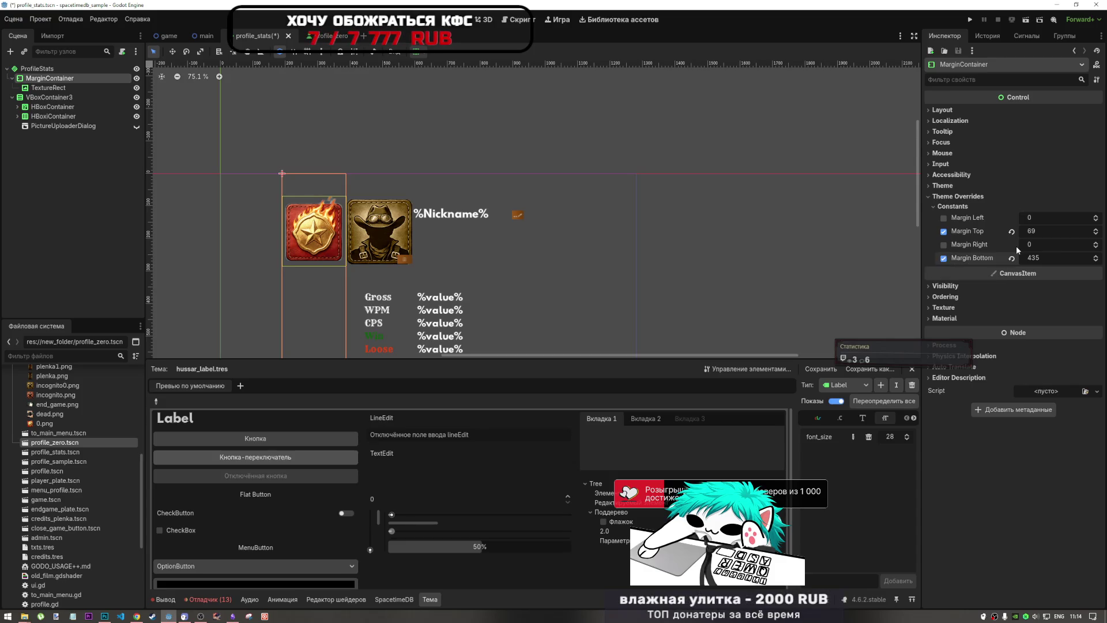
{"action": "left_click", "coordinate": [412, 138]}
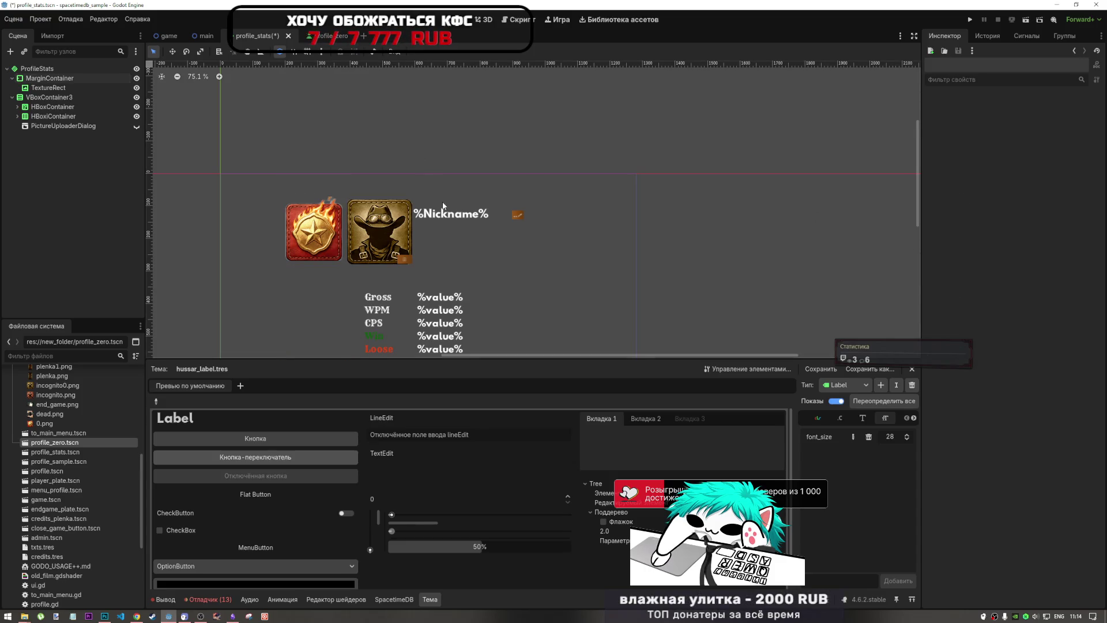
Step: Save the scene and launch it with Run Current Scene
{"action": "scroll", "coordinate": [443, 206], "scroll_direction": "down", "scroll_amount": 2}
{"action": "key", "text": "ctrl+s"}
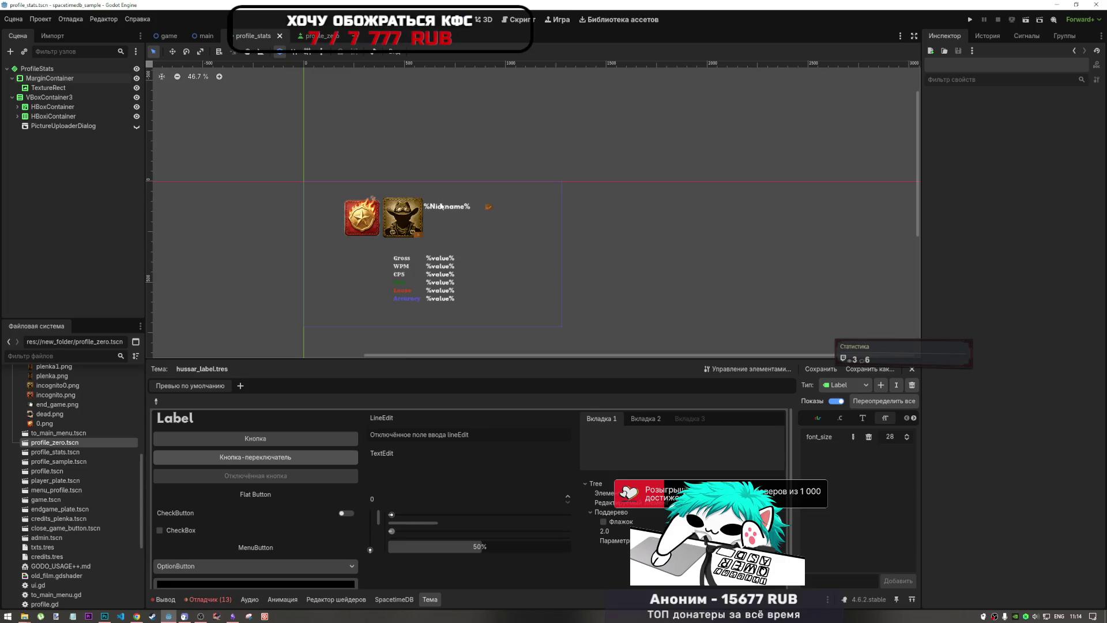
{"action": "scroll", "coordinate": [404, 215], "scroll_direction": "down", "scroll_amount": 1}
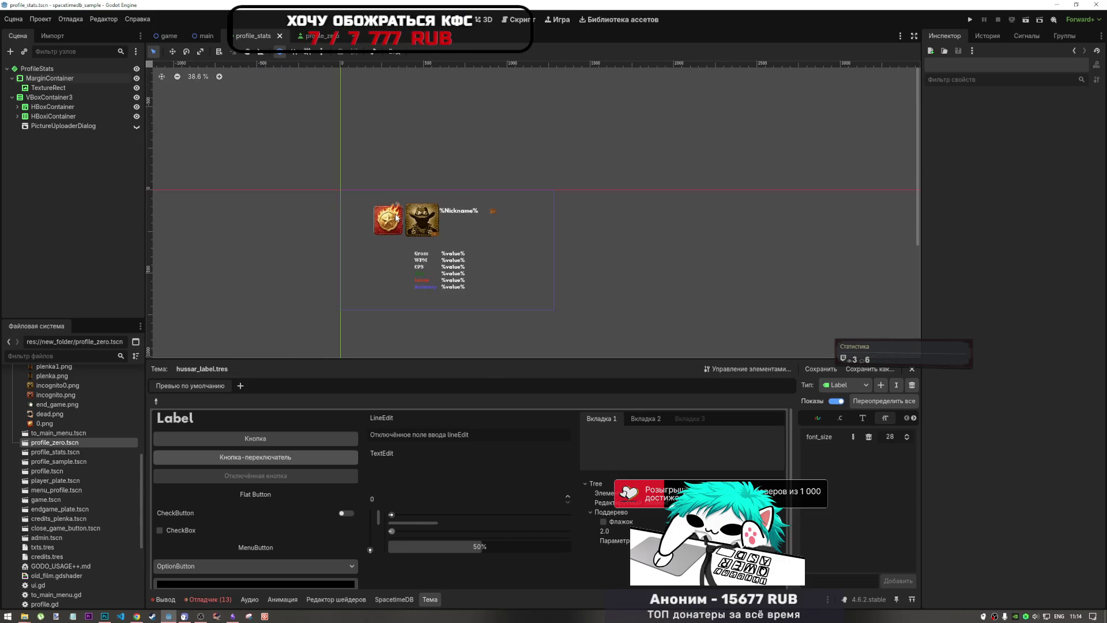
{"action": "left_click", "coordinate": [1026, 19]}
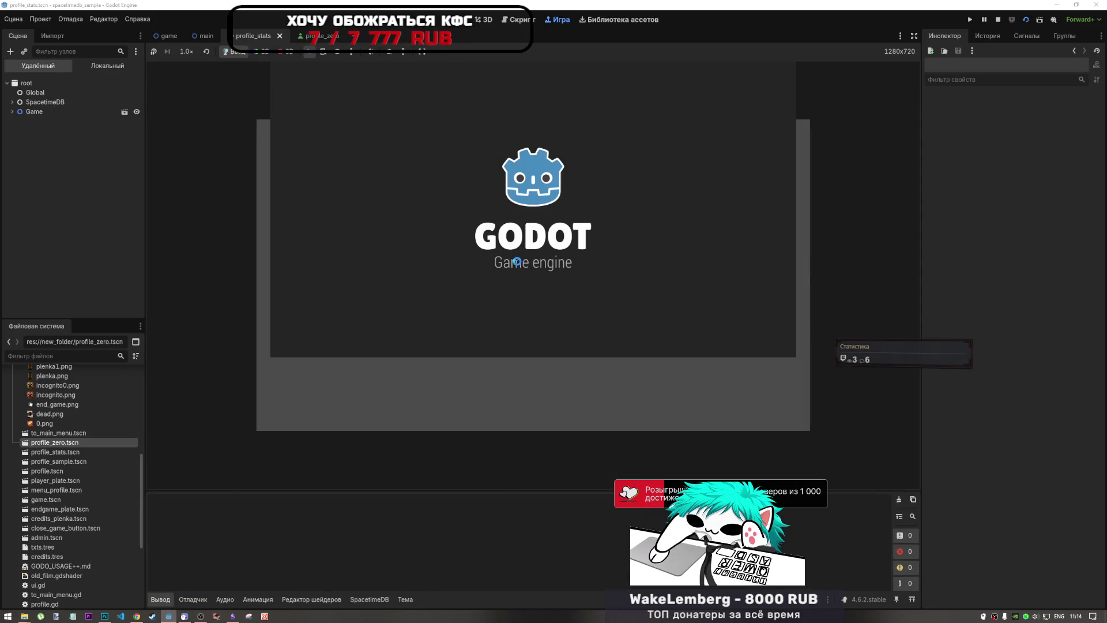
Step: Resize the inspector, output and game panels to check the badge row, then stop the game with F8
{"action": "left_click_drag", "start_coordinate": [922, 234], "coordinate": [914, 235]}
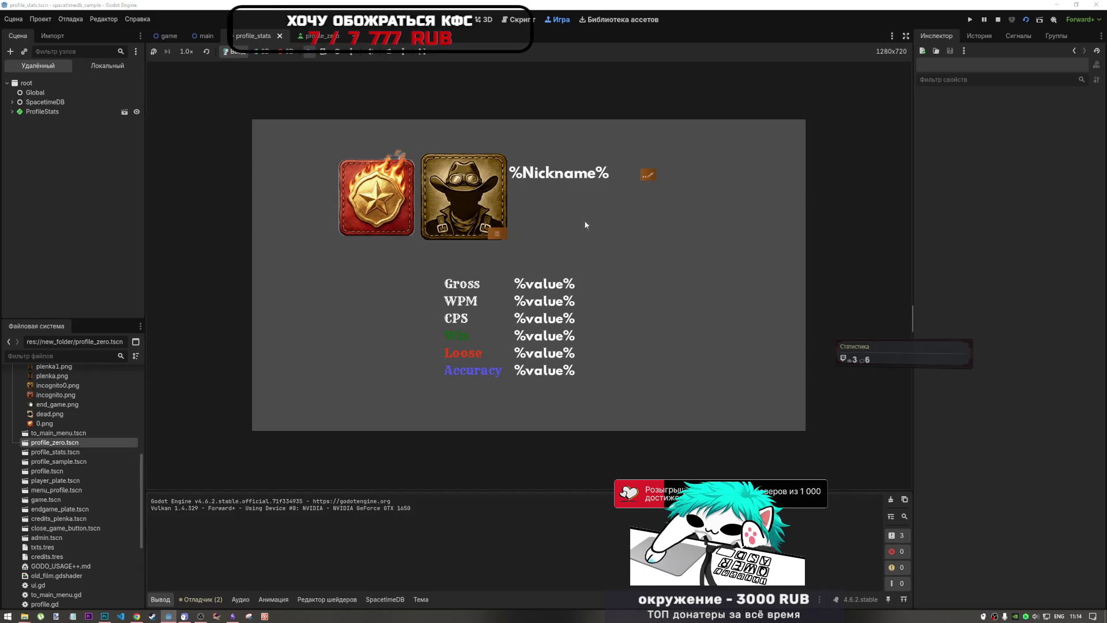
{"action": "mouse_move", "coordinate": [914, 303]}
{"action": "left_mouse_down"}
{"action": "mouse_move", "coordinate": [472, 282]}
{"action": "mouse_move", "coordinate": [803, 298]}
{"action": "left_mouse_up"}
{"action": "mouse_move", "coordinate": [646, 491]}
{"action": "left_mouse_down"}
{"action": "mouse_move", "coordinate": [664, 223]}
{"action": "mouse_move", "coordinate": [667, 292]}
{"action": "mouse_move", "coordinate": [677, 246]}
{"action": "mouse_move", "coordinate": [653, 427]}
{"action": "mouse_move", "coordinate": [667, 239]}
{"action": "mouse_move", "coordinate": [657, 407]}
{"action": "left_mouse_up"}
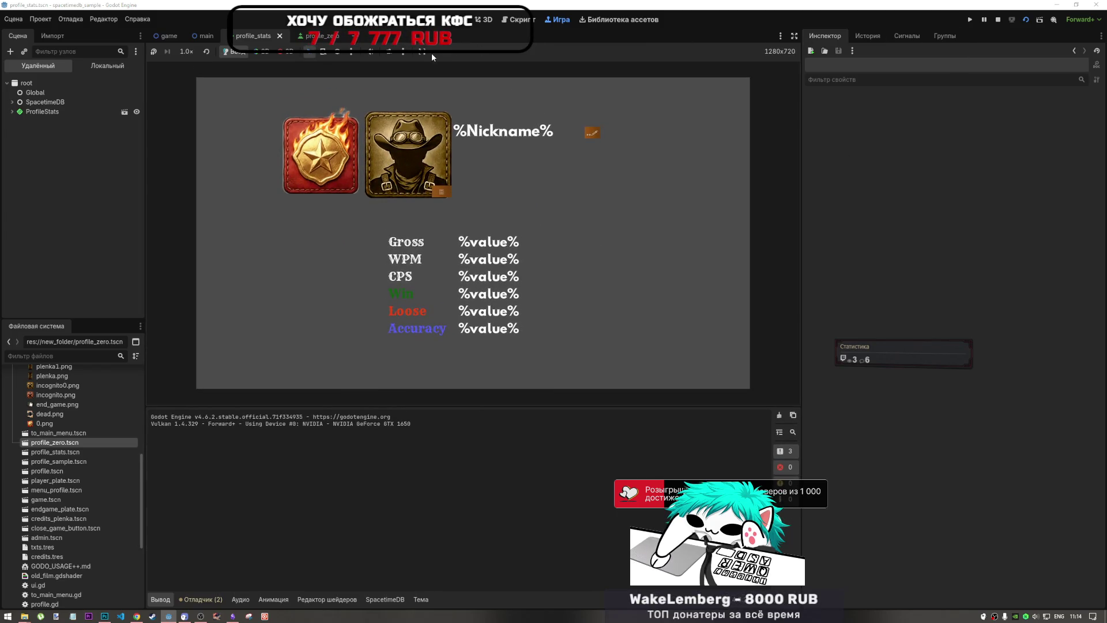
{"action": "mouse_move", "coordinate": [655, 406]}
{"action": "left_mouse_down"}
{"action": "mouse_move", "coordinate": [655, 245]}
{"action": "mouse_move", "coordinate": [659, 275]}
{"action": "left_mouse_up"}
{"action": "mouse_move", "coordinate": [802, 214]}
{"action": "left_mouse_down"}
{"action": "mouse_move", "coordinate": [1009, 212]}
{"action": "mouse_move", "coordinate": [531, 205]}
{"action": "mouse_move", "coordinate": [855, 209]}
{"action": "left_mouse_up"}
{"action": "mouse_move", "coordinate": [527, 273]}
{"action": "left_mouse_down"}
{"action": "mouse_move", "coordinate": [532, 293]}
{"action": "mouse_move", "coordinate": [548, 261]}
{"action": "mouse_move", "coordinate": [541, 216]}
{"action": "left_mouse_up"}
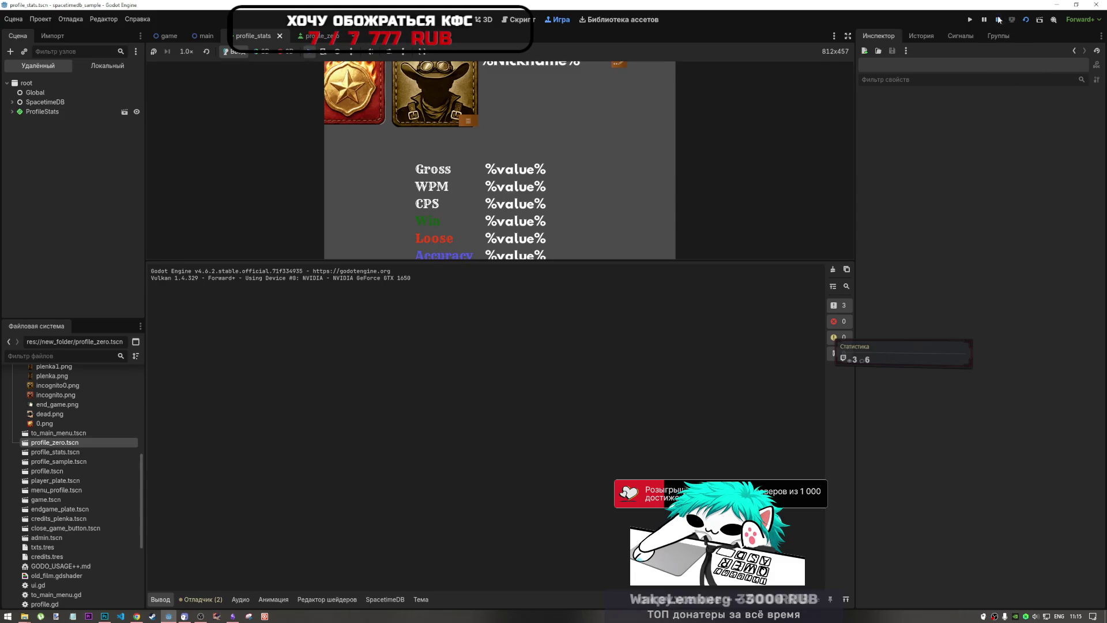
{"action": "key", "text": "F8"}
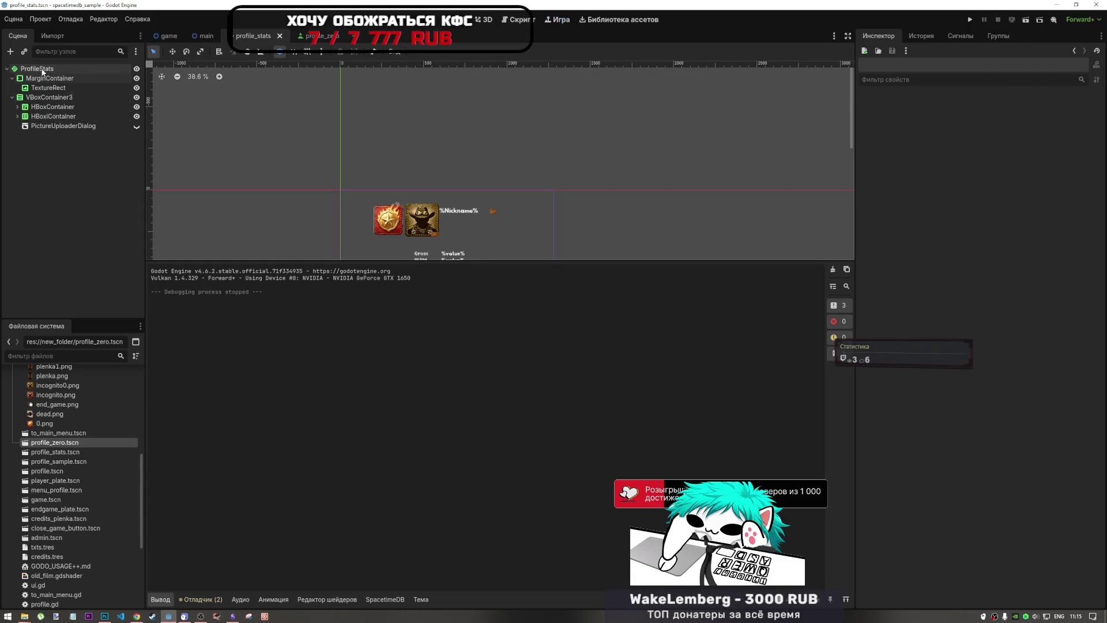
{"action": "left_click", "coordinate": [42, 71]}
Step: Add an AspectRatioContainer under ProfileStats and make it the scene root
{"action": "right_click", "coordinate": [42, 71]}
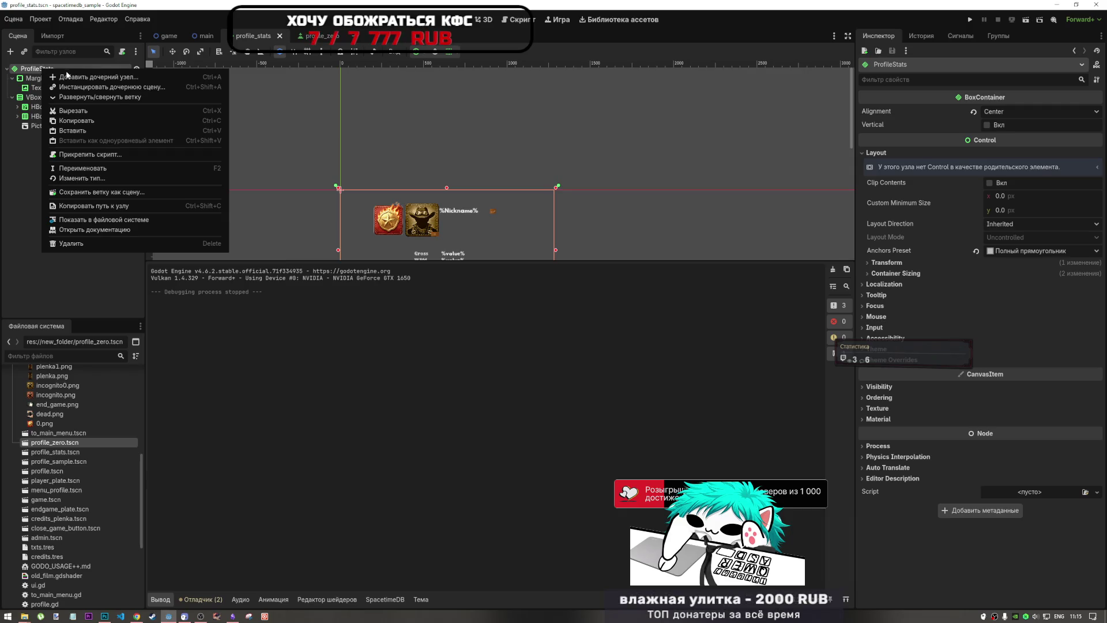
{"action": "left_click", "coordinate": [71, 74]}
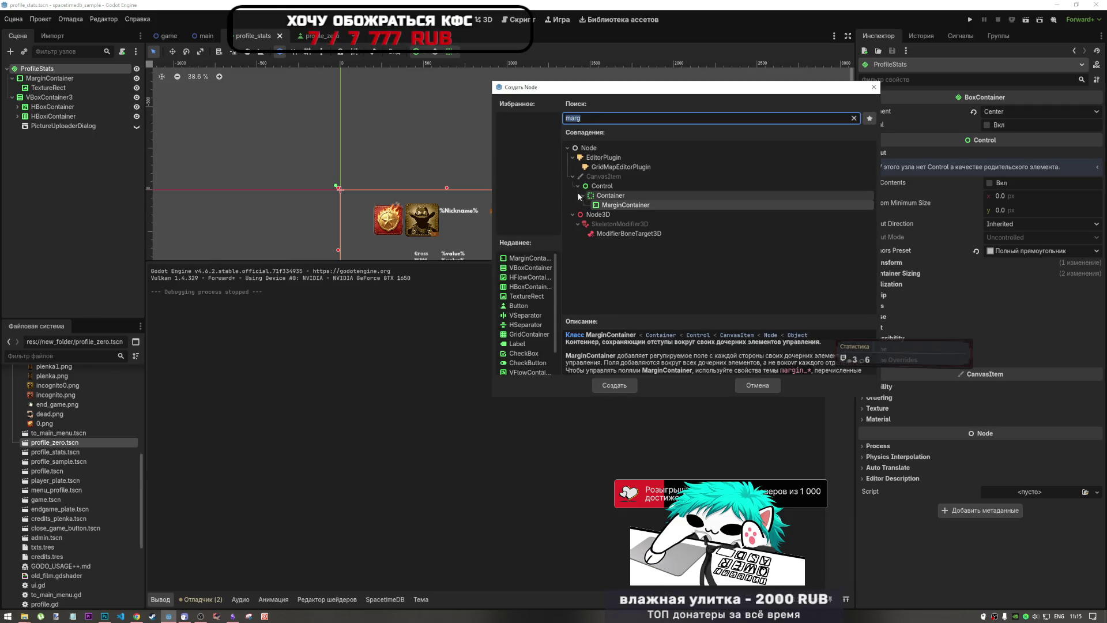
{"action": "type", "text": "aspect"}
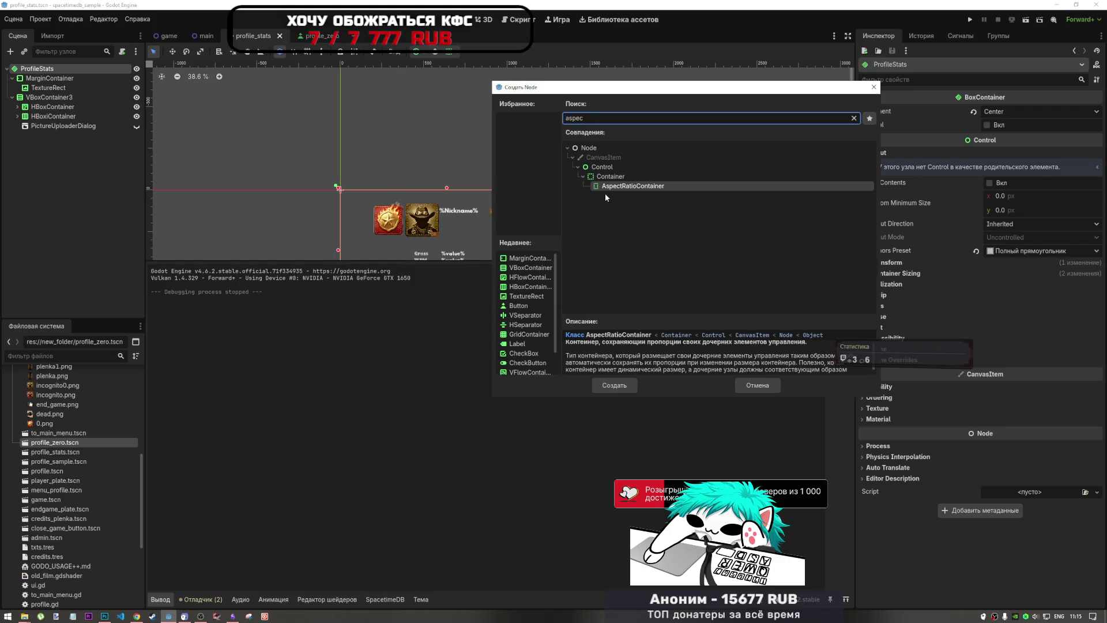
{"action": "left_click", "coordinate": [614, 385]}
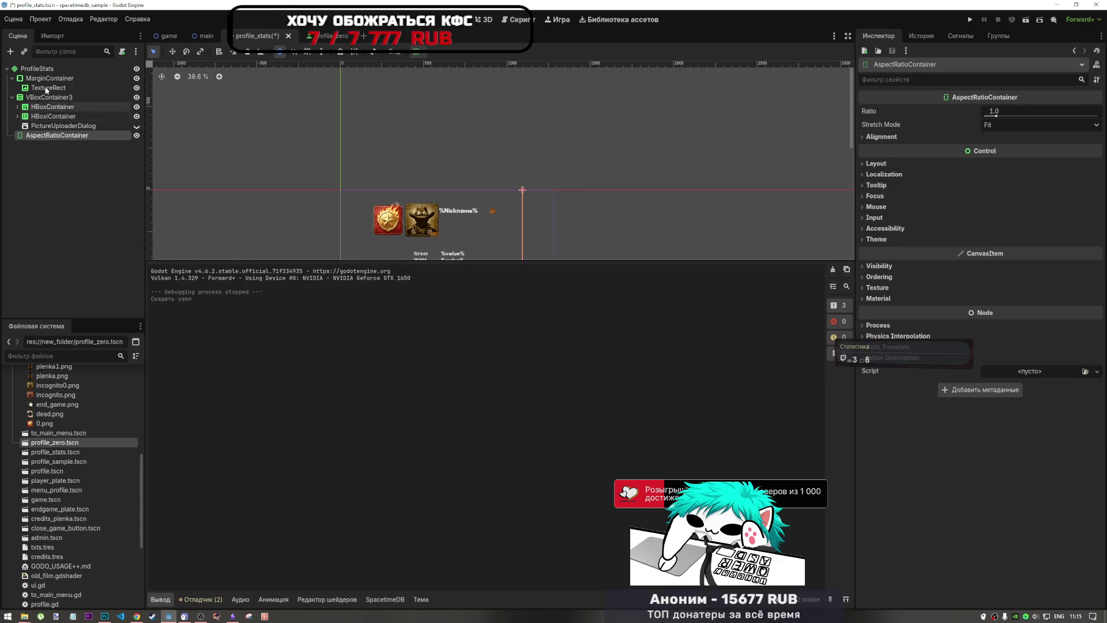
{"action": "right_click", "coordinate": [50, 133]}
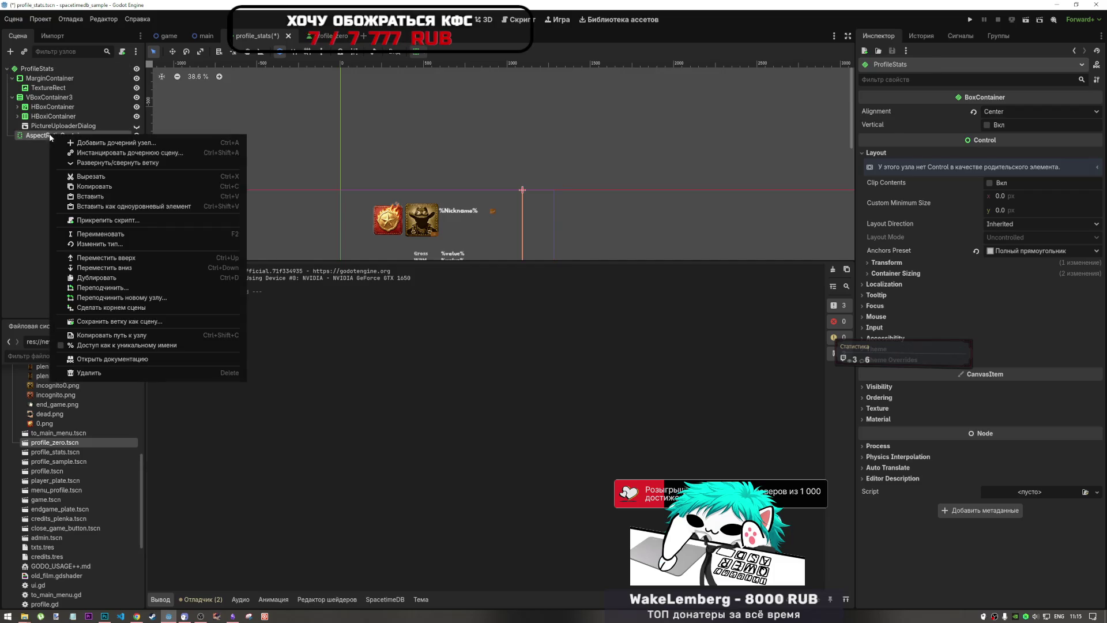
{"action": "left_click", "coordinate": [126, 309]}
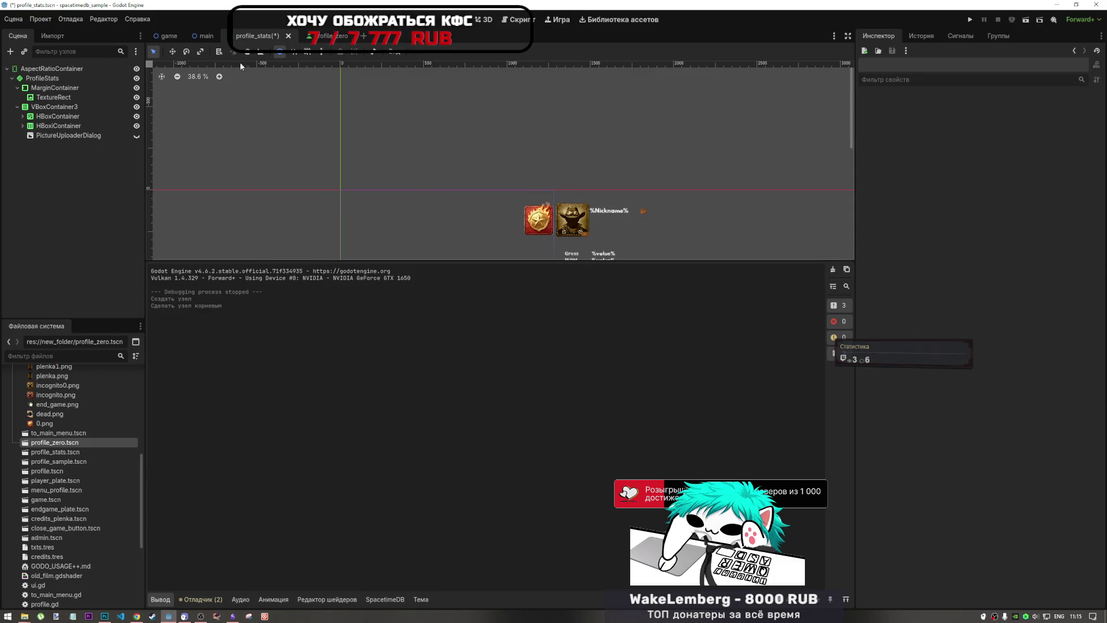
Step: Apply an anchor preset to the AspectRatioContainer, save the scene and run it
{"action": "left_click", "coordinate": [449, 53]}
{"action": "left_click", "coordinate": [436, 54]}
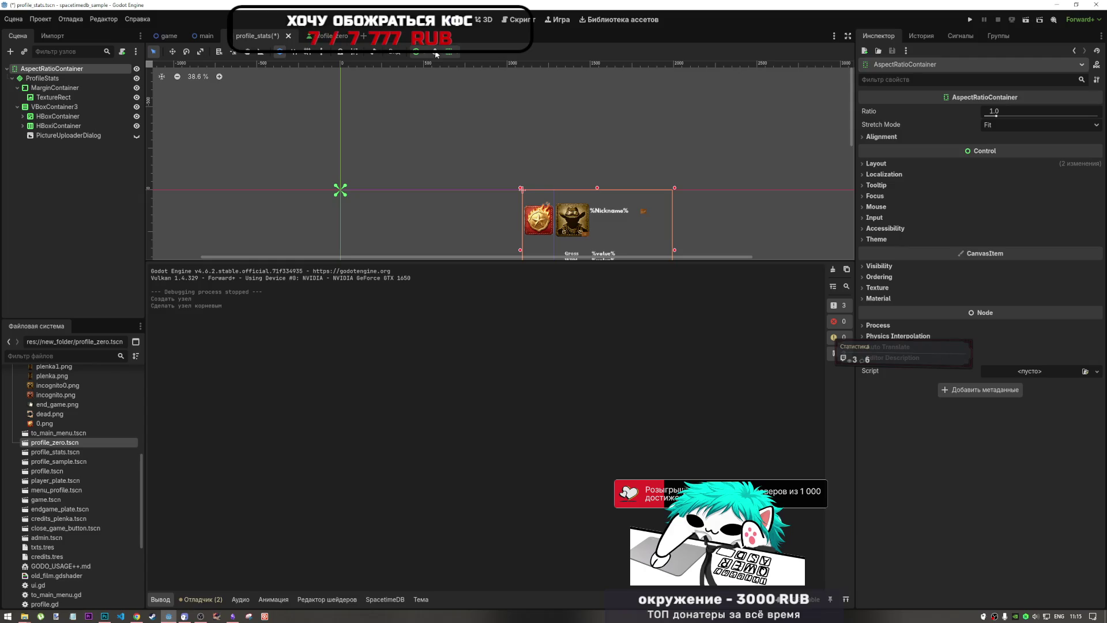
{"action": "left_click", "coordinate": [423, 53]}
{"action": "left_click", "coordinate": [492, 131]}
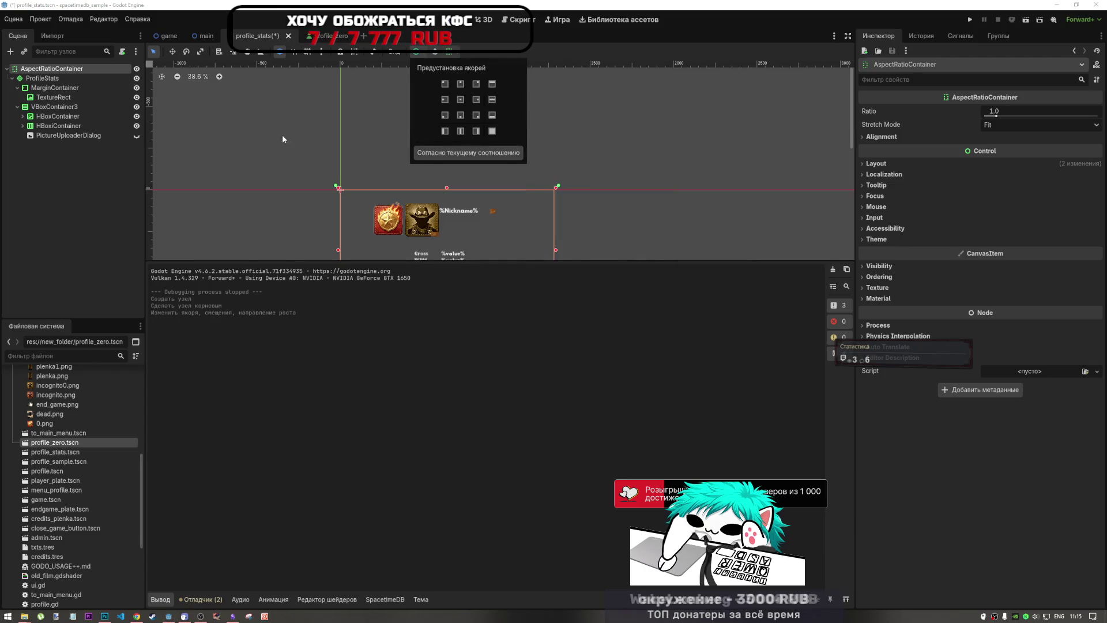
{"action": "left_click", "coordinate": [58, 78]}
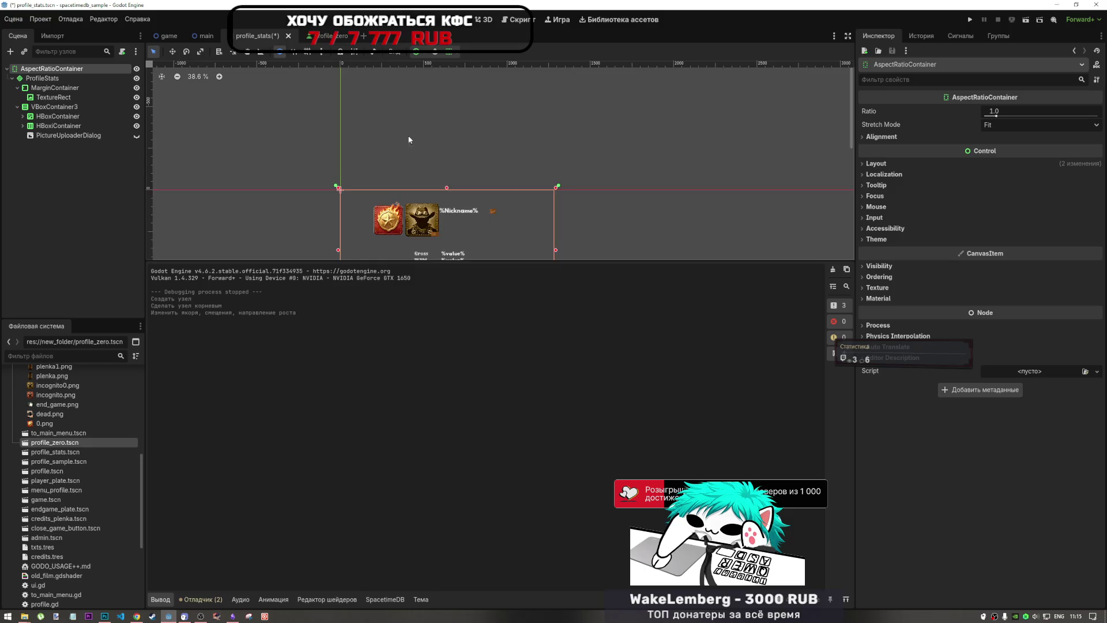
{"action": "scroll", "coordinate": [390, 137], "scroll_direction": "down", "scroll_amount": 2}
{"action": "scroll", "coordinate": [440, 204], "scroll_direction": "up", "scroll_amount": 2}
{"action": "key", "text": "ctrl+s"}
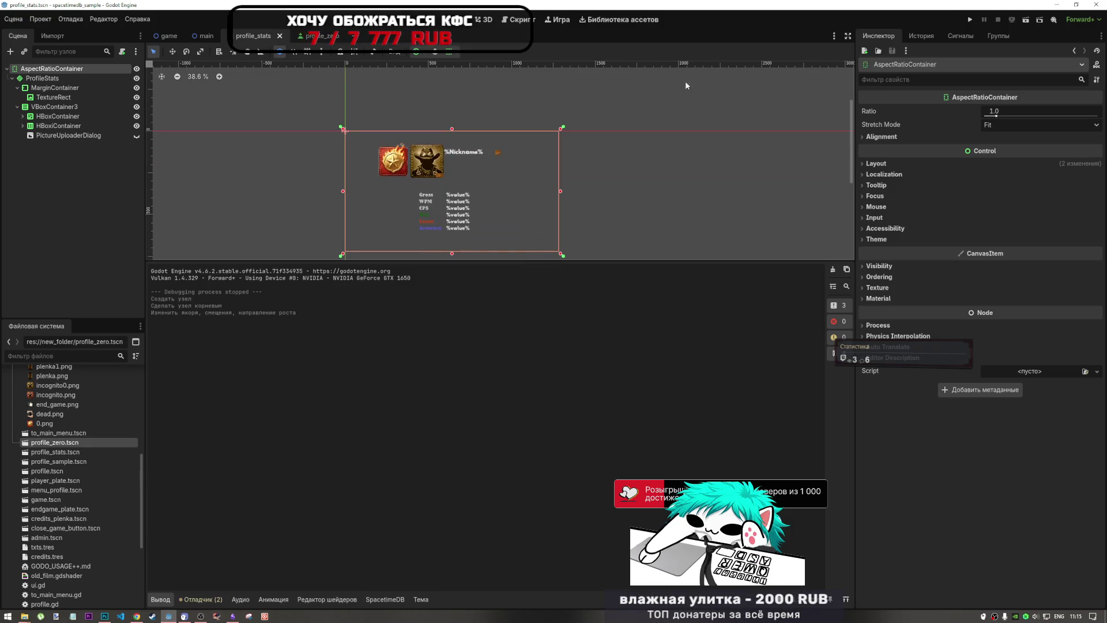
{"action": "left_click", "coordinate": [1026, 20]}
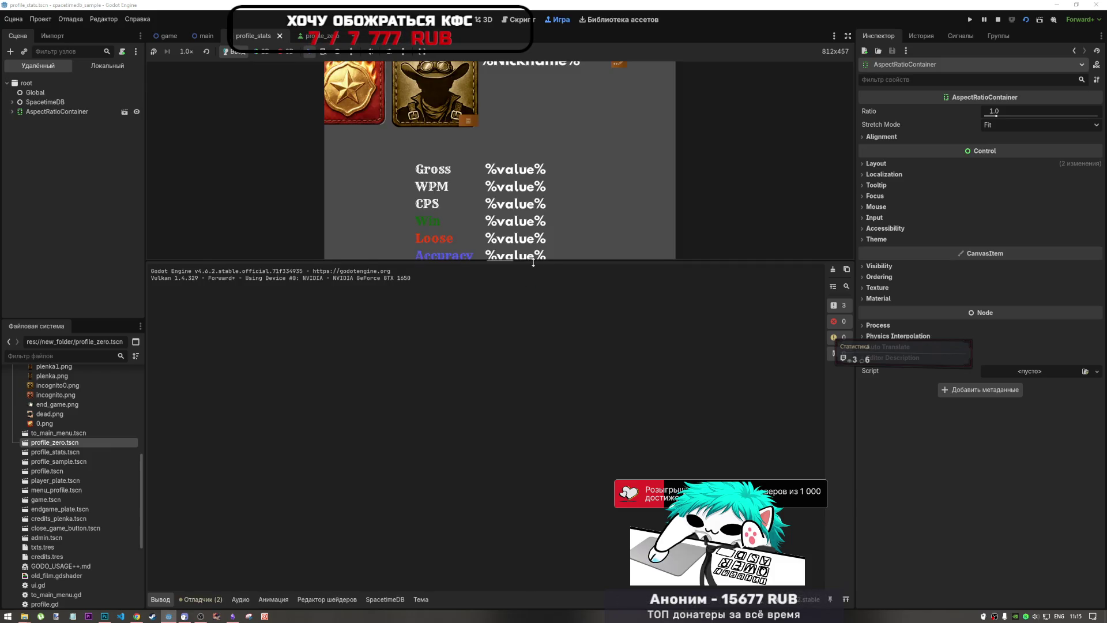
Step: Enlarge the game view to check the layout, then stop the running scene
{"action": "mouse_move", "coordinate": [535, 238]}
{"action": "left_mouse_down"}
{"action": "mouse_move", "coordinate": [537, 210]}
{"action": "mouse_move", "coordinate": [539, 348]}
{"action": "mouse_move", "coordinate": [548, 225]}
{"action": "mouse_move", "coordinate": [564, 300]}
{"action": "mouse_move", "coordinate": [576, 222]}
{"action": "mouse_move", "coordinate": [563, 291]}
{"action": "left_mouse_up"}
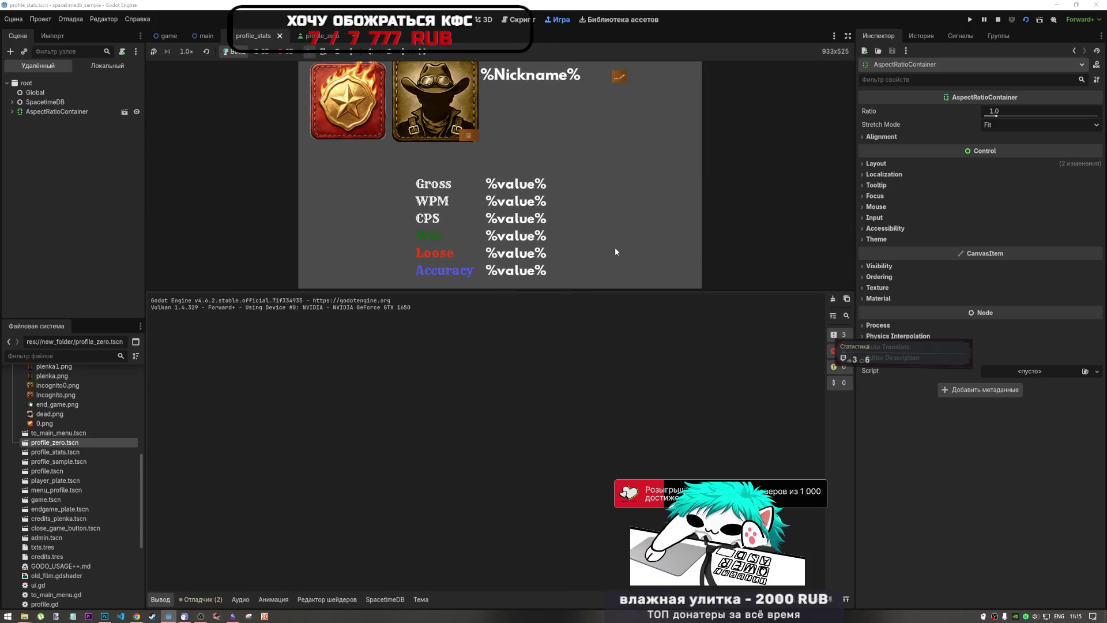
{"action": "left_click", "coordinate": [998, 19]}
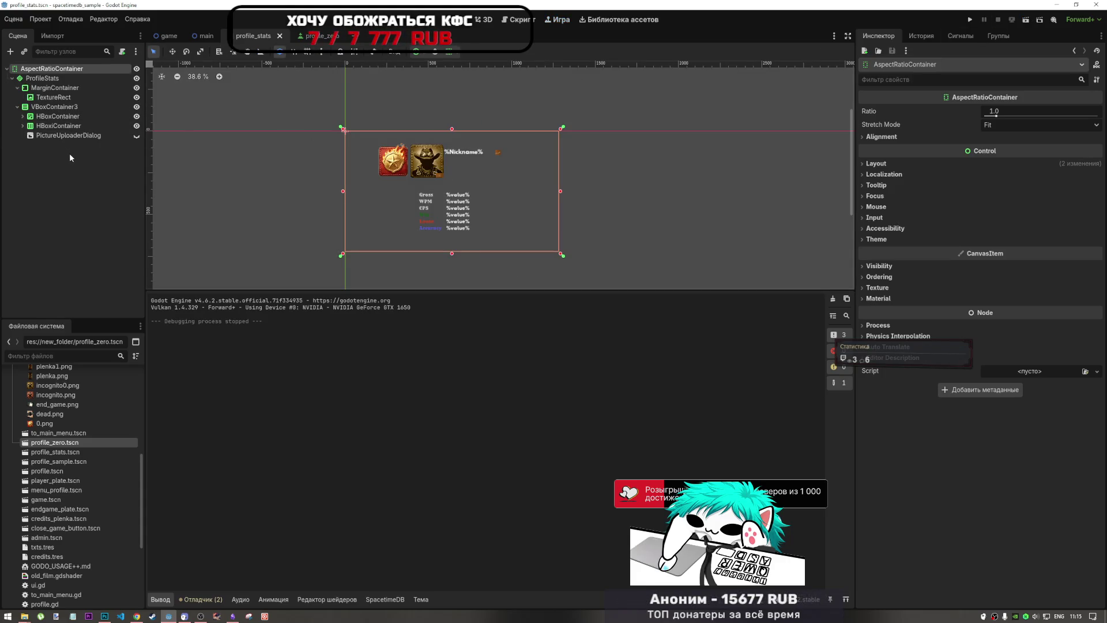
Step: Undo the anchor preset and Make Scene Root, then move MarginContainer through PictureUploaderDialog into AspectRatioContainer
{"action": "left_click", "coordinate": [69, 154]}
{"action": "key", "text": "ctrl+z"}
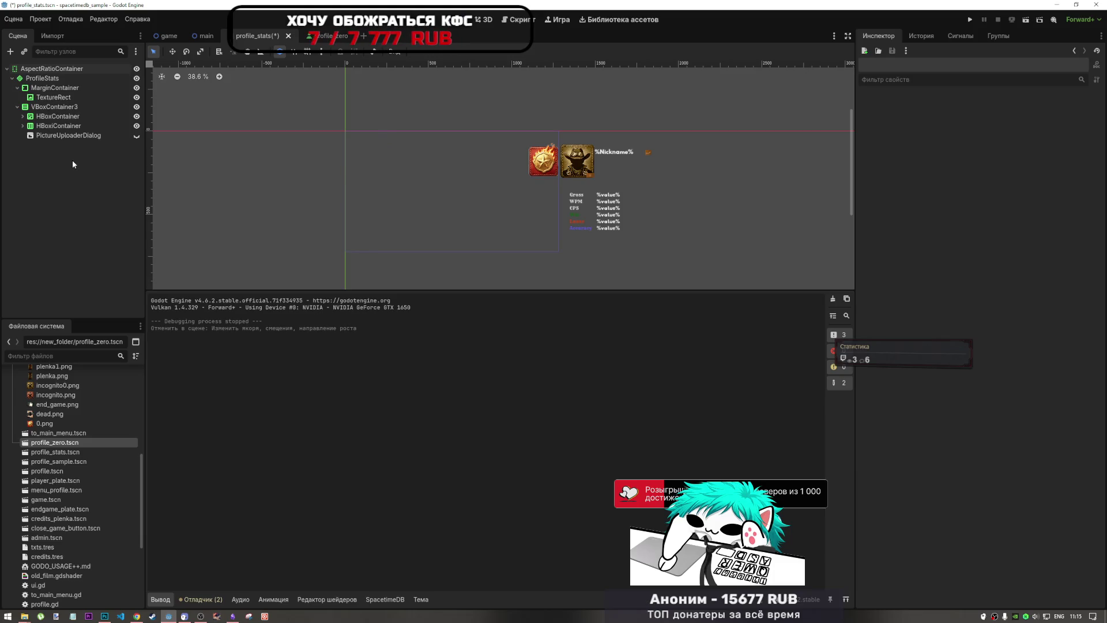
{"action": "key", "text": "ctrl+z"}
{"action": "left_click", "coordinate": [57, 86]}
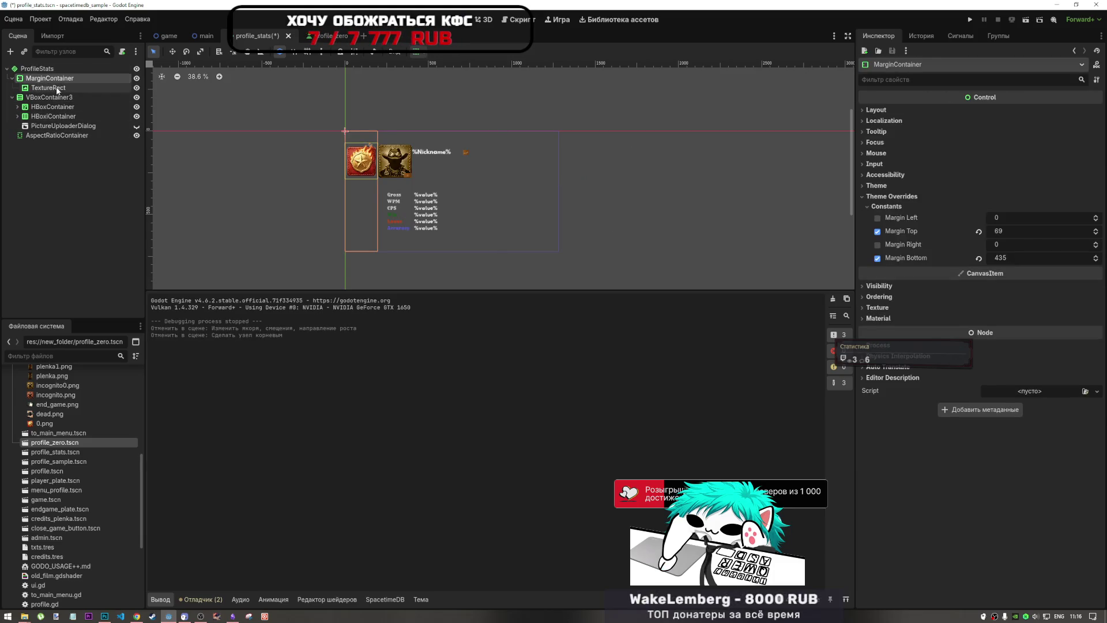
{"action": "left_click", "coordinate": [57, 135]}
{"action": "left_click", "coordinate": [418, 53]}
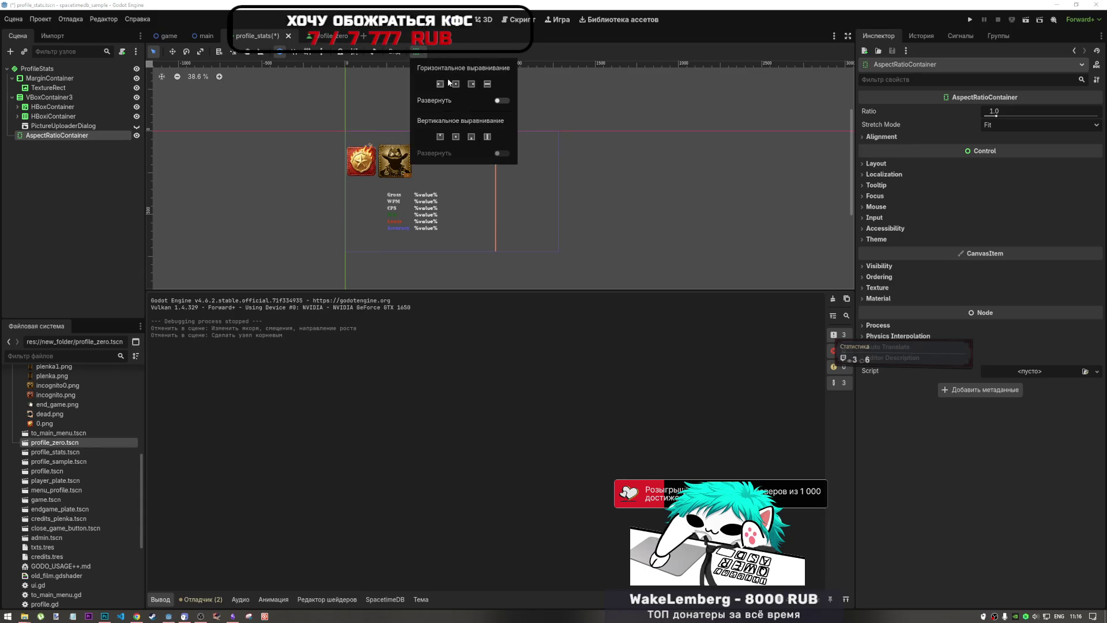
{"action": "left_click", "coordinate": [49, 78]}
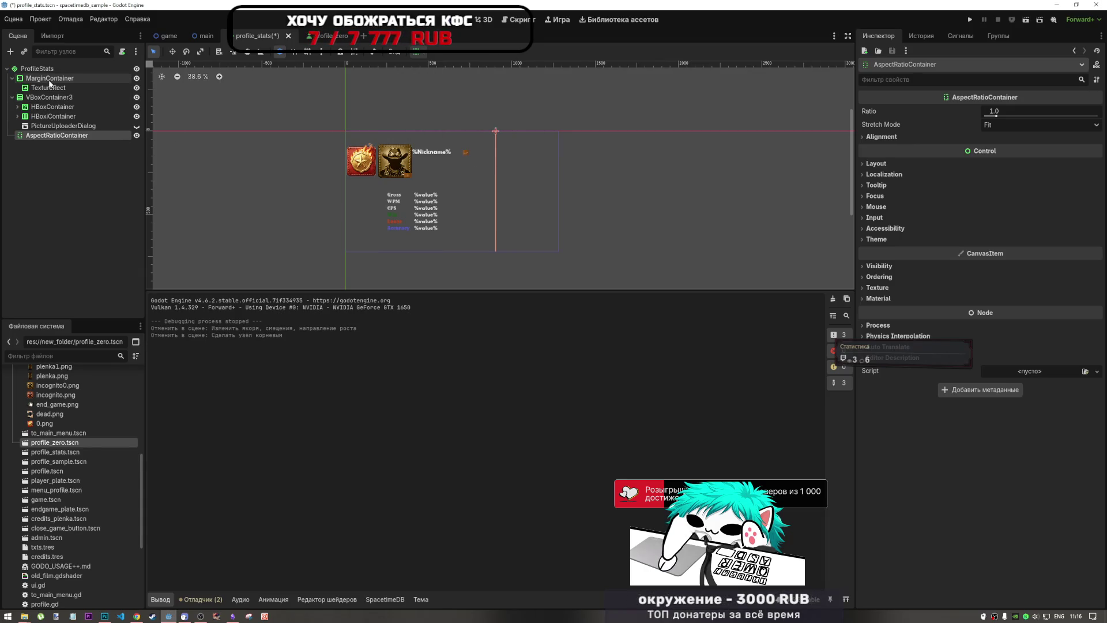
{"action": "left_click", "coordinate": [58, 126], "text": "shift"}
{"action": "left_click_drag", "start_coordinate": [55, 91], "coordinate": [69, 134]}
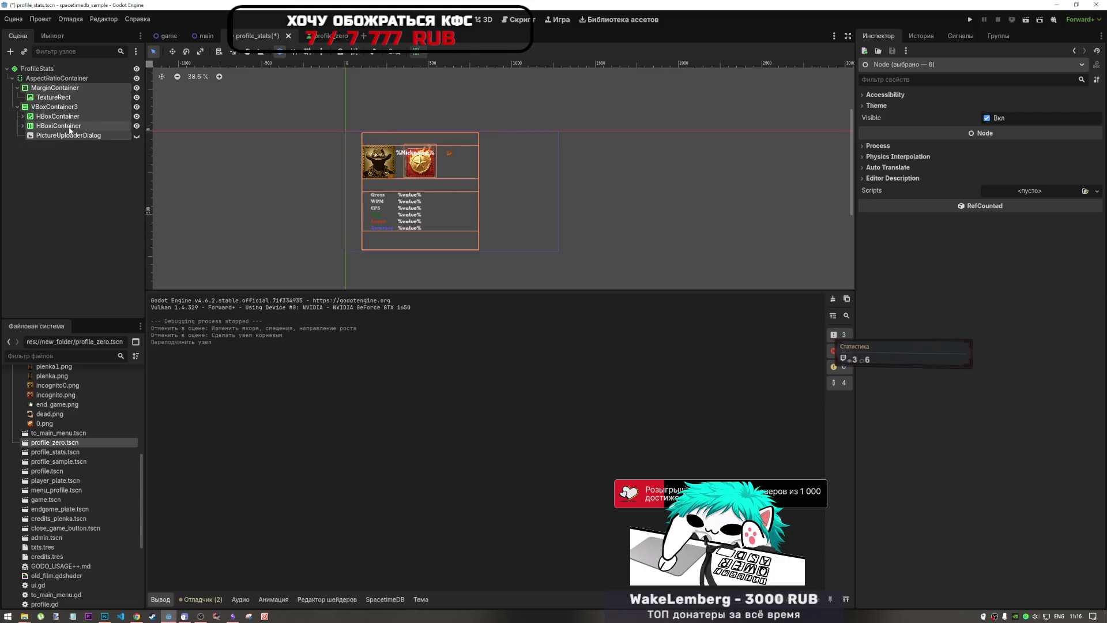
Step: Make the AspectRatioContainer expand horizontally and adjust its vertical sizing
{"action": "left_click", "coordinate": [65, 79]}
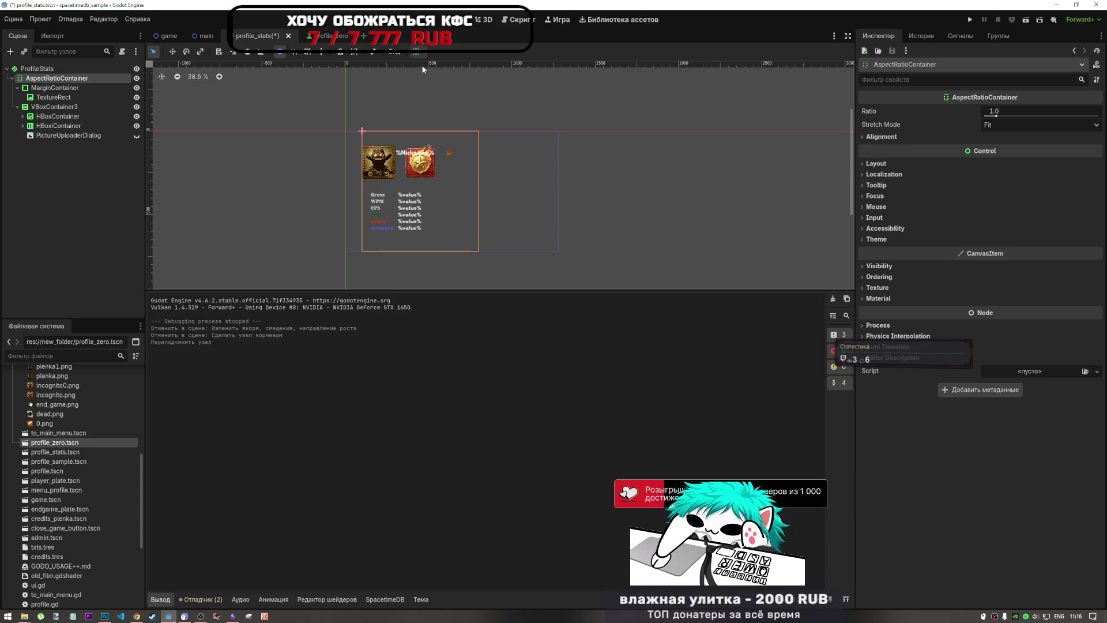
{"action": "left_click", "coordinate": [415, 51]}
{"action": "left_click", "coordinate": [488, 84]}
{"action": "left_click", "coordinate": [497, 101]}
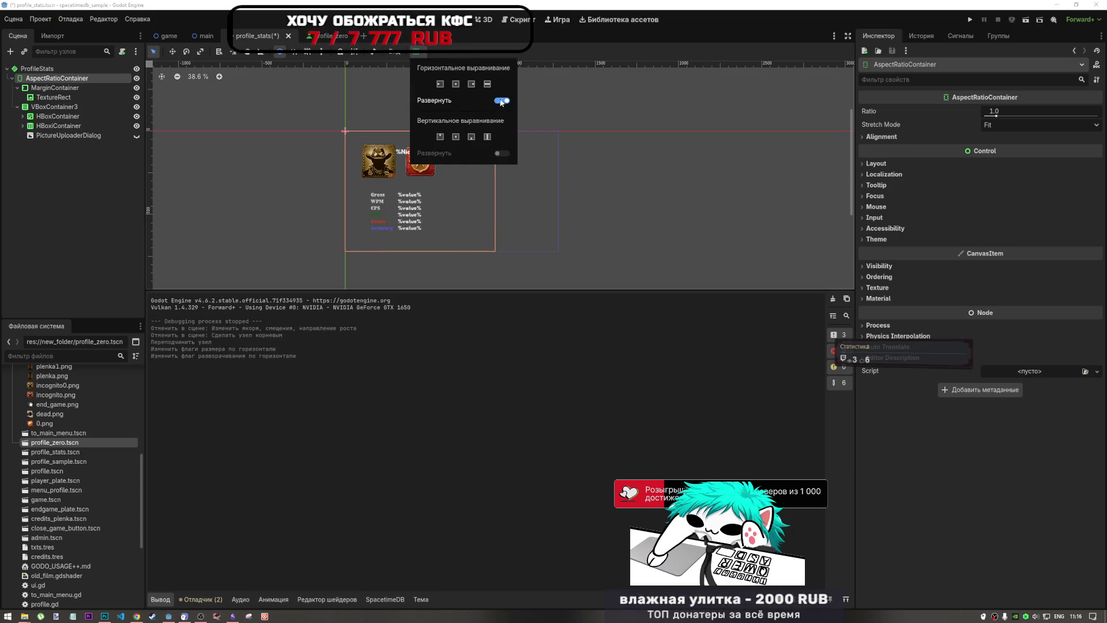
{"action": "left_click", "coordinate": [487, 137]}
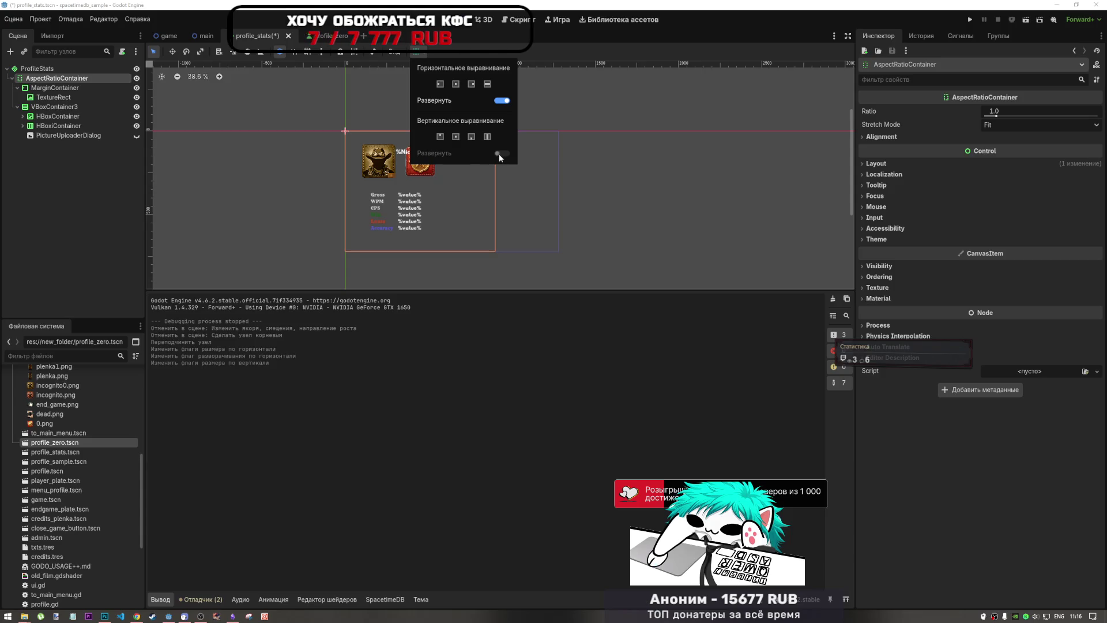
{"action": "left_click", "coordinate": [325, 184]}
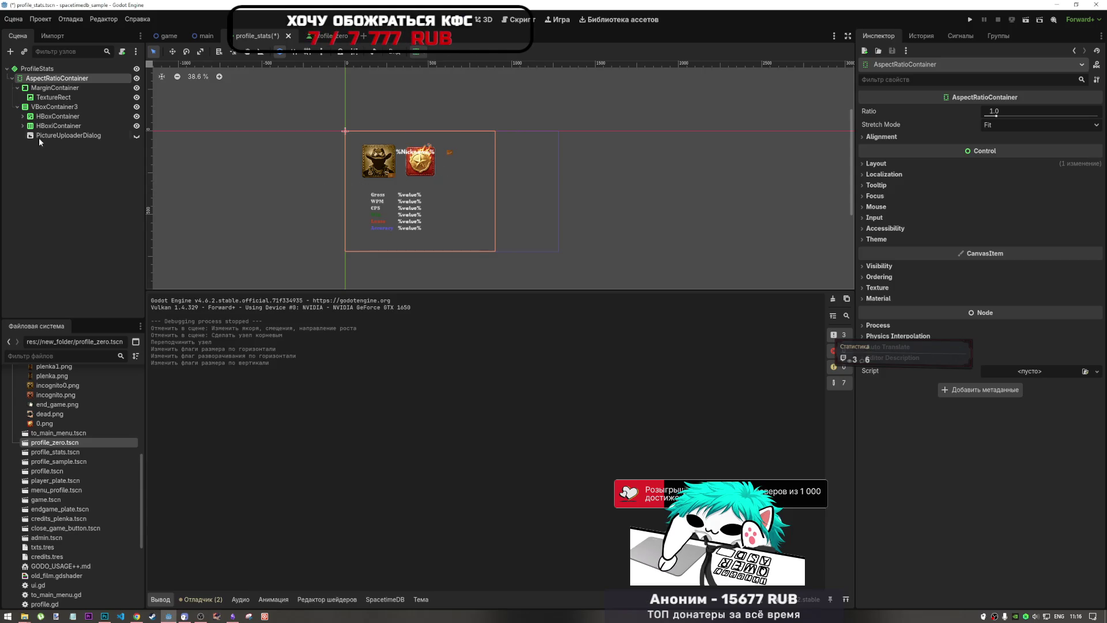
Step: Move the star badge TextureRect inside the MarginContainer
{"action": "left_click", "coordinate": [46, 88]}
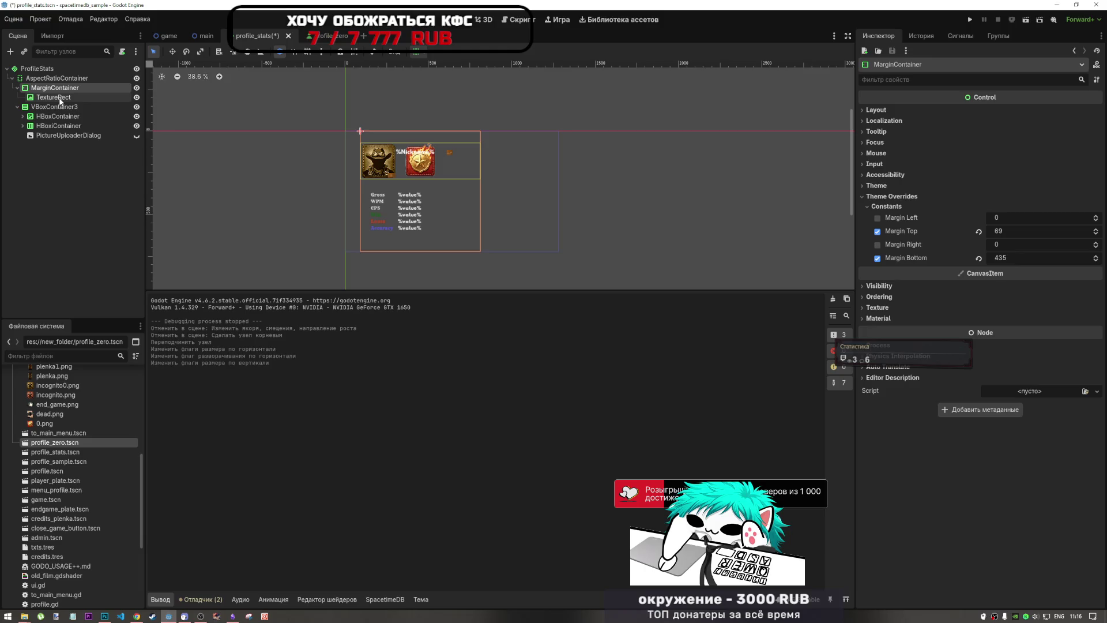
{"action": "left_click_drag", "start_coordinate": [59, 99], "coordinate": [60, 83]}
{"action": "left_click_drag", "start_coordinate": [48, 135], "coordinate": [55, 87]}
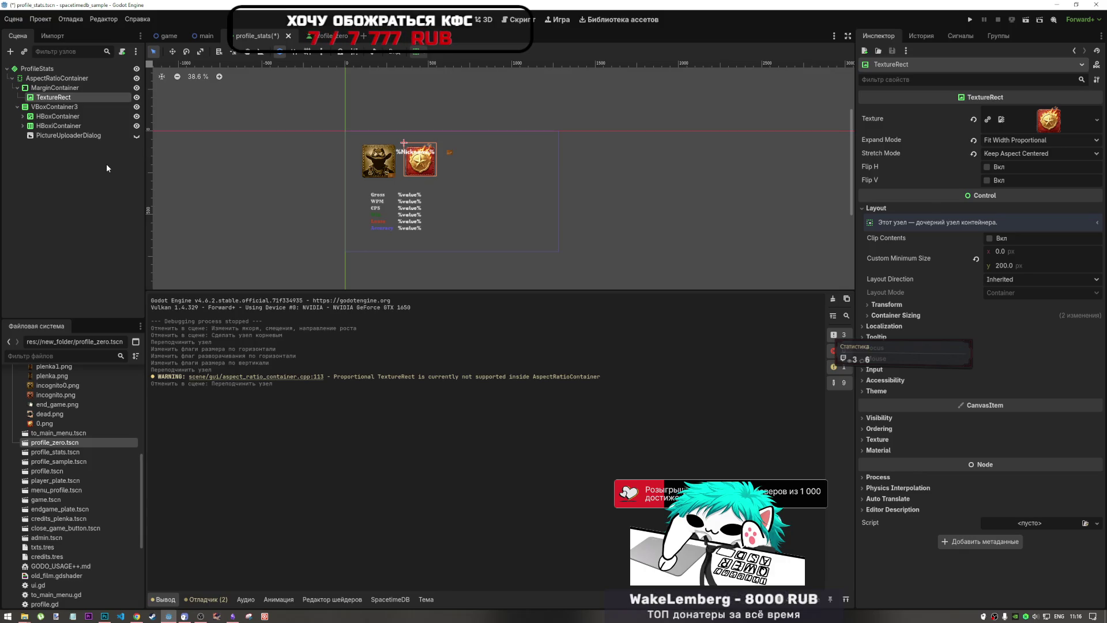
{"action": "left_click", "coordinate": [57, 116]}
Step: Move the star badge TextureRect into VBoxContainer2 above ProfilePicture
{"action": "left_click", "coordinate": [23, 116]}
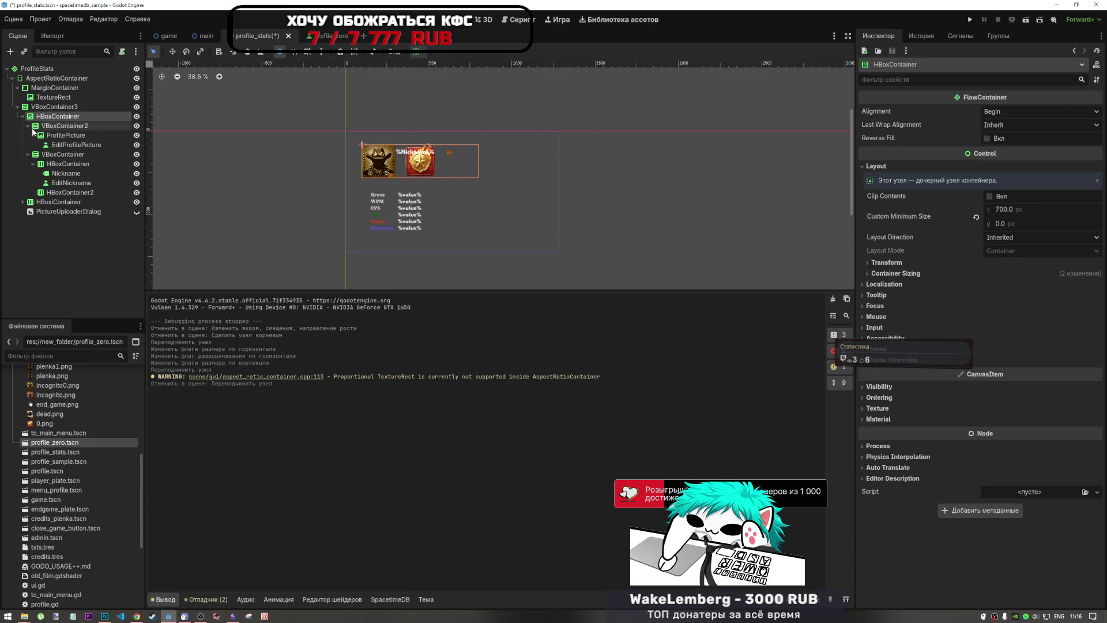
{"action": "left_click", "coordinate": [64, 125]}
{"action": "left_click", "coordinate": [66, 135]}
{"action": "left_click_drag", "start_coordinate": [57, 98], "coordinate": [69, 134]}
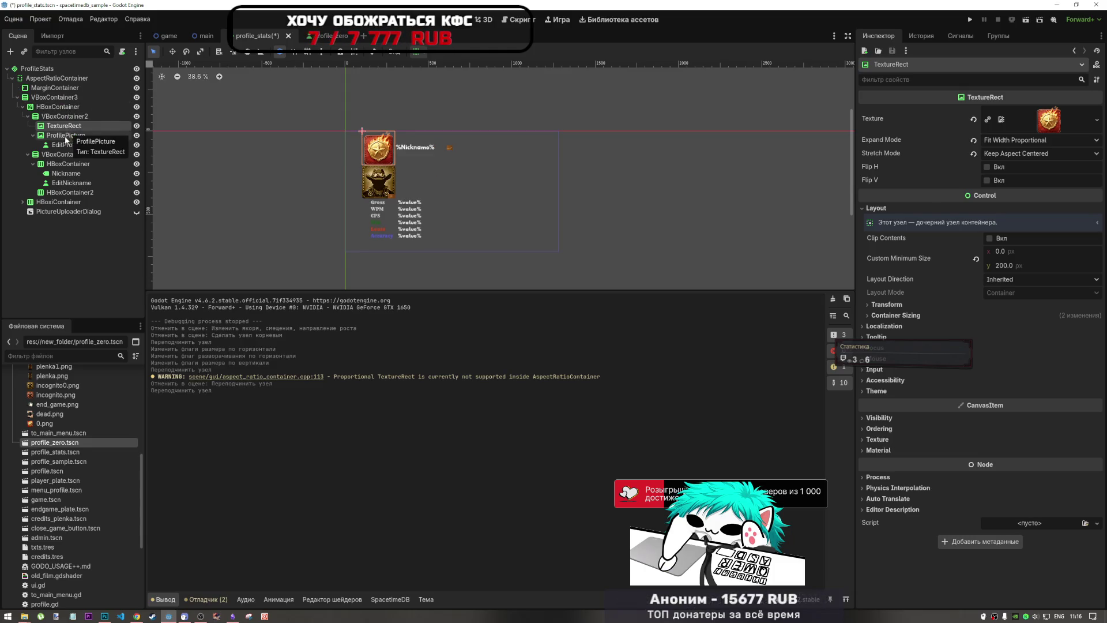
{"action": "key", "text": "ctrl+z"}
{"action": "left_click", "coordinate": [62, 137]}
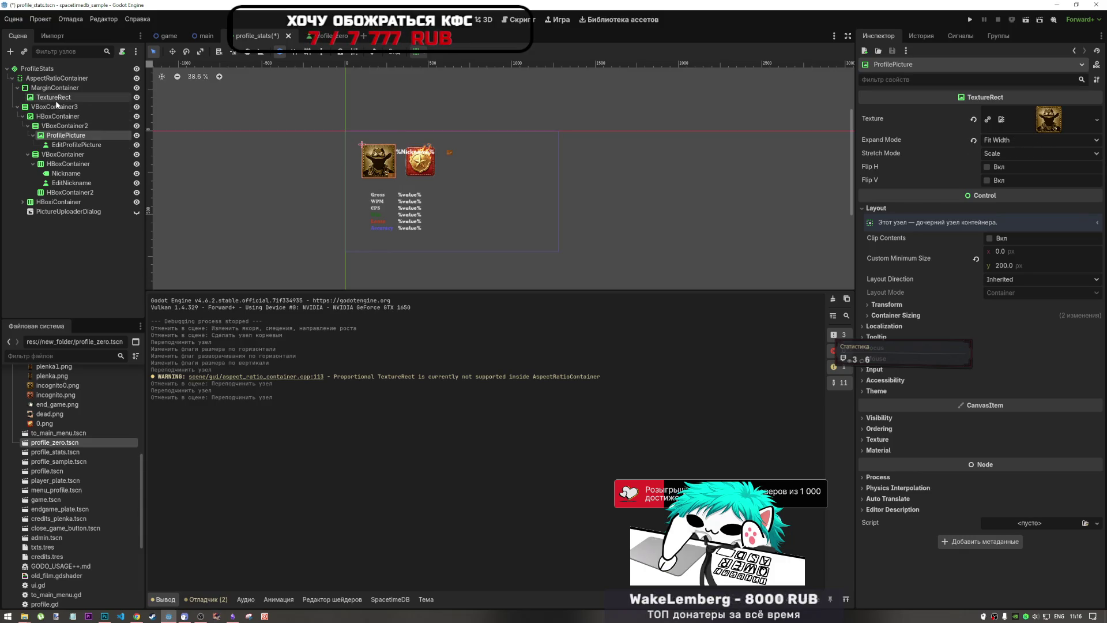
{"action": "left_click_drag", "start_coordinate": [54, 97], "coordinate": [65, 136]}
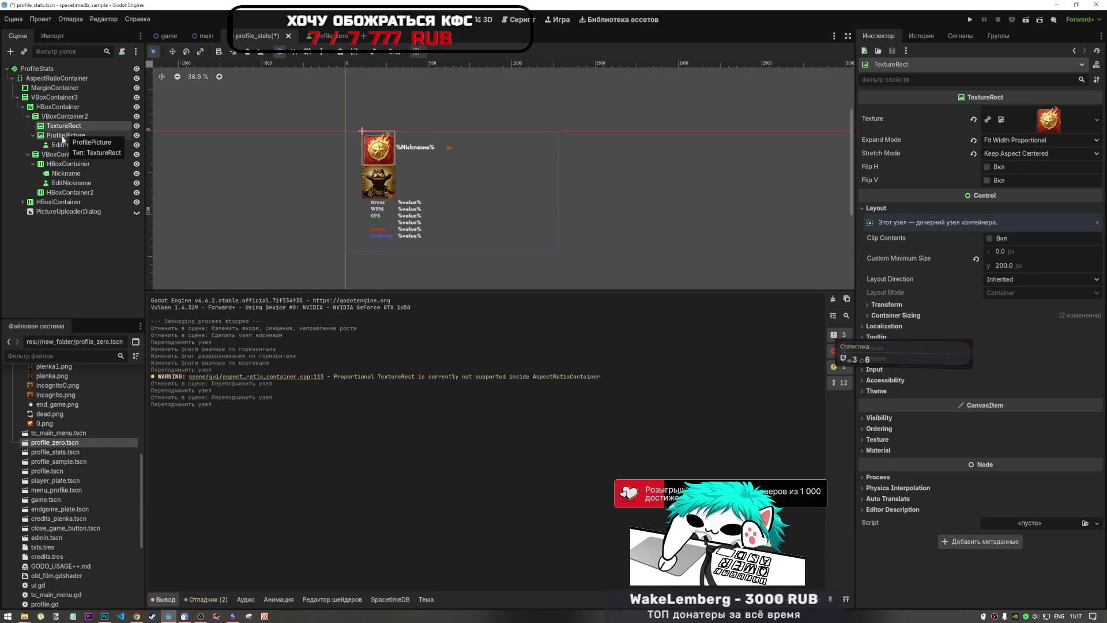
Step: Move VBoxContainer3 back under ProfileStats and delete the leftover AspectRatioContainer
{"action": "left_click", "coordinate": [60, 116]}
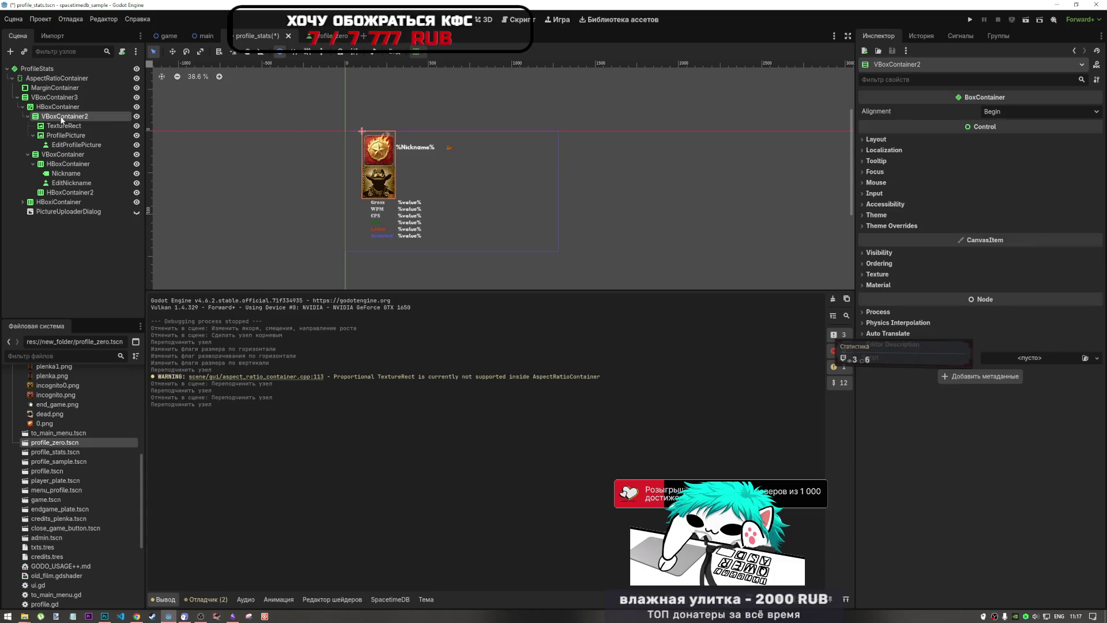
{"action": "left_click", "coordinate": [45, 88]}
{"action": "left_click", "coordinate": [57, 78], "text": "ctrl"}
{"action": "key", "text": "Delete"}
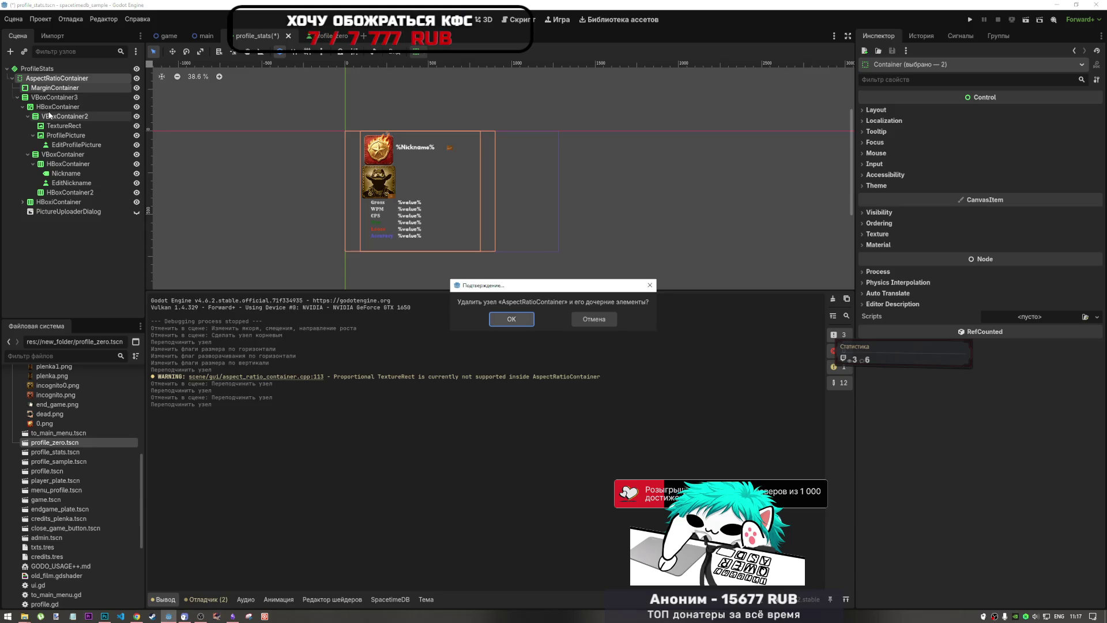
{"action": "key", "text": "Return"}
{"action": "key", "text": "ctrl+z"}
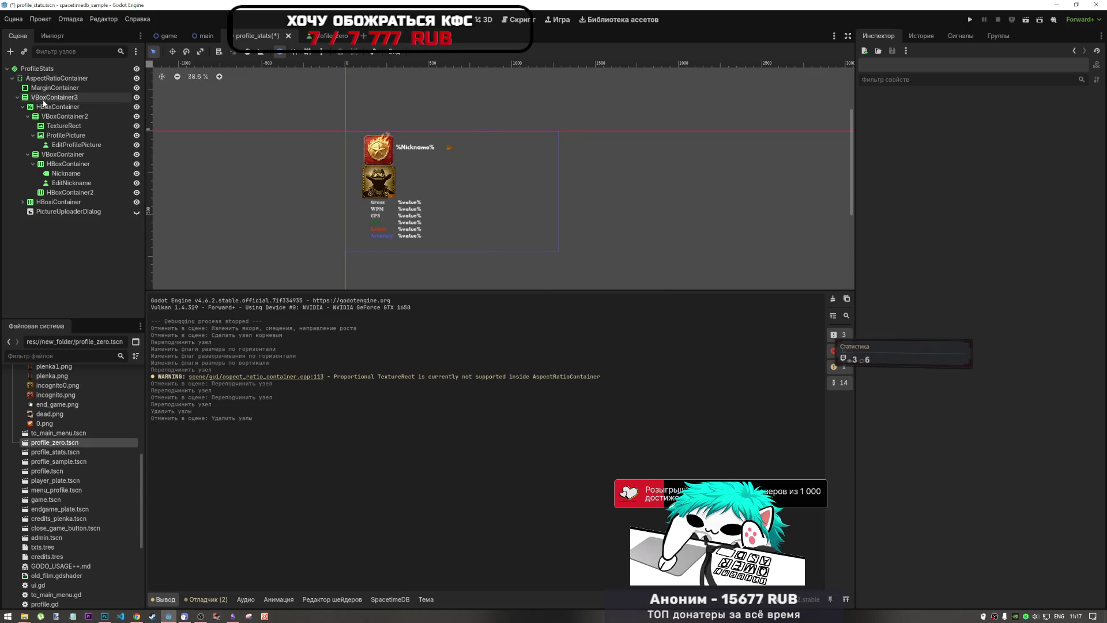
{"action": "left_click", "coordinate": [45, 98]}
{"action": "left_click_drag", "start_coordinate": [45, 100], "coordinate": [46, 81]}
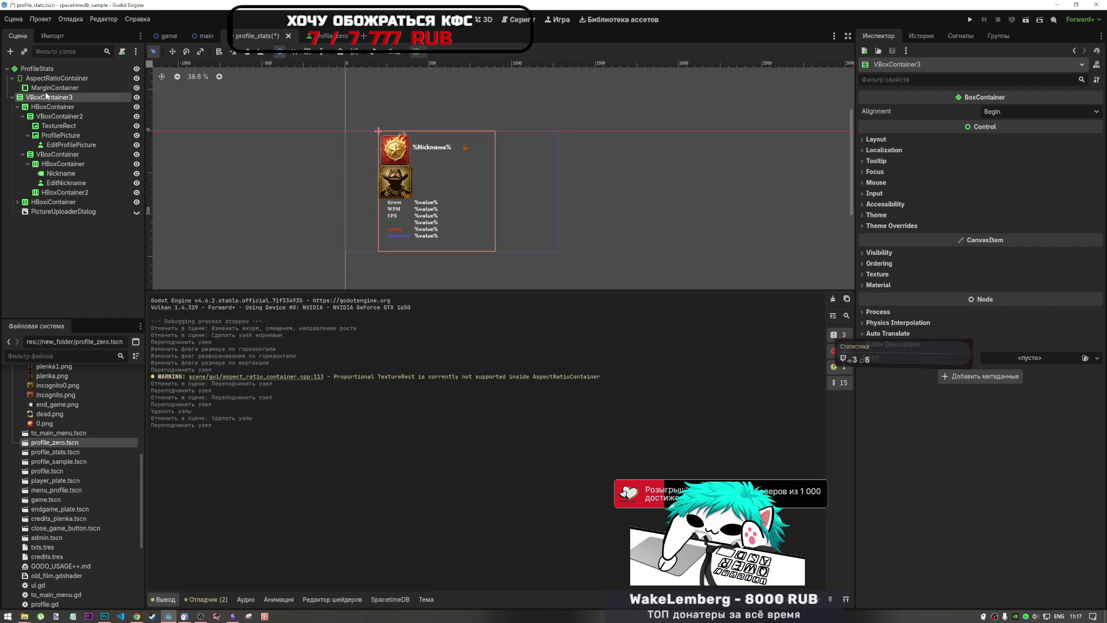
{"action": "left_click", "coordinate": [46, 79]}
{"action": "key", "text": "Delete"}
{"action": "key", "text": "Return"}
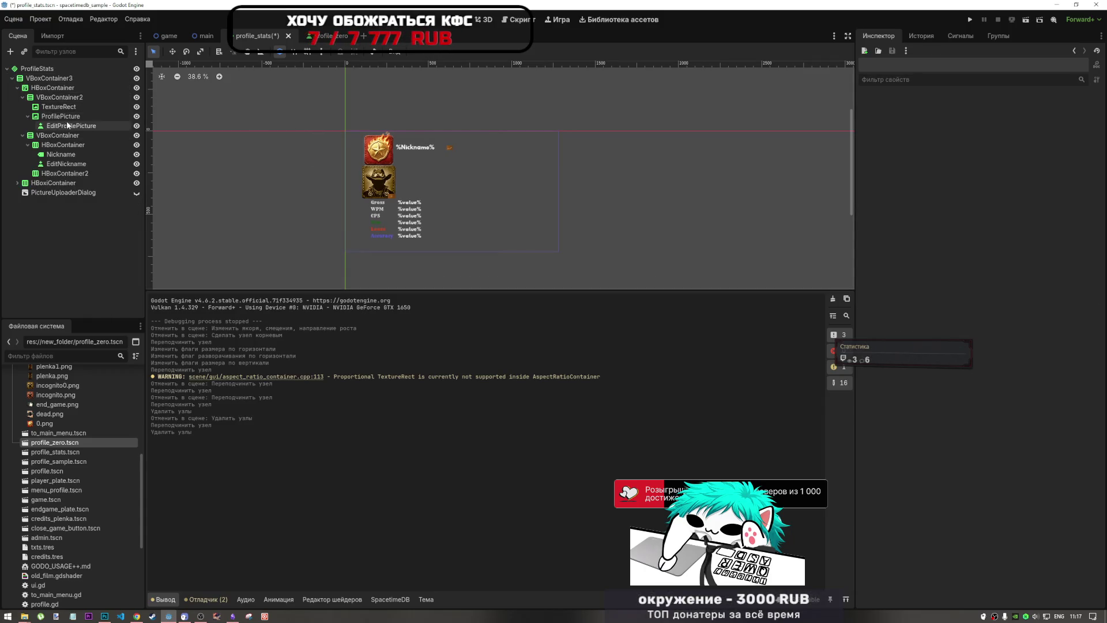
Step: Place the star badge directly in HBoxContainer, left of the profile picture
{"action": "left_click", "coordinate": [60, 116]}
{"action": "left_click", "coordinate": [60, 107]}
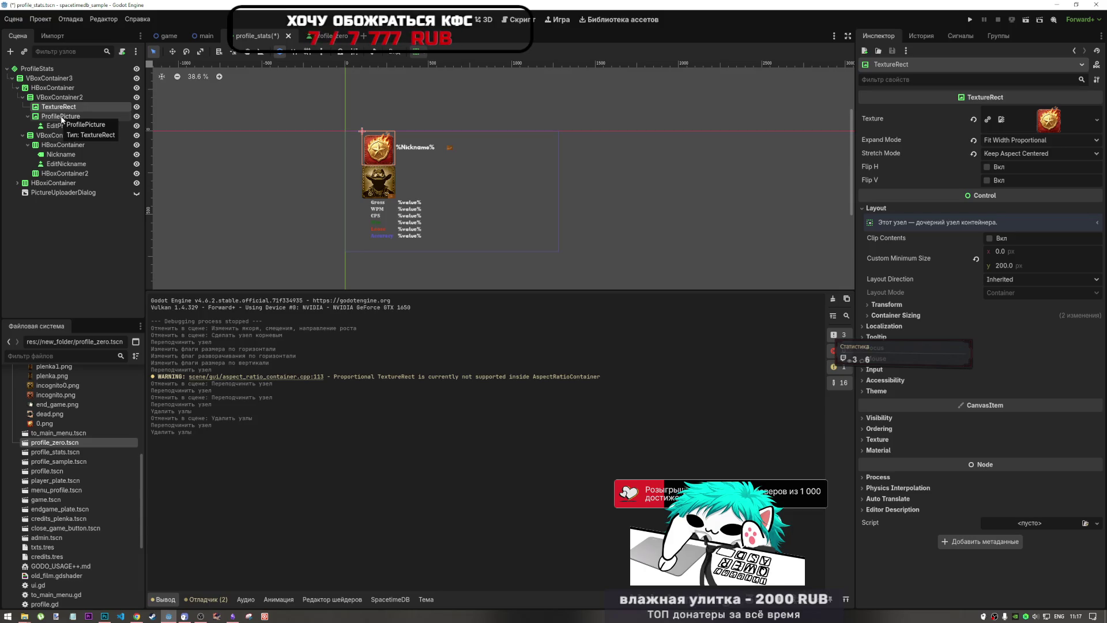
{"action": "left_click", "coordinate": [65, 98]}
{"action": "left_click_drag", "start_coordinate": [63, 107], "coordinate": [69, 100]}
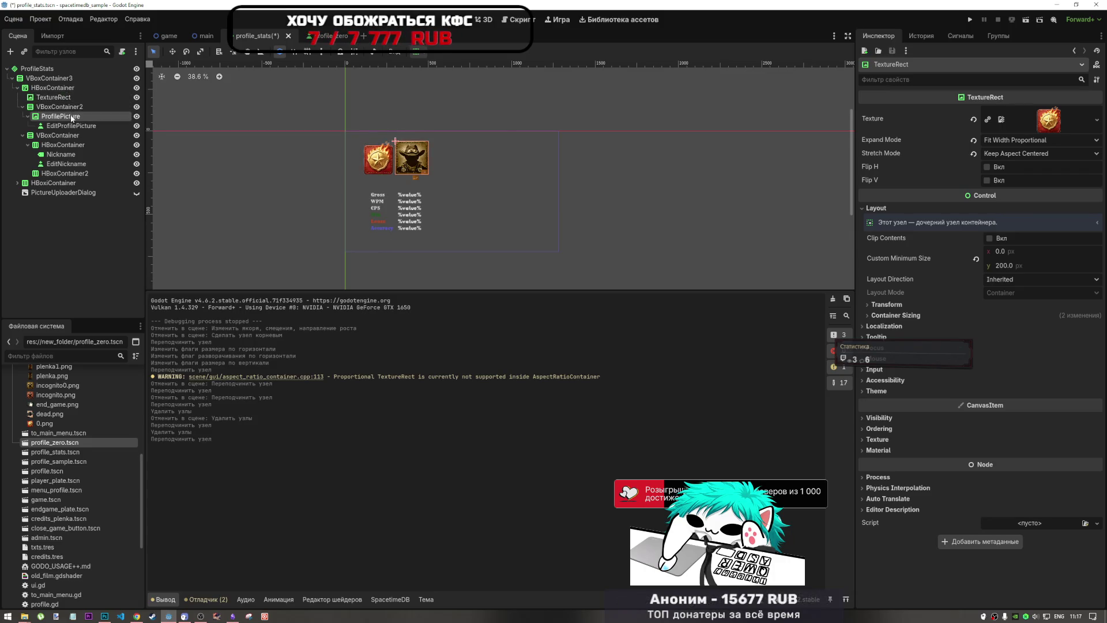
{"action": "left_click", "coordinate": [63, 89]}
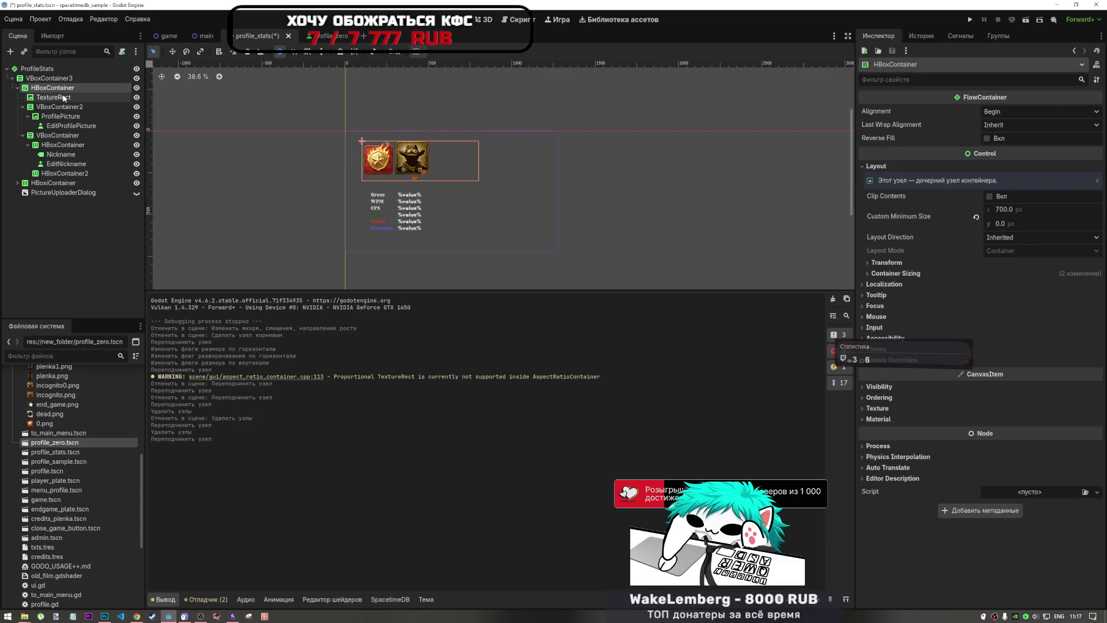
{"action": "left_click", "coordinate": [1001, 210]}
{"action": "type", "text": "1000"}
{"action": "key", "text": "Return"}
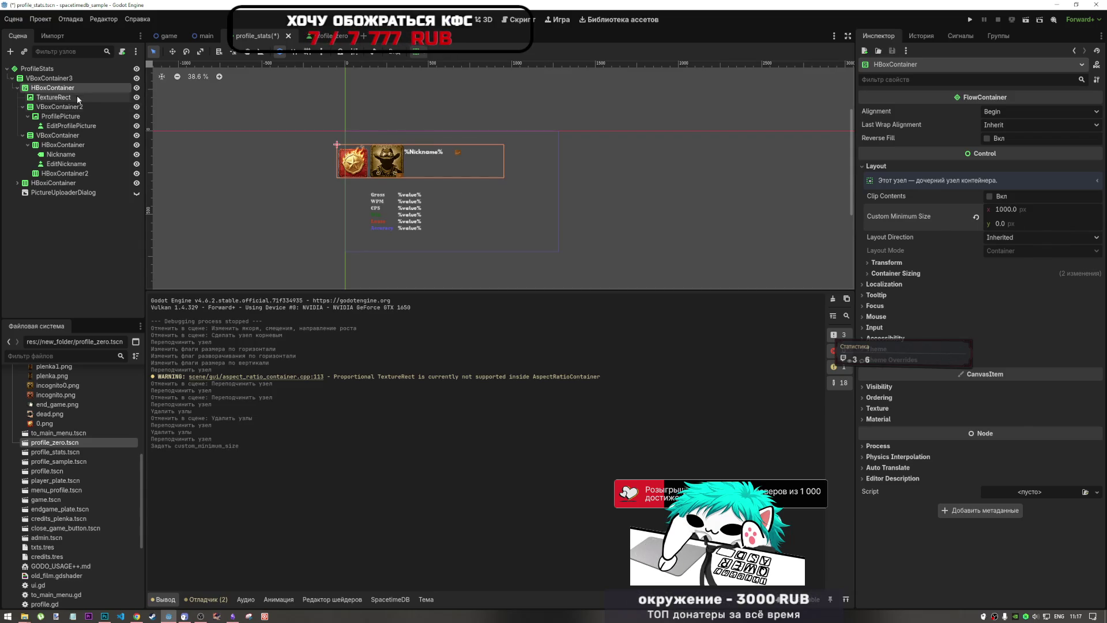
{"action": "left_click", "coordinate": [69, 79]}
{"action": "left_click", "coordinate": [415, 52]}
{"action": "left_click", "coordinate": [456, 84]}
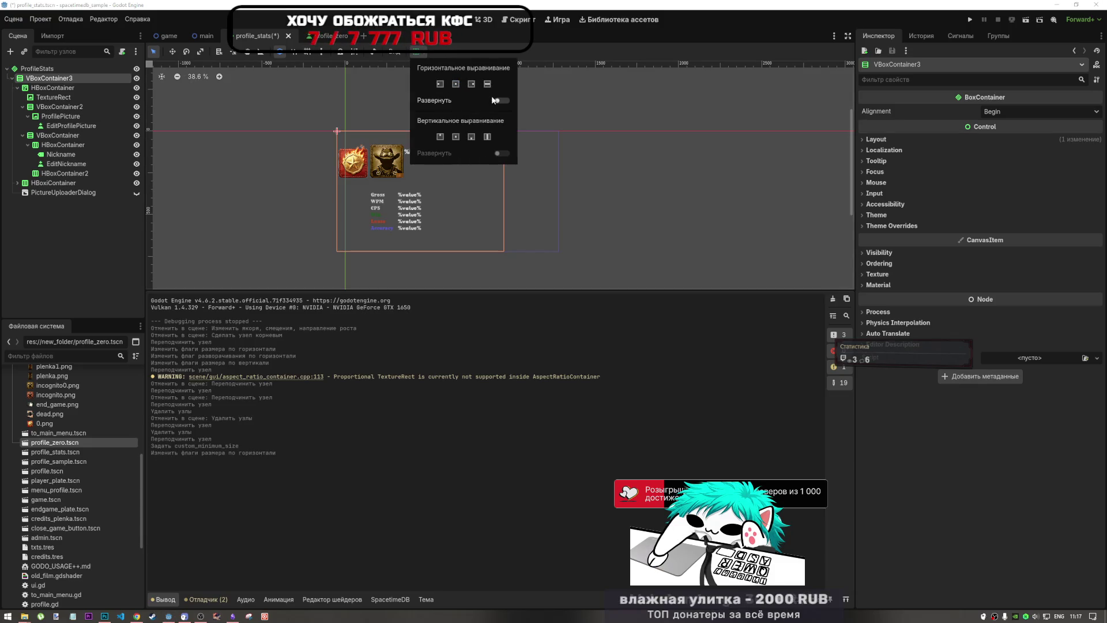
{"action": "left_click", "coordinate": [37, 69]}
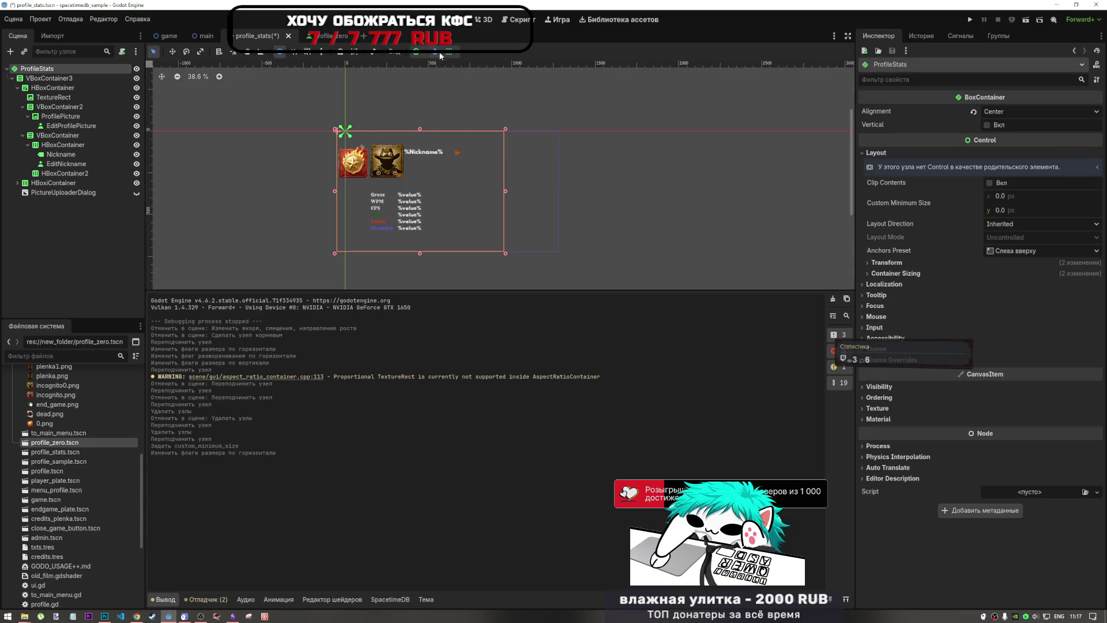
{"action": "left_click", "coordinate": [435, 52]}
{"action": "left_click", "coordinate": [492, 132]}
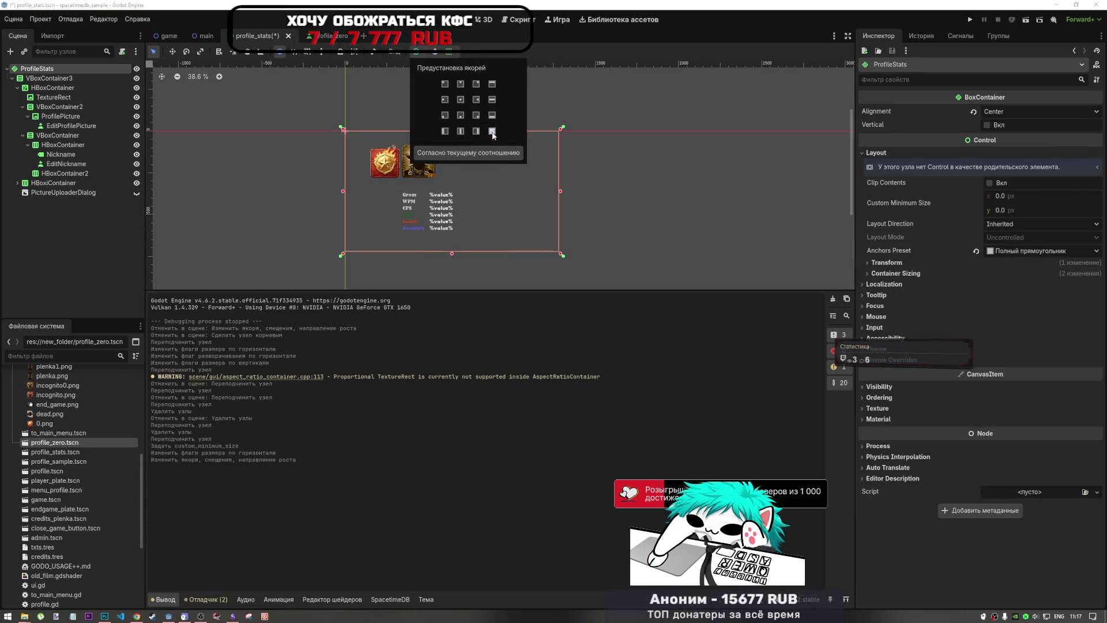
{"action": "left_click", "coordinate": [269, 166]}
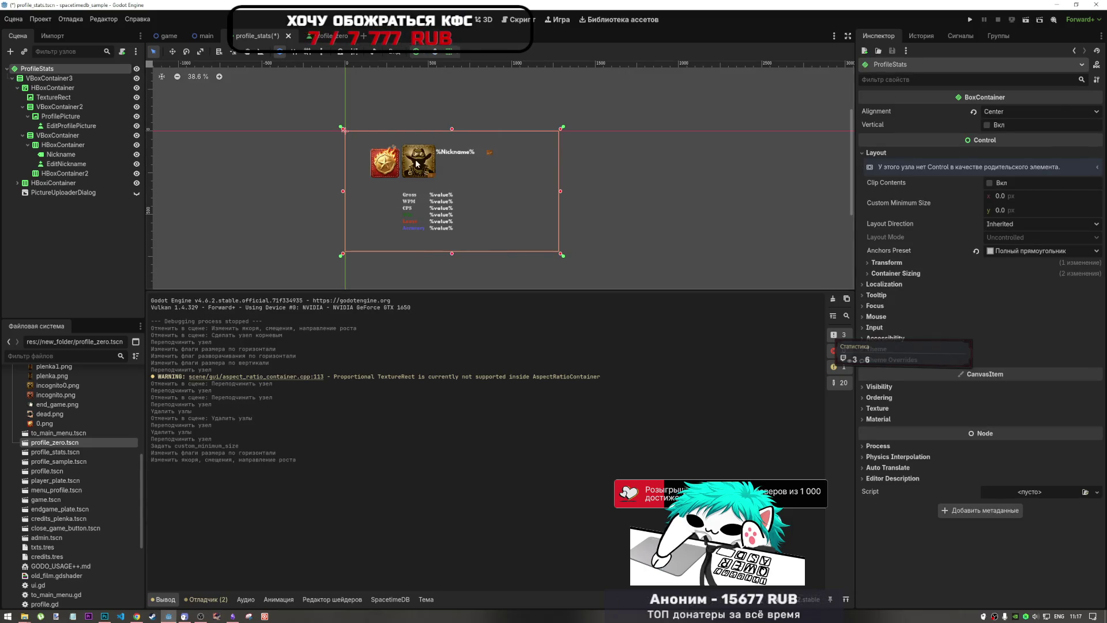
{"action": "left_click", "coordinate": [63, 79]}
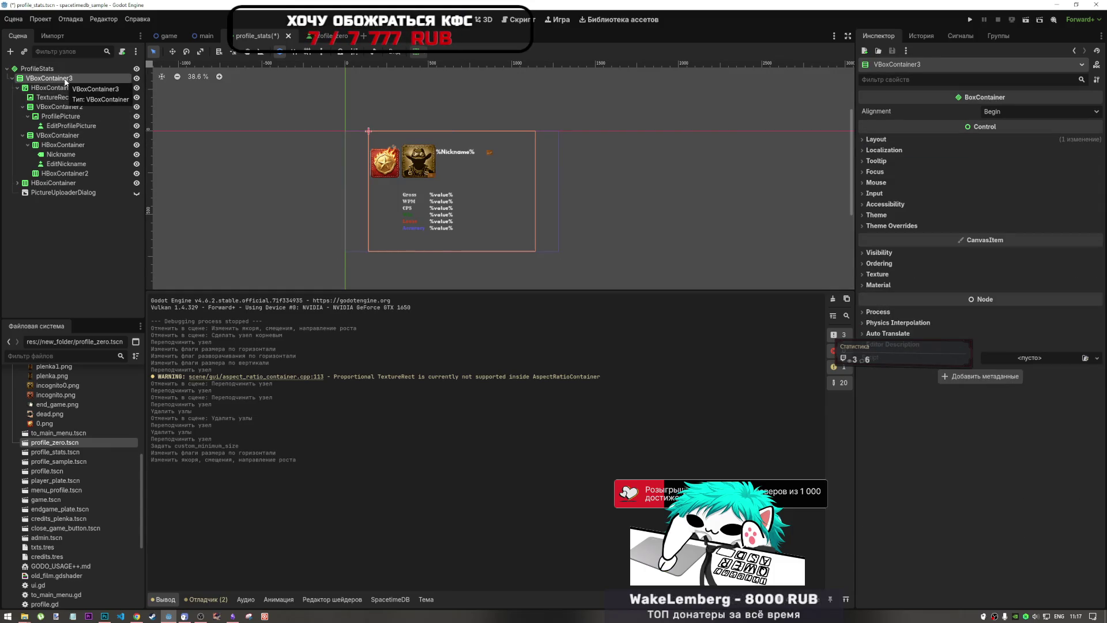
{"action": "left_click", "coordinate": [69, 89]}
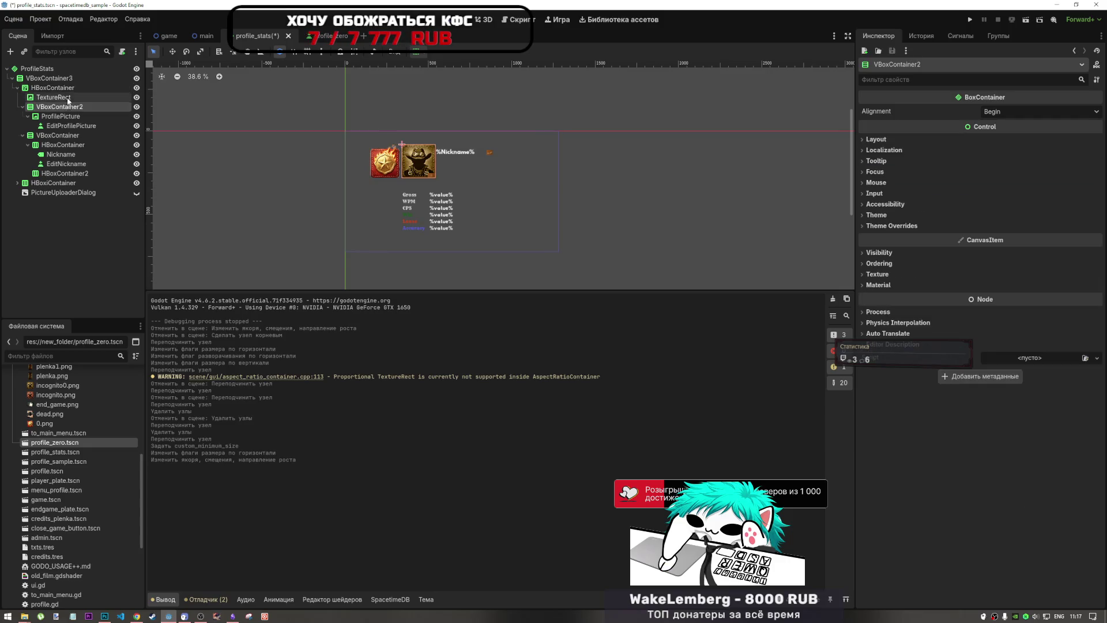
{"action": "scroll", "coordinate": [507, 139], "scroll_direction": "up", "scroll_amount": 5}
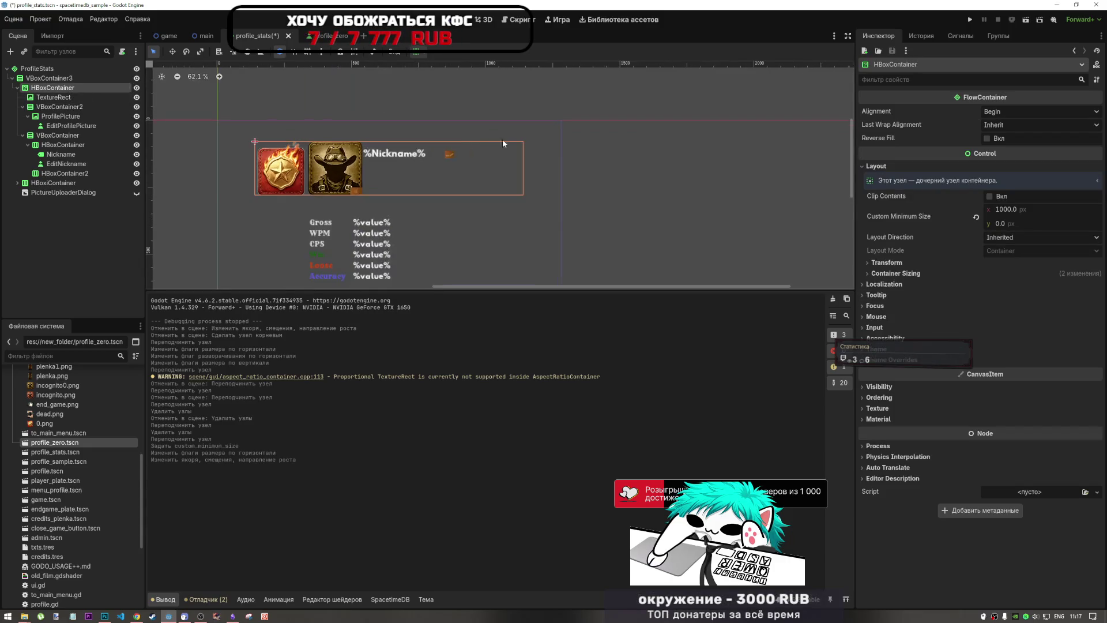
{"action": "scroll", "coordinate": [453, 149], "scroll_direction": "down", "scroll_amount": 4}
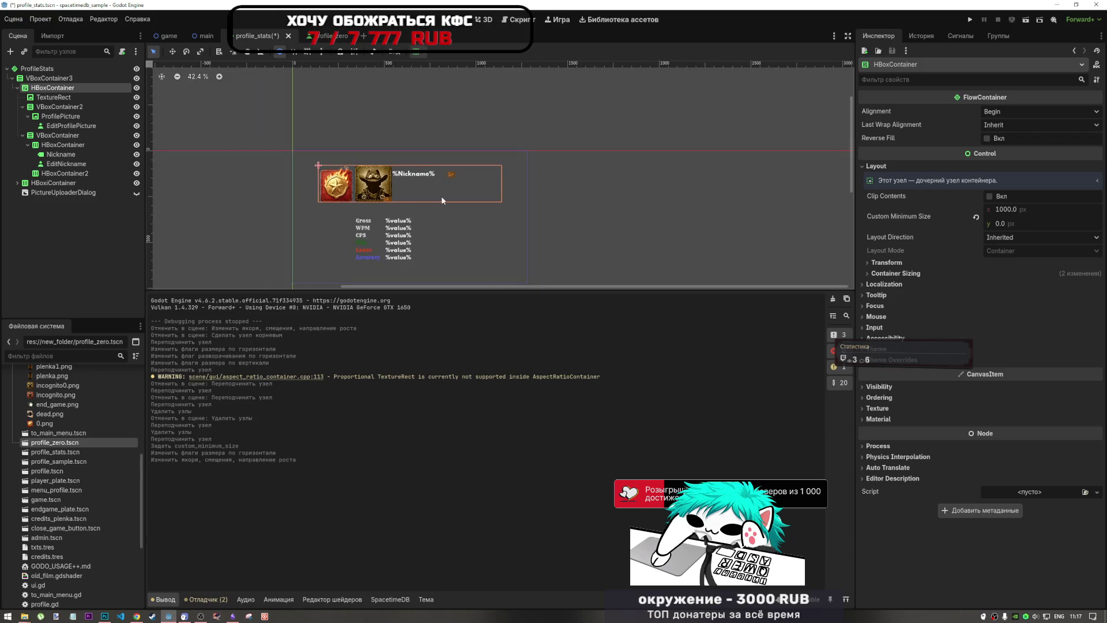
{"action": "left_click", "coordinate": [516, 157]}
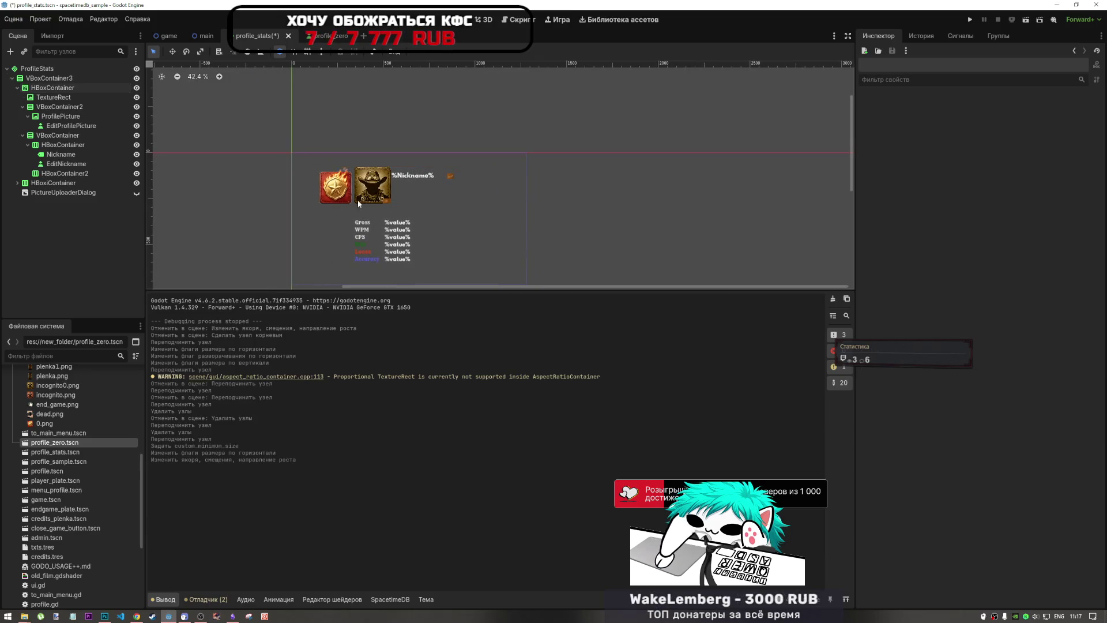
{"action": "left_click", "coordinate": [326, 189]}
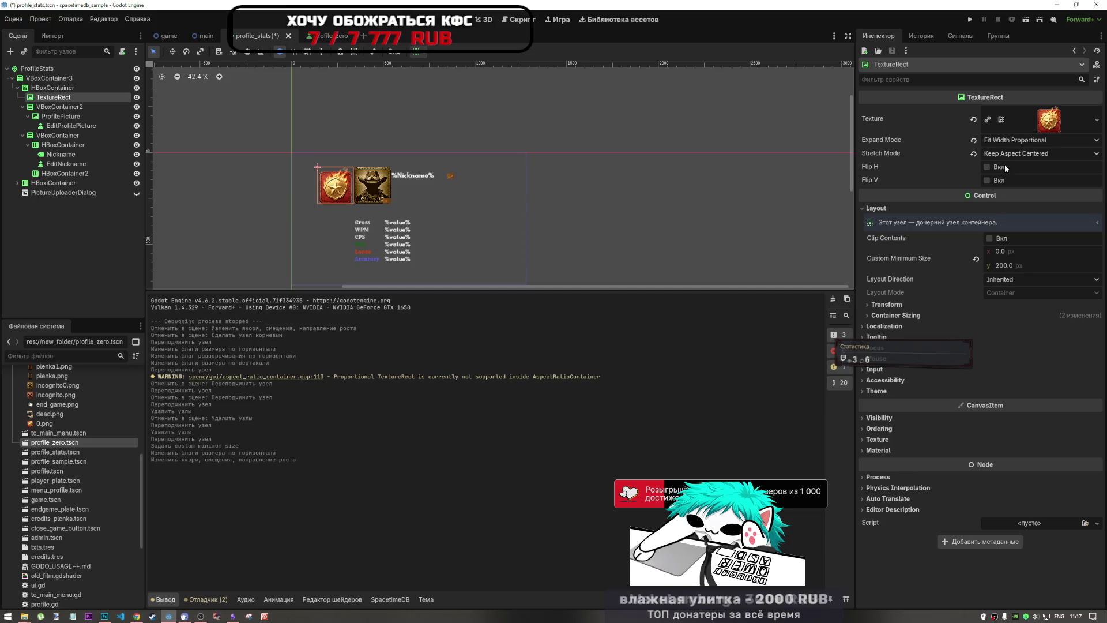
{"action": "left_click", "coordinate": [58, 89]}
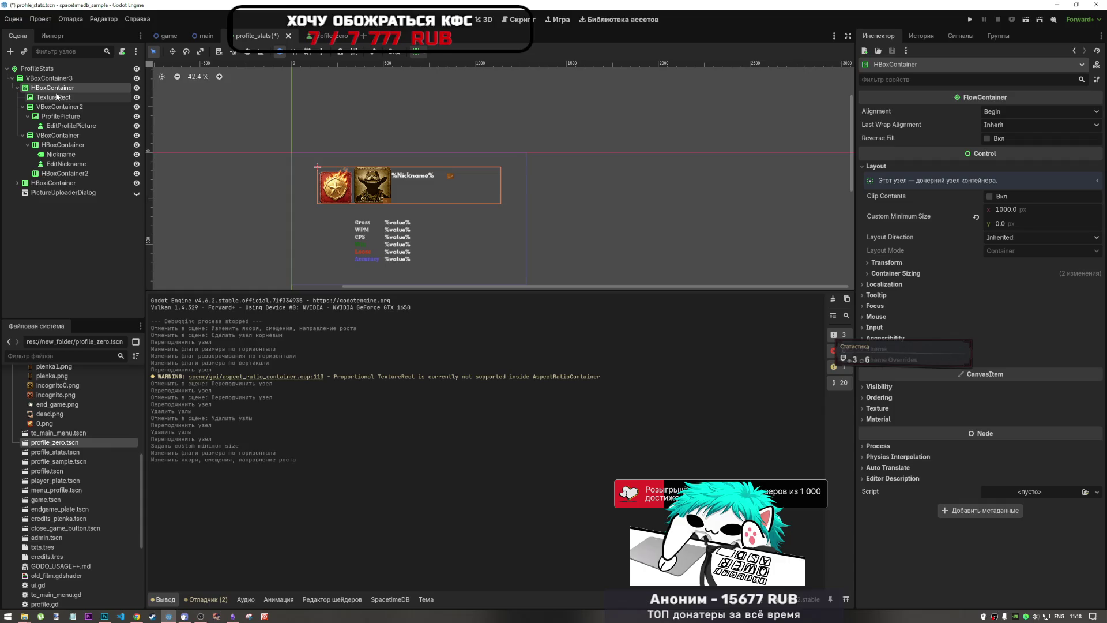
{"action": "left_click", "coordinate": [1011, 207]}
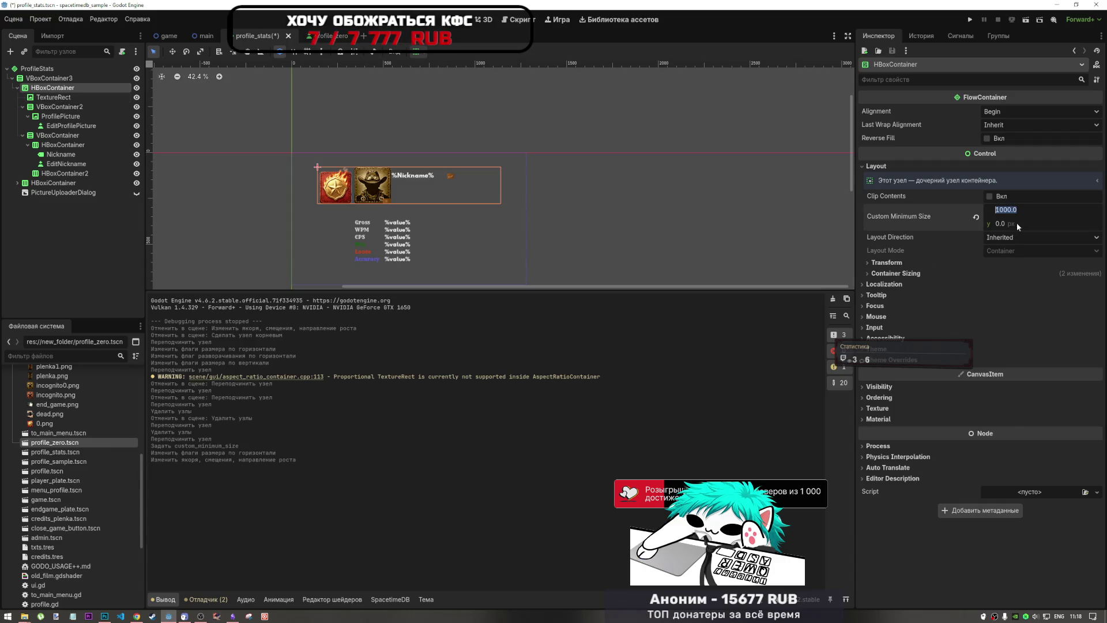
{"action": "type", "text": "500"}
{"action": "key", "text": "Return"}
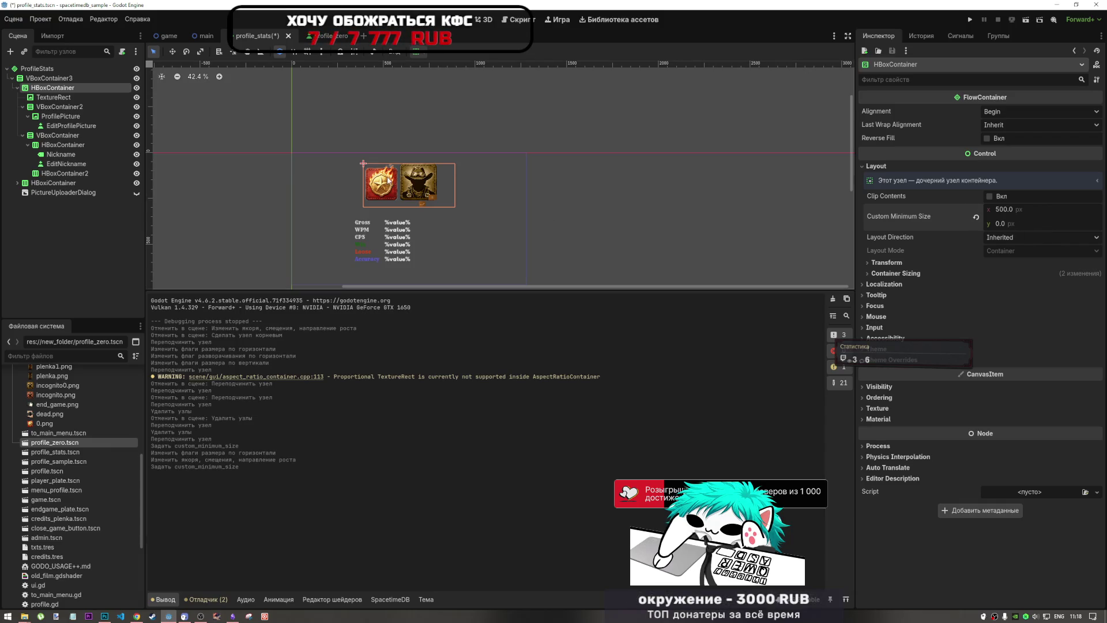
{"action": "left_click", "coordinate": [1006, 209]}
{"action": "type", "text": "100"}
{"action": "key", "text": "Return"}
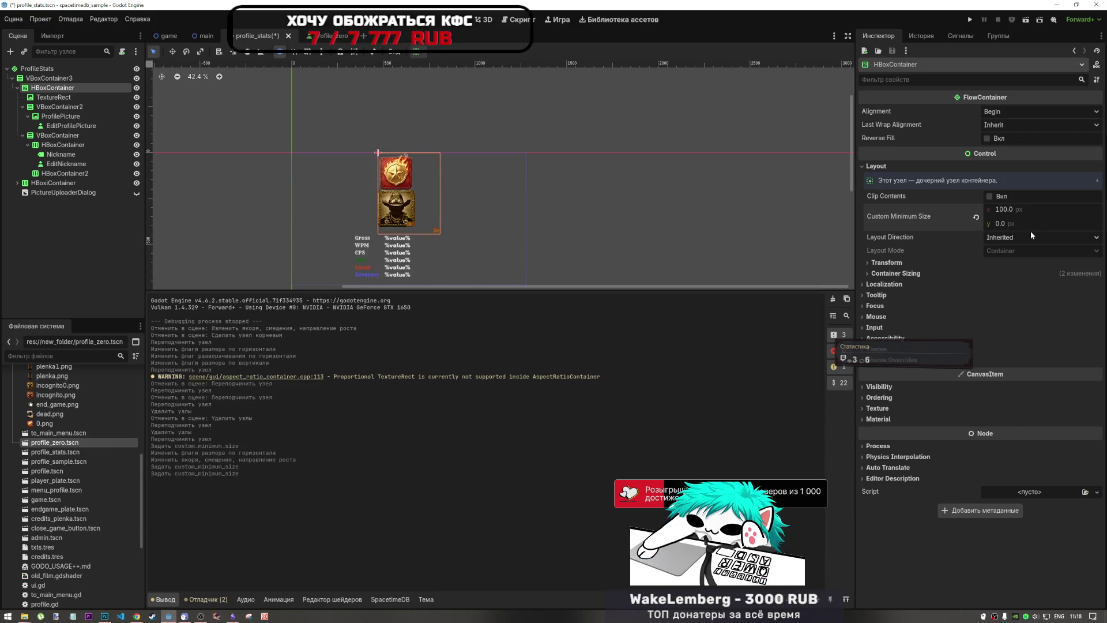
{"action": "left_click", "coordinate": [1006, 210]}
{"action": "type", "text": "100"}
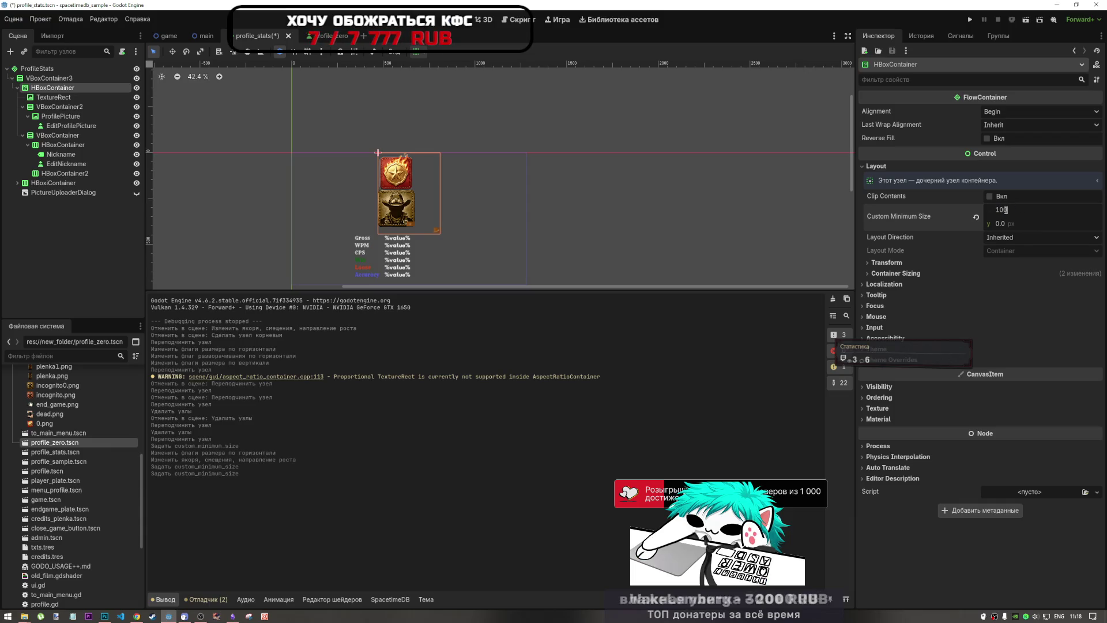
{"action": "type", "text": "0"}
{"action": "key", "text": "Return"}
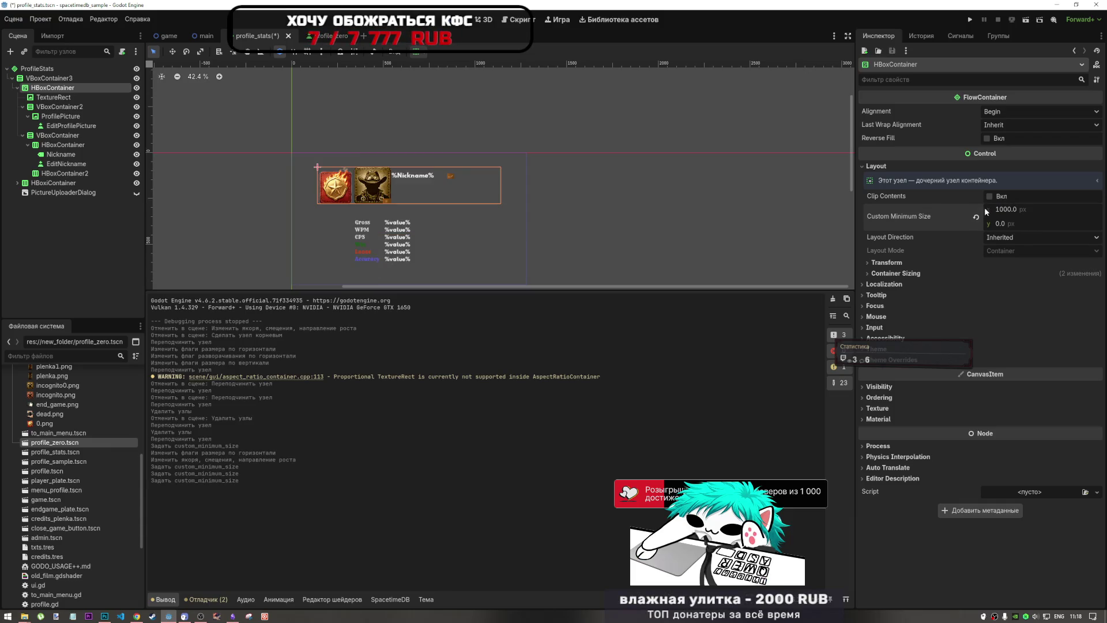
{"action": "type", "text": "600"}
{"action": "key", "text": "Return"}
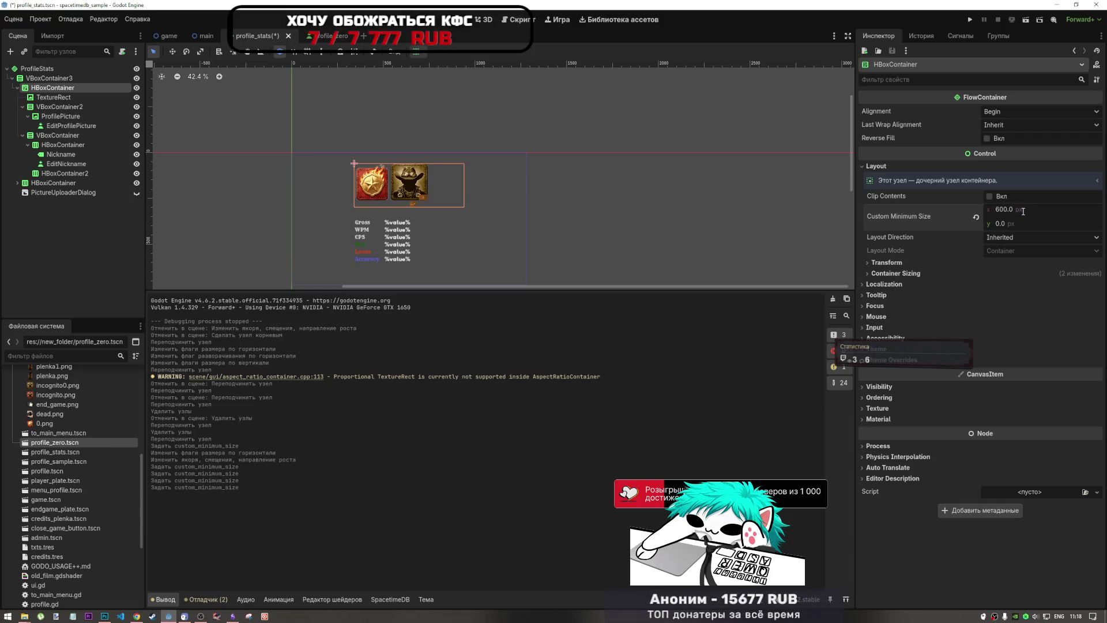
{"action": "left_click", "coordinate": [1009, 211]}
{"action": "type", "text": "10"}
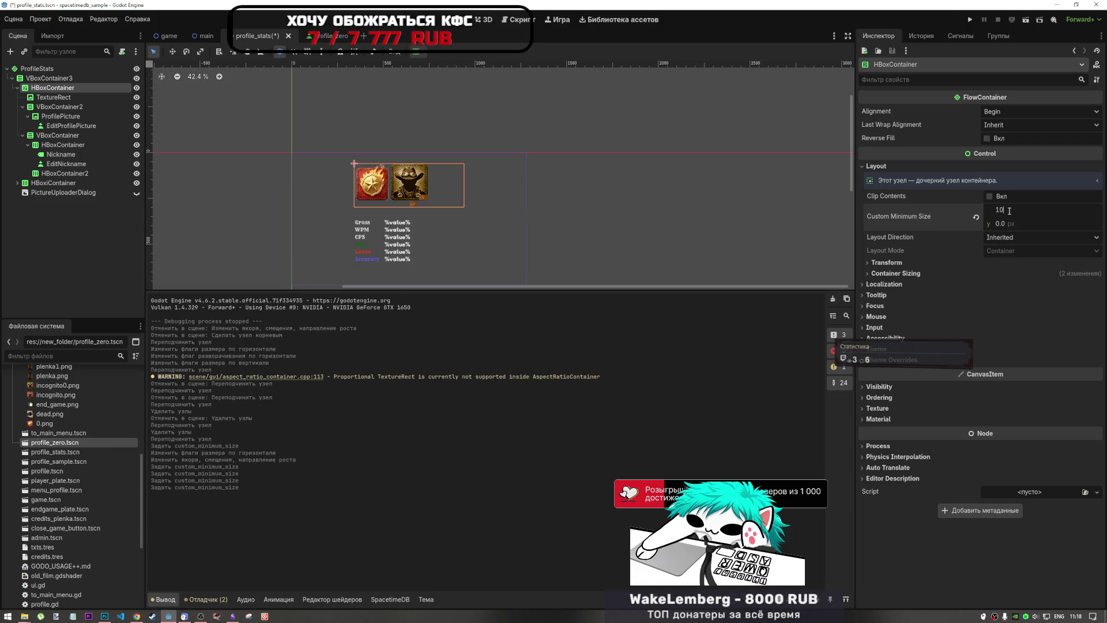
{"action": "key", "text": "Return"}
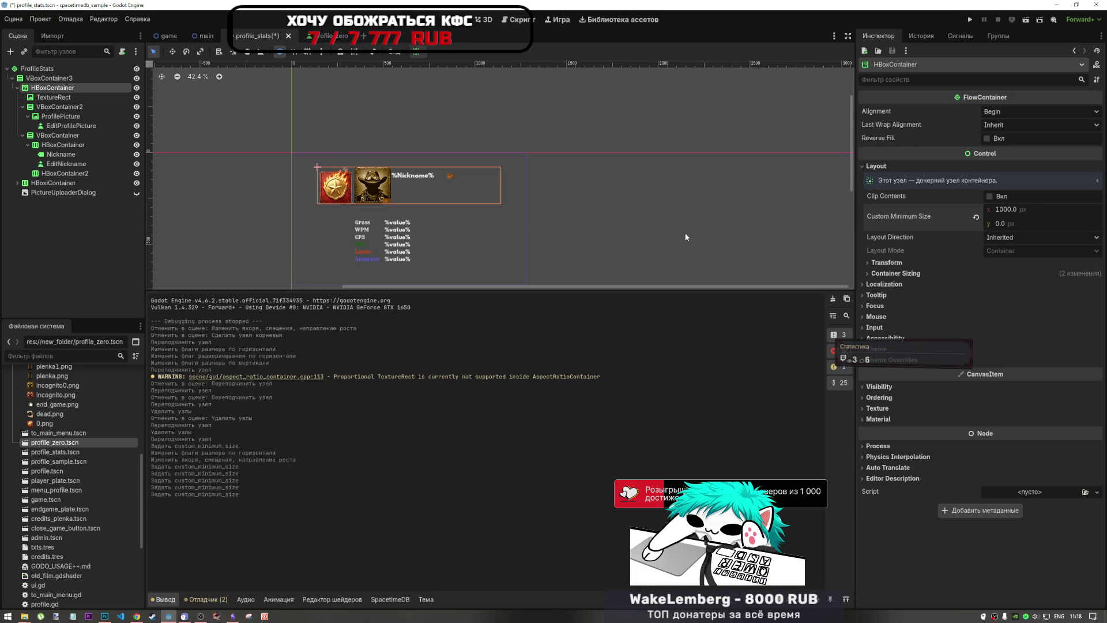
{"action": "left_click", "coordinate": [600, 230]}
{"action": "scroll", "coordinate": [418, 202], "scroll_direction": "up", "scroll_amount": 4}
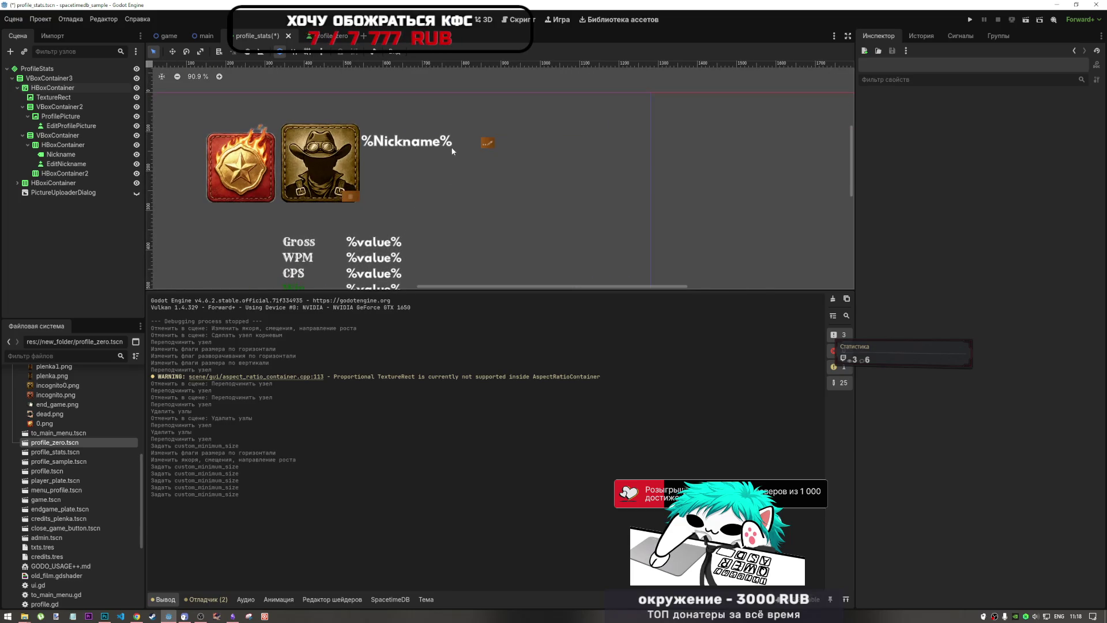
{"action": "left_click", "coordinate": [449, 148]}
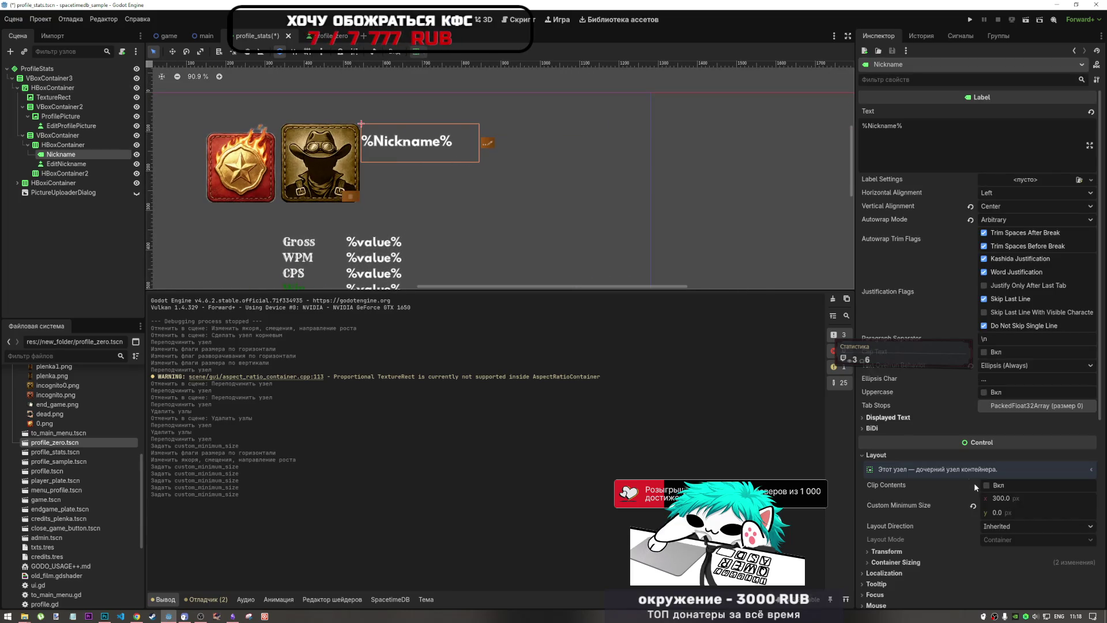
{"action": "left_click", "coordinate": [1031, 499]}
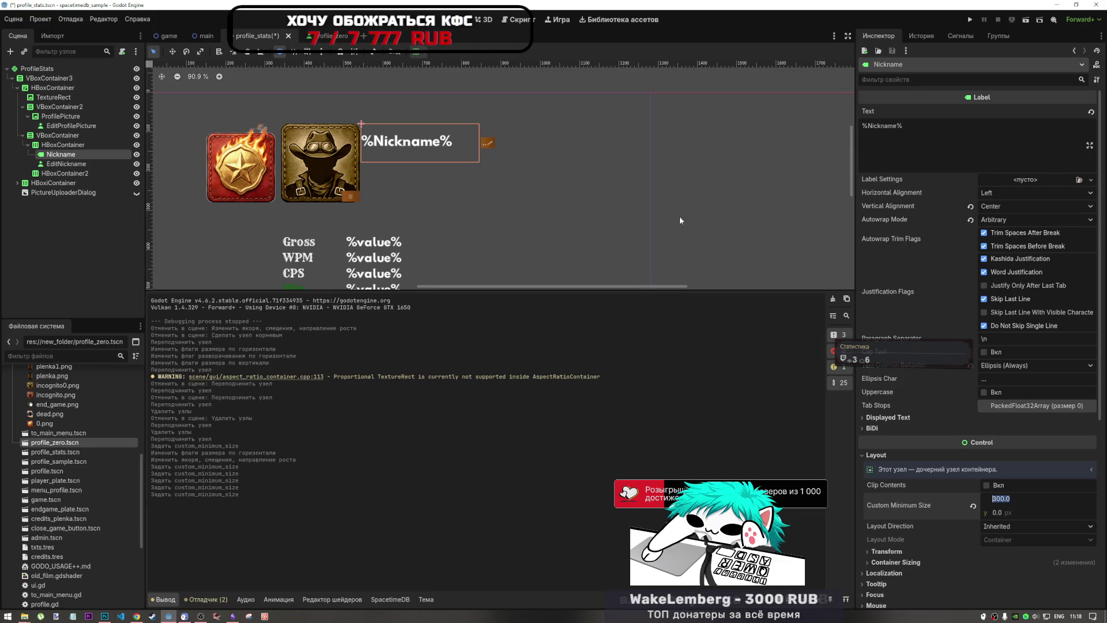
{"action": "scroll", "coordinate": [670, 219], "scroll_direction": "down", "scroll_amount": 5}
{"action": "left_click", "coordinate": [713, 207]}
{"action": "scroll", "coordinate": [525, 202], "scroll_direction": "up", "scroll_amount": 4}
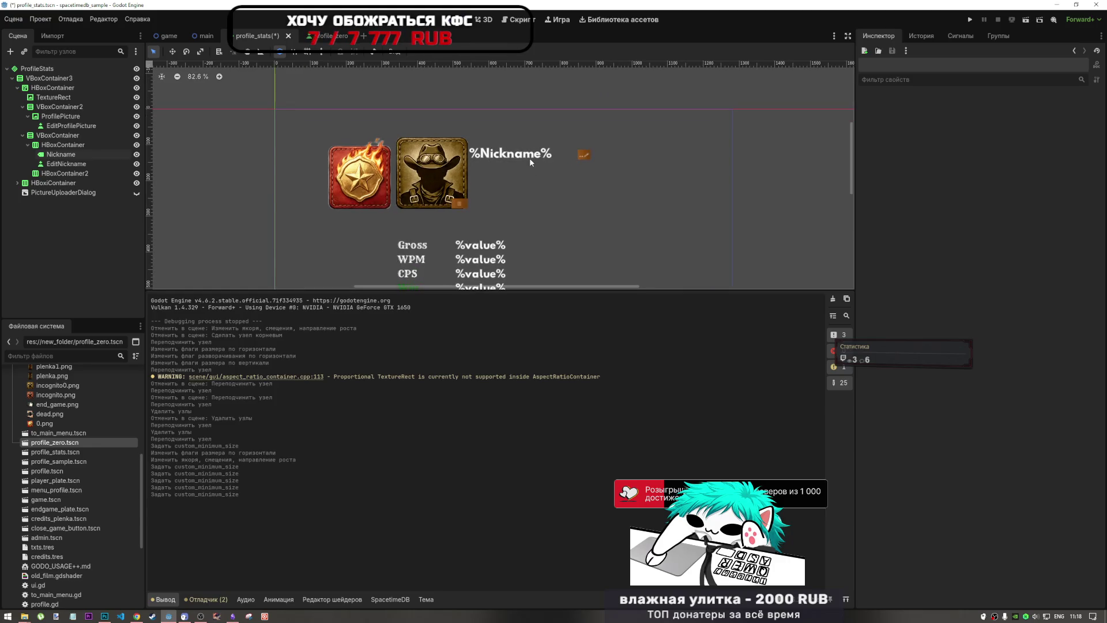
{"action": "left_click", "coordinate": [530, 160]}
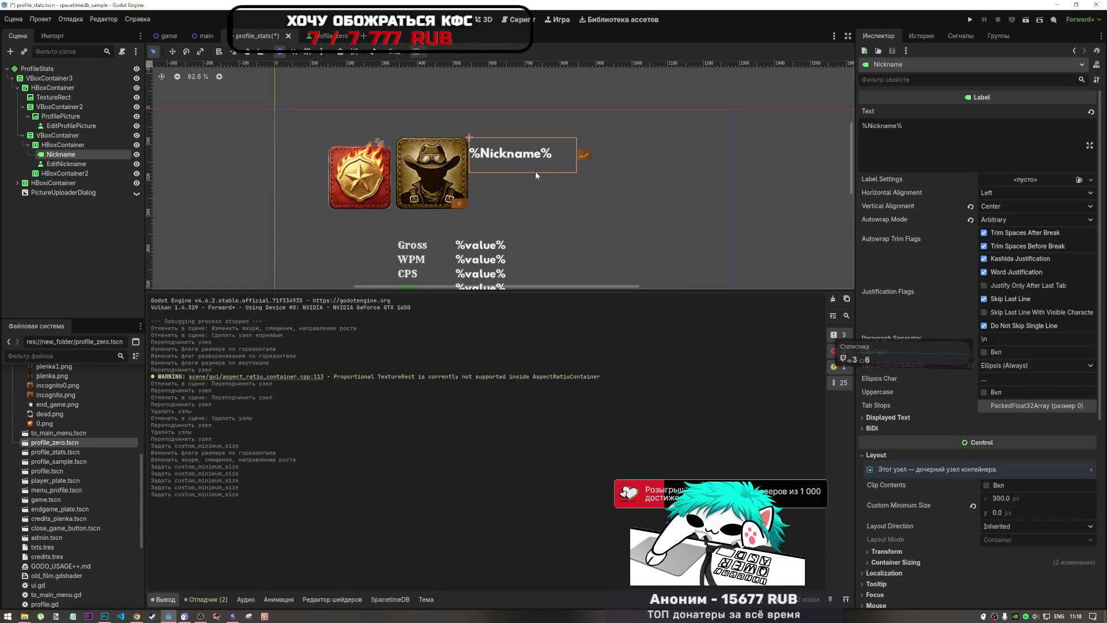
{"action": "scroll", "coordinate": [532, 173], "scroll_direction": "down", "scroll_amount": 4}
{"action": "scroll", "coordinate": [554, 222], "scroll_direction": "up", "scroll_amount": 3}
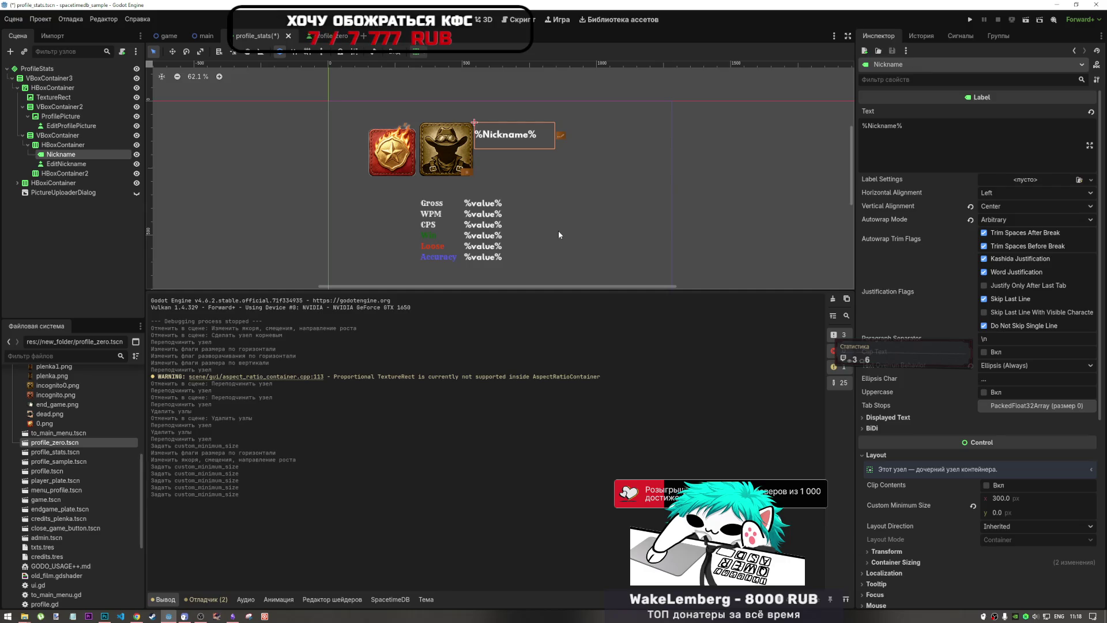
{"action": "left_click", "coordinate": [413, 161]}
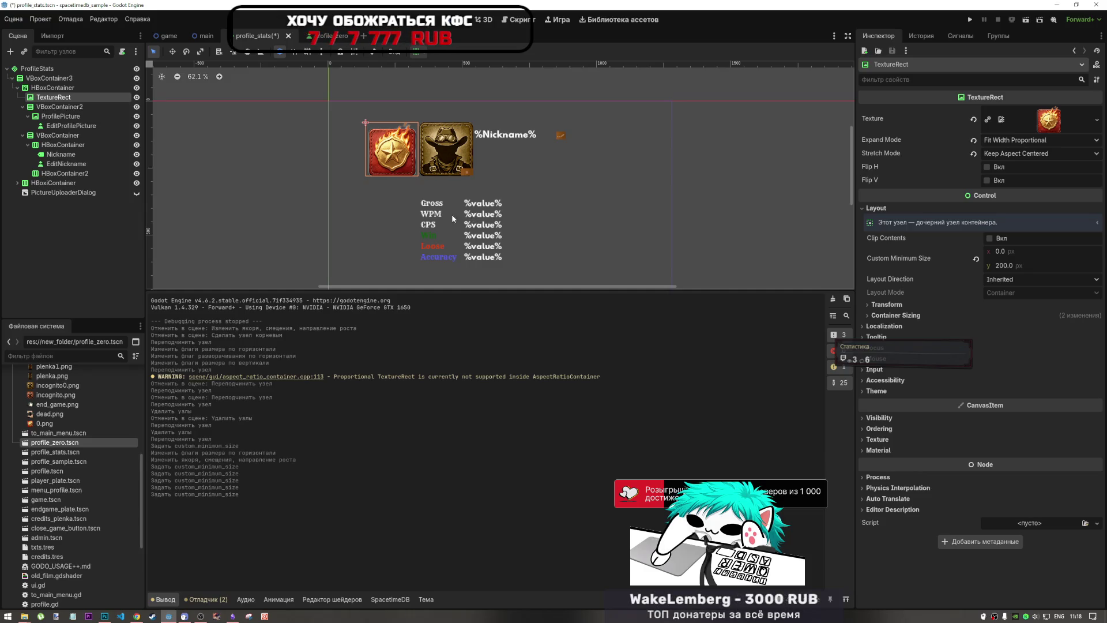
{"action": "scroll", "coordinate": [451, 213], "scroll_direction": "down", "scroll_amount": 2}
{"action": "left_click", "coordinate": [573, 208]}
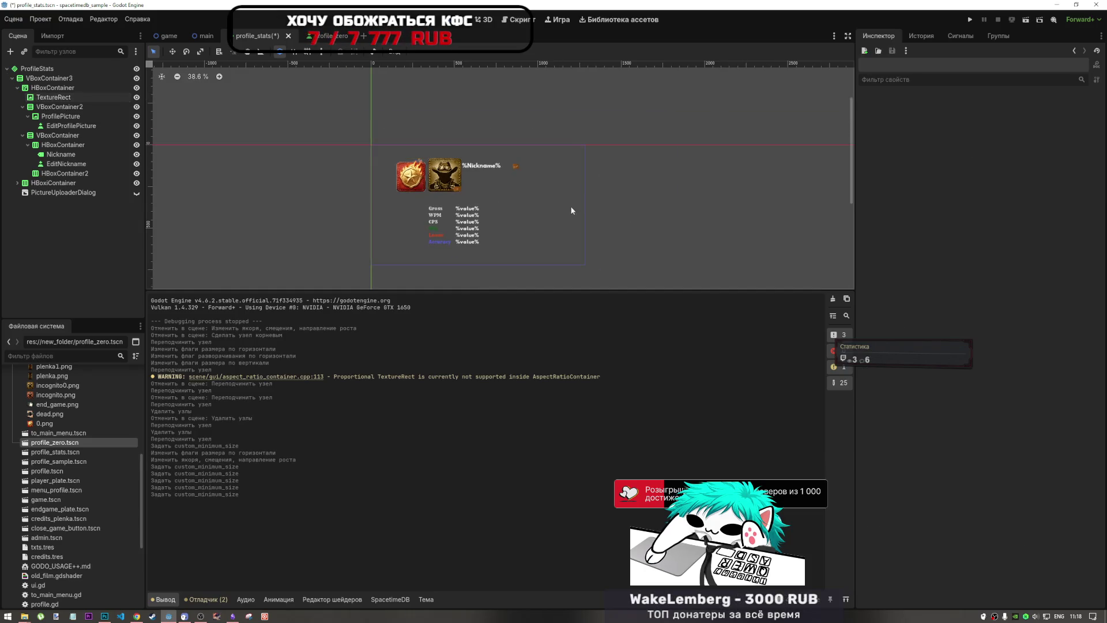
Step: Select the ProfileStats root, save profile_stats with Ctrl+S, and review the final layout
{"action": "left_click", "coordinate": [64, 68]}
{"action": "key", "text": "ctrl+s"}
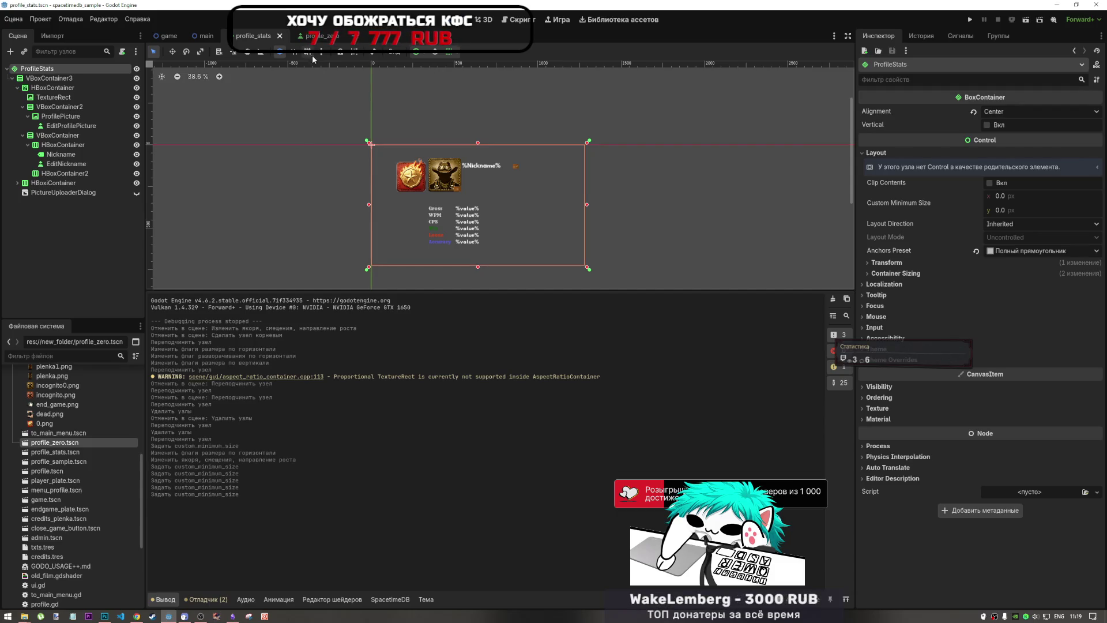
{"action": "scroll", "coordinate": [482, 214], "scroll_direction": "up", "scroll_amount": 3}
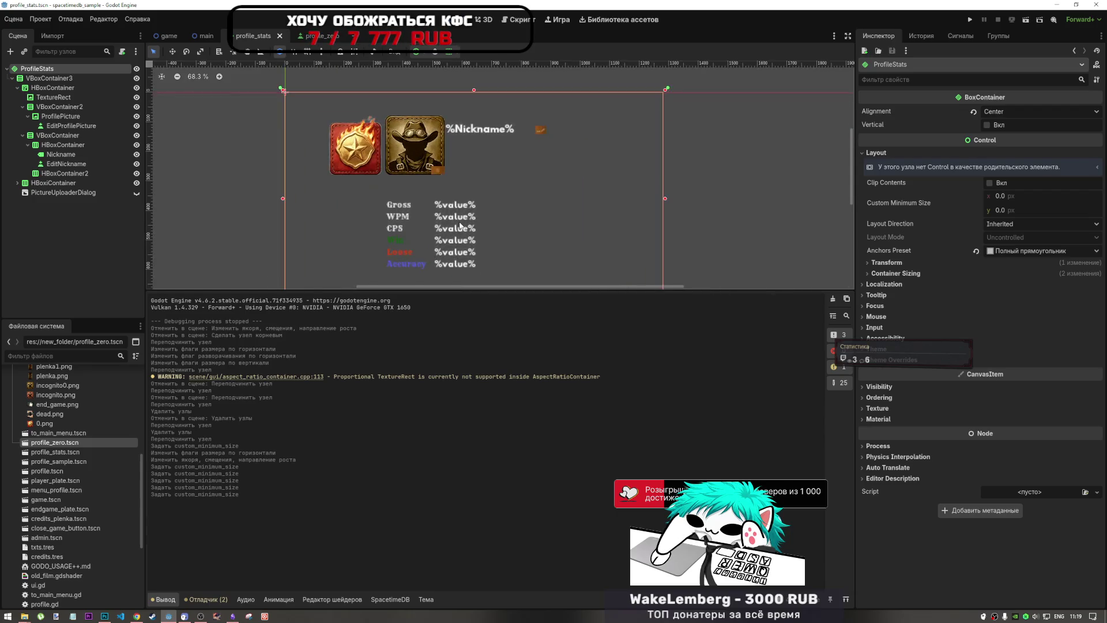
{"action": "scroll", "coordinate": [463, 226], "scroll_direction": "up", "scroll_amount": 2}
{"action": "scroll", "coordinate": [444, 208], "scroll_direction": "down", "scroll_amount": 3}
{"action": "scroll", "coordinate": [424, 192], "scroll_direction": "up", "scroll_amount": 1}
{"action": "scroll", "coordinate": [423, 190], "scroll_direction": "down", "scroll_amount": 3}
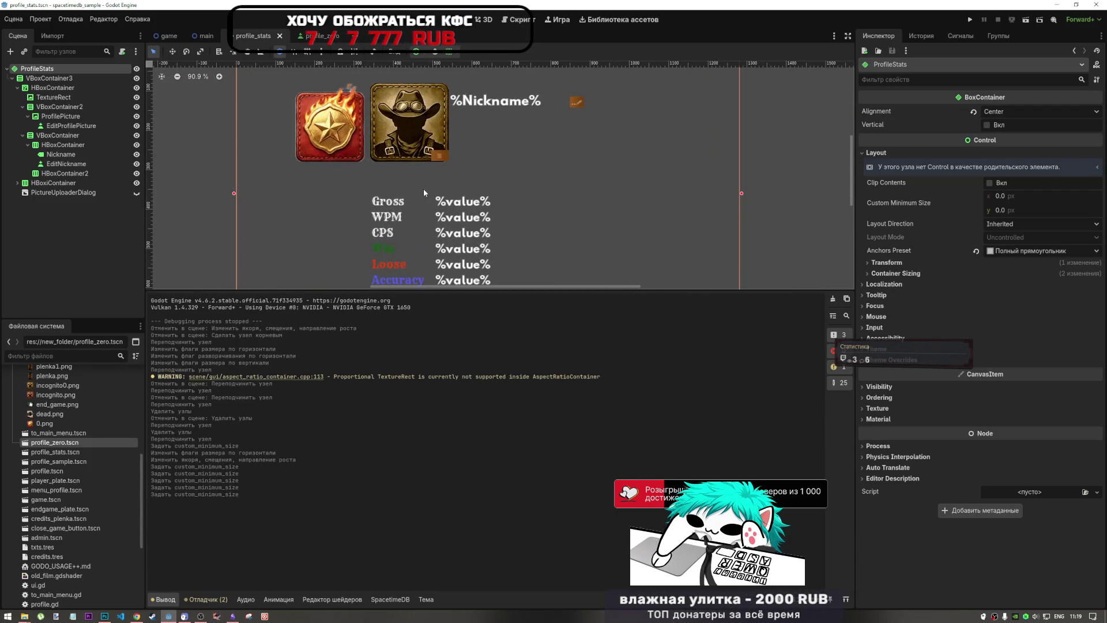
{"action": "left_click", "coordinate": [689, 208]}
{"action": "scroll", "coordinate": [486, 186], "scroll_direction": "up", "scroll_amount": 2}
{"action": "scroll", "coordinate": [483, 199], "scroll_direction": "down", "scroll_amount": 4}
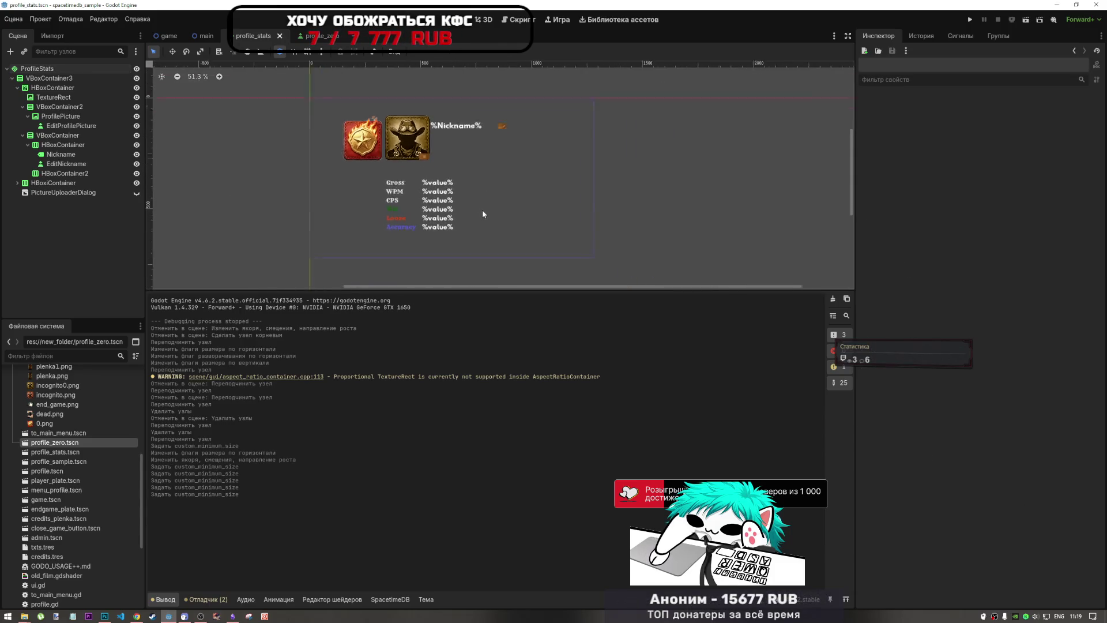
{"action": "scroll", "coordinate": [481, 213], "scroll_direction": "up", "scroll_amount": 2}
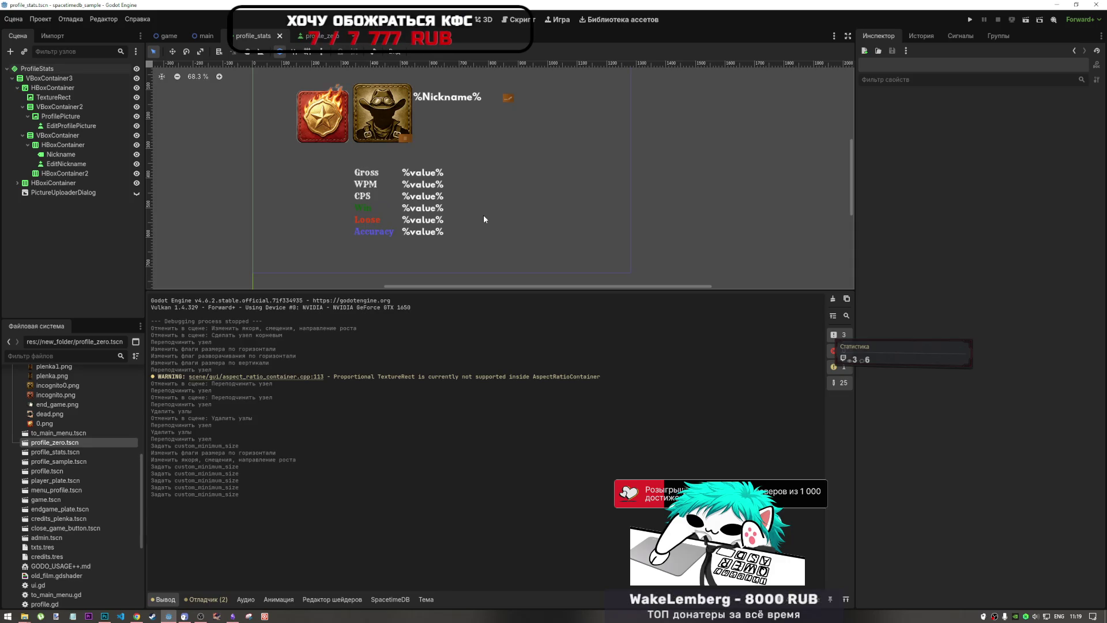